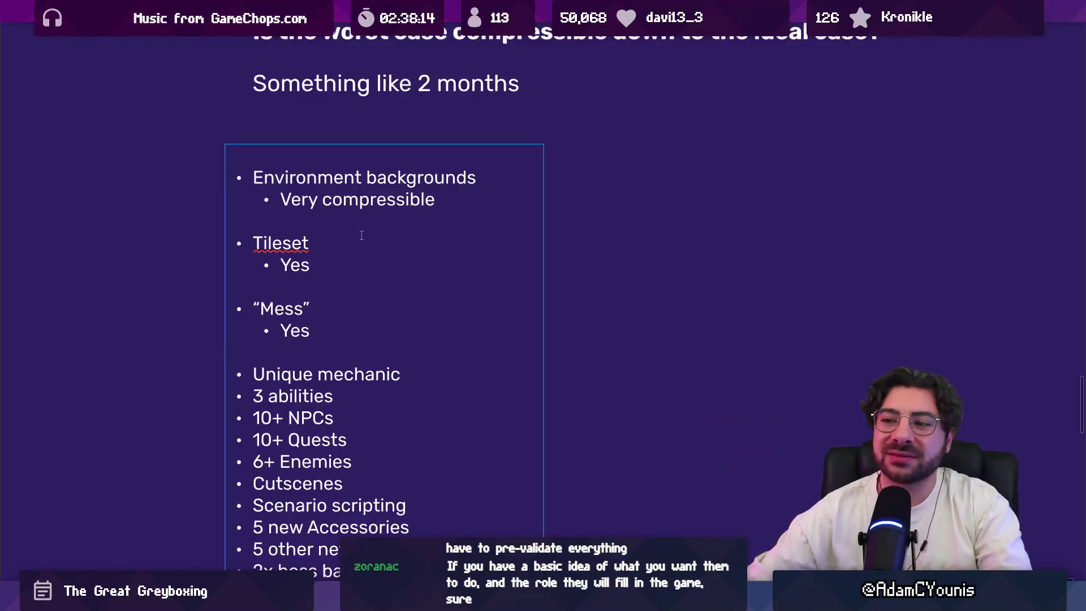
# Step: Place the caret at the end of the Unique mechanic line, then switch to the Unity editor
pyautogui.click(353, 218)
pyautogui.scroll(-1, 407, 233)
pyautogui.click(327, 335)
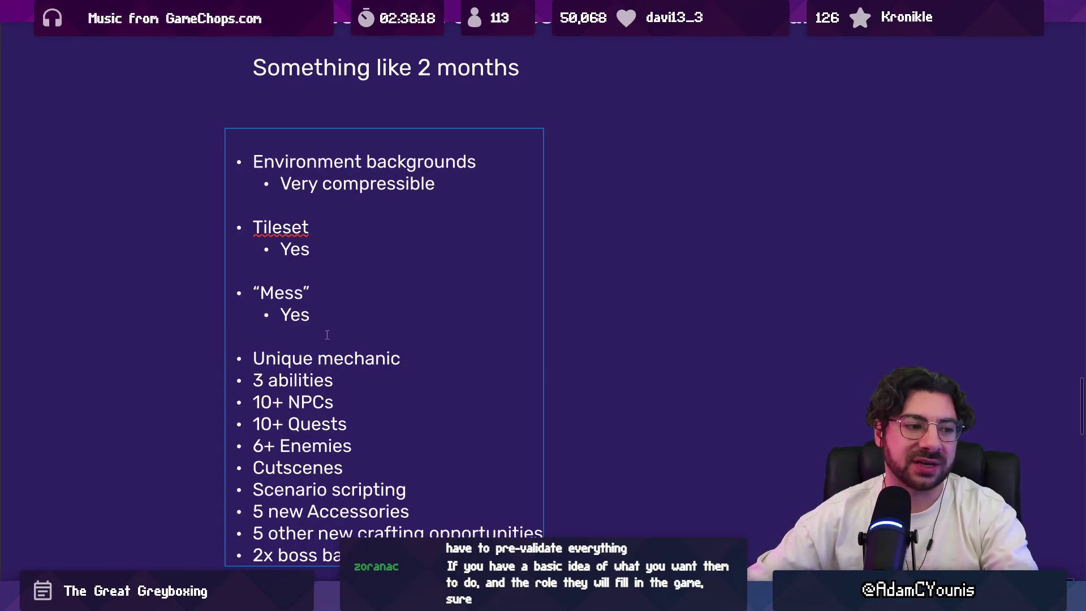
pyautogui.press('Down')
pyautogui.press('Down')
pyautogui.press('Left')
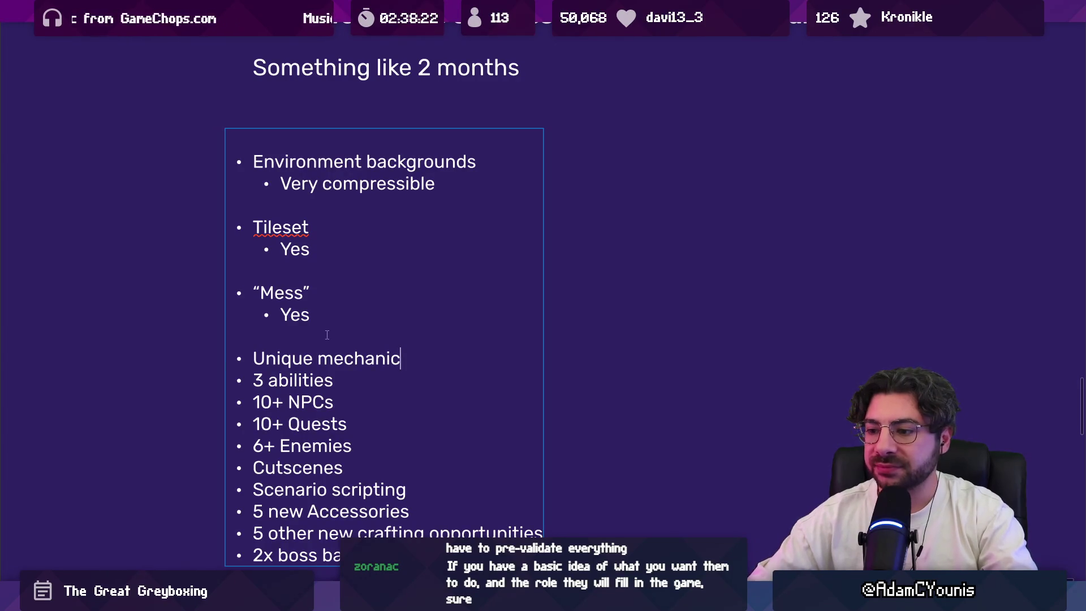
pyautogui.click(370, 600)
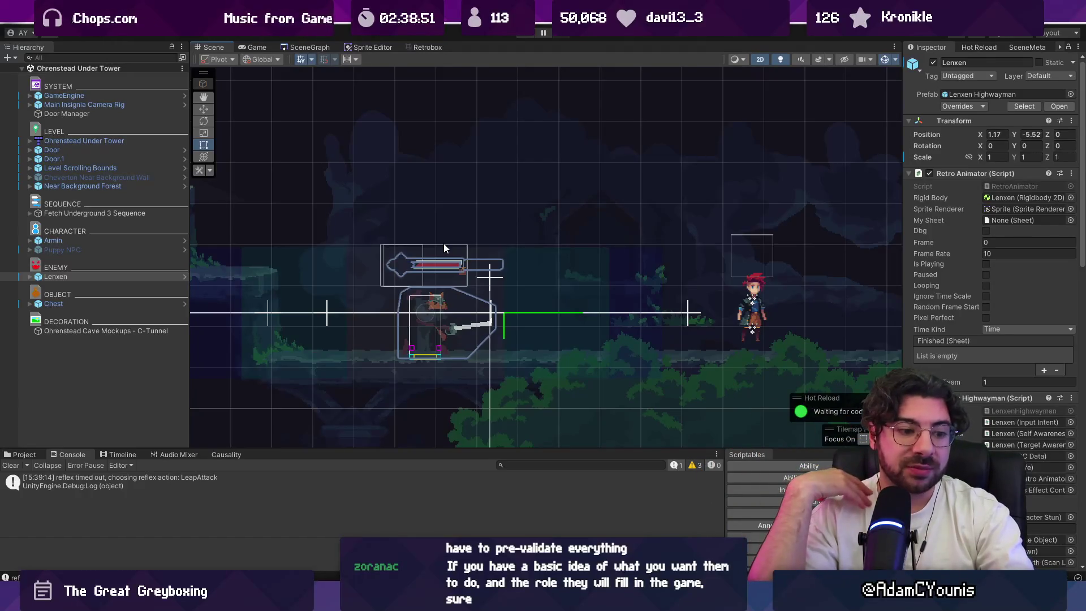
# Step: Box-select around the Lenxen enemy, pick its Engage child, then select the cave background sprite
pyautogui.moveTo(235, 189); pyautogui.dragTo(531, 355)
pyautogui.click(440, 327)
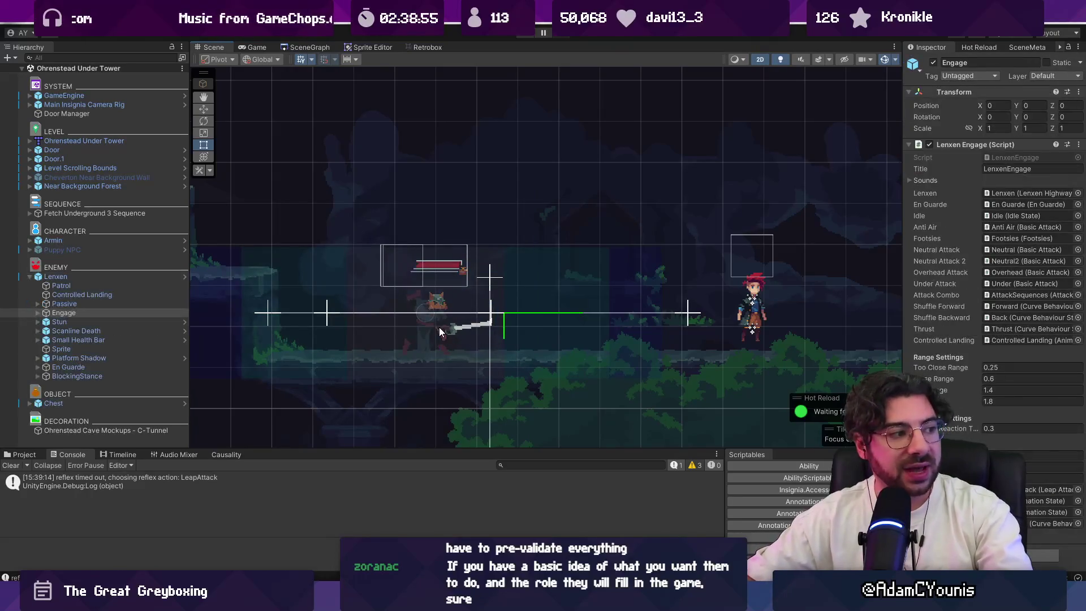
pyautogui.click(418, 185)
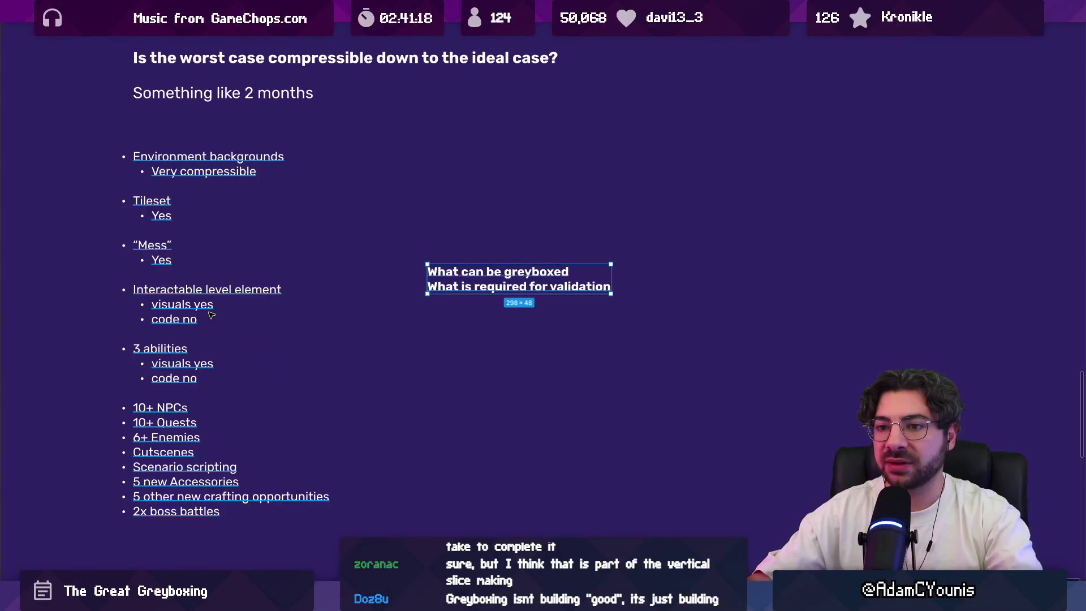
# Step: Edit the bullet list text, select the Tileset and Mess lines, then exit editing
pyautogui.hscroll(-3, 187, 255)
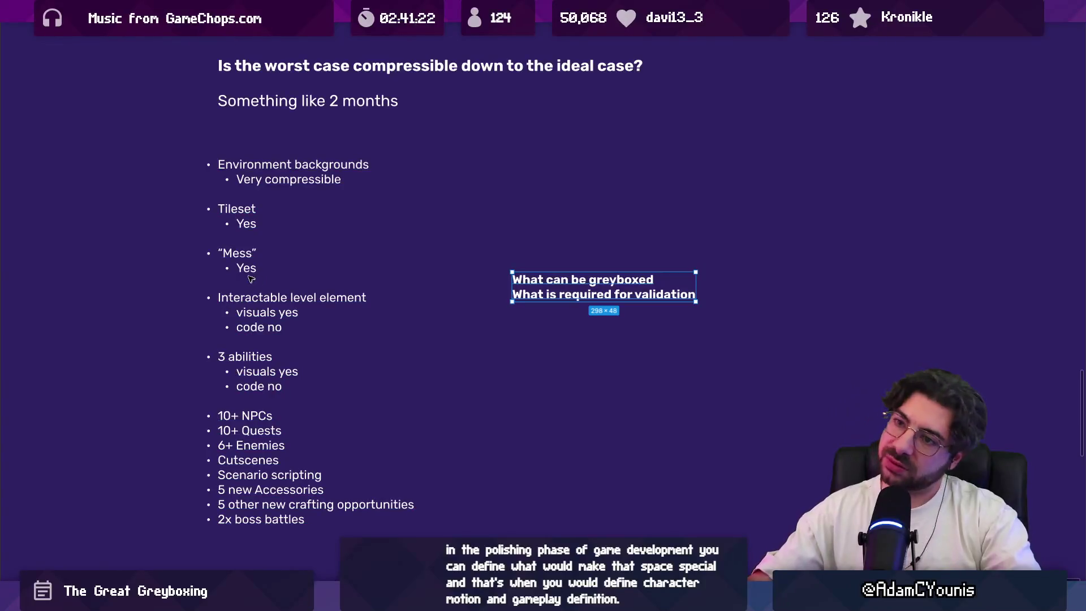
pyautogui.click(242, 207)
pyautogui.scroll(3, 240, 203)
pyautogui.scroll(-2, 277, 170)
pyautogui.doubleClick(263, 165)
pyautogui.click(242, 204)
pyautogui.moveTo(242, 204); pyautogui.dragTo(269, 277)
pyautogui.click(257, 202)
pyautogui.click(485, 178)
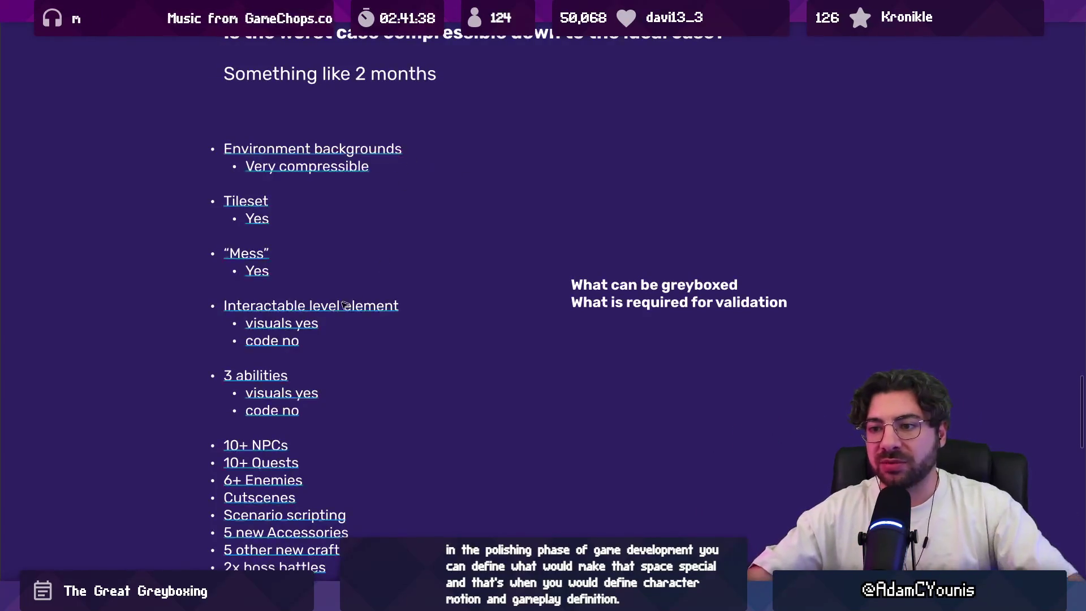
# Step: Select the Interactable level element notes and place the caret in the visuals yes line
pyautogui.click(294, 332)
pyautogui.moveTo(299, 339); pyautogui.dragTo(221, 306)
pyautogui.click(302, 323)
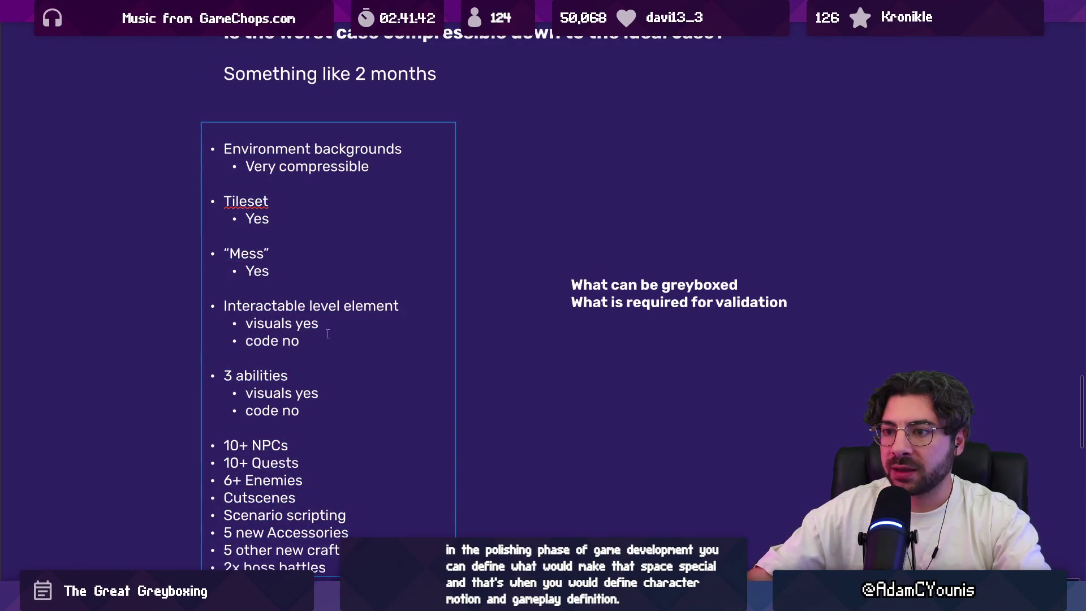
# Step: Replace 'code no' under Interactable level element with 'Delta' and a nested 'code' bullet
pyautogui.tripleClick(328, 334)
pyautogui.write('Code del')
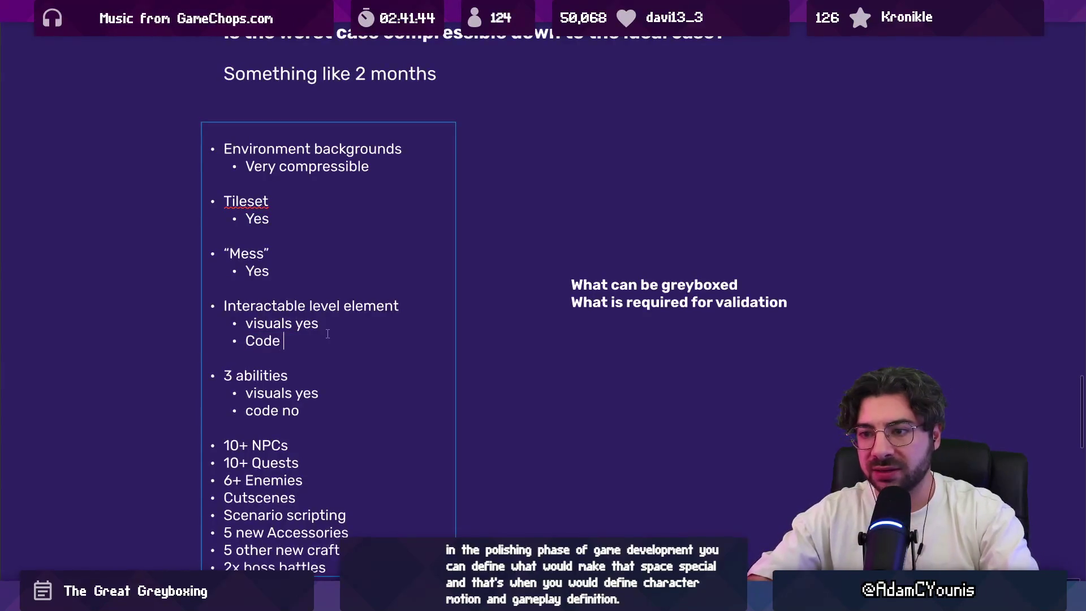
pyautogui.hotkey('ctrl', 'shift', 'Left')
pyautogui.hotkey('ctrl', 'shift', 'Left')
pyautogui.write('Delta')
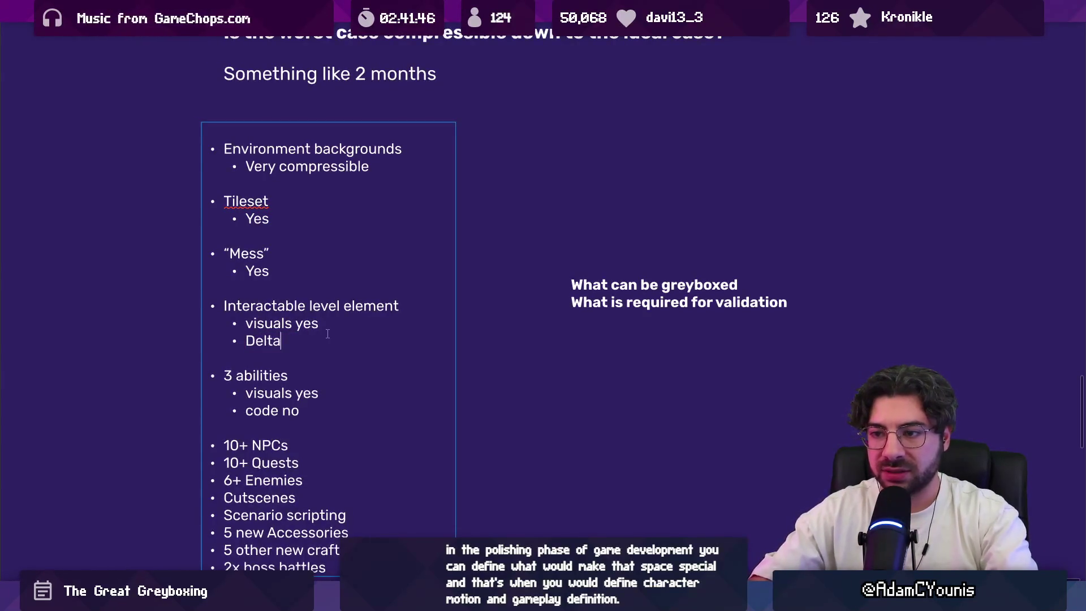
pyautogui.press('Return')
pyautogui.press('Tab')
pyautogui.write('code')
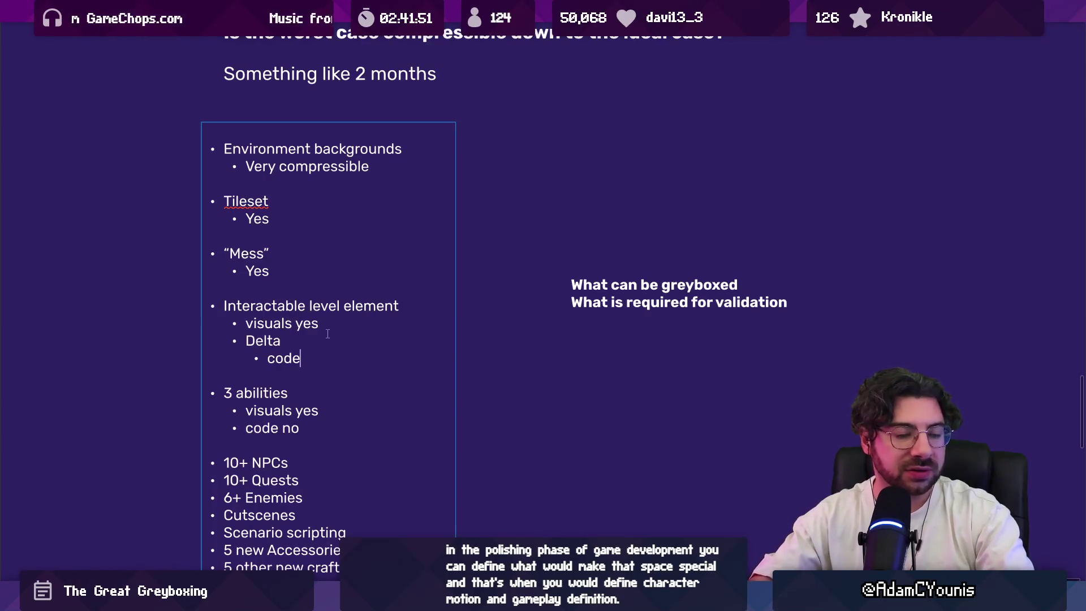
# Step: Replace 'code no' under 3 abilities with 'Delta' and a nested 'code' item
pyautogui.press('Down')
pyautogui.press('Down')
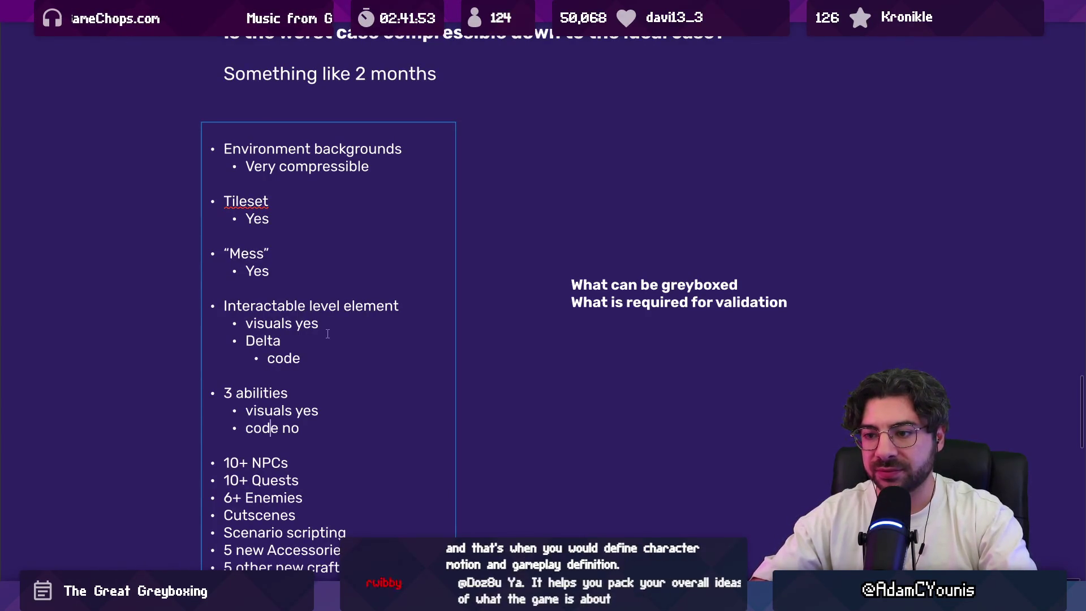
pyautogui.hotkey('shift', 'Home')
pyautogui.write('Delta')
pyautogui.press('Return')
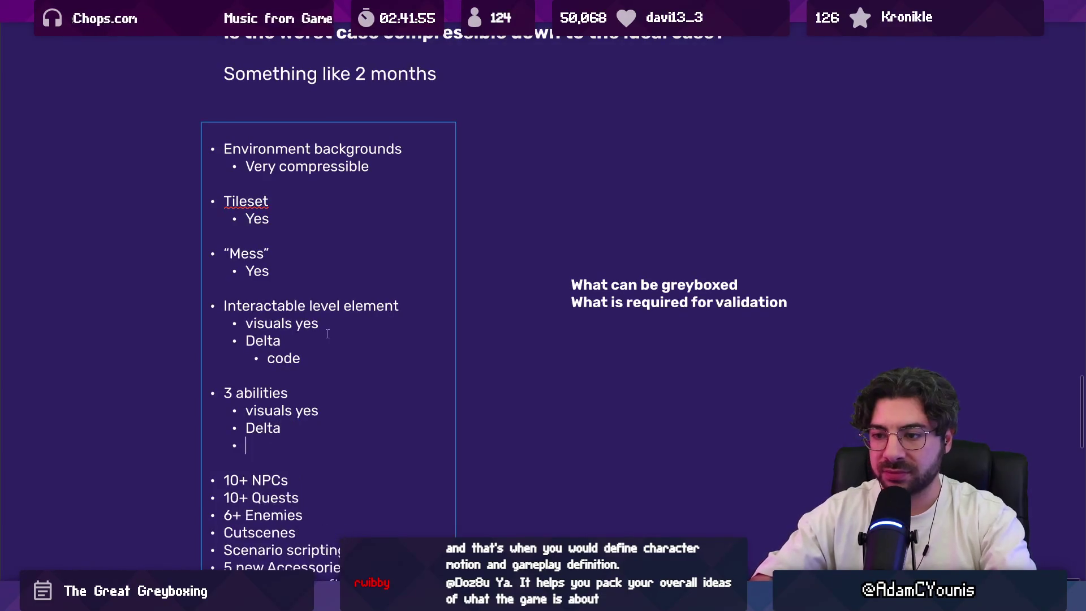
pyautogui.write('code')
pyautogui.press('BackSpace')
pyautogui.press('BackSpace')
pyautogui.press('BackSpace')
pyautogui.write('code')
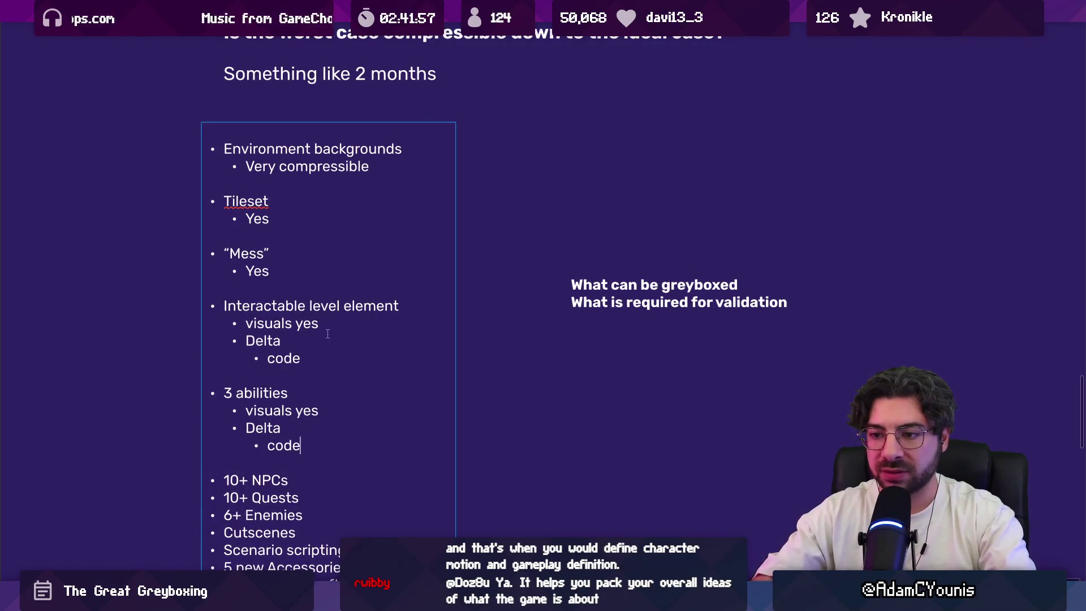
# Step: Rename the first 'Delta' to 'Dependency' and select the second 'Delta' word
pyautogui.scroll(-1, 327, 334)
pyautogui.doubleClick(304, 331)
pyautogui.write('Dependency')
pyautogui.doubleClick(303, 334)
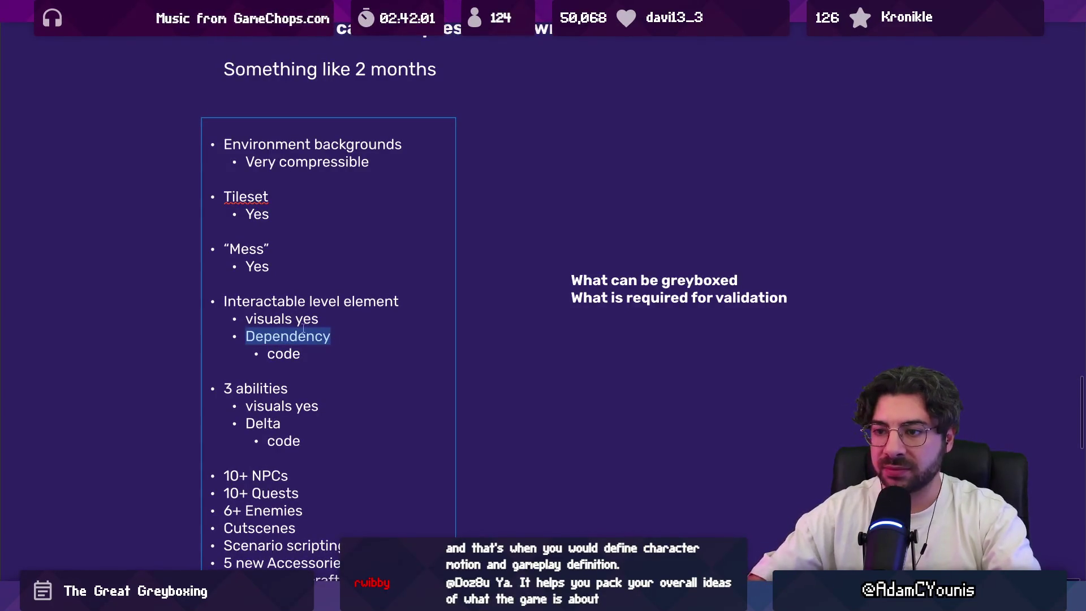
pyautogui.doubleClick(281, 422)
pyautogui.write('Dependency')
pyautogui.scroll(-2, 309, 365)
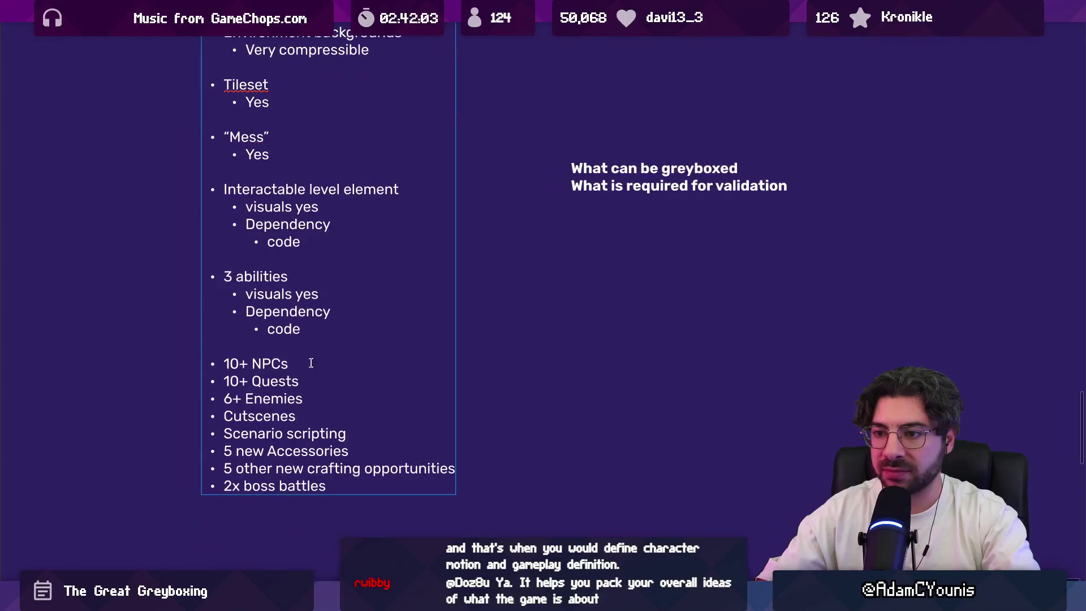
# Step: Add 'visuals yes' and 'script yes' sub-bullets under 10+ NPCs
pyautogui.click(342, 323)
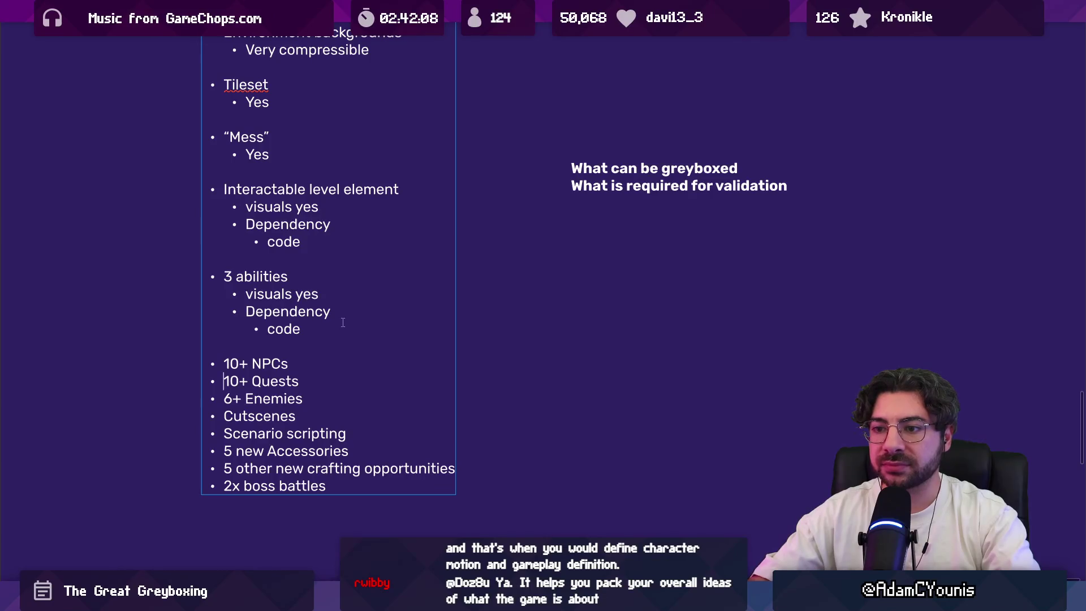
pyautogui.press('Return')
pyautogui.press('Tab')
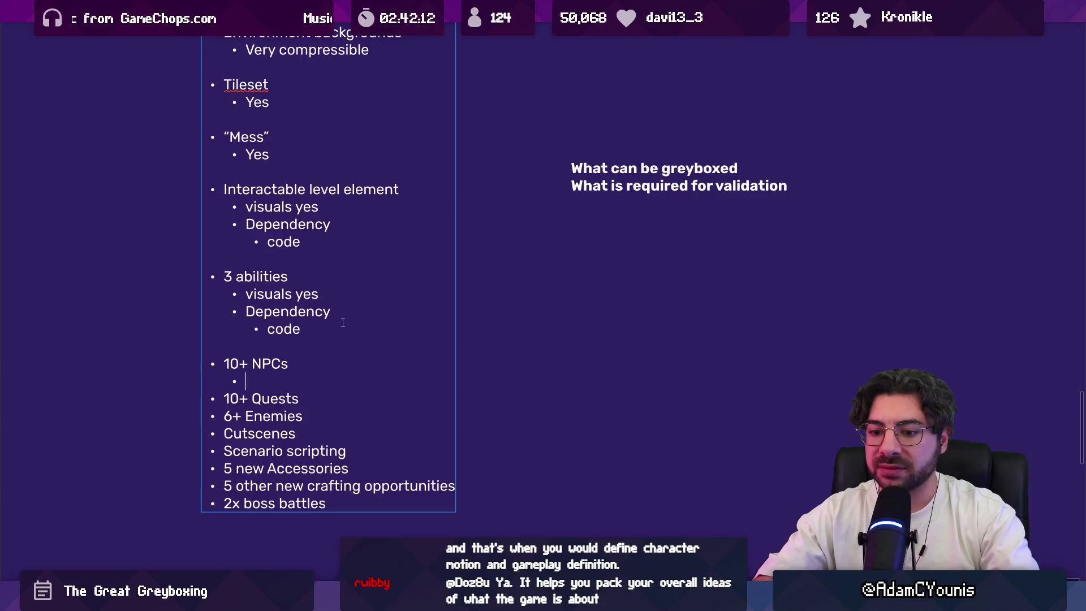
pyautogui.write('visuals yes,')
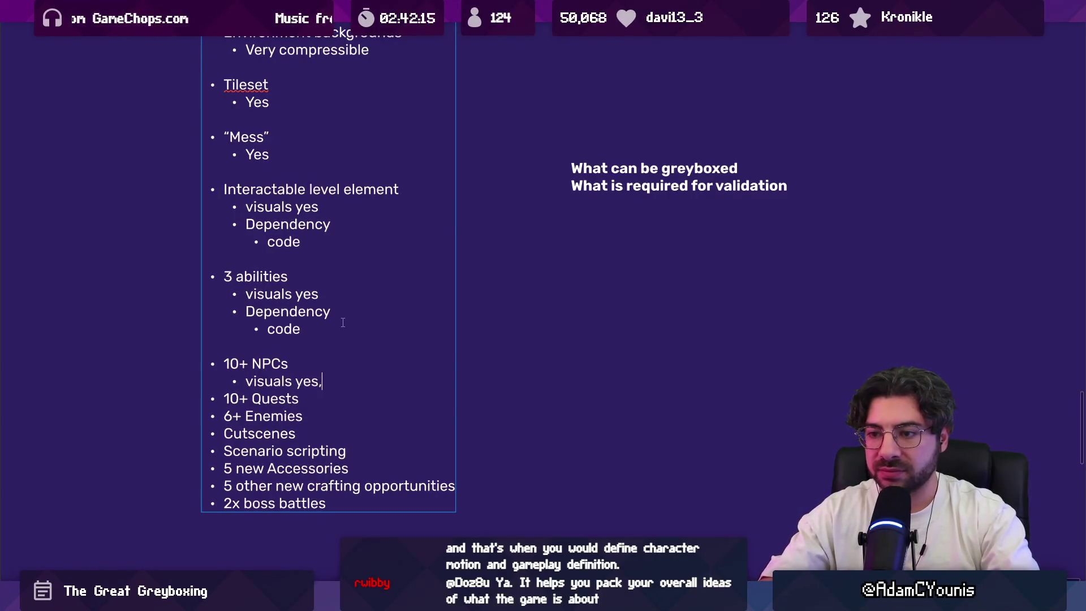
pyautogui.press('BackSpace')
pyautogui.press('Return')
pyautogui.write('script yes')
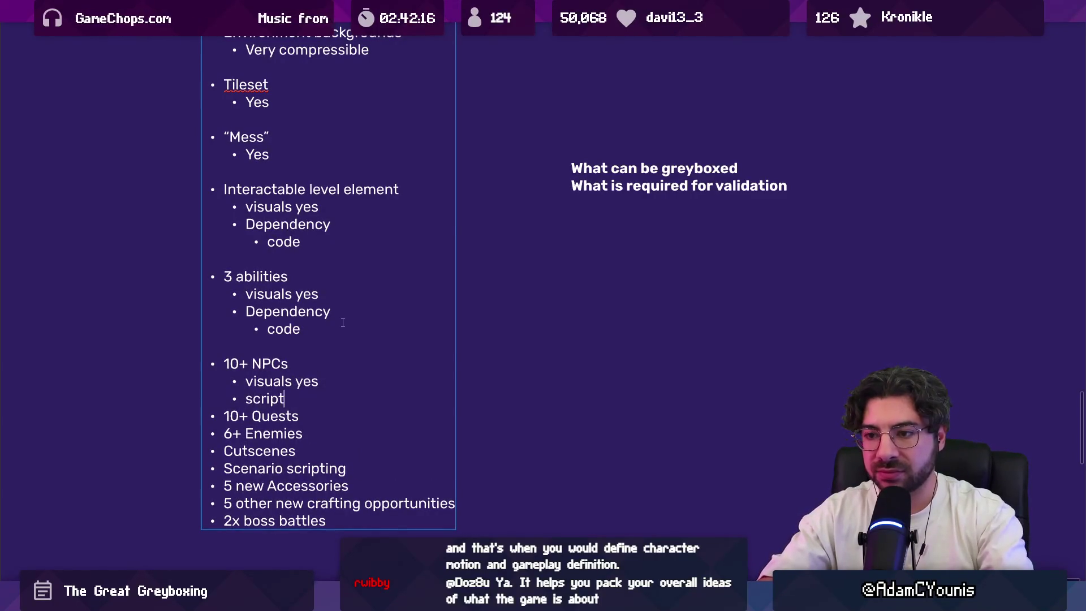
# Step: Add a 'Dependency' bullet with nested 'Writing and scenario development' beneath them
pyautogui.press('Return')
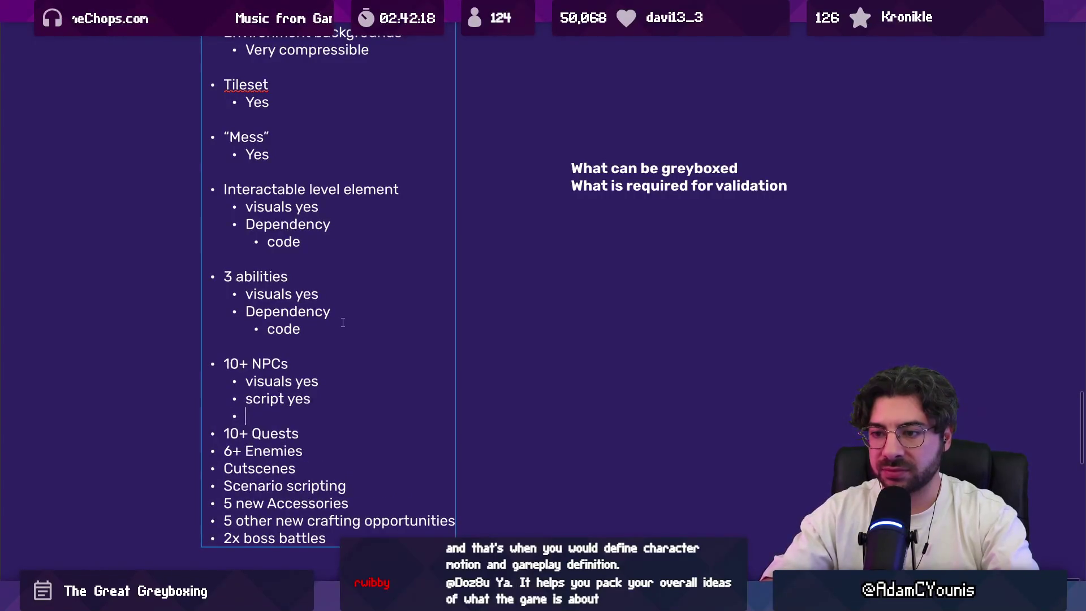
pyautogui.write('Dependency')
pyautogui.press('Return')
pyautogui.press('Tab')
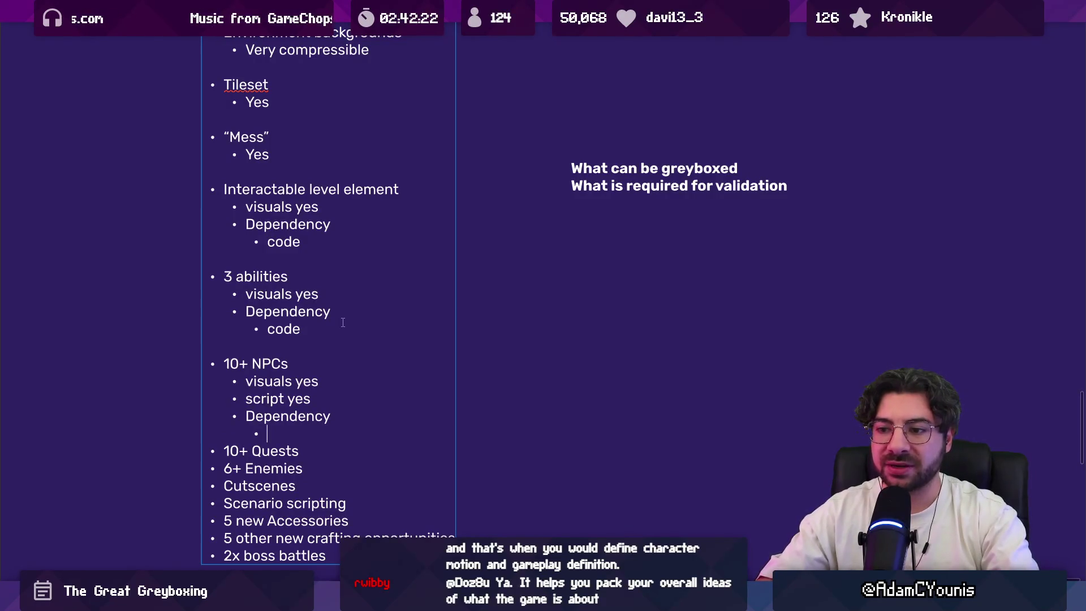
pyautogui.write('Writing and scenario')
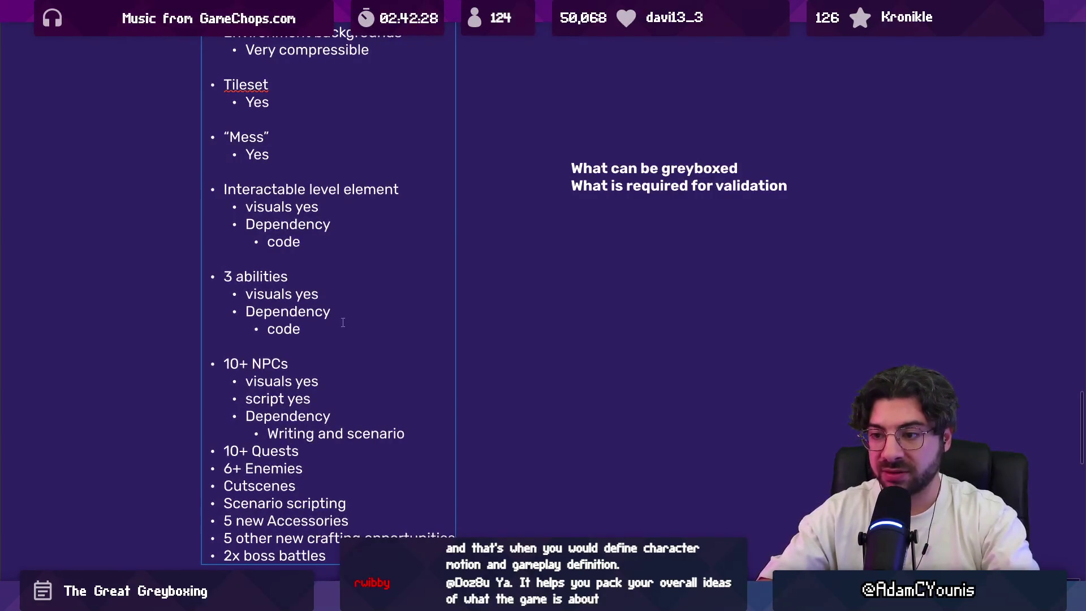
pyautogui.write('development')
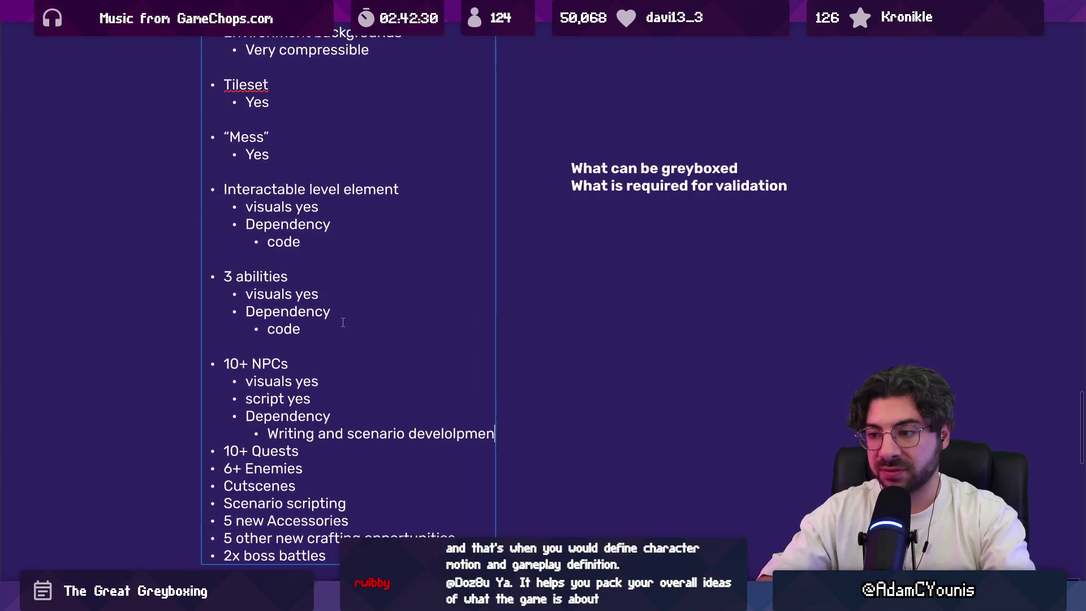
pyautogui.press('BackSpace')
pyautogui.press('BackSpace')
pyautogui.press('BackSpace')
pyautogui.write('pment')
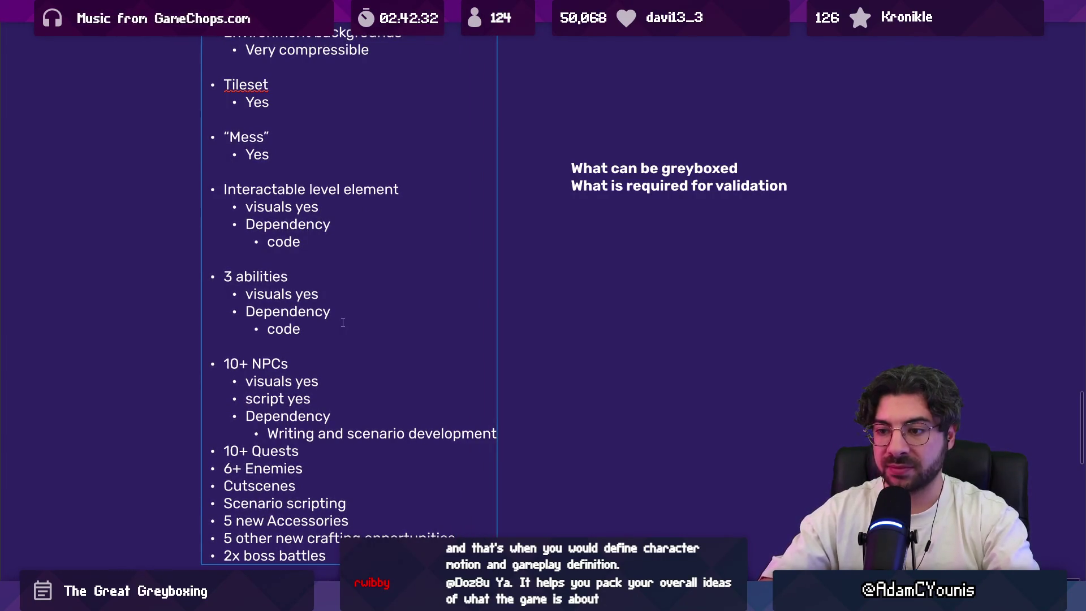
pyautogui.press('Return')
pyautogui.press('Down')
pyautogui.press('Down')
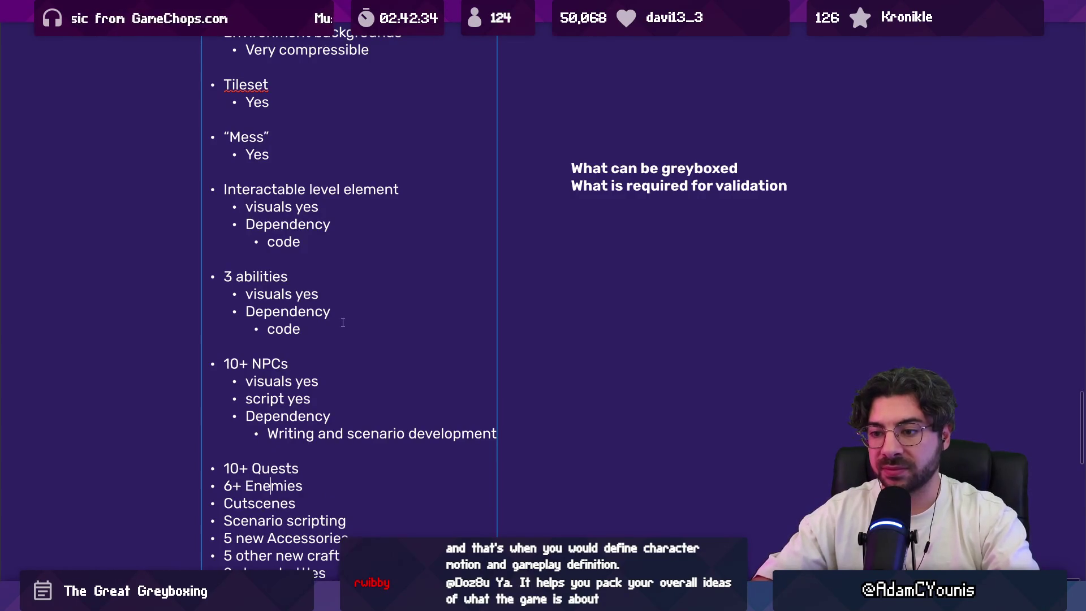
# Step: Add a 'not really' sub-bullet under 10+ Quests
pyautogui.press('End')
pyautogui.press('Return')
pyautogui.press('Tab')
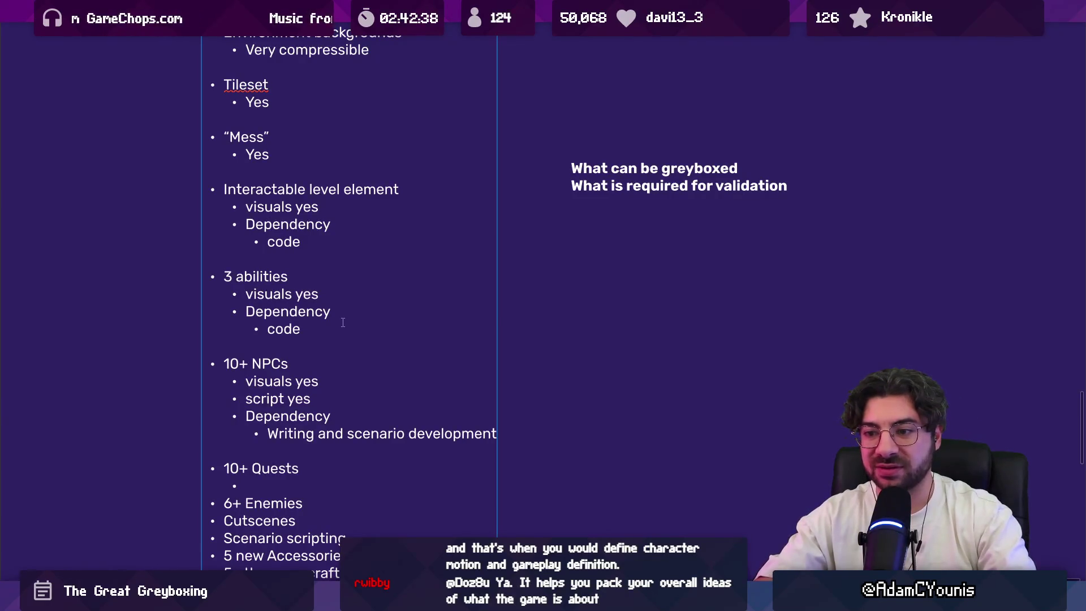
pyautogui.write('not really')
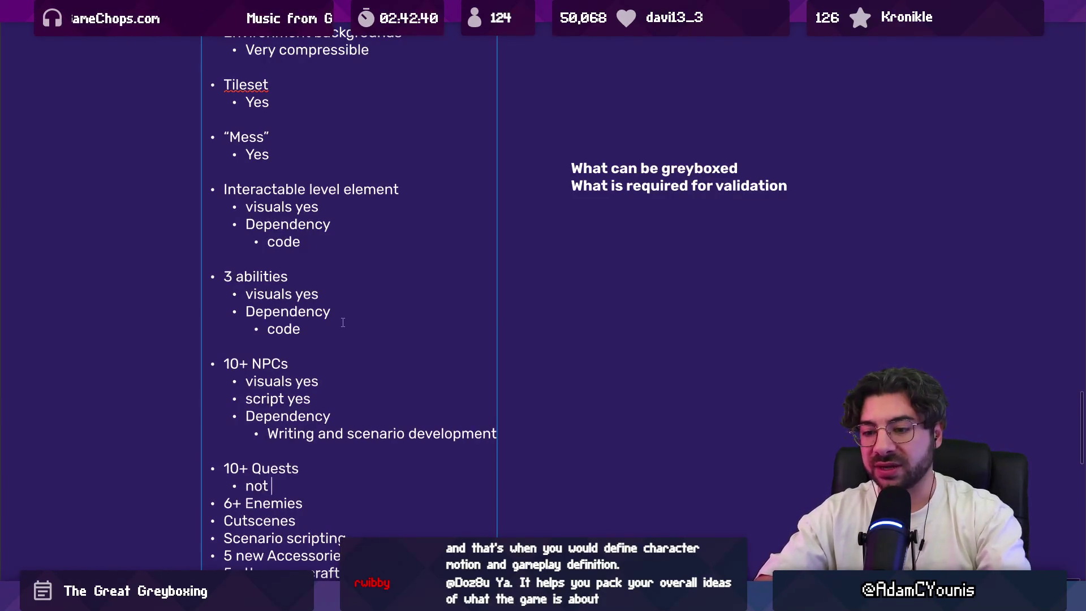
pyautogui.scroll(-2, 342, 317)
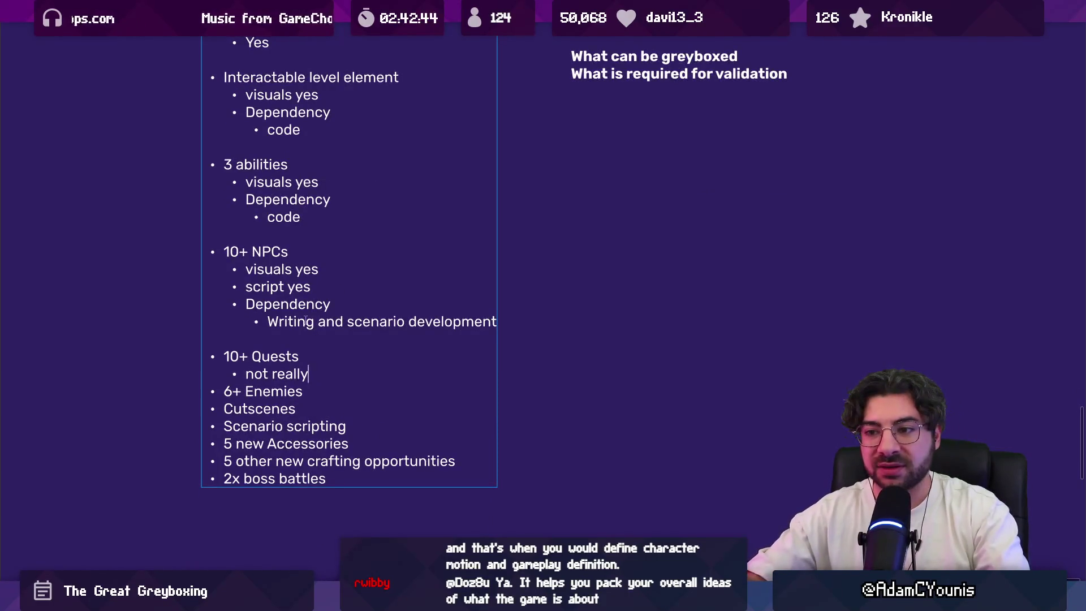
pyautogui.press('Return')
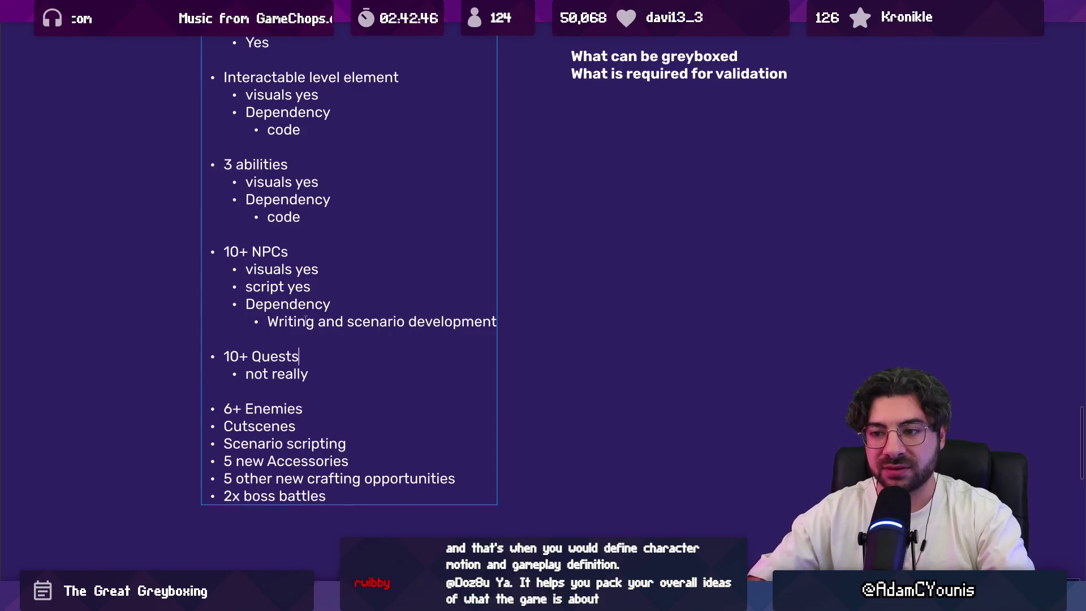
# Step: Add an 'any original assets' sub-bullet below it
pyautogui.hotkey('ctrl', 'shift', 'Right')
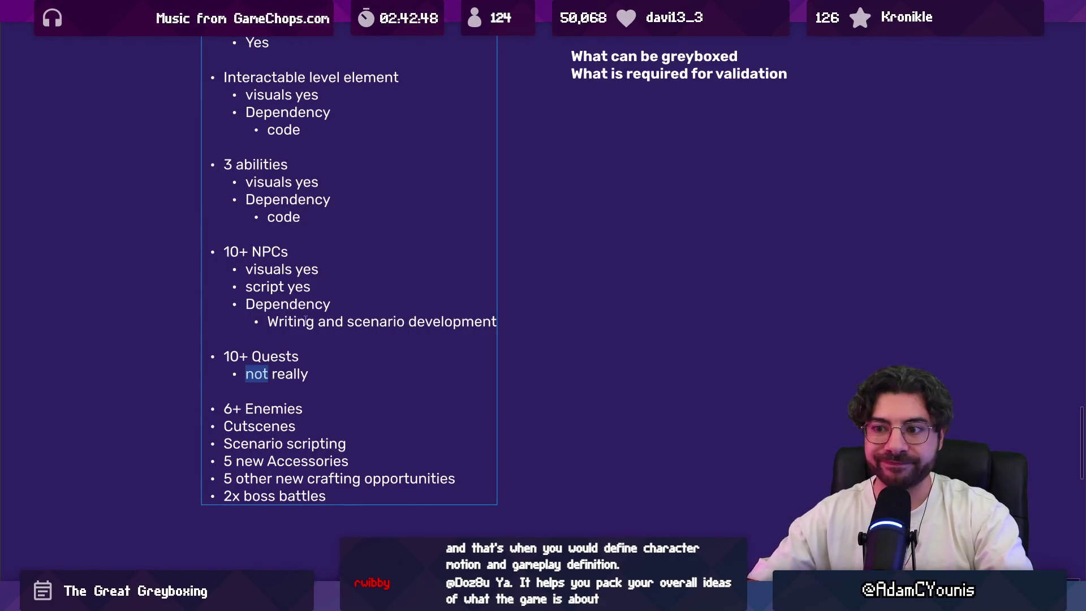
pyautogui.press('End')
pyautogui.press('Return')
pyautogui.write('Some')
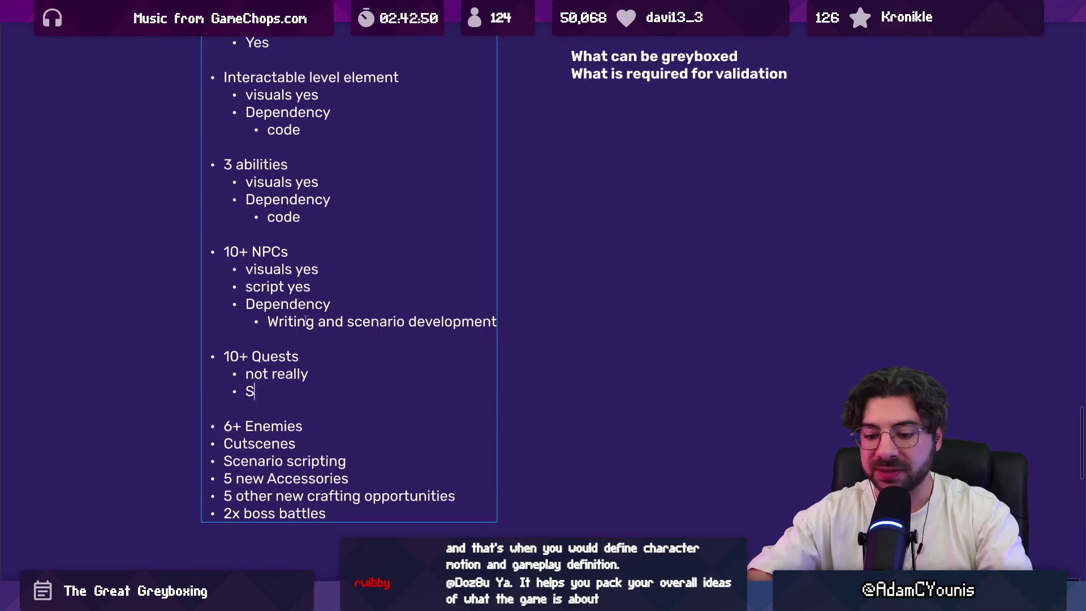
pyautogui.press('BackSpace')
pyautogui.press('BackSpace')
pyautogui.press('BackSpace')
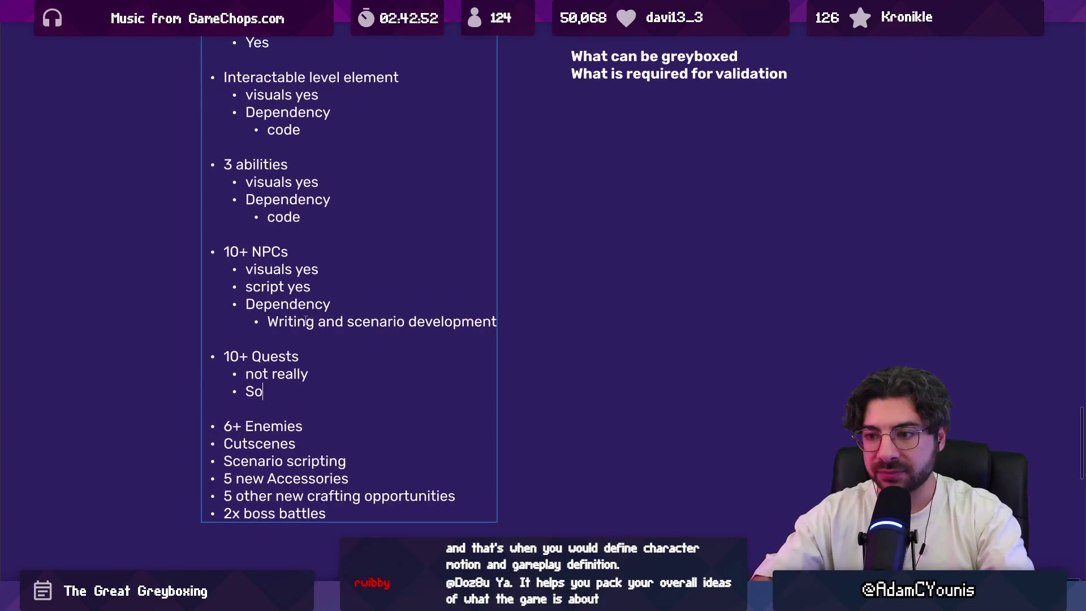
pyautogui.write('any original visuals')
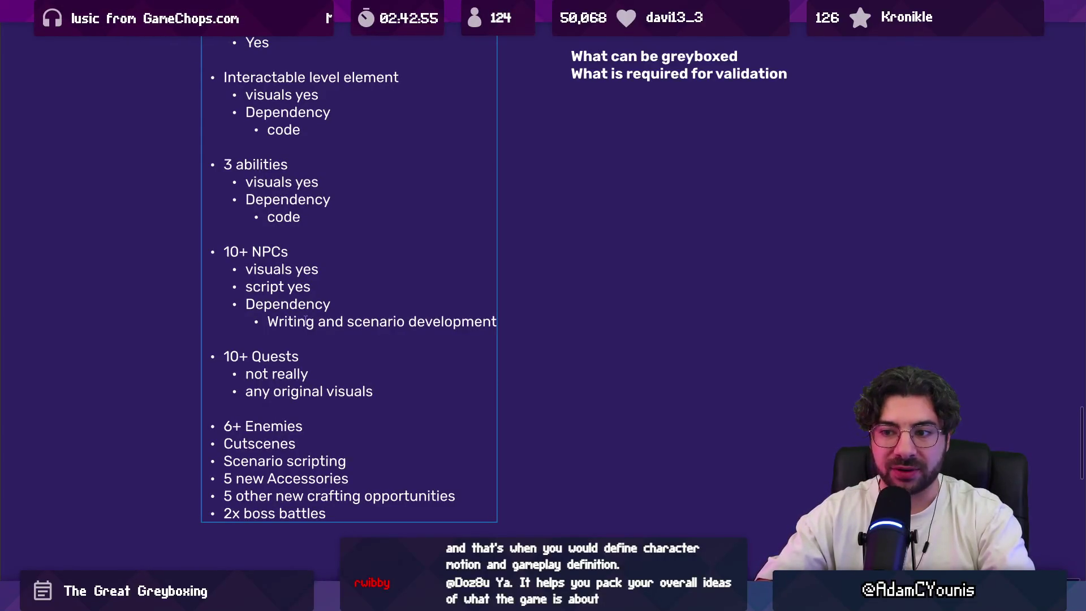
pyautogui.hotkey('ctrl', 'shift', 'Left')
pyautogui.write('assets')
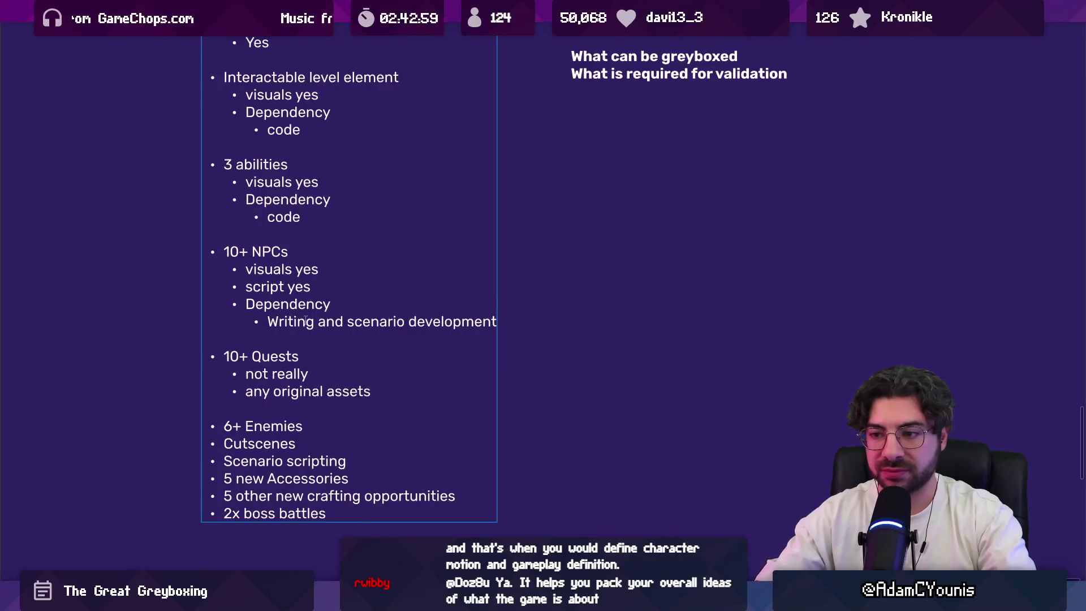
# Step: Remove 'not really' and add Dependency: 'all of the sequencing and data. basically all of it'
pyautogui.hotkey('shift', 'Up')
pyautogui.hotkey('ctrl', 'x')
pyautogui.press('End')
pyautogui.press('Return')
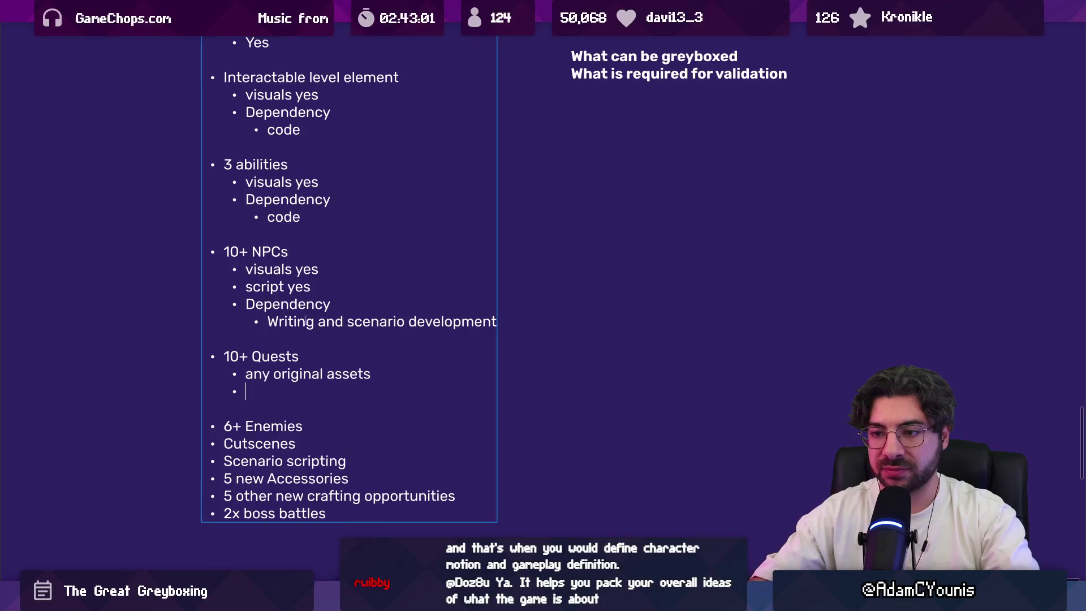
pyautogui.hotkey('ctrl', 'v')
pyautogui.press('Up')
pyautogui.hotkey('ctrl', 'shift', 'Right')
pyautogui.hotkey('ctrl', 'shift', 'Right')
pyautogui.write('D')
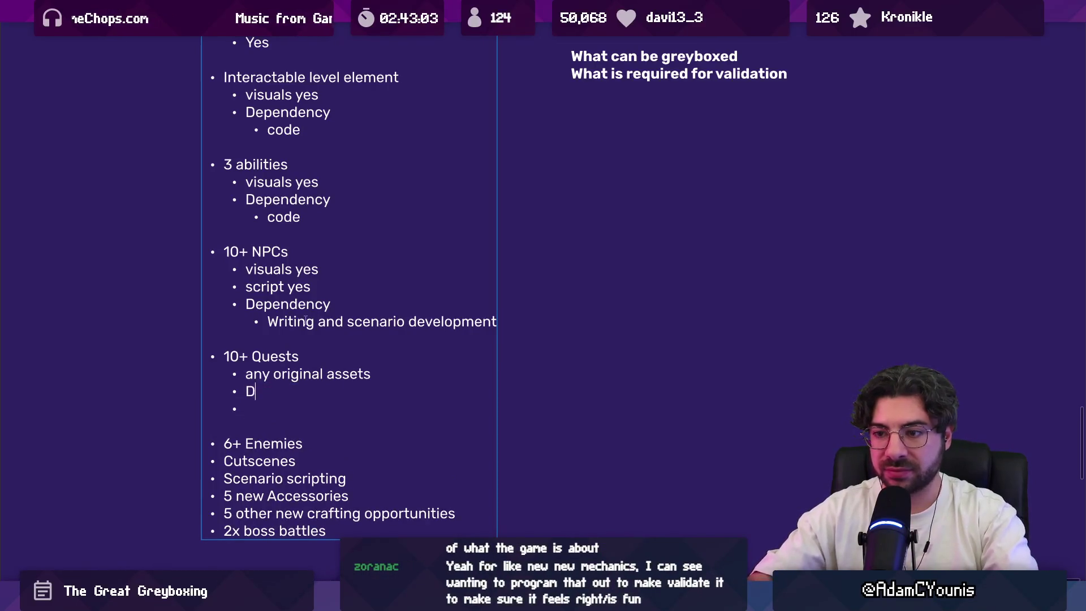
pyautogui.write('ependencyhe actual')
pyautogui.press('BackSpace')
pyautogui.press('BackSpace')
pyautogui.press('BackSpace')
pyautogui.press('BackSpace')
pyautogui.press('BackSpace')
pyautogui.write('all of the ')
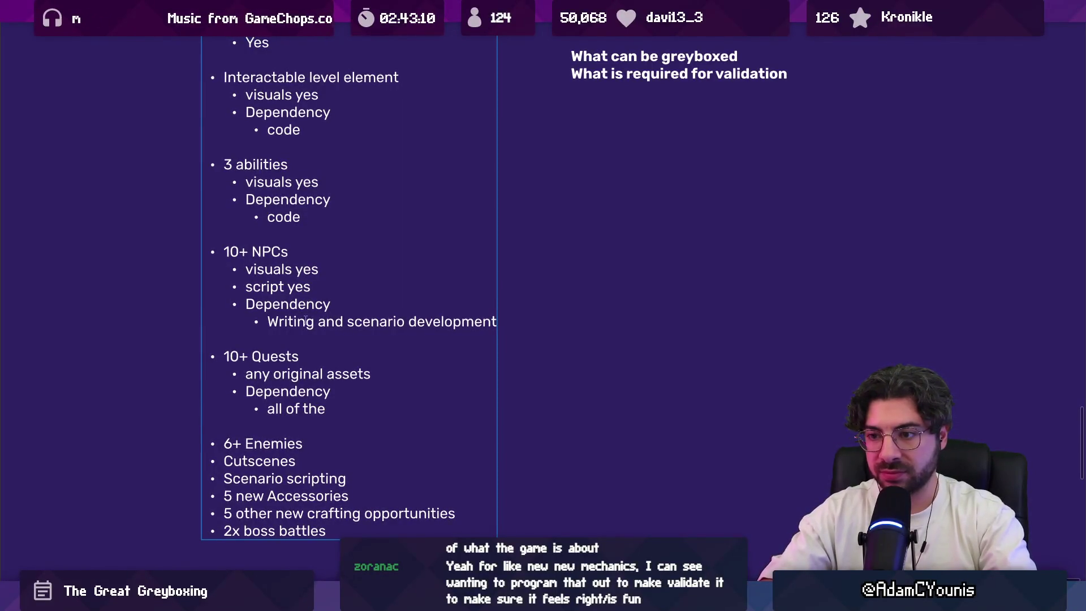
pyautogui.write('sequencing')
pyautogui.write(' and ')
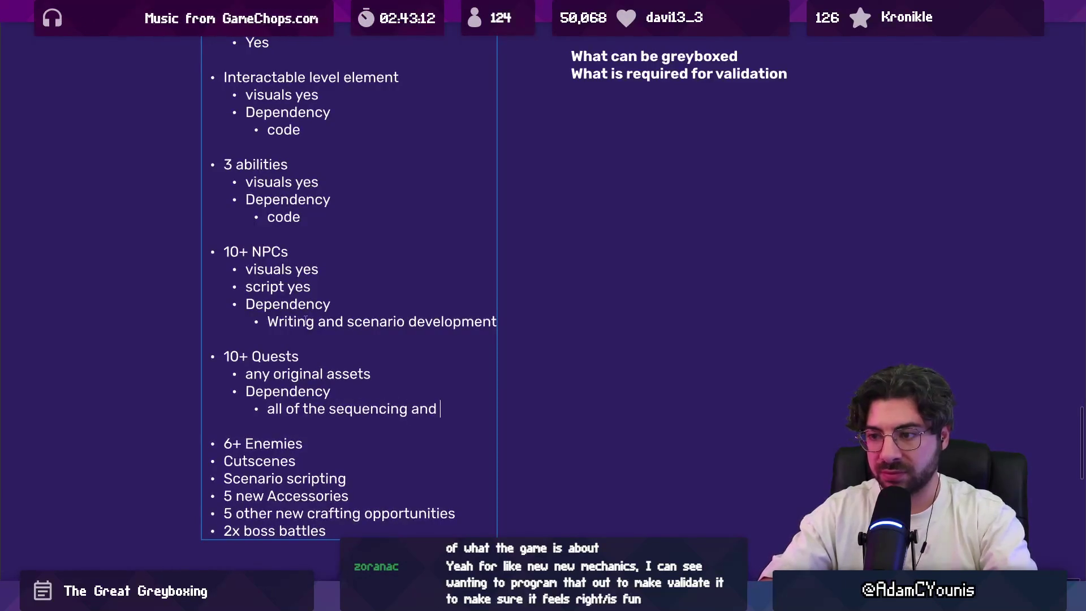
pyautogui.write('data. basically all of it')
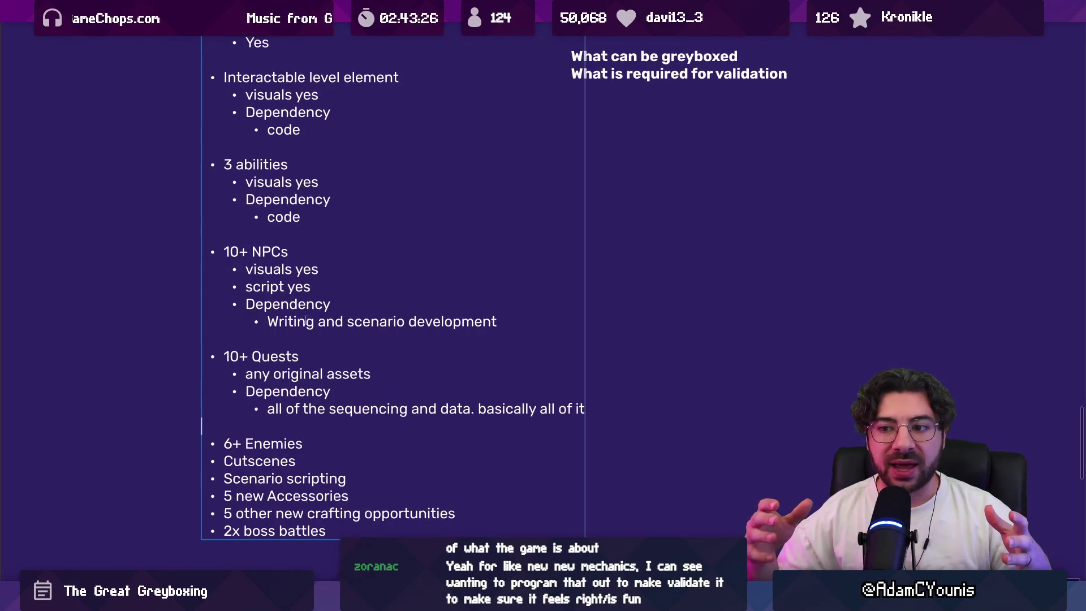
pyautogui.press('Down')
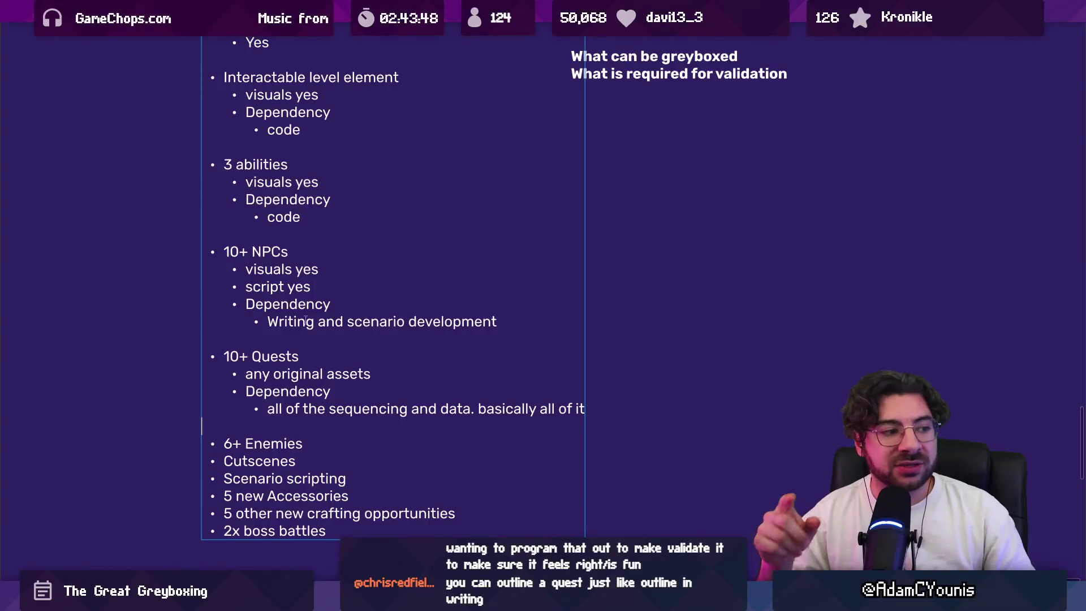
pyautogui.scroll(-5, 305, 320)
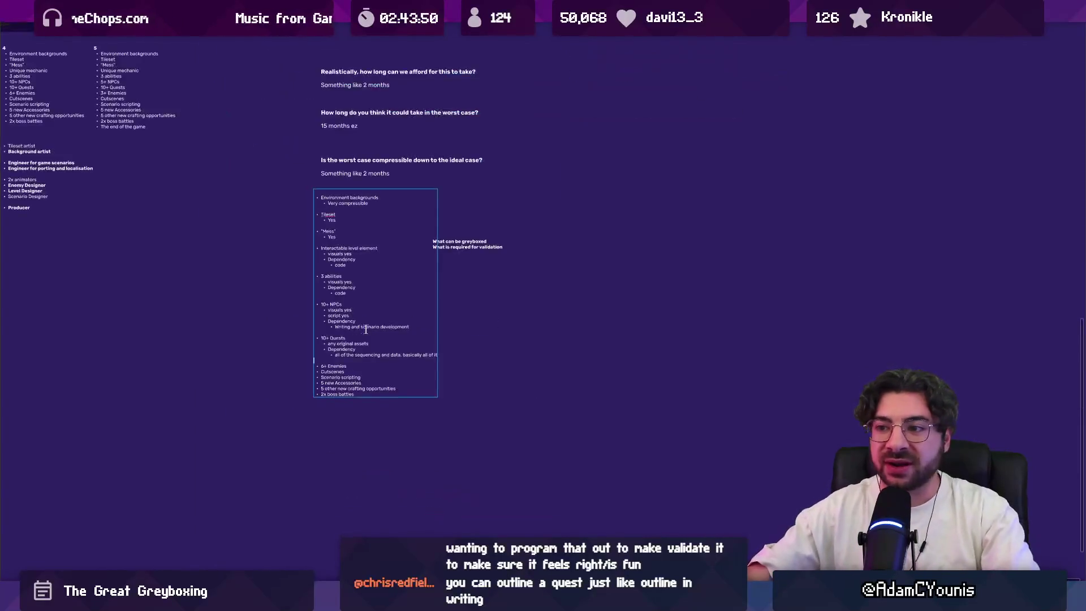
pyautogui.hscroll(10, 560, 73)
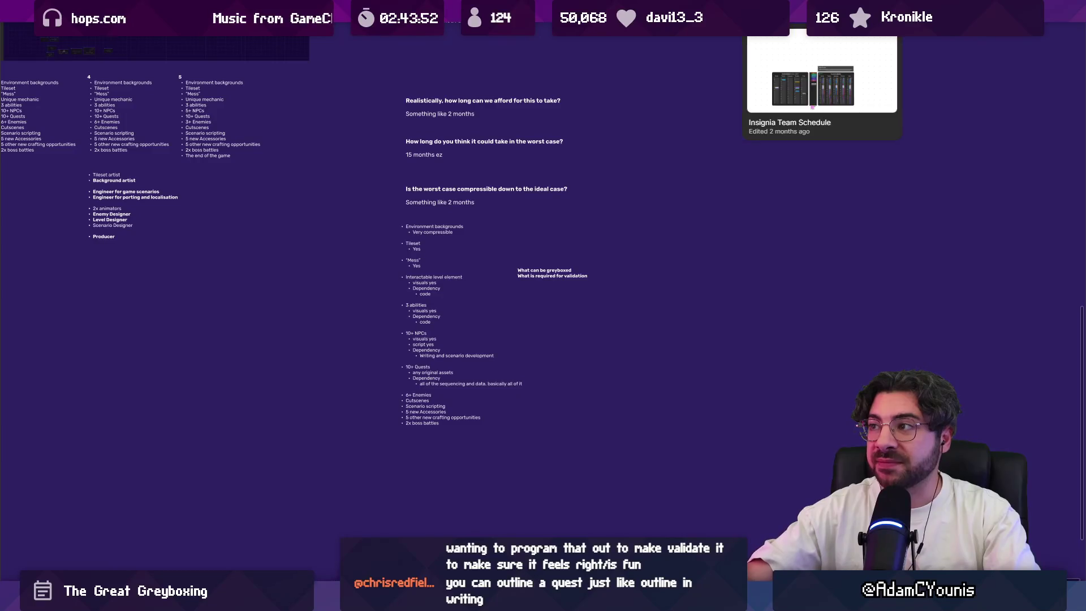
pyautogui.click(402, 74)
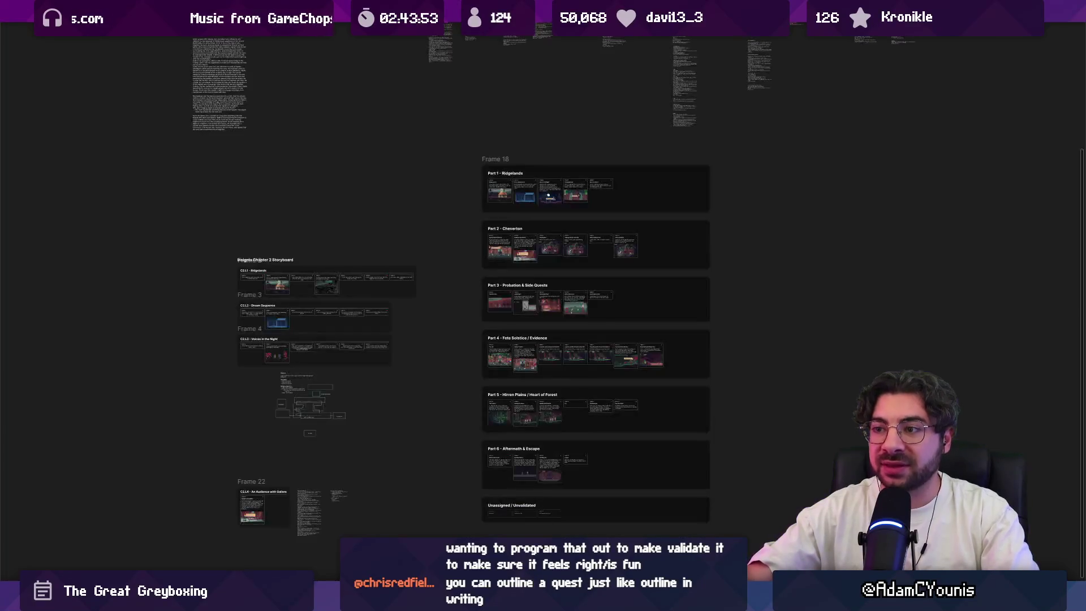
pyautogui.scroll(5, 210, 274)
pyautogui.scroll(5, 209, 274)
pyautogui.scroll(-3, 340, 254)
pyautogui.click(444, 467)
pyautogui.scroll(-10, 158, 371)
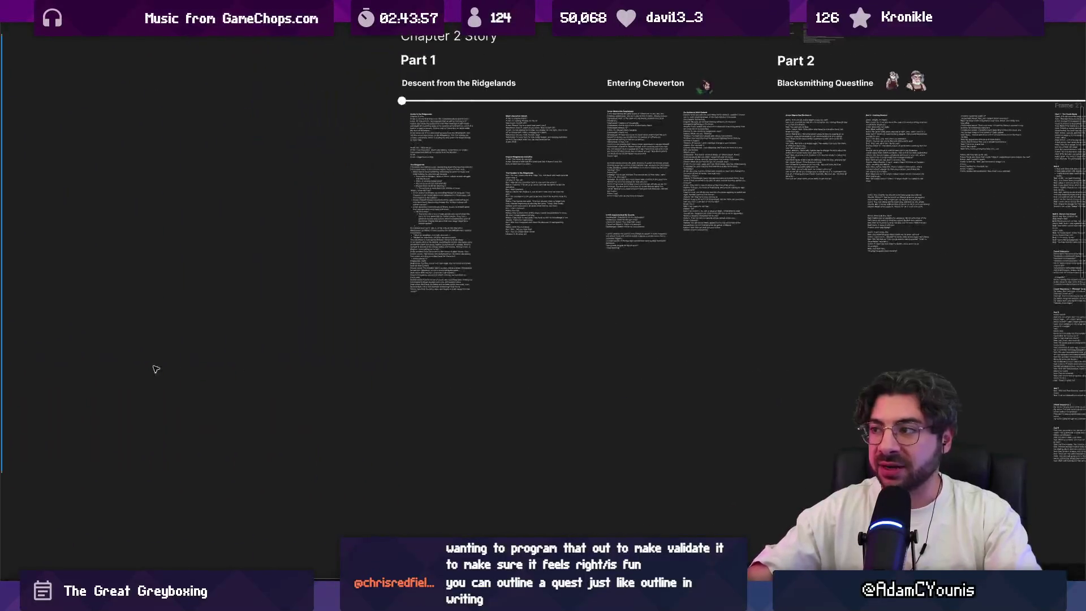
pyautogui.hscroll(2, 226, 271)
pyautogui.click(746, 292)
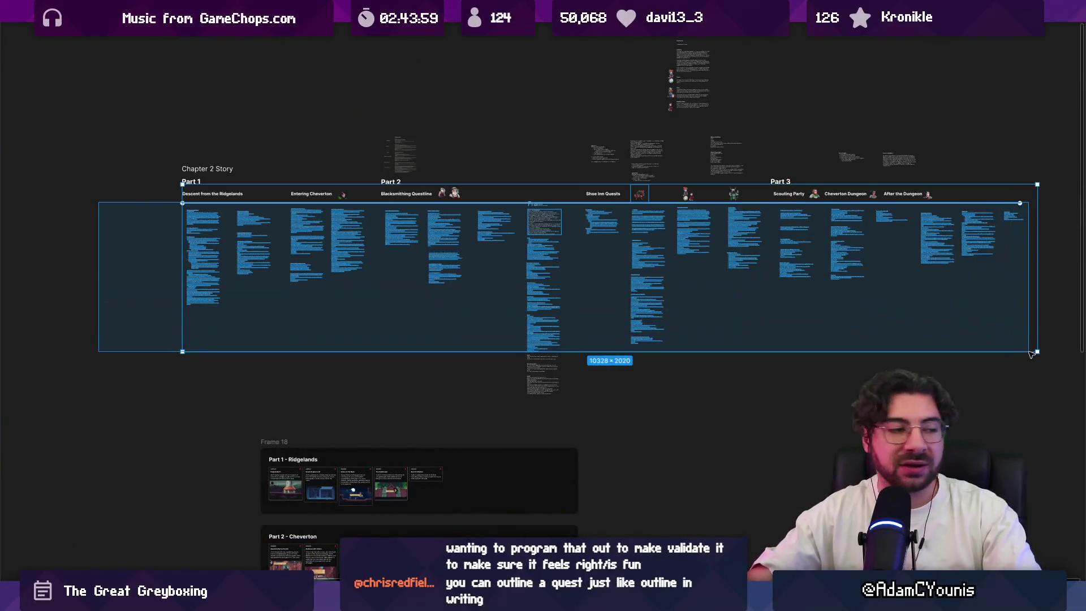
pyautogui.press('Escape')
pyautogui.scroll(-5, 805, 146)
pyautogui.scroll(3, 433, 286)
pyautogui.hscroll(-10, 433, 286)
pyautogui.scroll(-2, 433, 286)
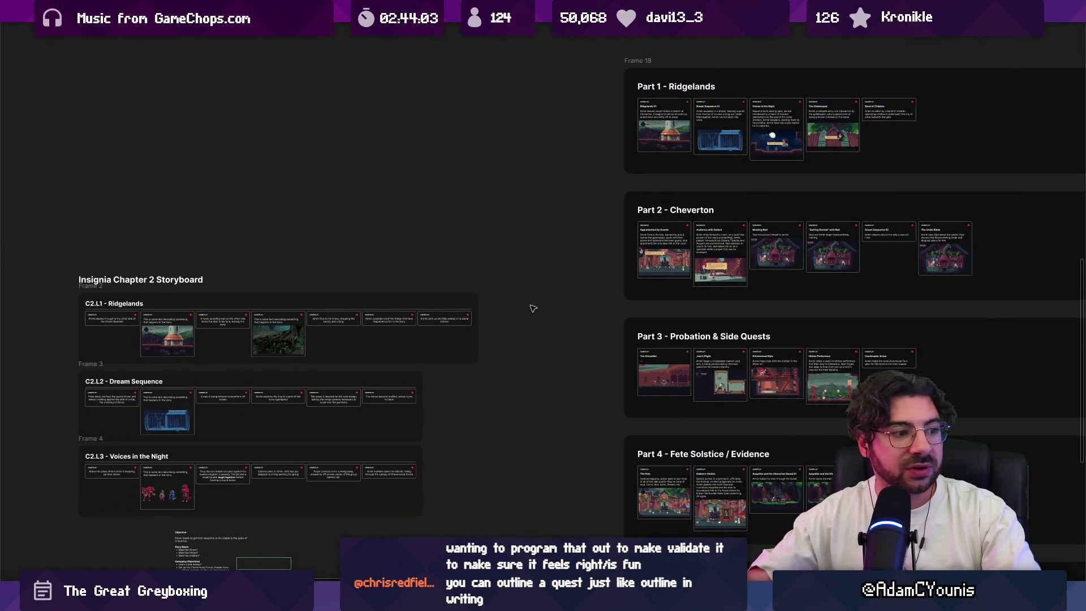
pyautogui.moveTo(533, 306)
pyautogui.mouseDown()
pyautogui.moveTo(536, 209)
pyautogui.moveTo(486, 103)
pyautogui.moveTo(478, 113)
pyautogui.mouseUp()
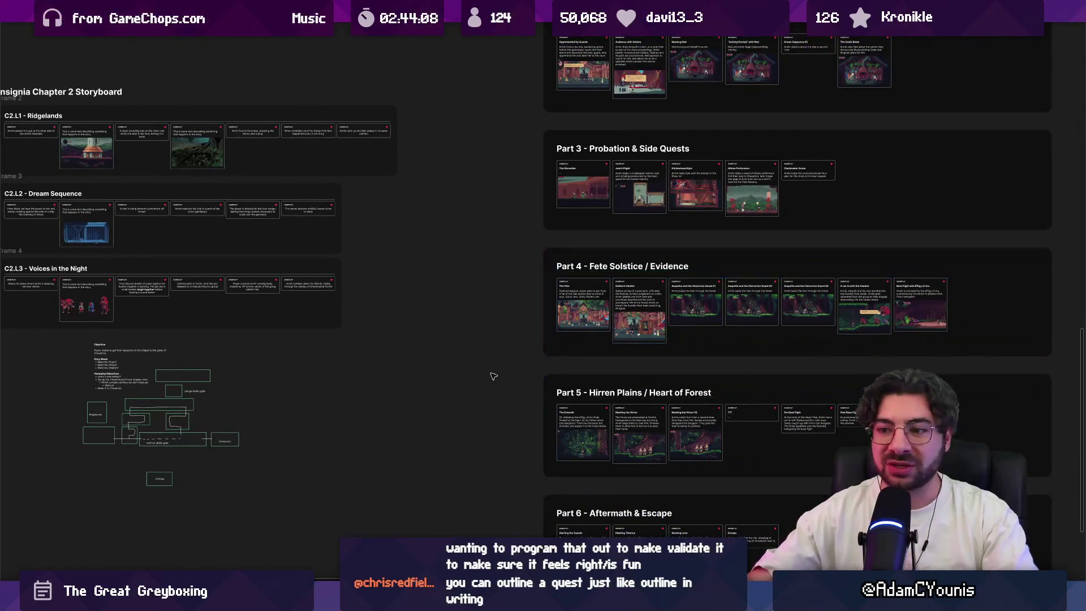
pyautogui.hotkey('alt', 'Tab')
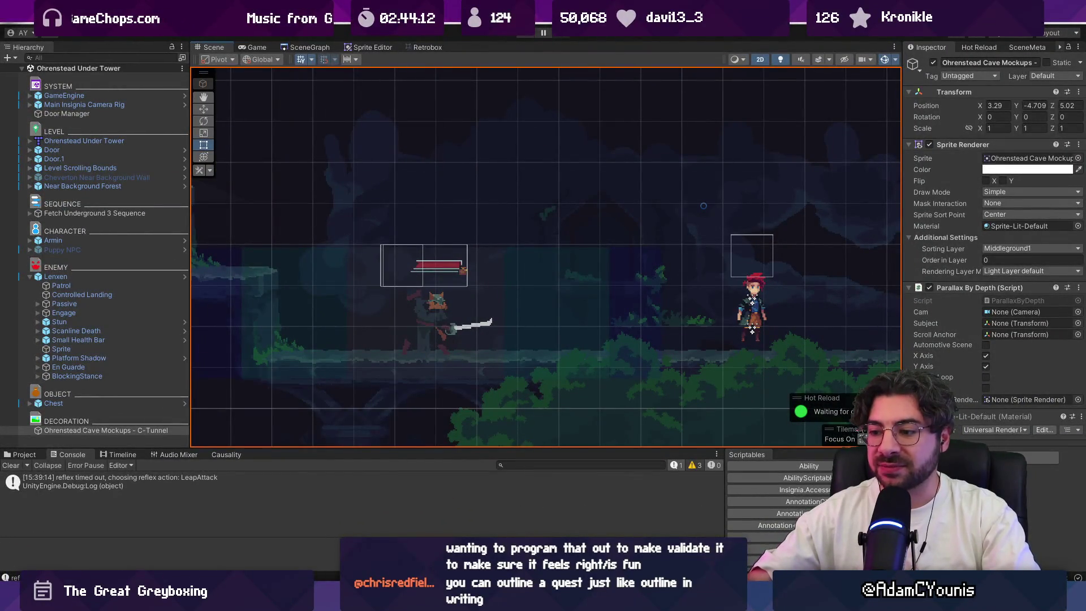
pyautogui.hotkey('alt', 'Tab')
pyautogui.scroll(-3, 475, 444)
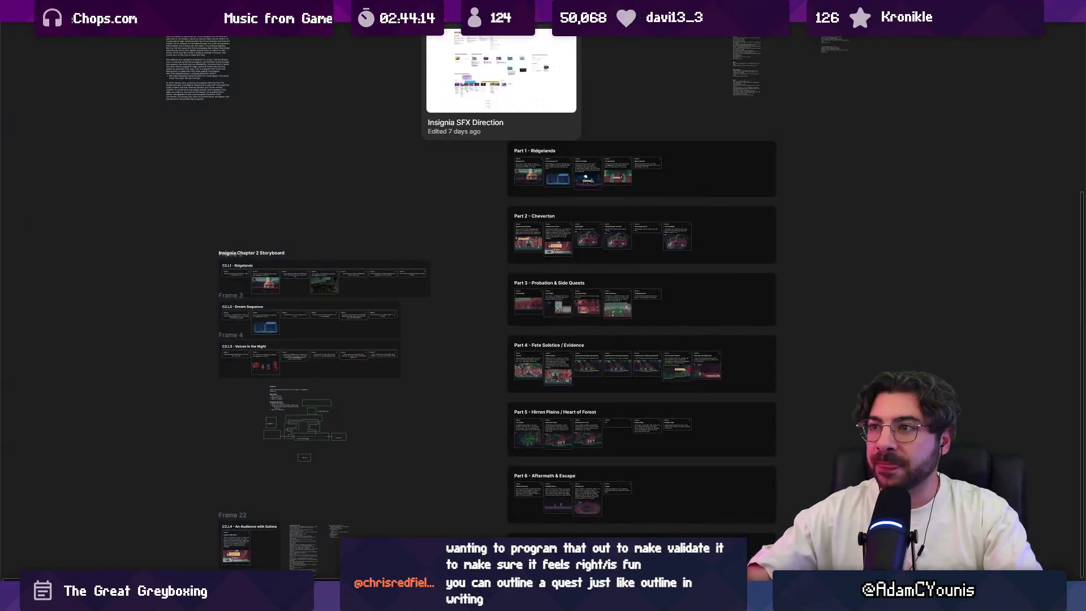
pyautogui.hotkey('alt', 'Tab')
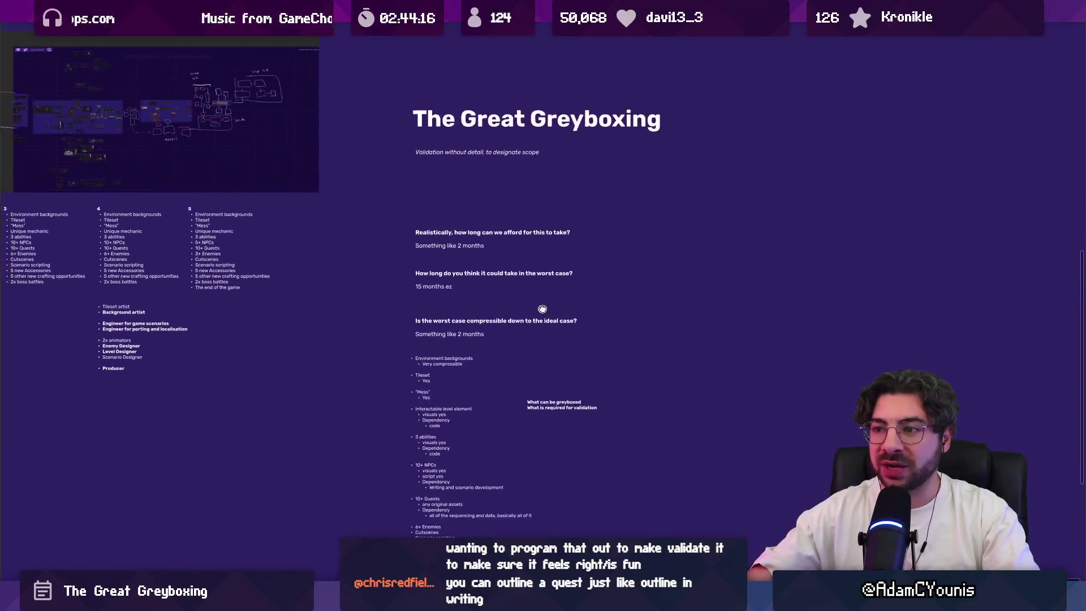
pyautogui.doubleClick(490, 138)
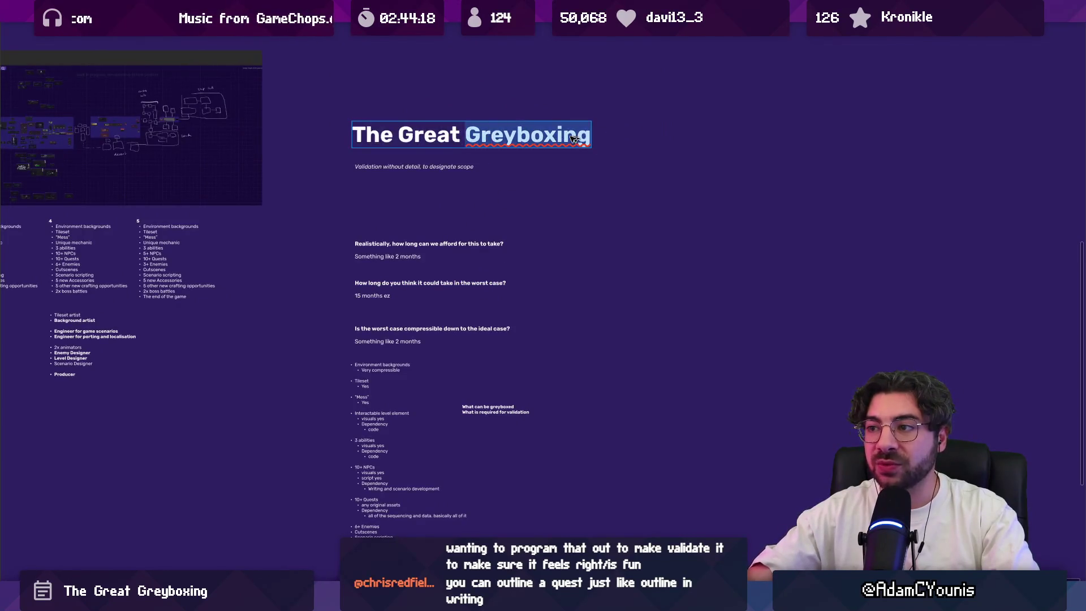
pyautogui.scroll(3, 430, 170)
pyautogui.scroll(-3, 459, 202)
pyautogui.click(558, 226)
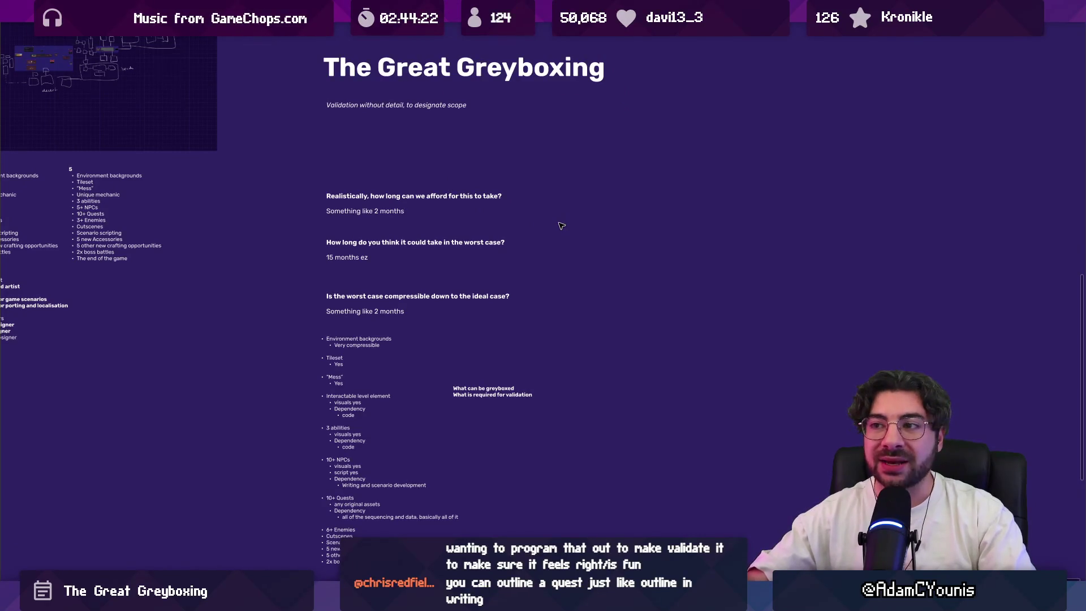
pyautogui.click(365, 108)
pyautogui.scroll(3, 362, 105)
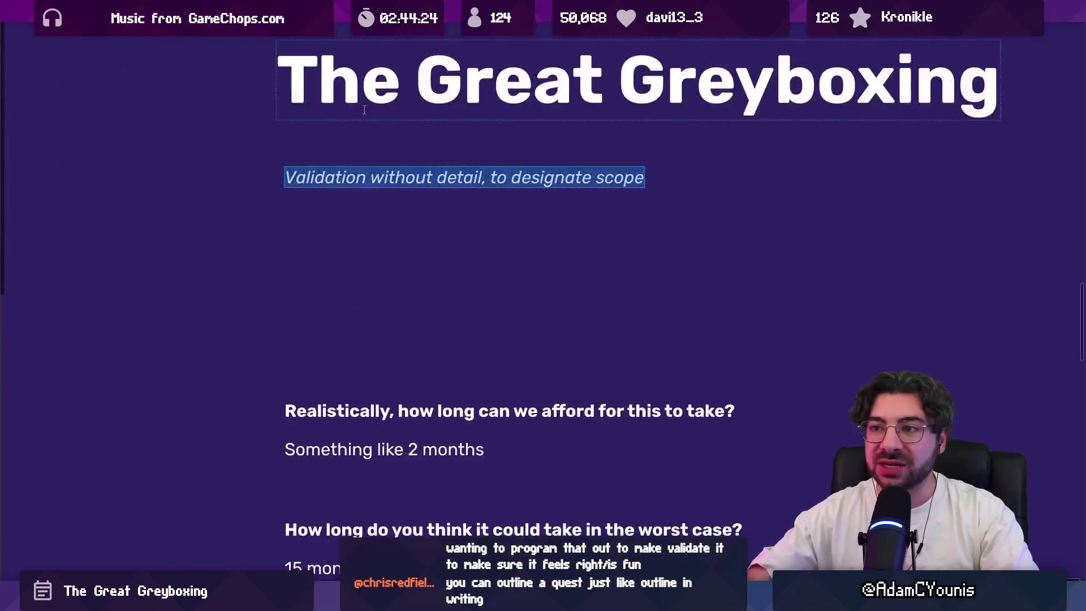
pyautogui.doubleClick(325, 178)
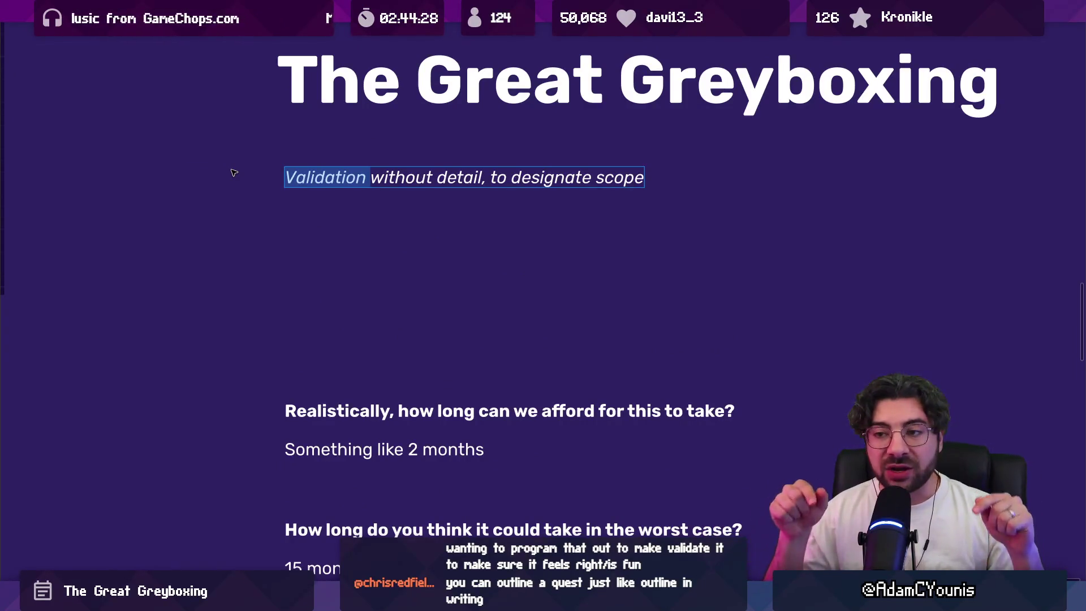
pyautogui.doubleClick(543, 177)
pyautogui.moveTo(543, 177); pyautogui.dragTo(675, 180)
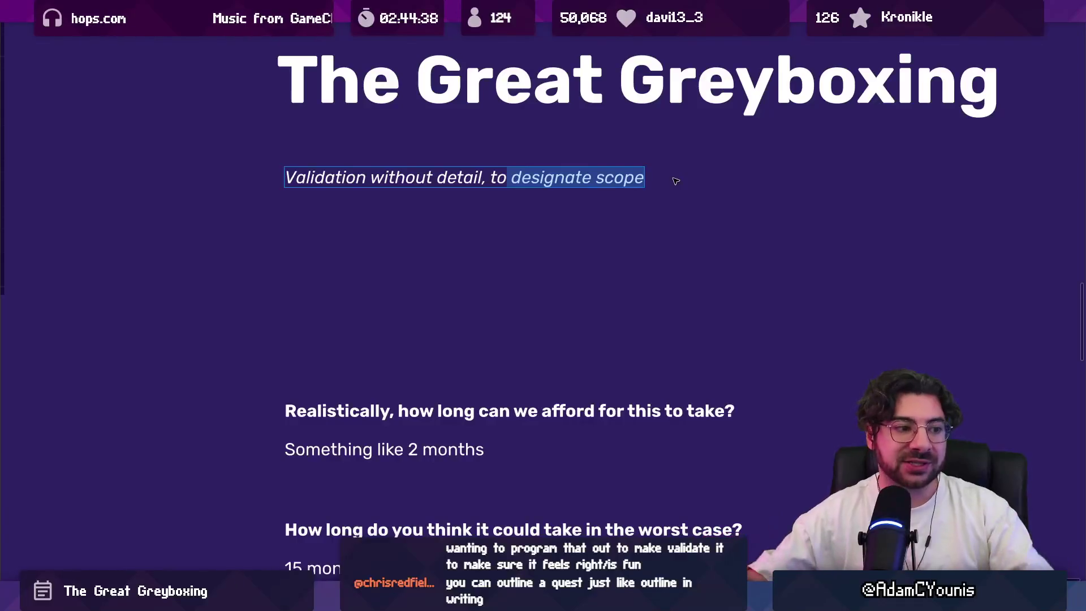
pyautogui.click(668, 189)
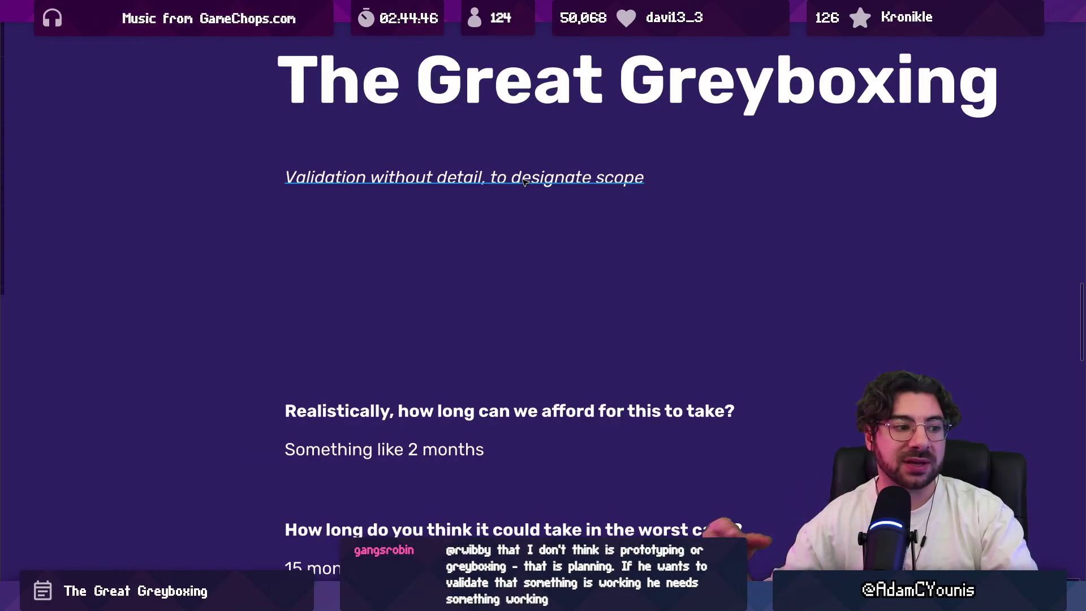
pyautogui.scroll(-2, 480, 199)
pyautogui.scroll(-1, 425, 182)
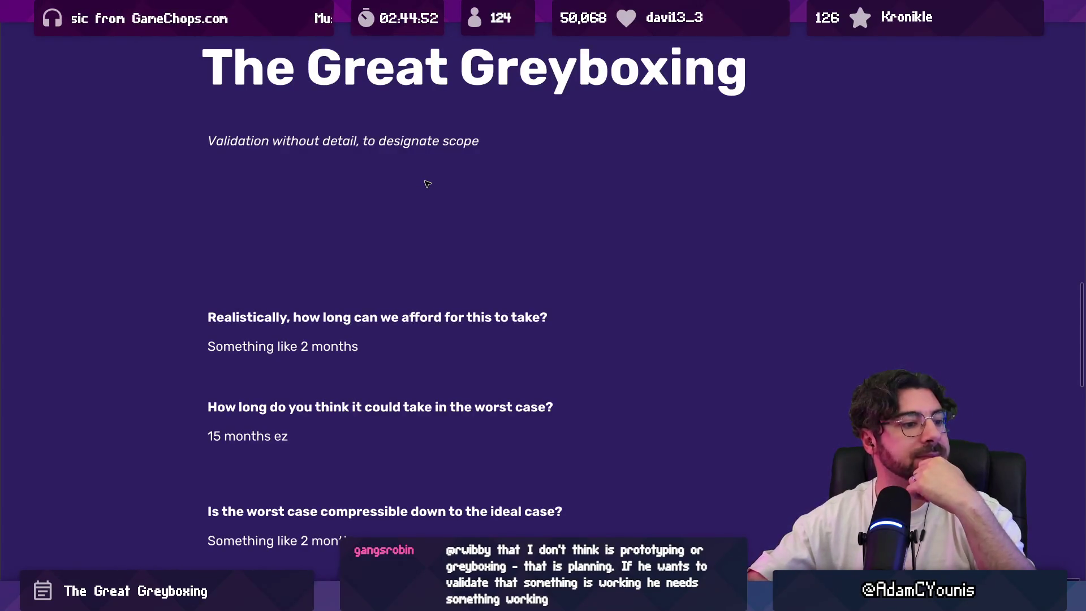
pyautogui.scroll(-3, 427, 185)
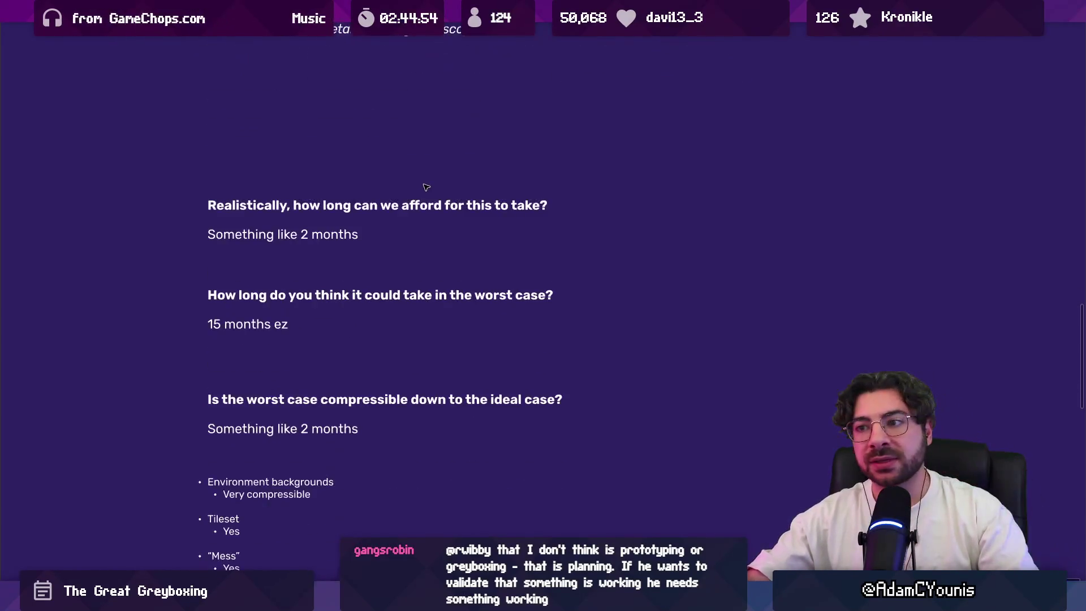
pyautogui.scroll(2, 421, 192)
pyautogui.scroll(-1, 418, 198)
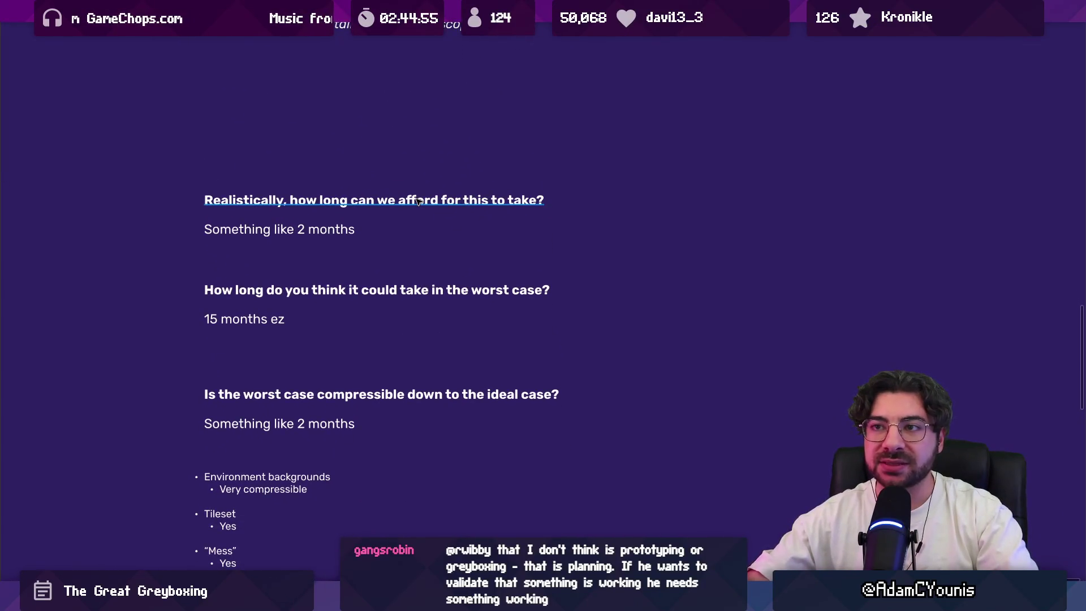
pyautogui.scroll(-1, 419, 201)
pyautogui.scroll(-1, 419, 202)
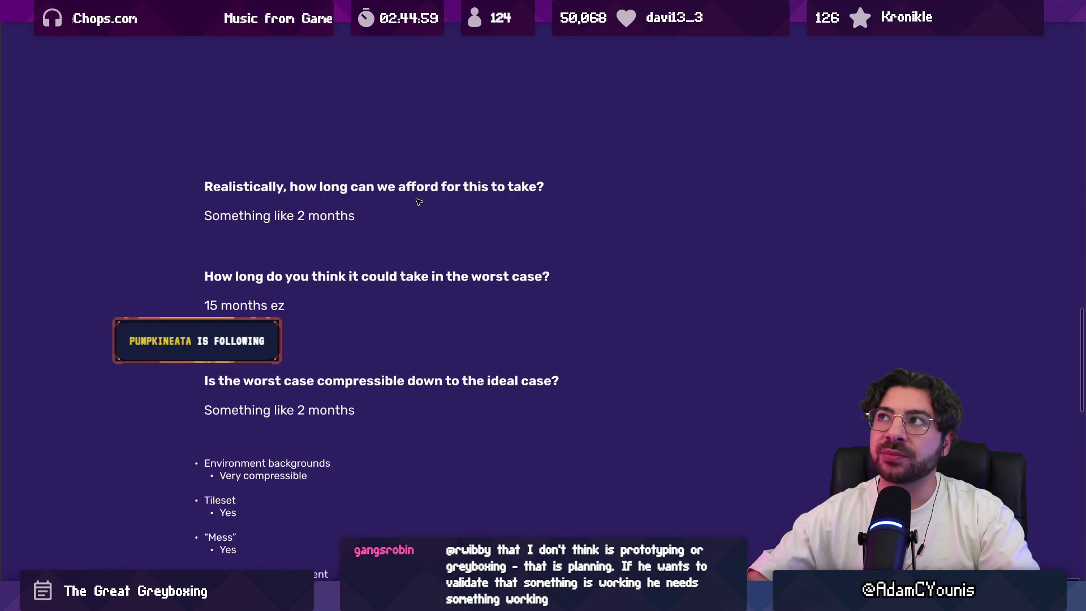
pyautogui.scroll(-5, 421, 203)
pyautogui.scroll(-9, 421, 205)
pyautogui.scroll(9, 423, 204)
pyautogui.keyDown('ctrl'); pyautogui.scroll(-3, 427, 207); pyautogui.keyUp('ctrl')
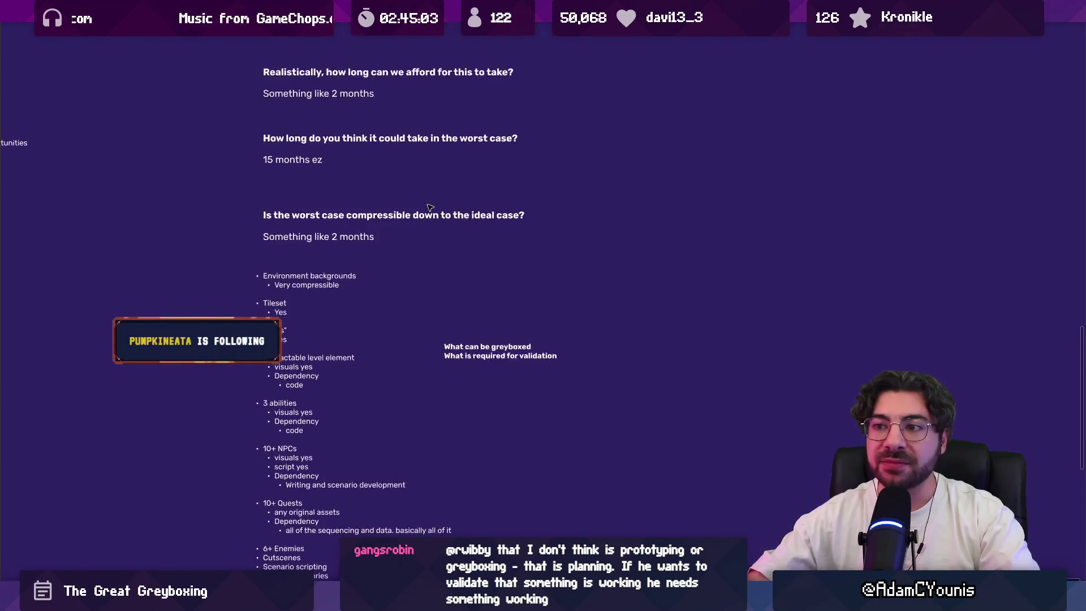
pyautogui.scroll(-2, 430, 208)
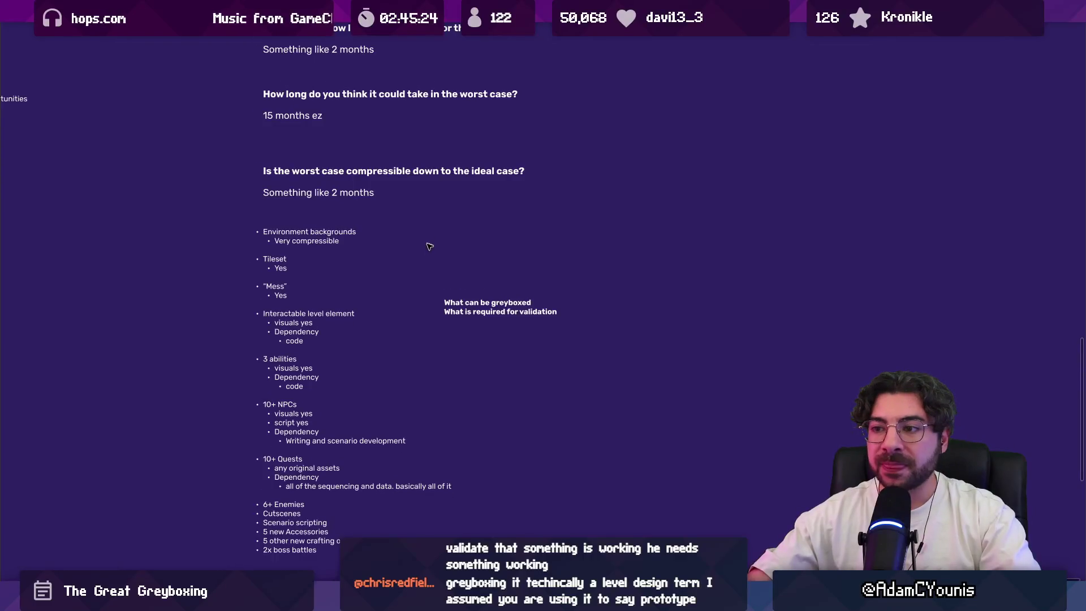
pyautogui.scroll(-5, 441, 305)
pyautogui.click(445, 164)
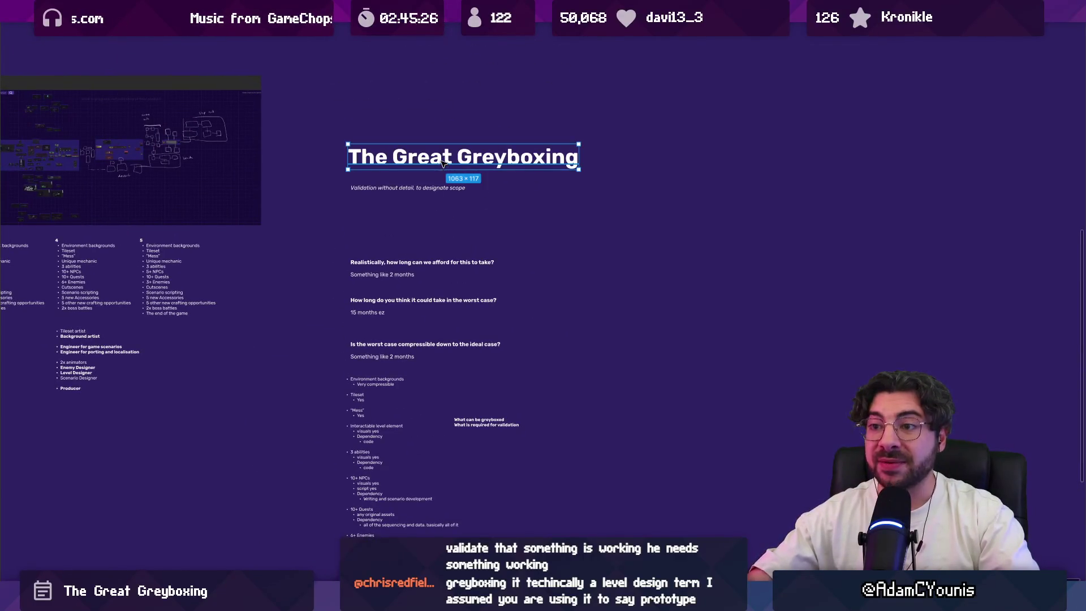
pyautogui.moveTo(435, 205); pyautogui.dragTo(727, 223)
pyautogui.scroll(5, 359, 188)
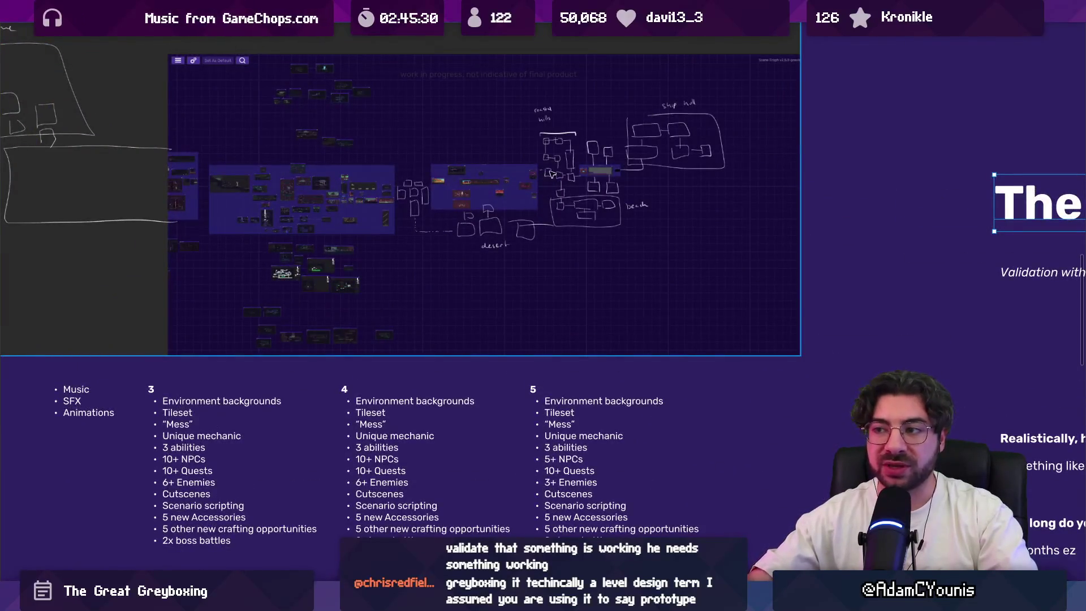
pyautogui.scroll(-5, 552, 174)
pyautogui.moveTo(937, 312)
pyautogui.mouseDown()
pyautogui.moveTo(495, 221)
pyautogui.moveTo(656, 181)
pyautogui.moveTo(820, 272)
pyautogui.moveTo(961, 294)
pyautogui.mouseUp()
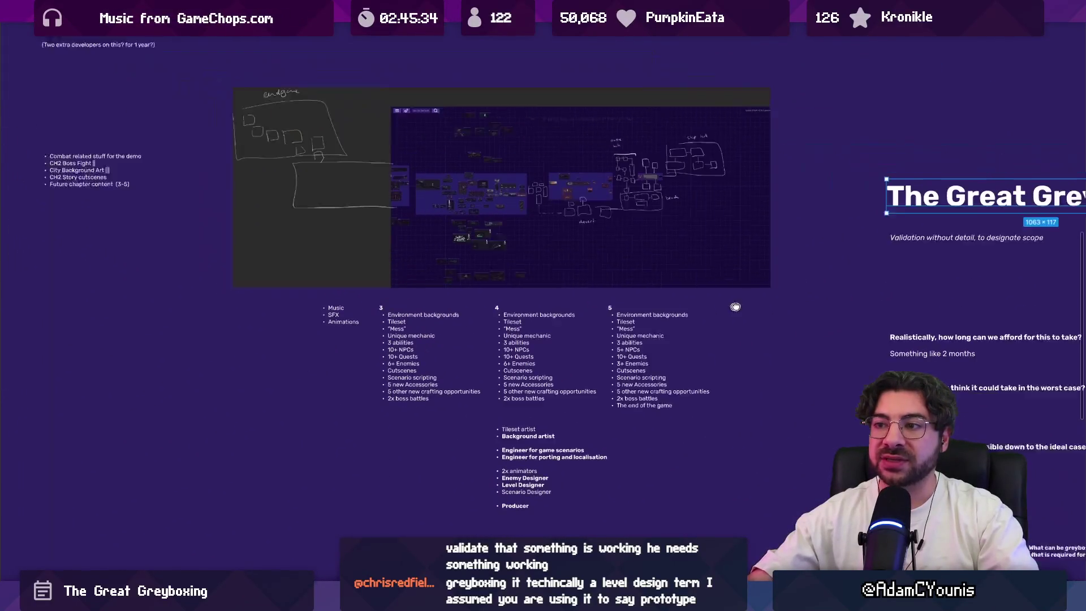
pyautogui.scroll(-3, 961, 294)
pyautogui.moveTo(761, 316)
pyautogui.mouseDown()
pyautogui.moveTo(506, 319)
pyautogui.moveTo(406, 232)
pyautogui.mouseUp()
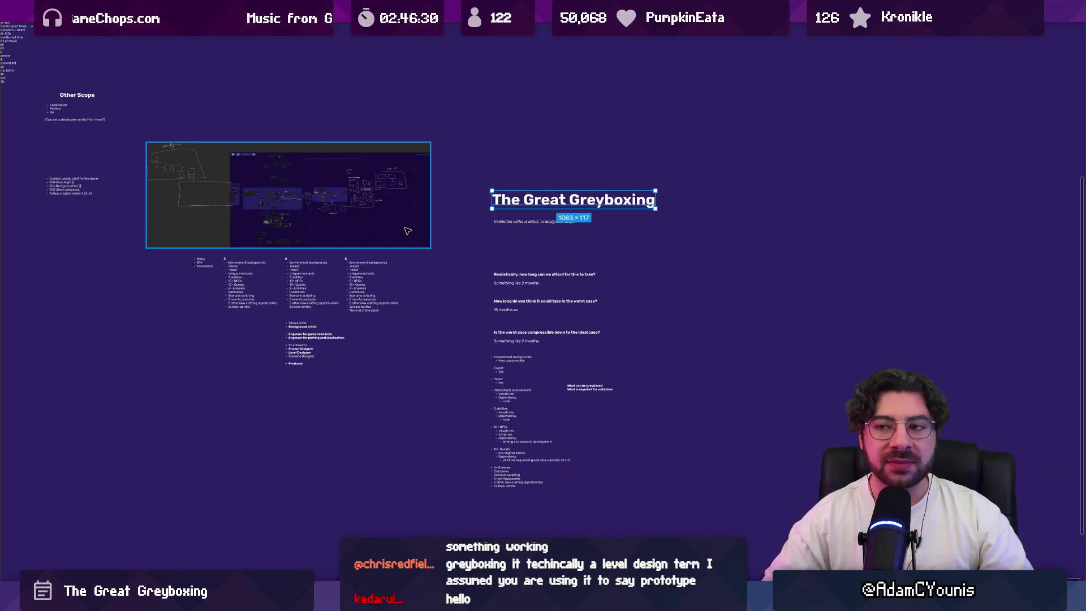
# Step: Drag the scoping-questions block about 27 px up beneath The Great Greyboxing title
pyautogui.moveTo(505, 290); pyautogui.dragTo(370, 260)
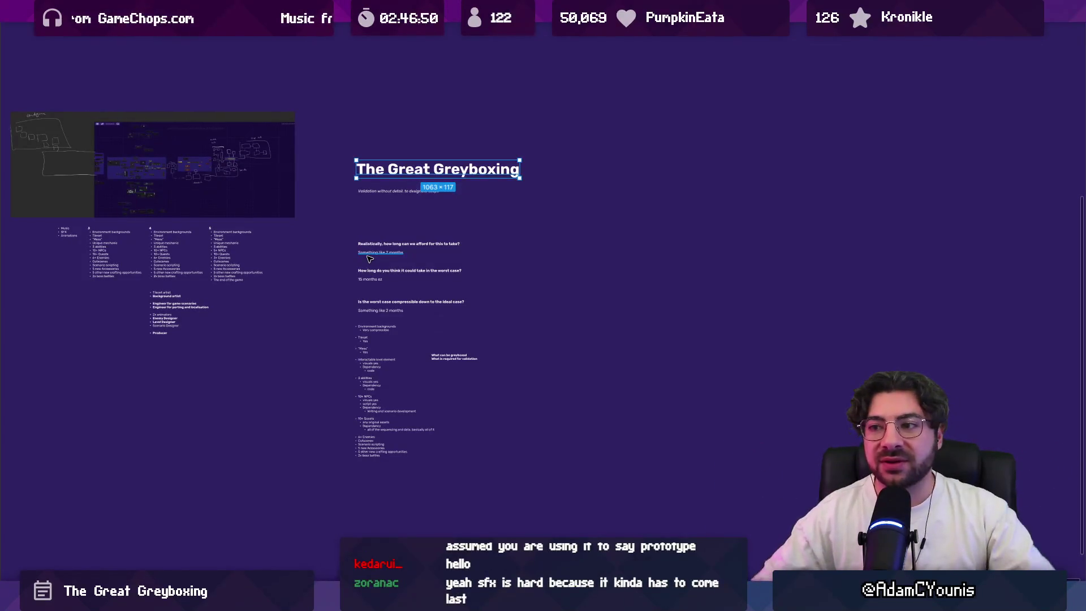
pyautogui.click(377, 238)
pyautogui.moveTo(374, 398); pyautogui.dragTo(371, 375)
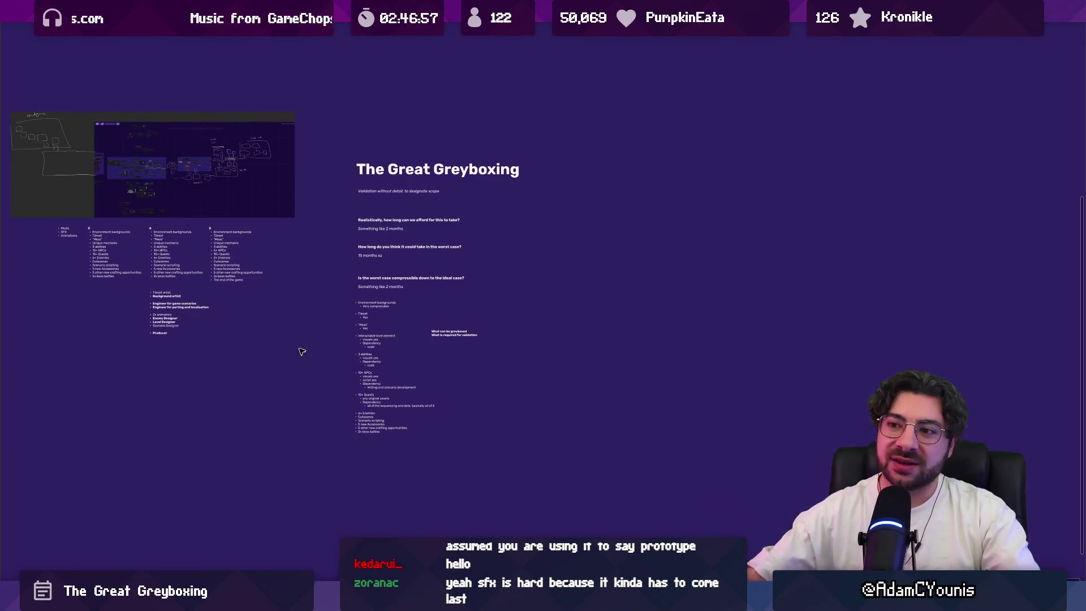
pyautogui.scroll(5, 310, 358)
pyautogui.moveTo(374, 370)
pyautogui.mouseDown()
pyautogui.moveTo(374, 442)
pyautogui.moveTo(349, 393)
pyautogui.mouseUp()
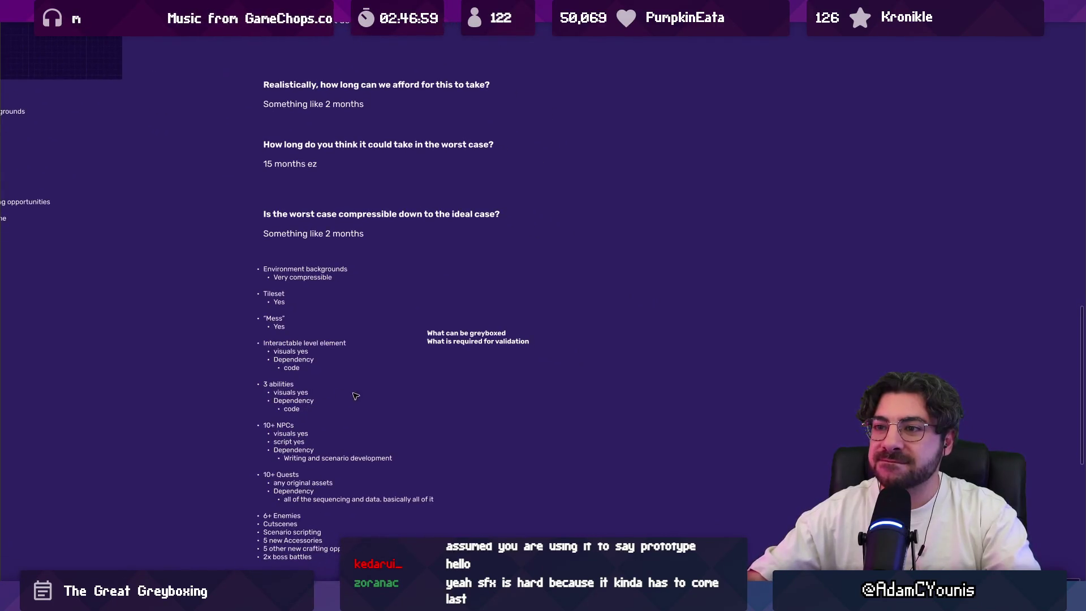
pyautogui.moveTo(369, 354); pyautogui.dragTo(381, 300)
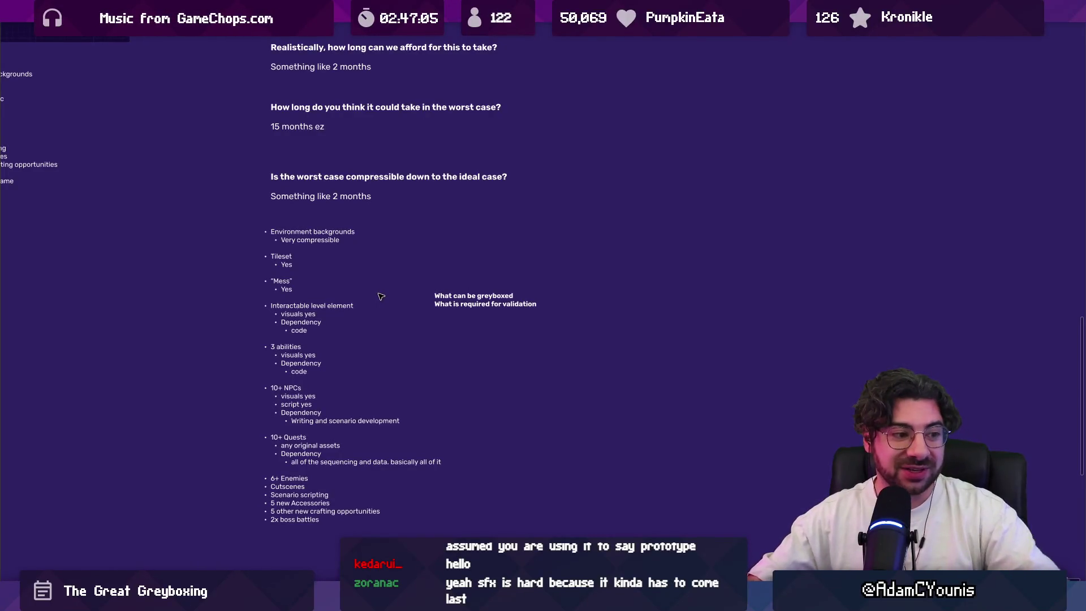
pyautogui.scroll(-1, 389, 293)
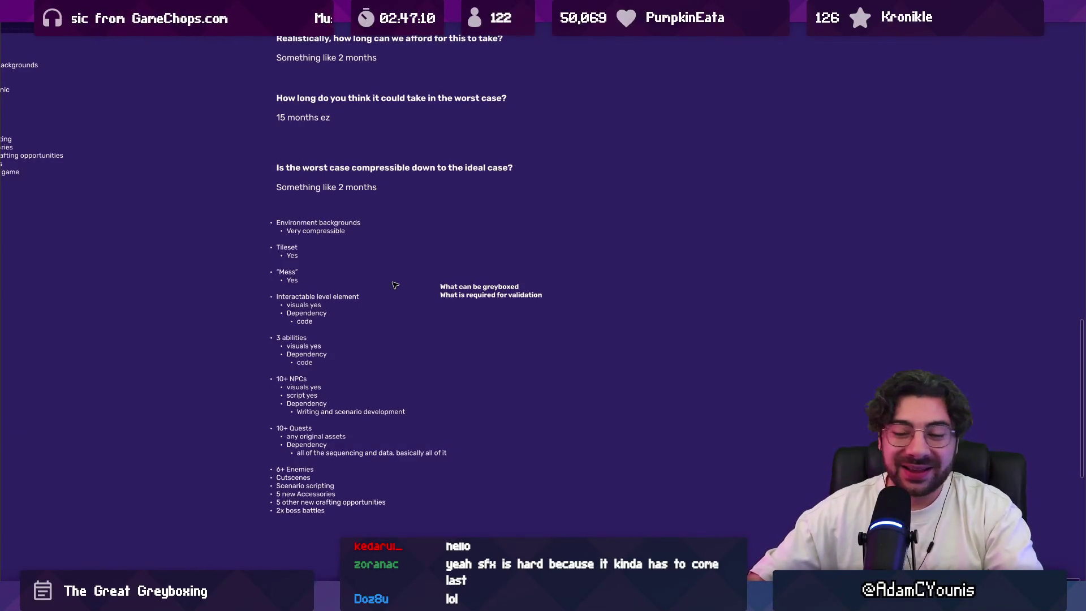
pyautogui.scroll(-2, 389, 300)
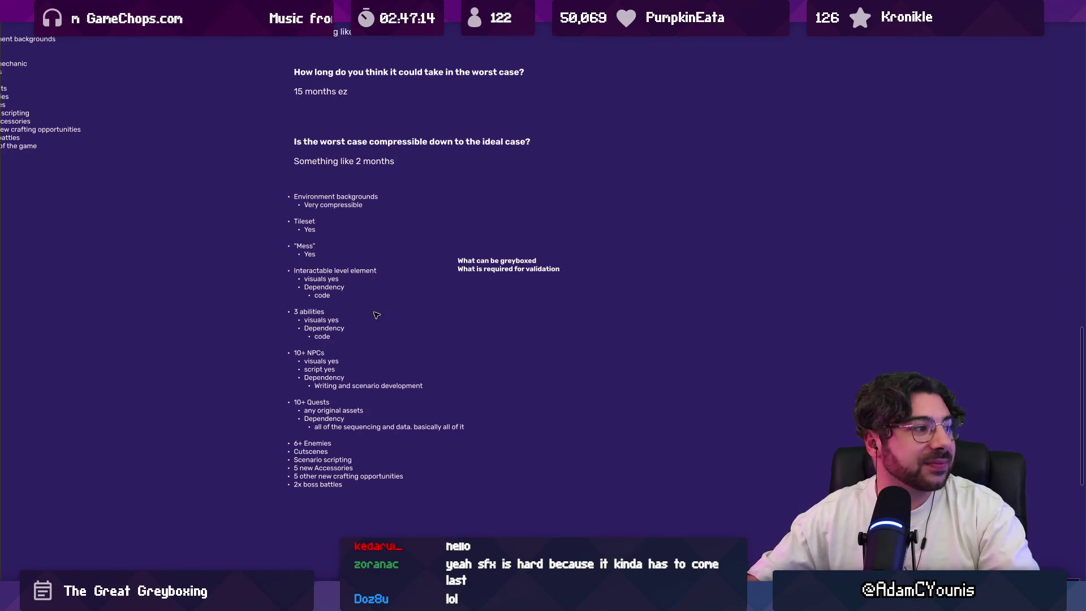
pyautogui.scroll(1, 367, 308)
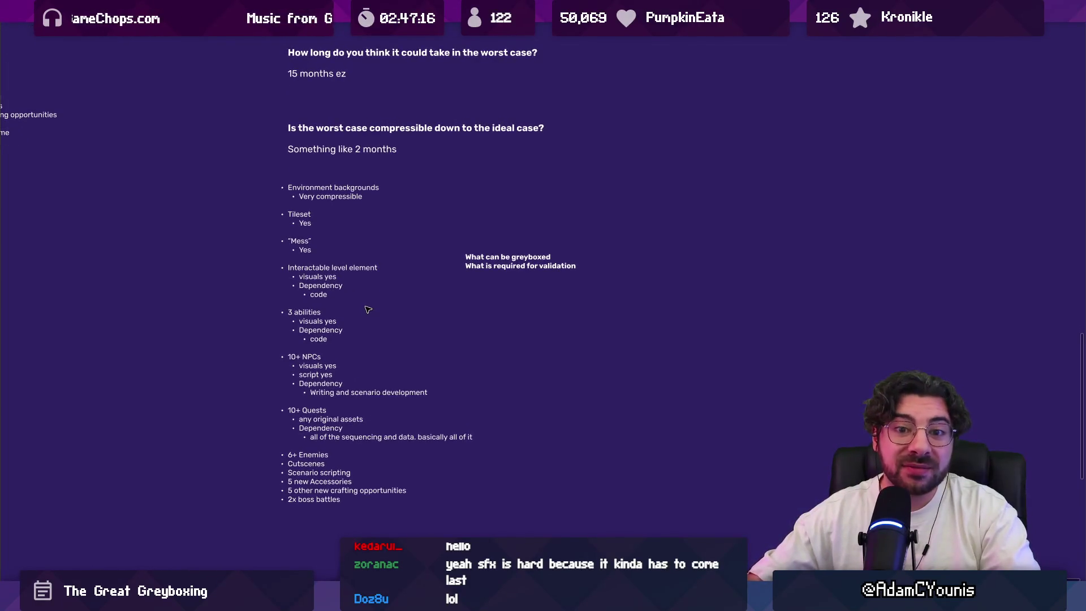
pyautogui.scroll(2, 368, 309)
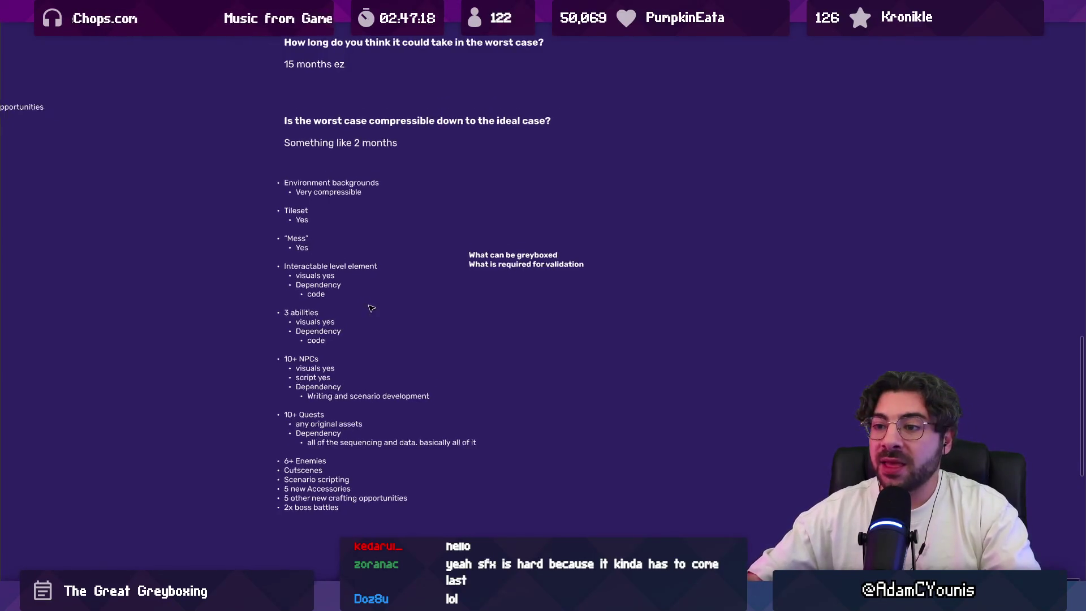
pyautogui.moveTo(422, 328)
pyautogui.mouseDown()
pyautogui.moveTo(419, 300)
pyautogui.moveTo(421, 315)
pyautogui.mouseUp()
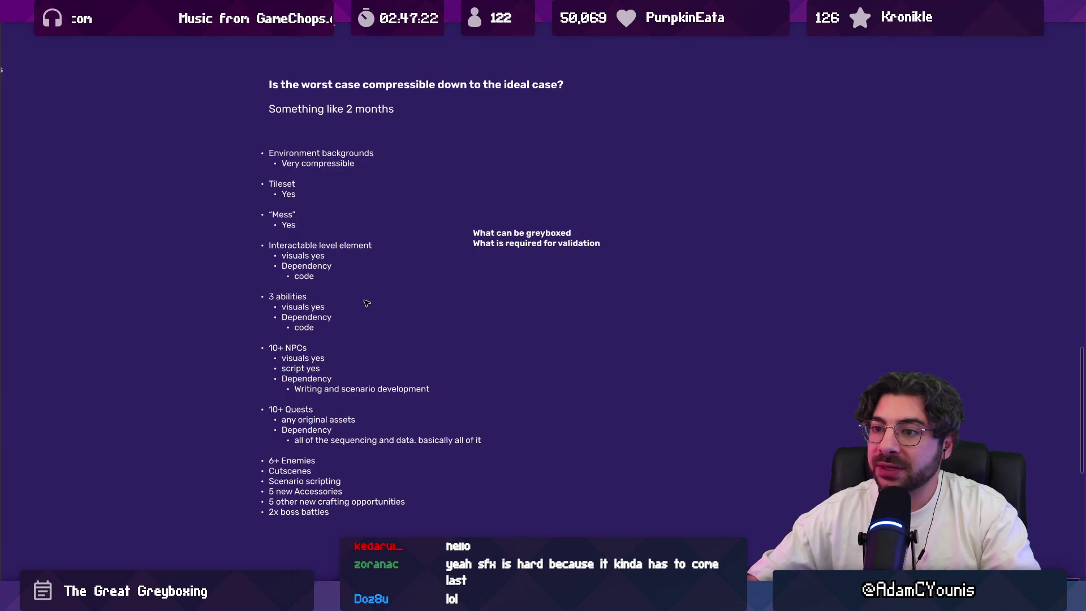
pyautogui.moveTo(372, 279); pyautogui.dragTo(410, 329)
pyautogui.scroll(1, 410, 328)
pyautogui.moveTo(358, 428); pyautogui.dragTo(421, 310)
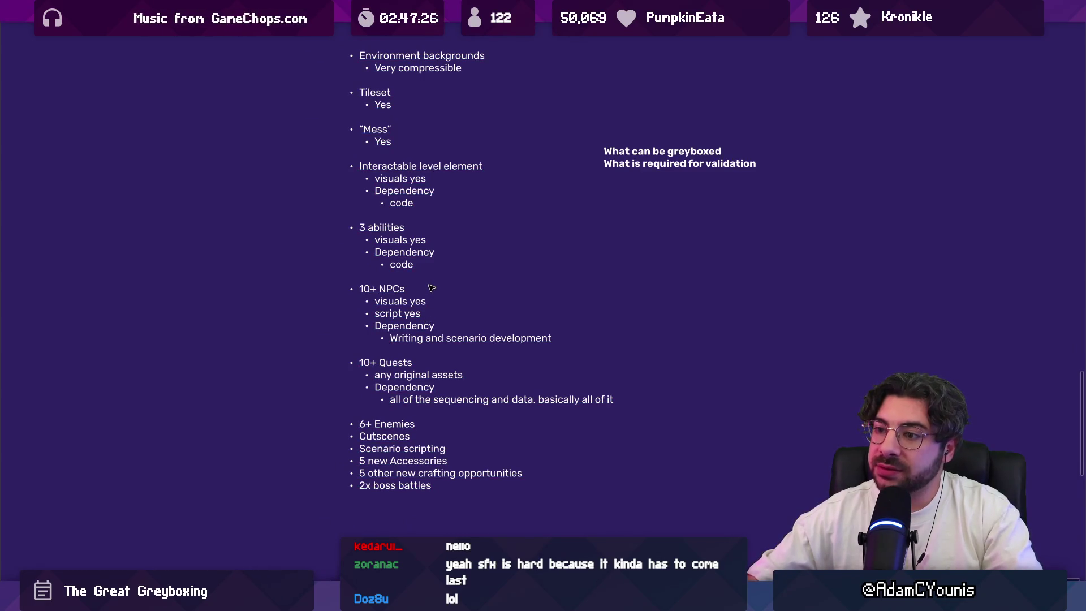
pyautogui.scroll(2, 365, 316)
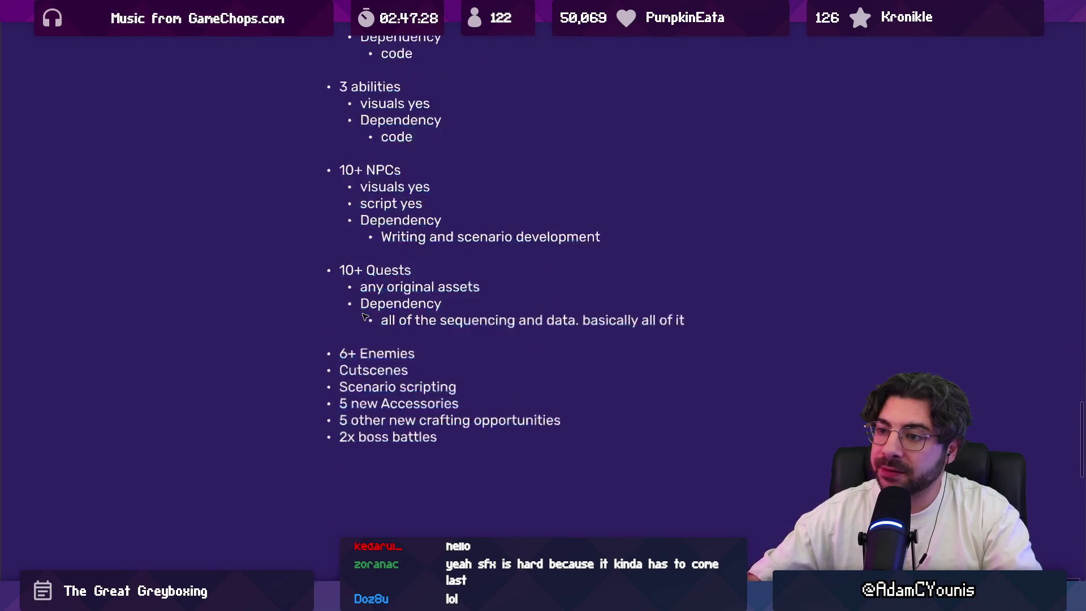
pyautogui.scroll(-1, 365, 316)
# Step: Add 'visuals yes' and 'Dependency' sub-bullets under 6+ Enemies
pyautogui.click(452, 304)
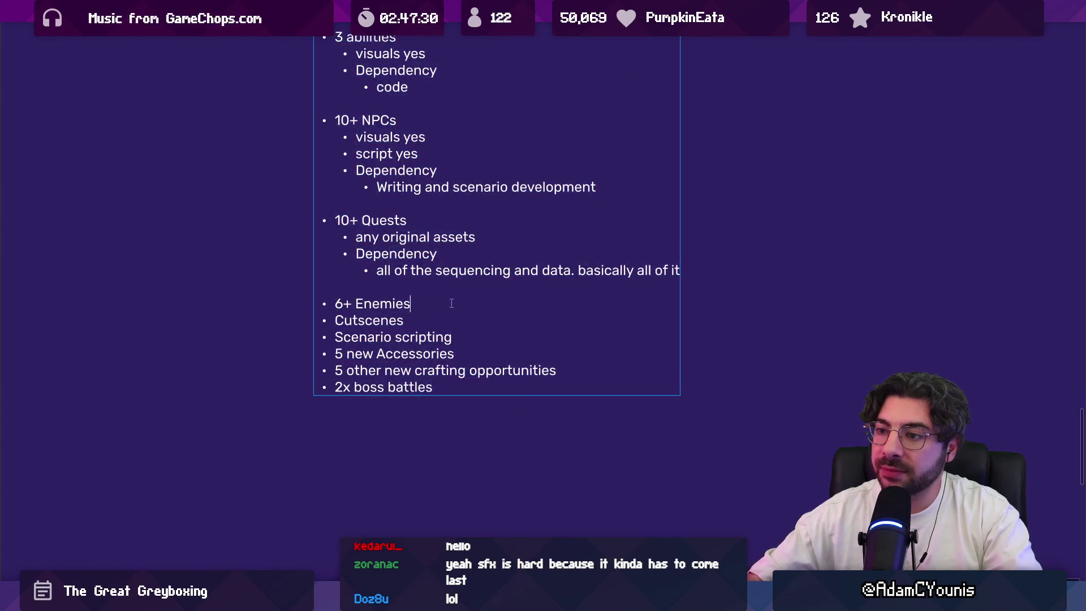
pyautogui.press('Return')
pyautogui.press('Tab')
pyautogui.write('Visua')
pyautogui.press('BackSpace')
pyautogui.press('BackSpace')
pyautogui.press('BackSpace')
pyautogui.write('visuals')
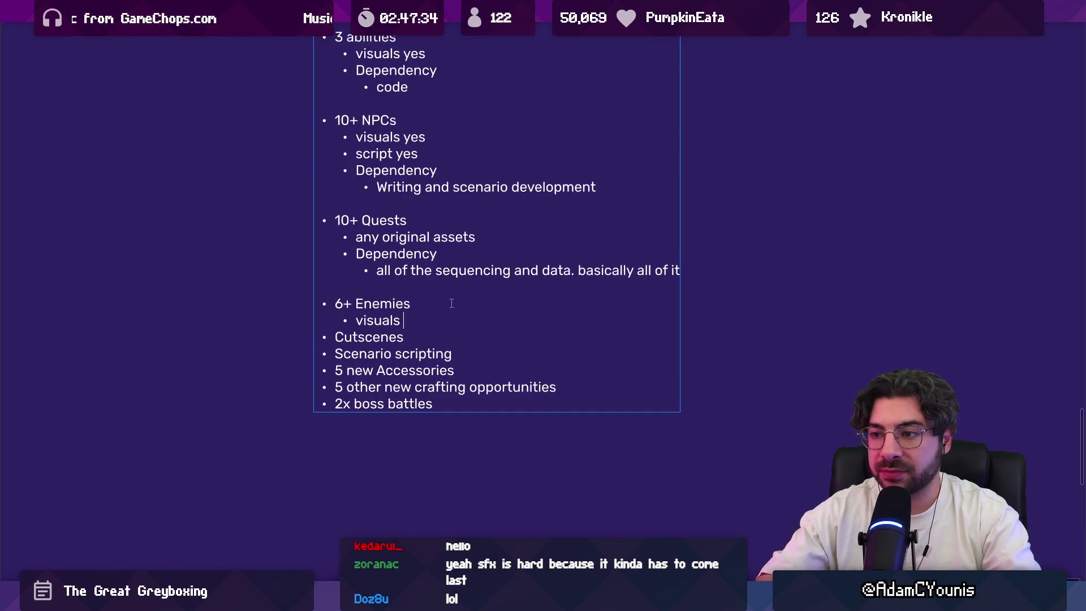
pyautogui.write(' yes')
pyautogui.press('Return')
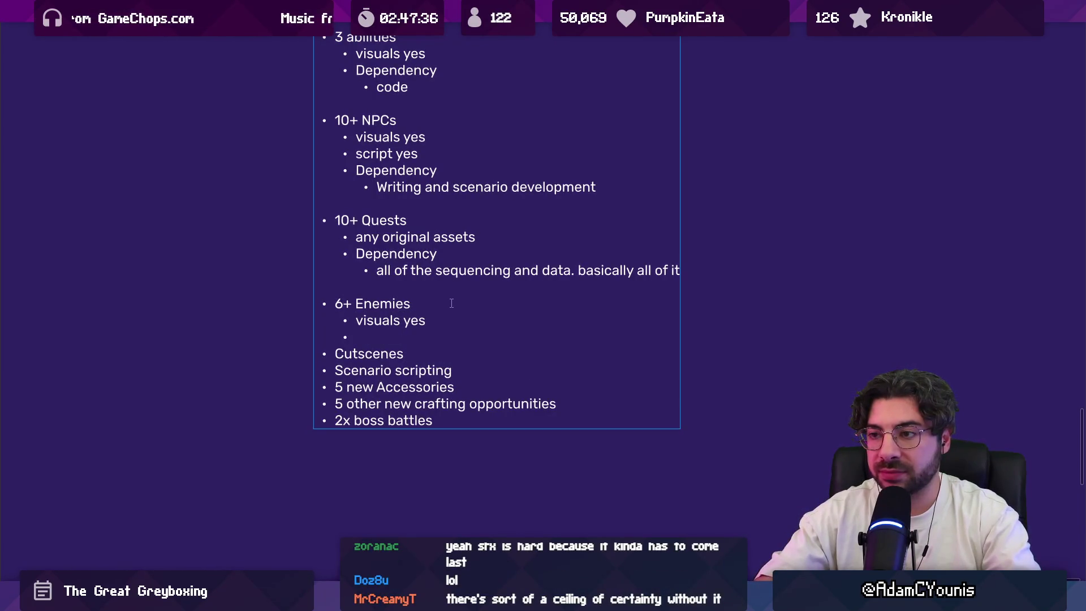
pyautogui.write('Dependency')
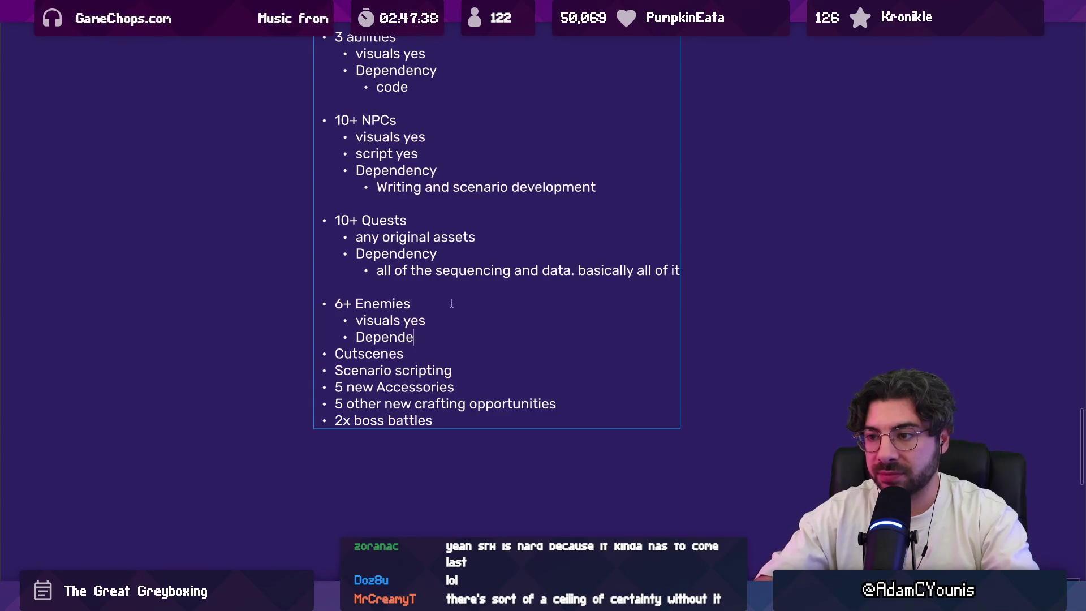
# Step: Nest 'abilities validated' and 'code / behaviours developed' under Dependency, then indent a line under Cutscenes
pyautogui.press('Return')
pyautogui.press('Tab')
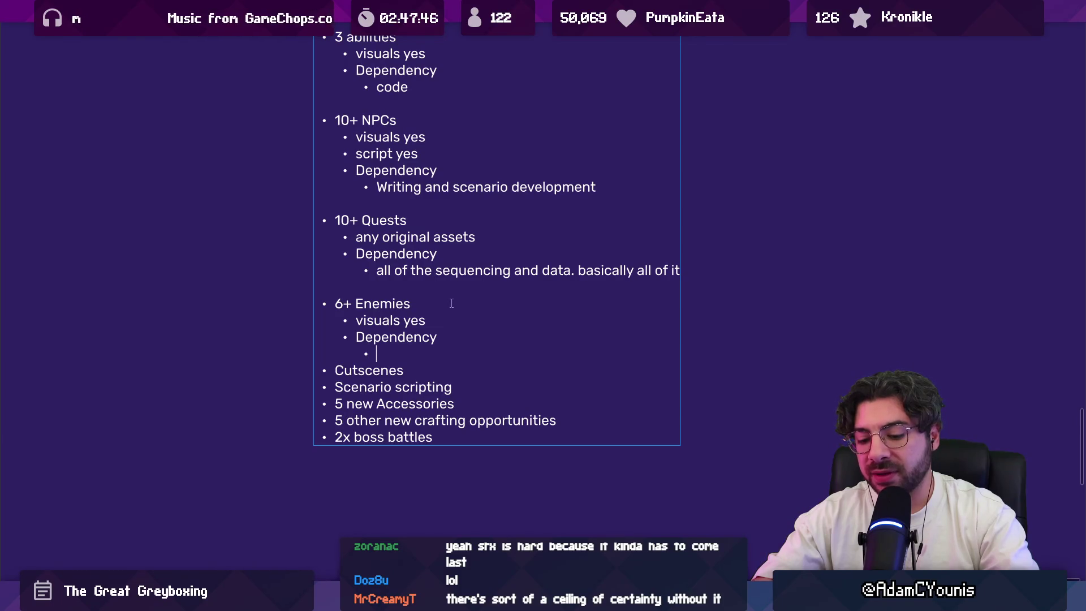
pyautogui.write('abilities')
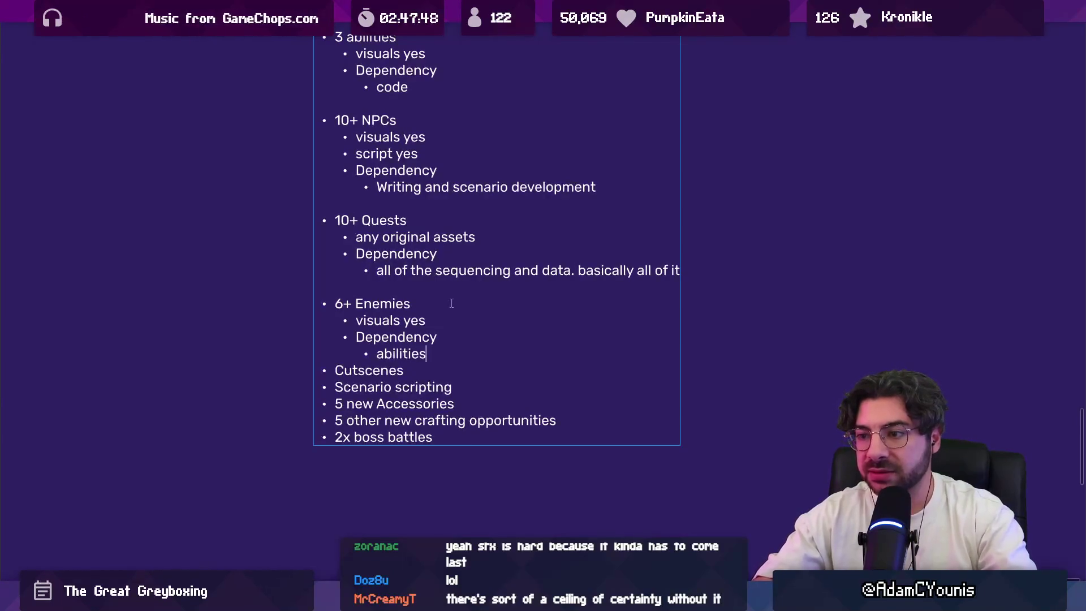
pyautogui.write(' validated')
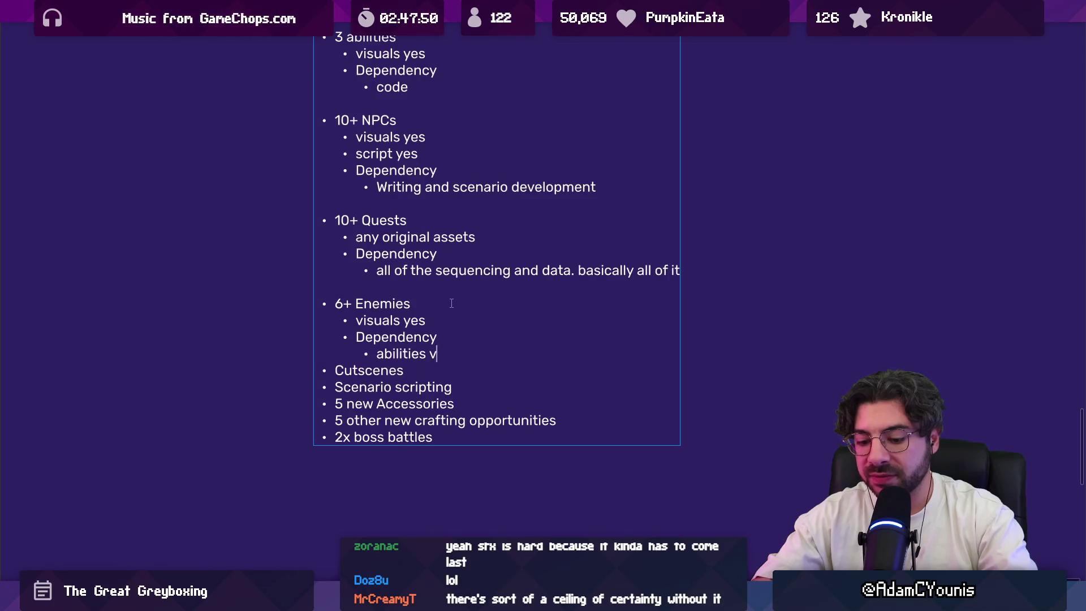
pyautogui.press('Return')
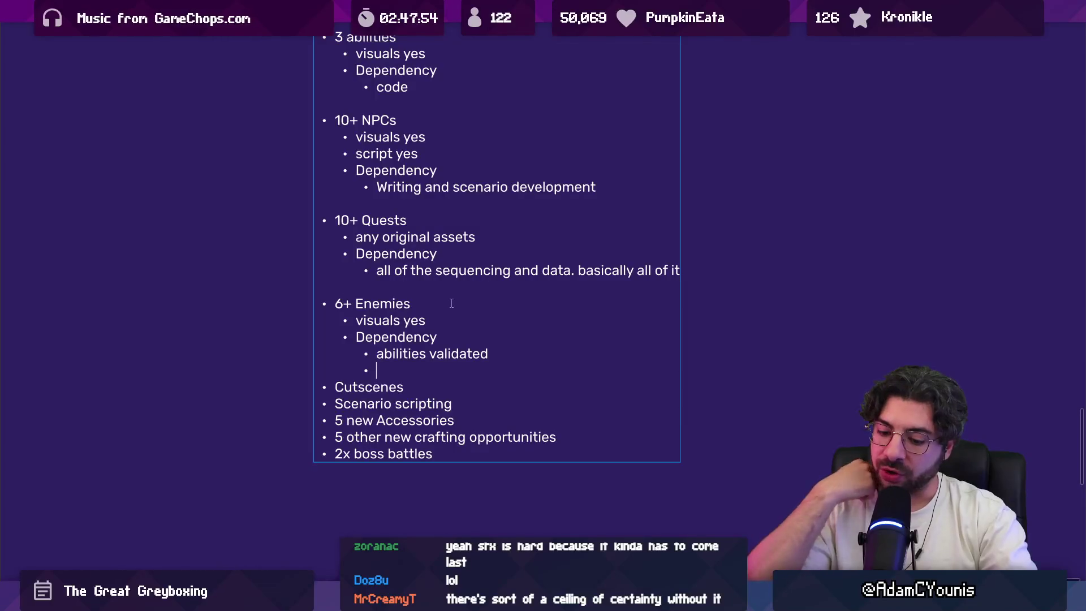
pyautogui.write('code / behaviours ')
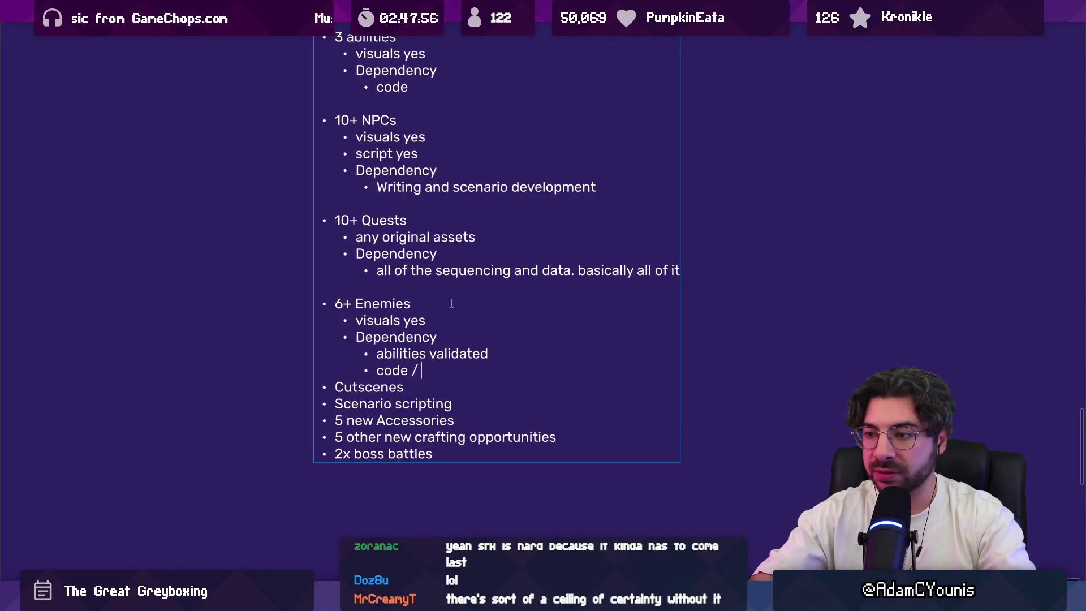
pyautogui.write('developed')
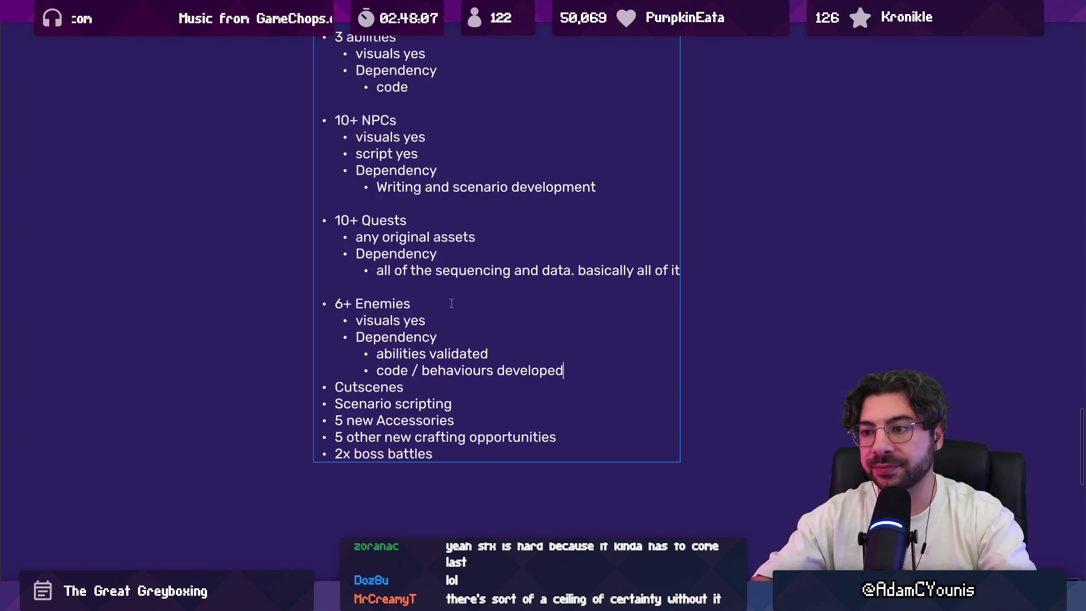
pyautogui.press('Down')
pyautogui.press('Return')
pyautogui.press('Tab')
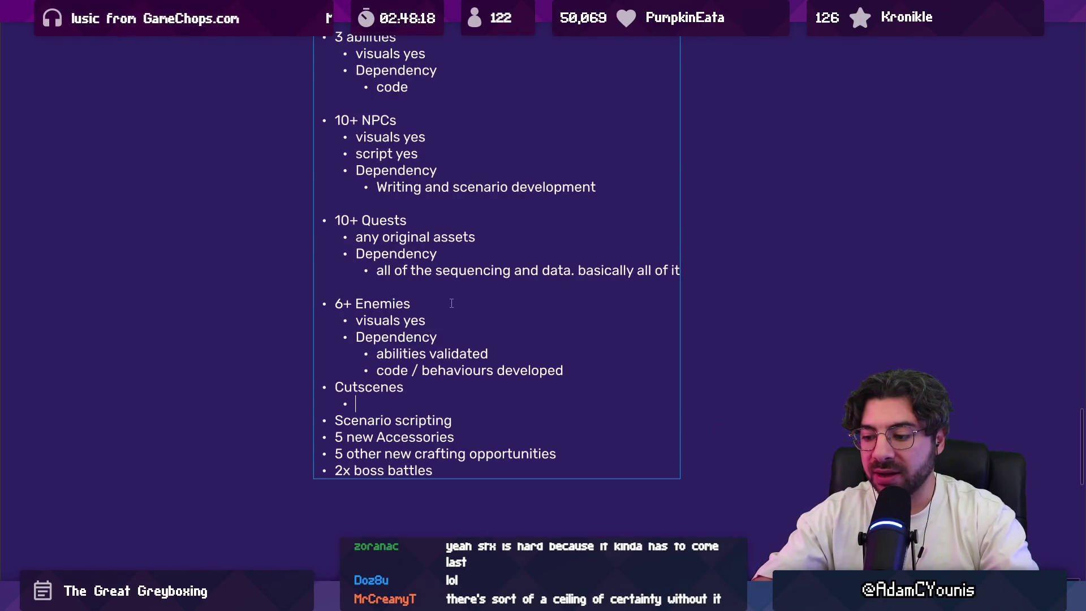
# Step: Add 'visuals yes' and 'NPCs yes' sub-bullets under Cutscenes
pyautogui.write('visual ye')
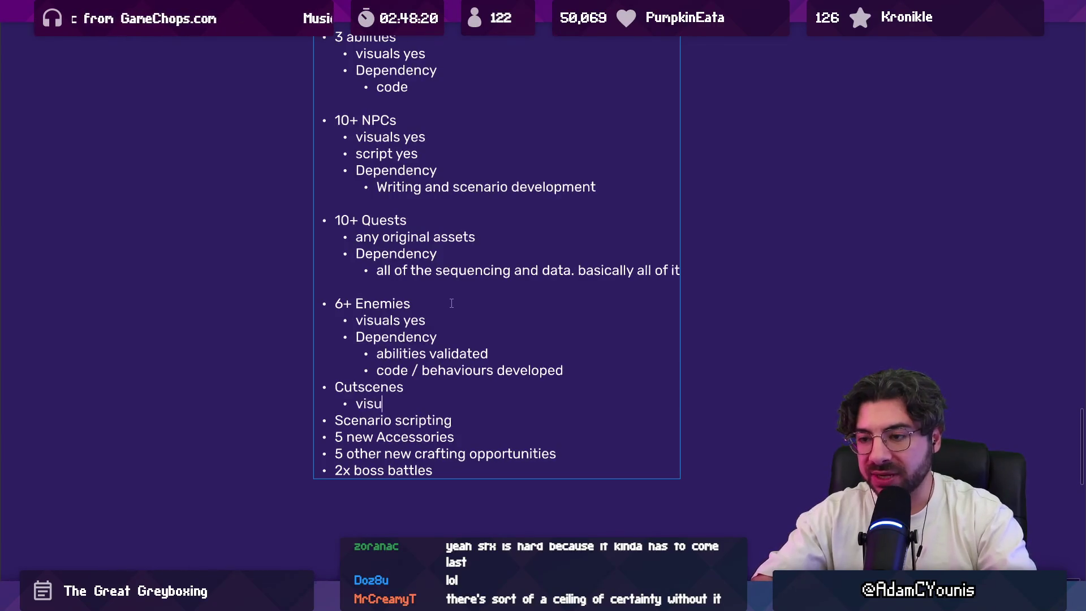
pyautogui.press('BackSpace')
pyautogui.press('BackSpace')
pyautogui.write('s yes')
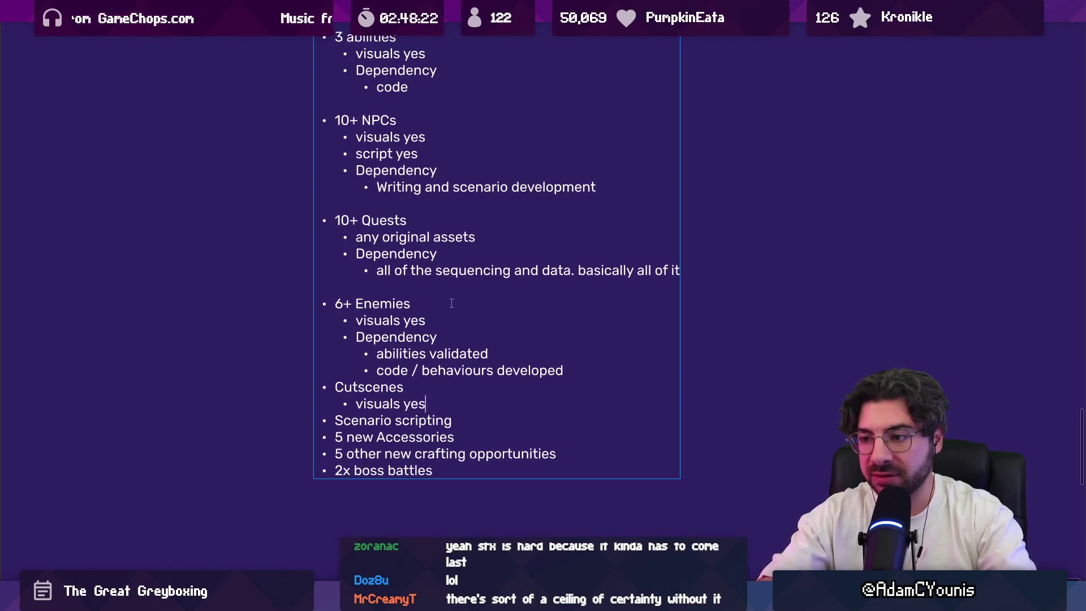
pyautogui.press('Up')
pyautogui.press('Up')
pyautogui.press('End')
pyautogui.hotkey('shift', 'Return')
pyautogui.press('Down')
pyautogui.press('Down')
pyautogui.press('Down')
pyautogui.press('Up')
pyautogui.press('End')
pyautogui.press('Return')
pyautogui.write('NPCs yes')
pyautogui.press('Return')
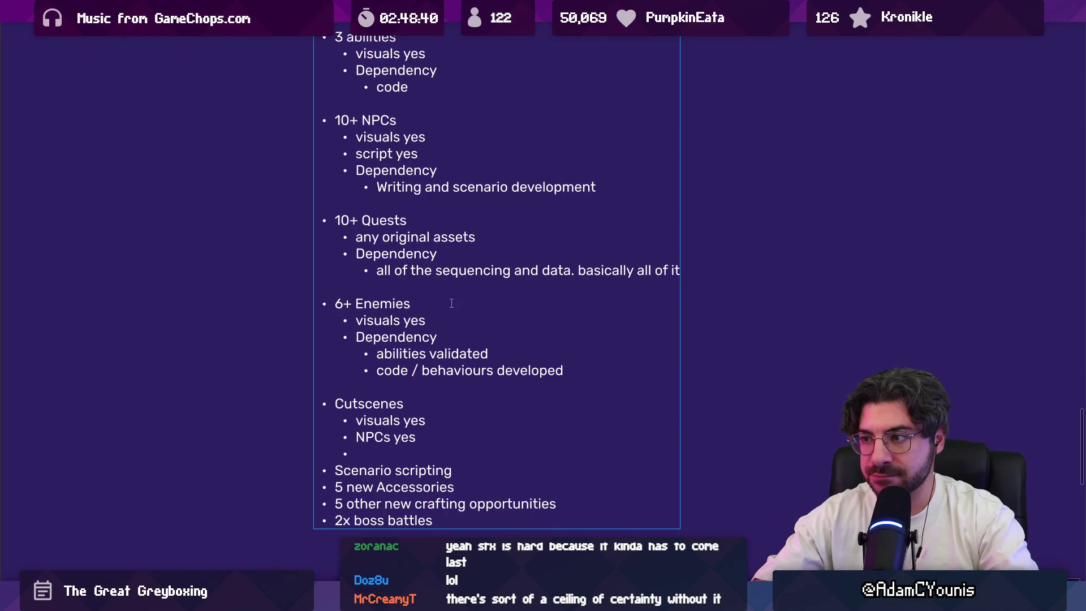
# Step: Copy the 10+ Quests dependency lines and paste them under Cutscenes
pyautogui.moveTo(681, 271)
pyautogui.mouseDown()
pyautogui.moveTo(377, 271)
pyautogui.moveTo(355, 254)
pyautogui.mouseUp()
pyautogui.hotkey('ctrl', 'c')
pyautogui.click(356, 454)
pyautogui.hotkey('ctrl', 'v')
pyautogui.scroll(-1, 427, 424)
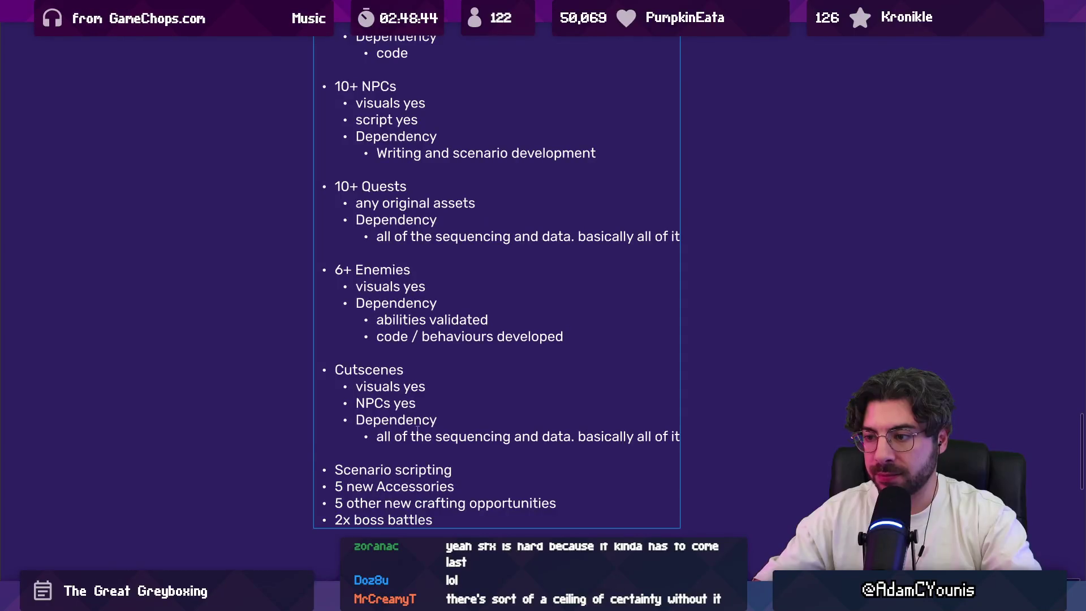
# Step: Check the pasted Cutscenes dependency text, then start an indented sub-point under Scenario scripting
pyautogui.hotkey('shift', 'Up')
pyautogui.hotkey('ctrl', 'shift', 'Right')
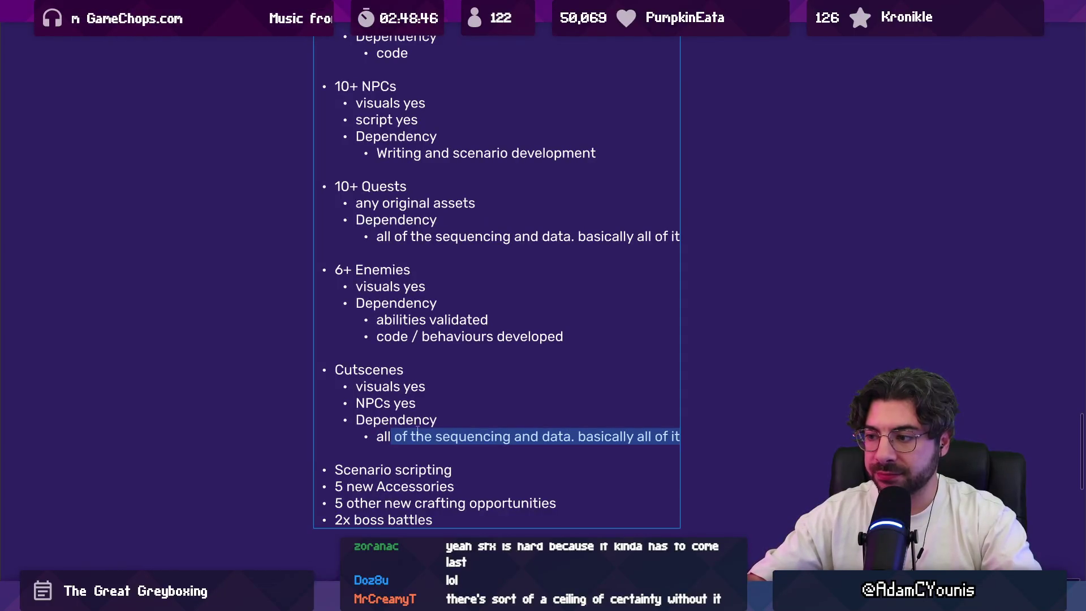
pyautogui.hotkey('ctrl', 'shift', 'Right')
pyautogui.hotkey('ctrl', 'shift', 'Right')
pyautogui.hotkey('ctrl', 'shift', 'Right')
pyautogui.hotkey('ctrl', 'shift', 'Left')
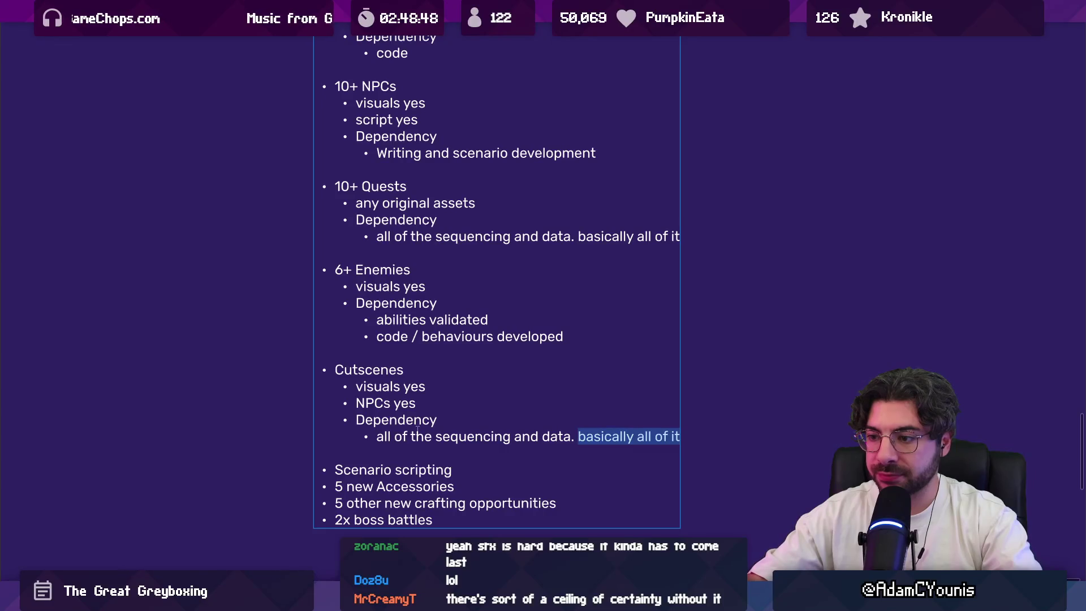
pyautogui.hotkey('ctrl', 'shift', 'Left')
pyautogui.hotkey('ctrl', 'shift', 'Left')
pyautogui.hotkey('ctrl', 'shift', 'Left')
pyautogui.hotkey('ctrl', 'shift', 'Right')
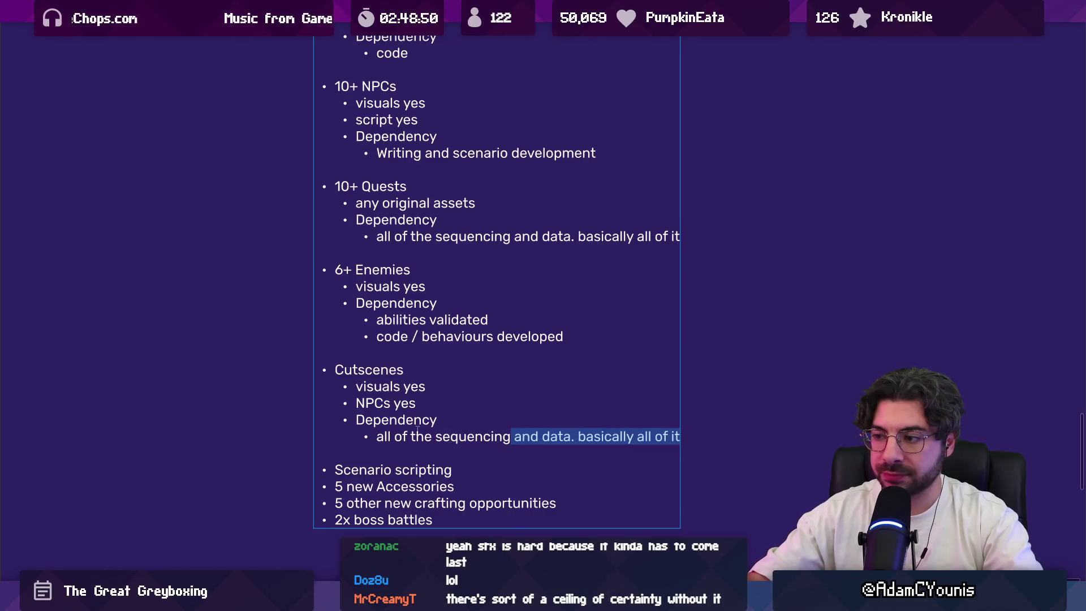
pyautogui.press('Right')
pyautogui.press('End')
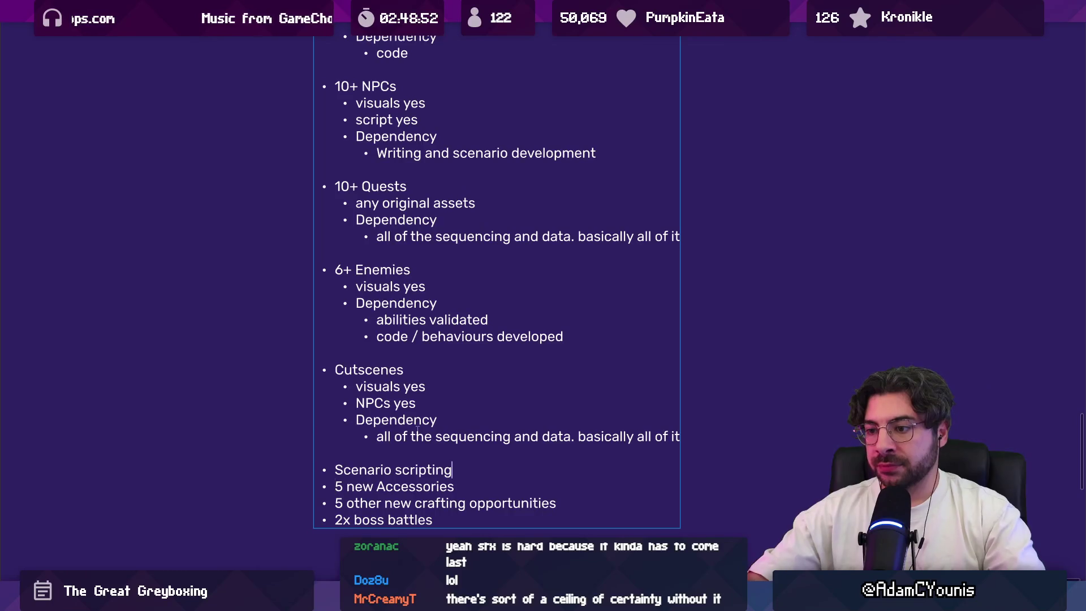
pyautogui.press('Return')
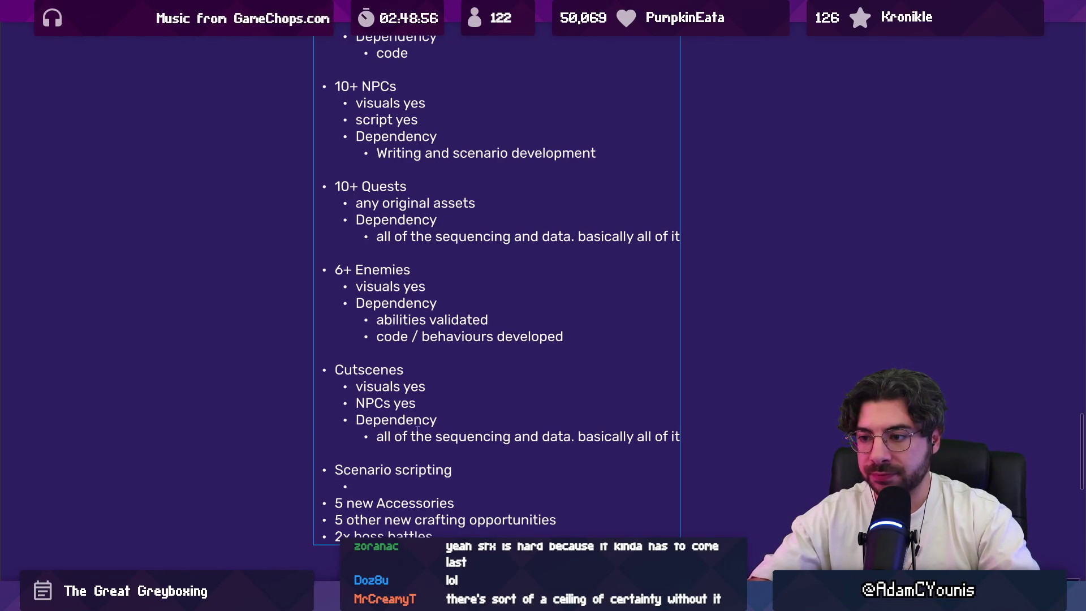
# Step: Note 'No' under Scenario scripting
pyautogui.scroll(-3, 472, 338)
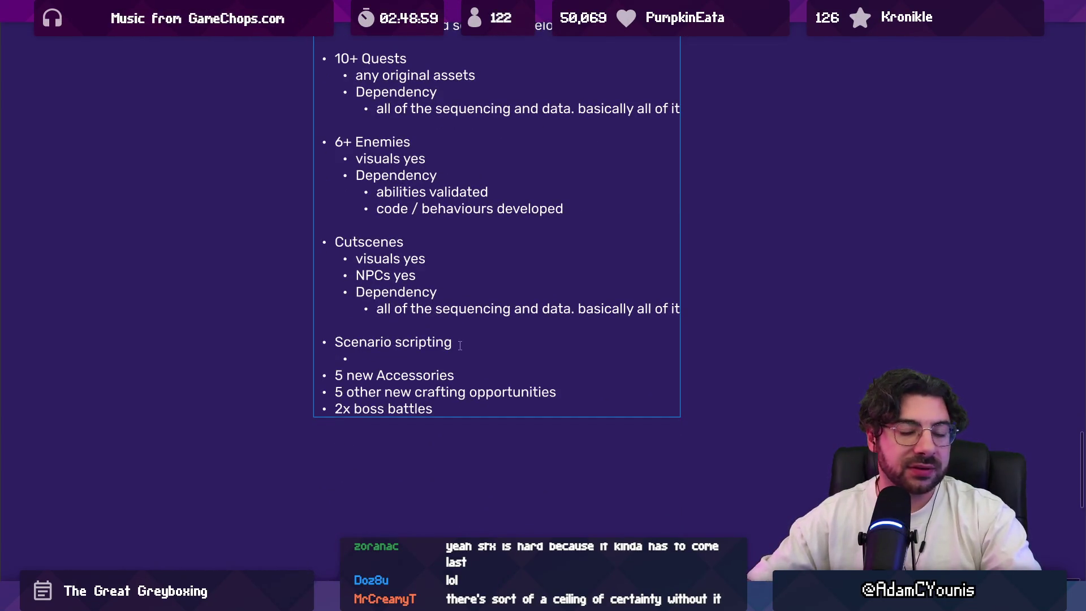
pyautogui.write('No')
pyautogui.press('Return')
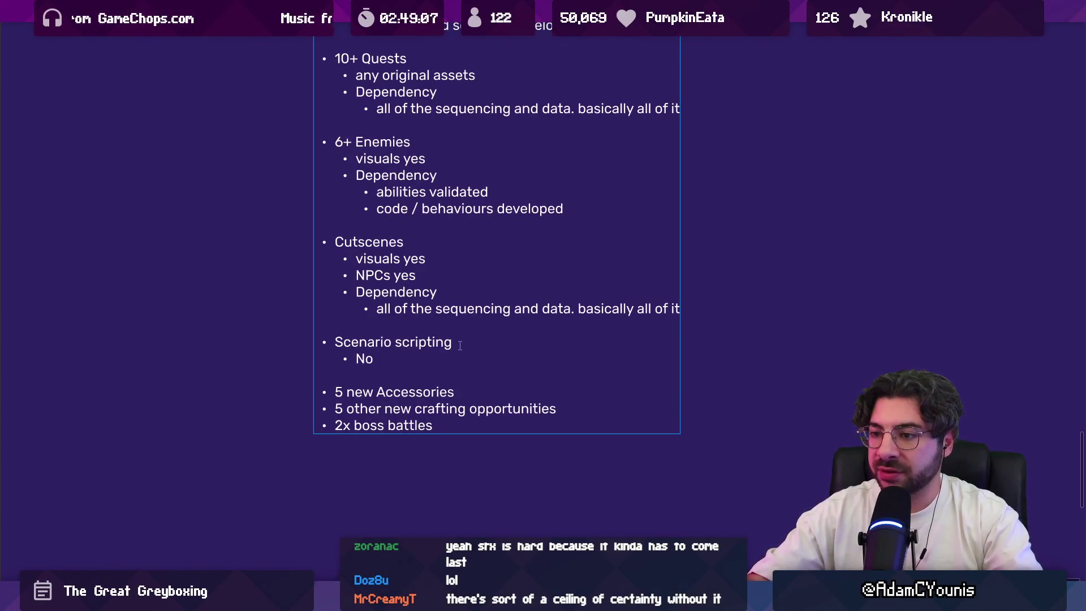
pyautogui.press('Return')
# Step: Add an indented 'Yes, placement' sub-point under 5 new Accessories
pyautogui.press('Tab')
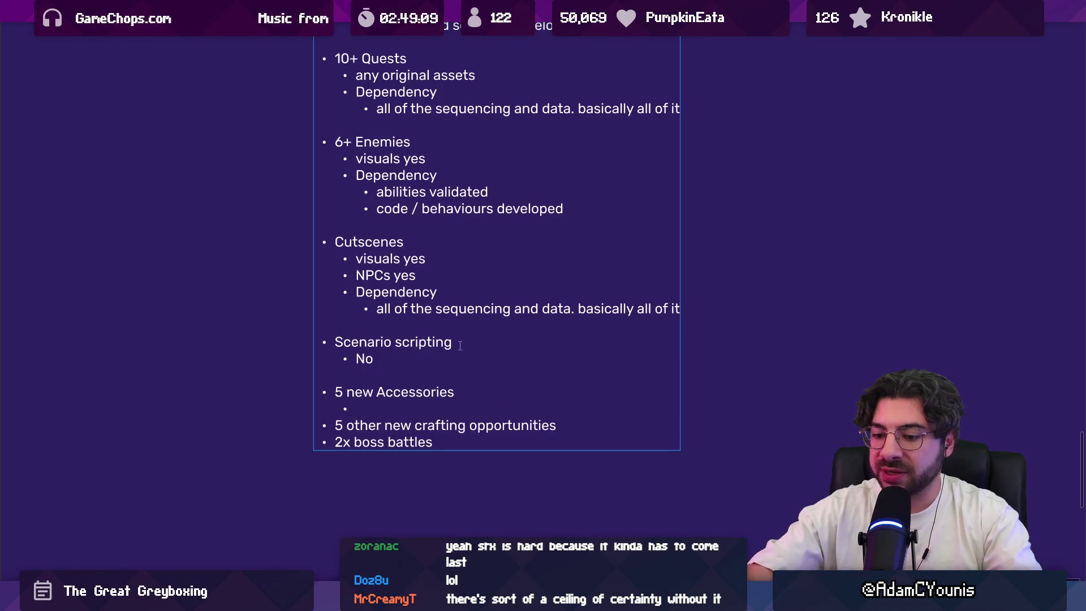
pyautogui.write('Yes')
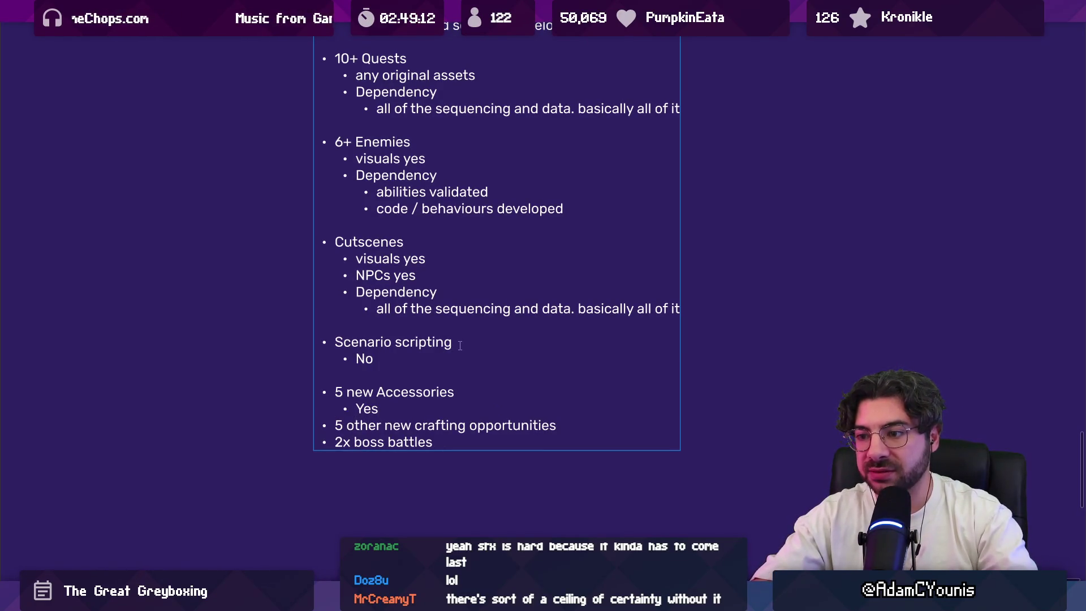
pyautogui.write(', ')
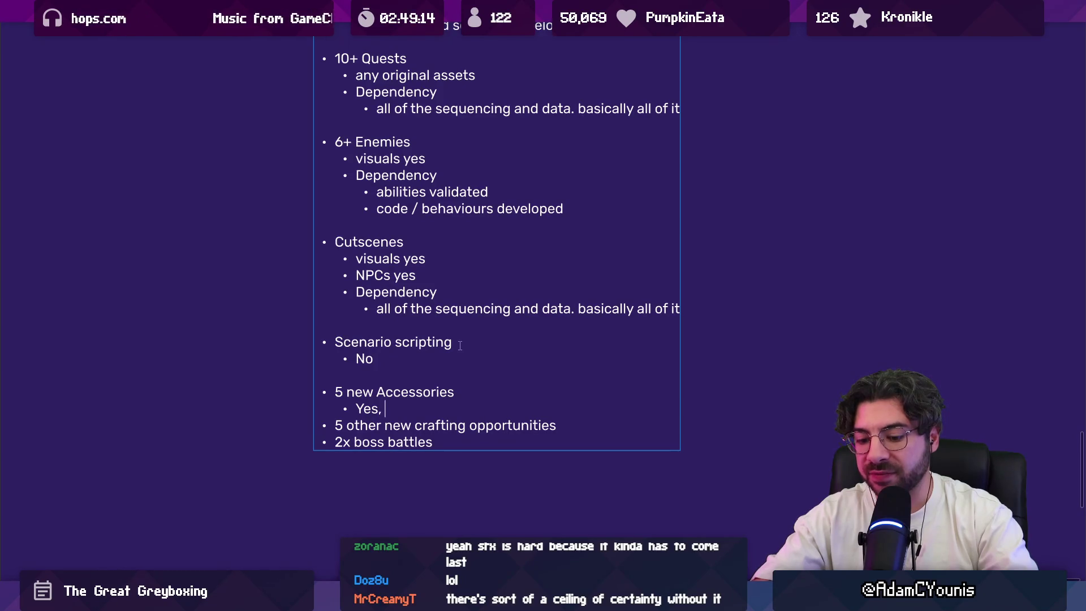
pyautogui.write('pk')
pyautogui.press('BackSpace')
pyautogui.press('BackSpace')
pyautogui.write('placementt')
pyautogui.press('BackSpace')
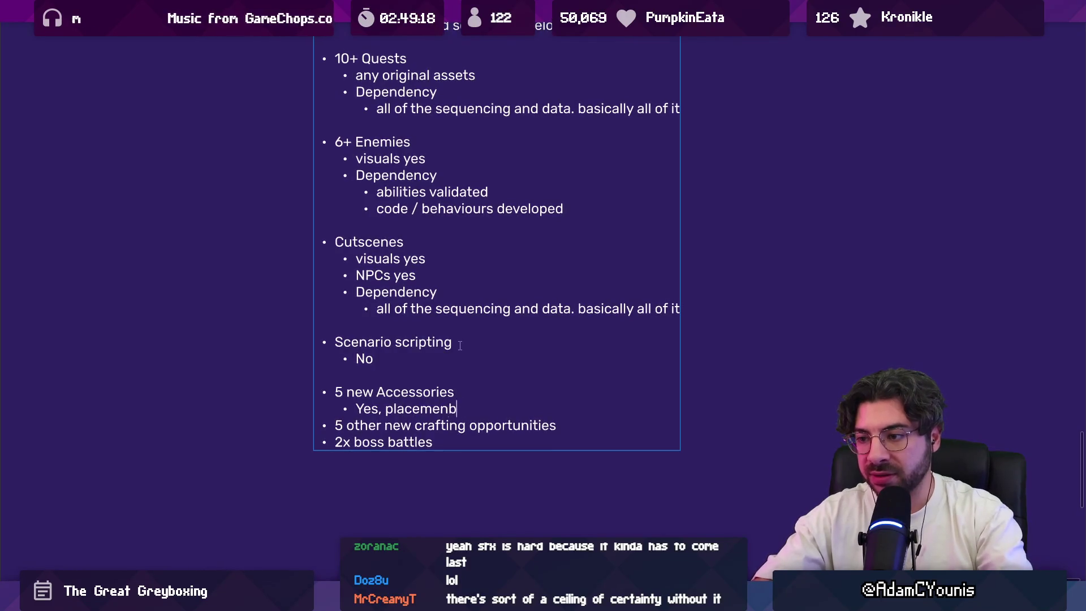
pyautogui.press('BackSpace')
pyautogui.write('t')
pyautogui.press('Return')
# Step: Add the 'Behaviour, no' and 'yes visuals' notes under 5 new Accessories, removing the empty bullet
pyautogui.write('N')
pyautogui.press('BackSpace')
pyautogui.write('Beha')
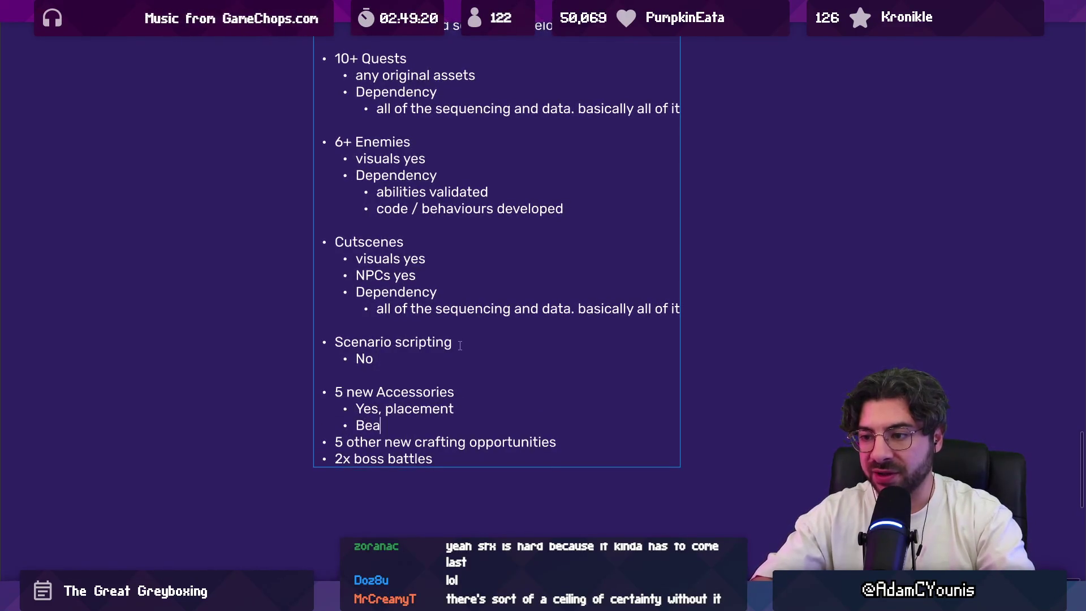
pyautogui.write('viour, no')
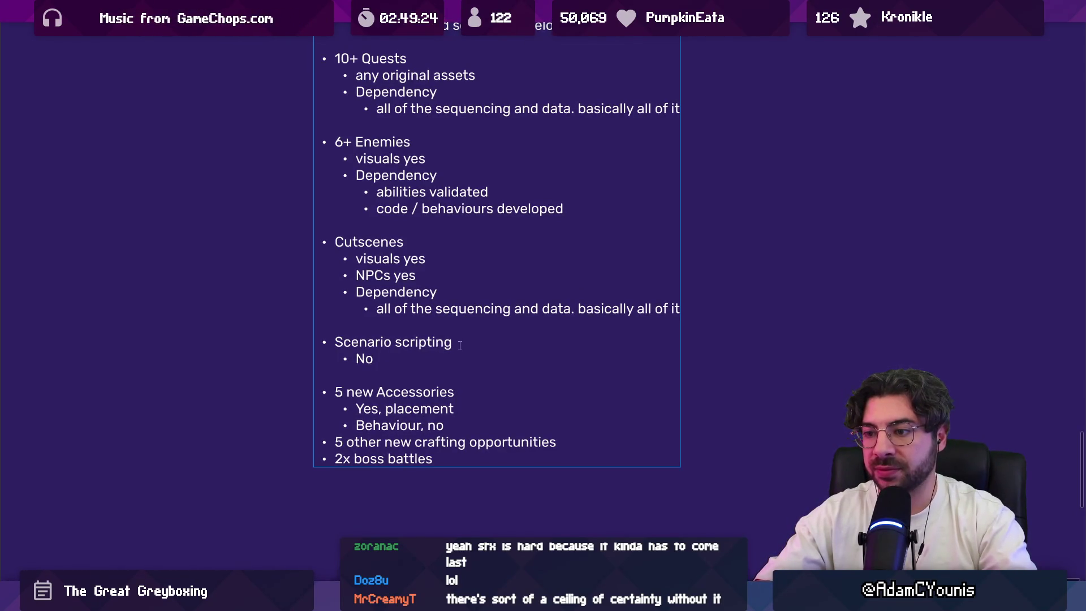
pyautogui.press('Return')
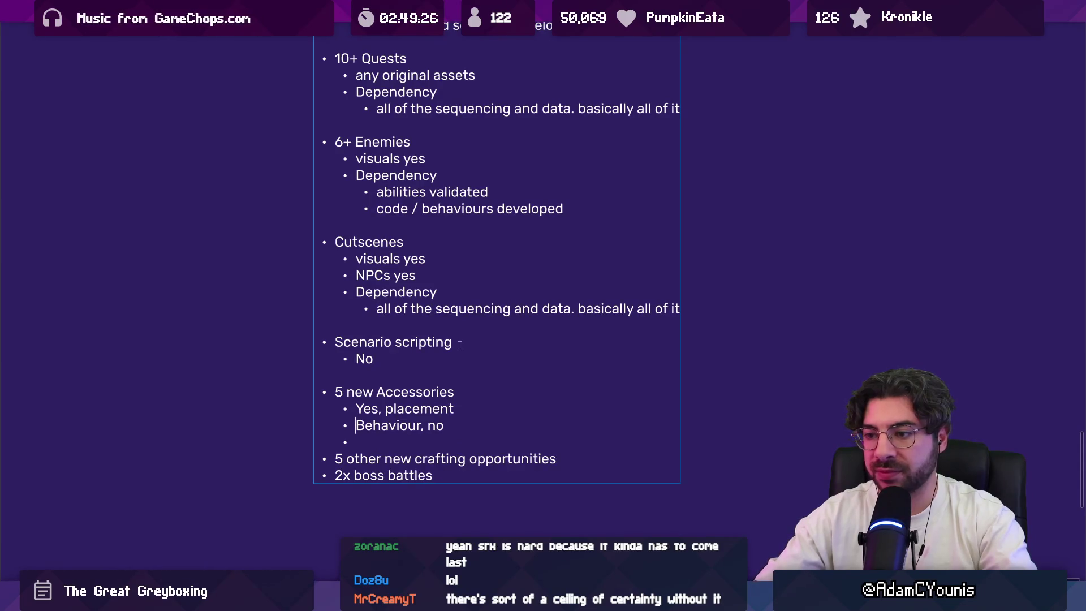
pyautogui.press('Return')
pyautogui.write('ye')
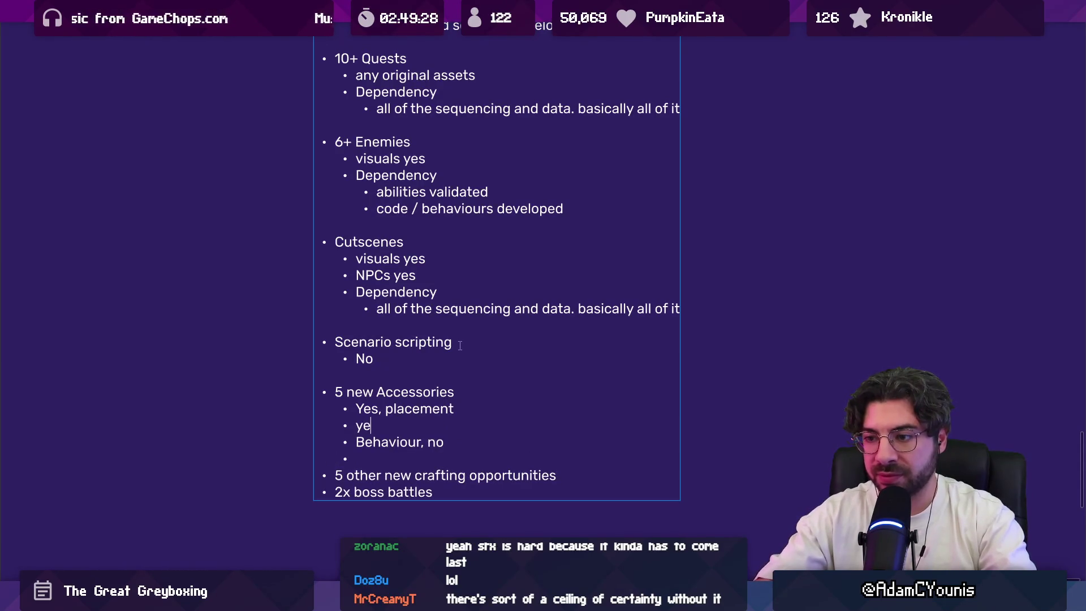
pyautogui.write('s visuals')
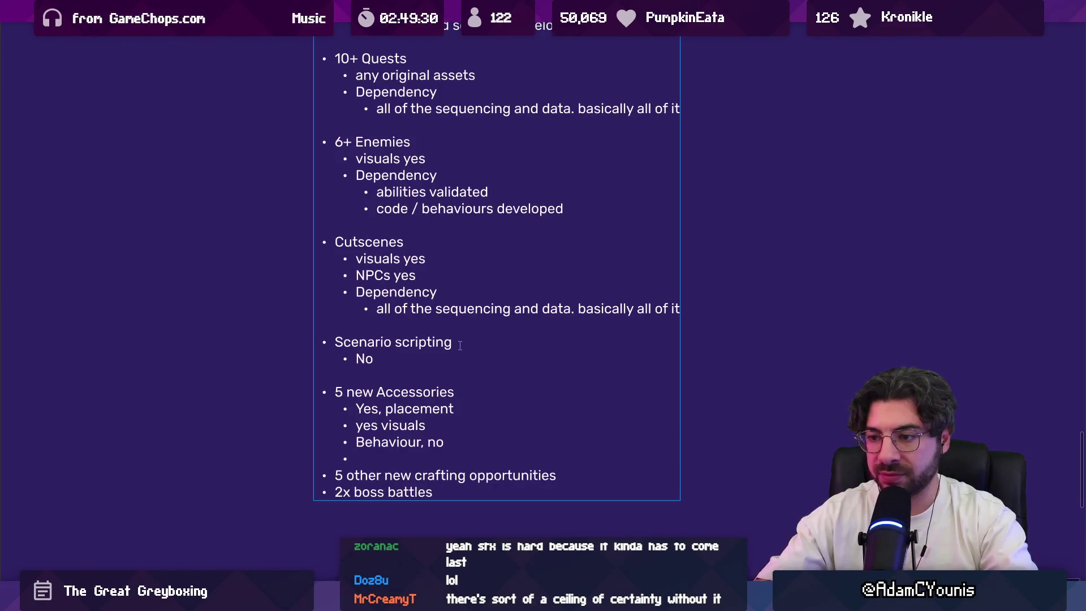
pyautogui.press('BackSpace')
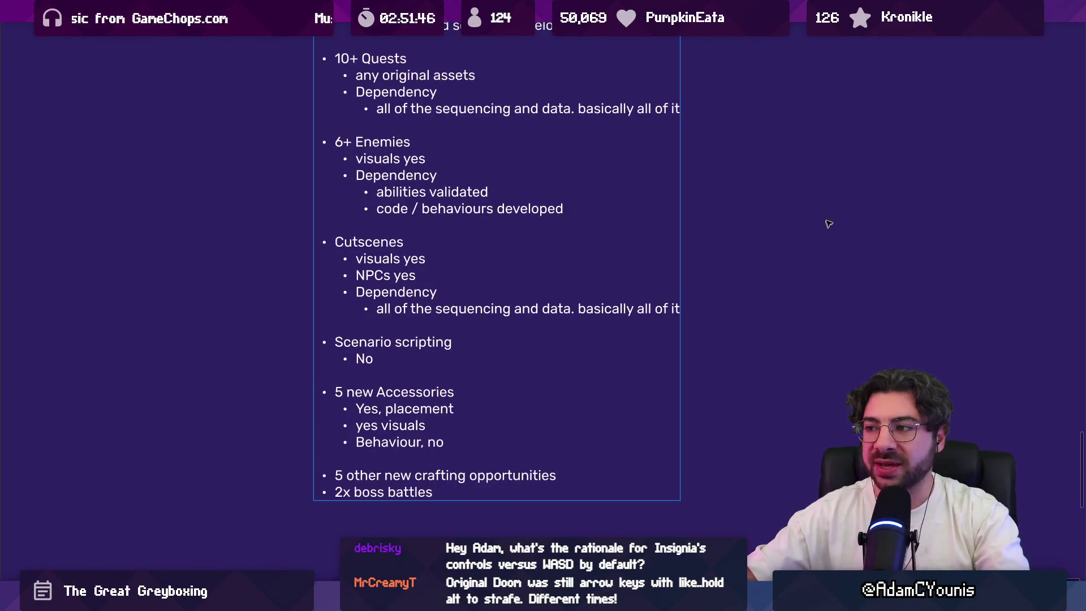
# Step: Re-enter the notes text and open an indented empty sub-point below '5 other new crafting opportunities'
pyautogui.press('Escape')
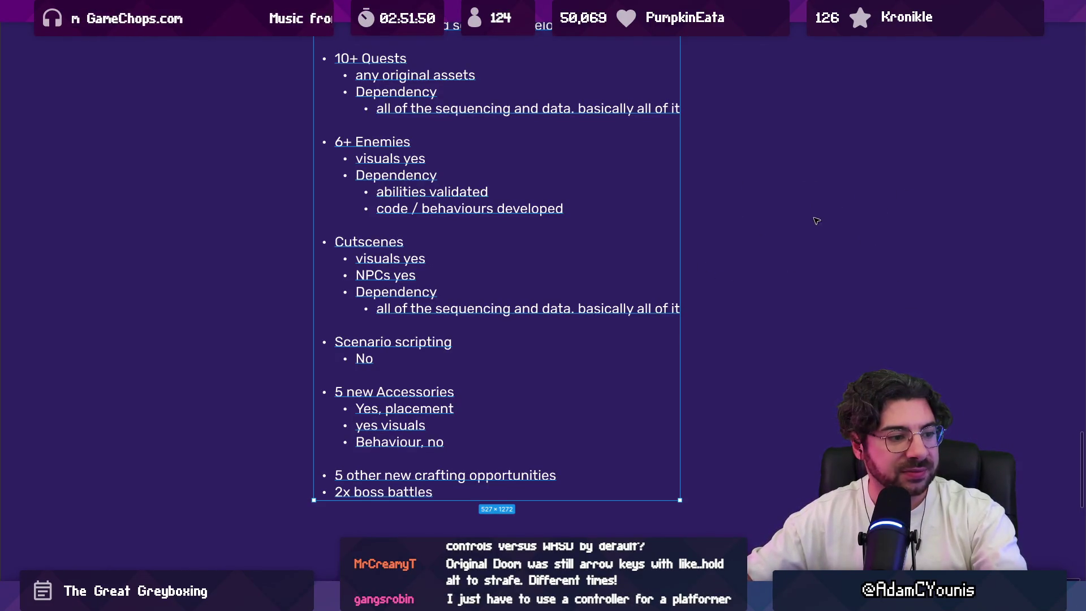
pyautogui.scroll(-1, 814, 221)
pyautogui.hscroll(-1, 815, 220)
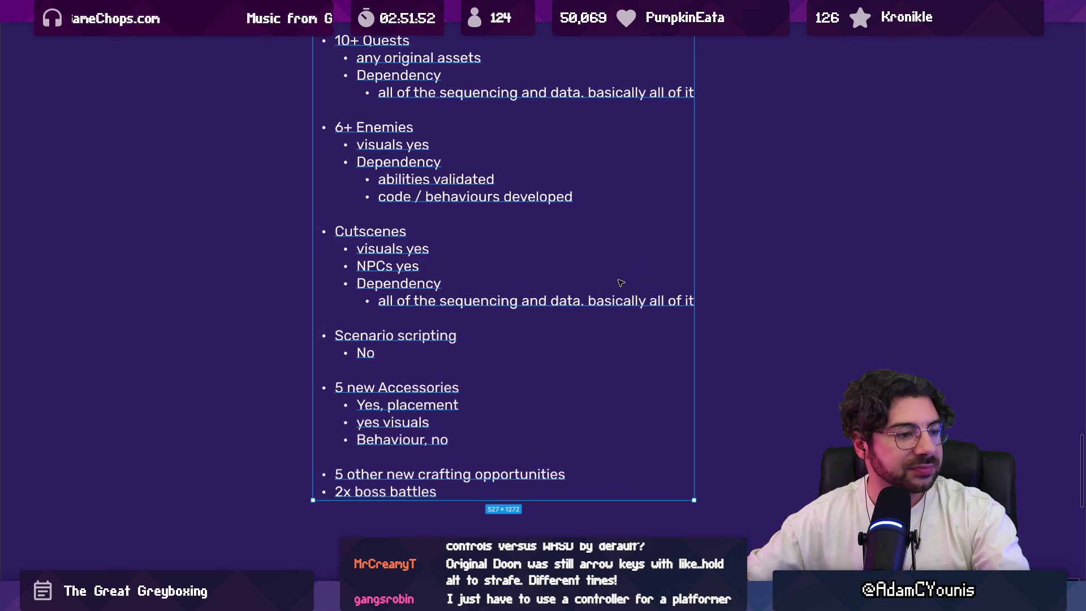
pyautogui.scroll(1, 621, 283)
pyautogui.moveTo(591, 286); pyautogui.dragTo(566, 276)
pyautogui.hscroll(1, 567, 277)
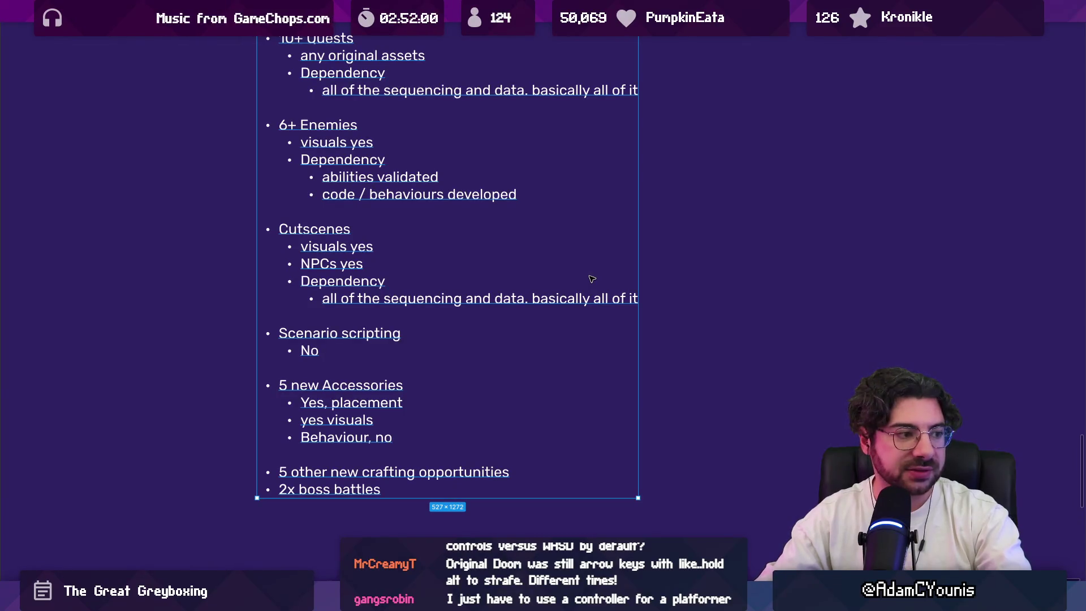
pyautogui.click(675, 245)
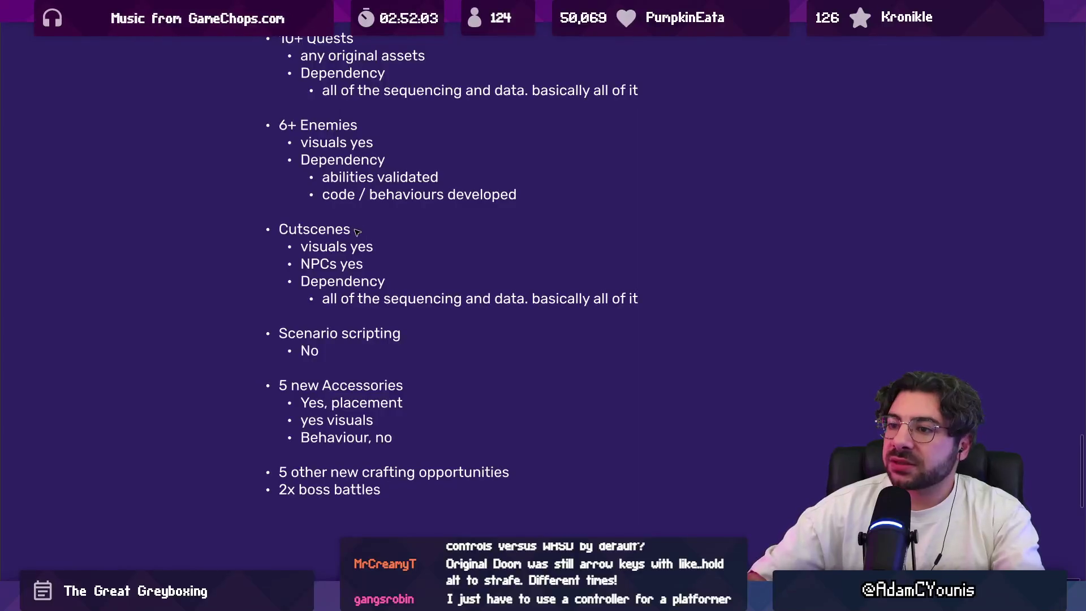
pyautogui.click(359, 249)
pyautogui.press('Return')
pyautogui.click(541, 468)
pyautogui.press('Return')
pyautogui.press('Tab')
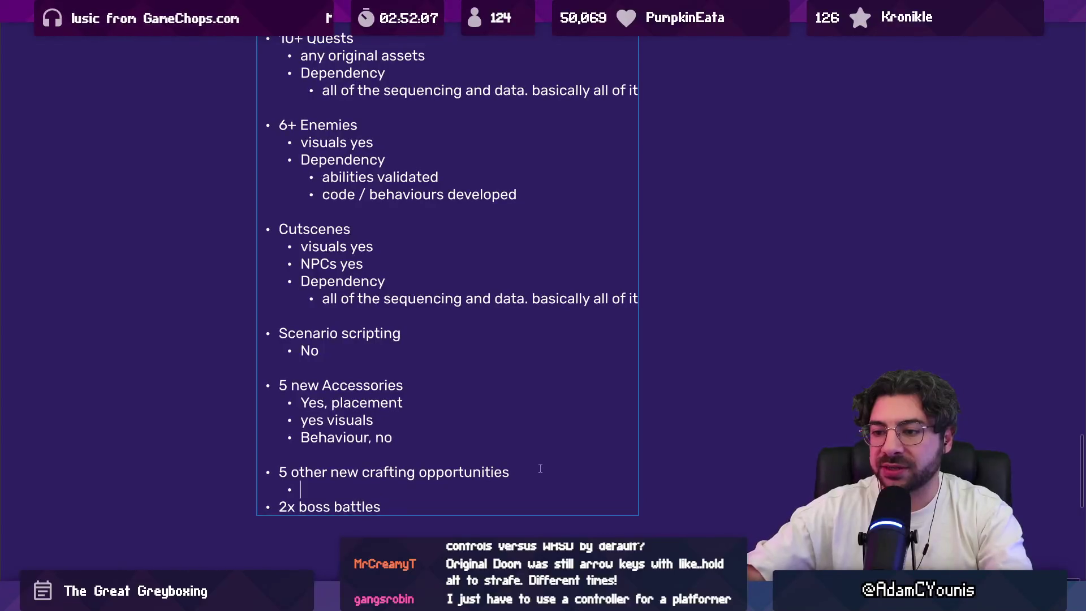
# Step: Note 'Dependent on quests' under the crafting opportunities entry
pyautogui.write('Dependt')
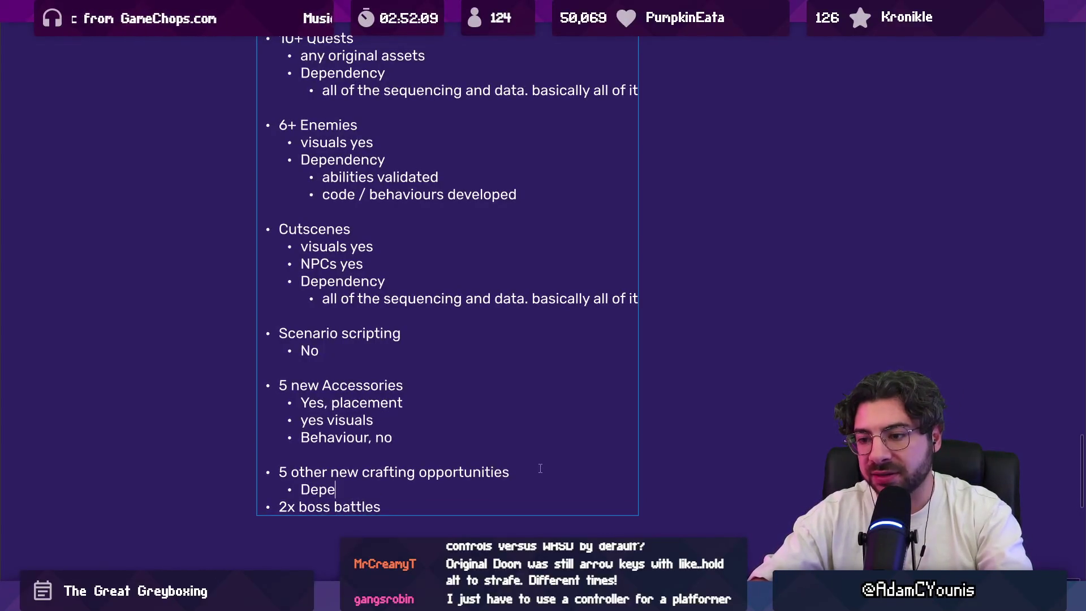
pyautogui.press('BackSpace')
pyautogui.write('ent on ')
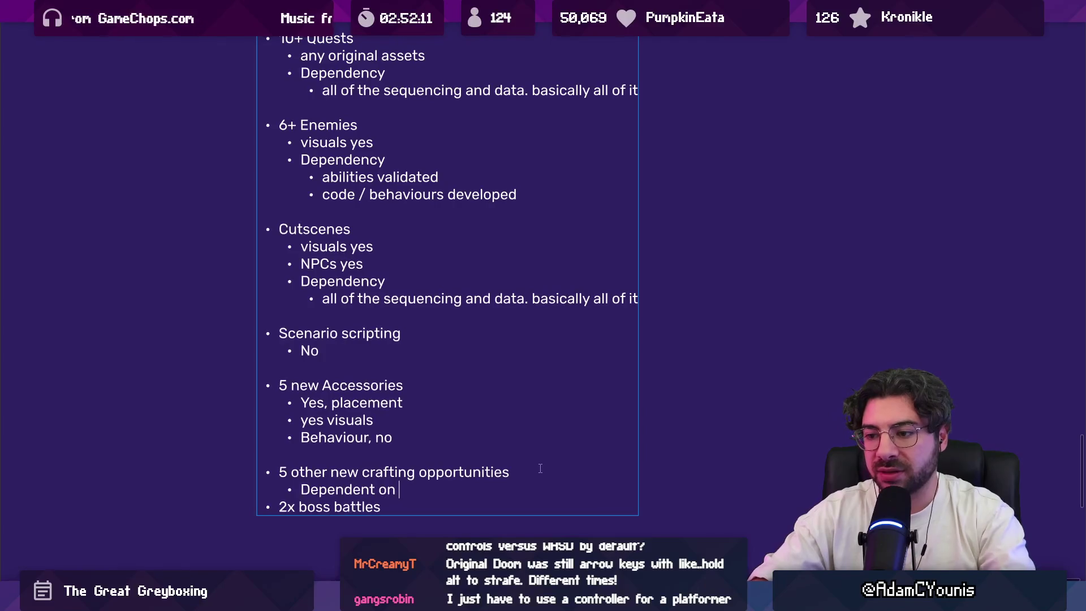
pyautogui.write('quests')
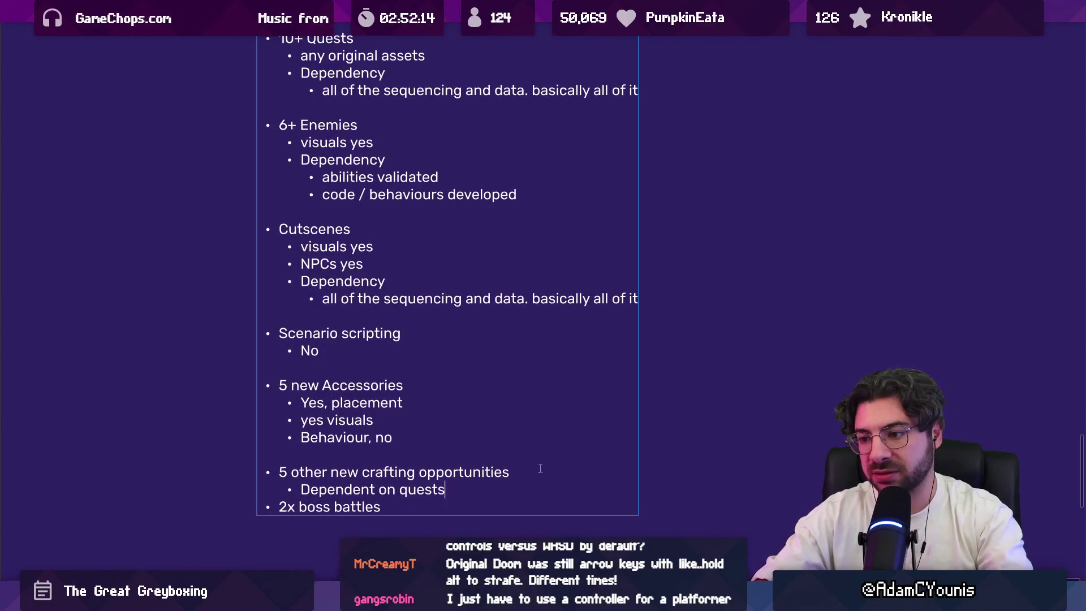
pyautogui.press('Return')
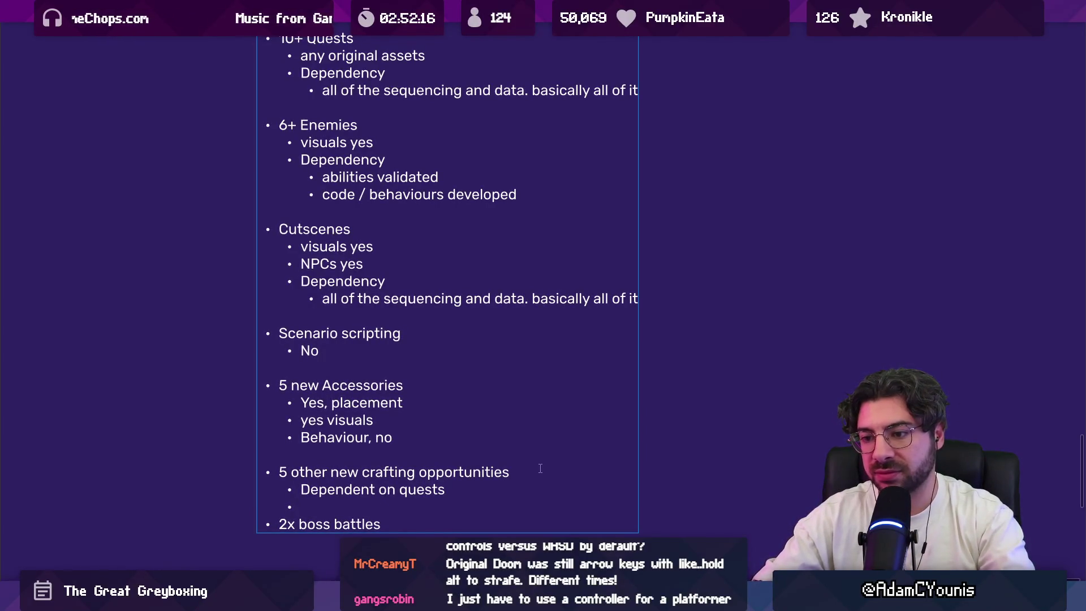
pyautogui.press('Return')
# Step: Add 'Very difficult to greybox logic' and 'Visuals yes' sub-points under 2x boss battles
pyautogui.press('Tab')
pyautogui.scroll(-2, 469, 390)
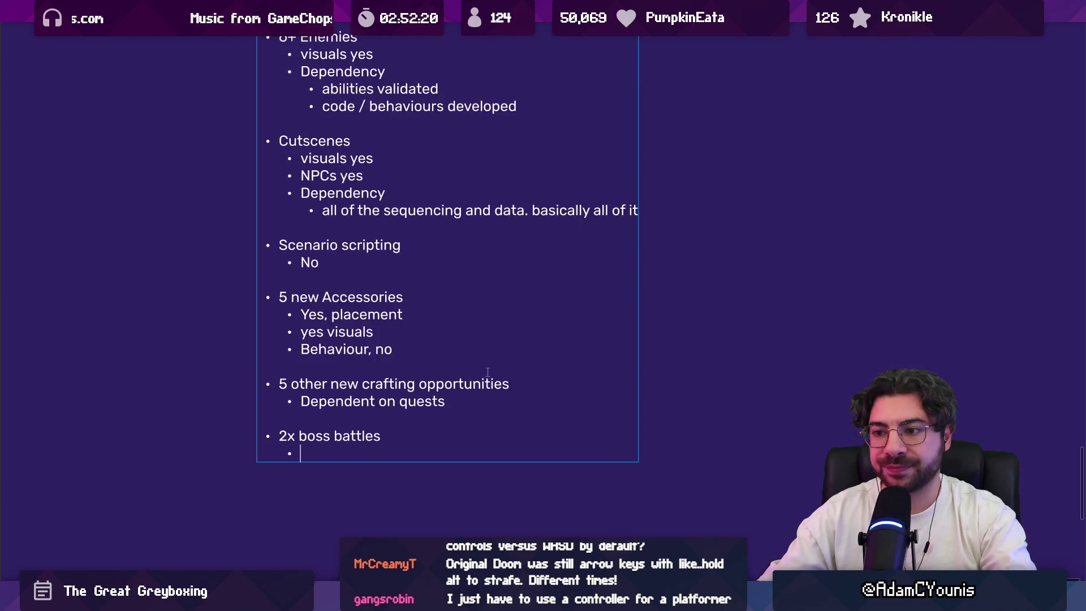
pyautogui.write('Very difficult to greybox logic')
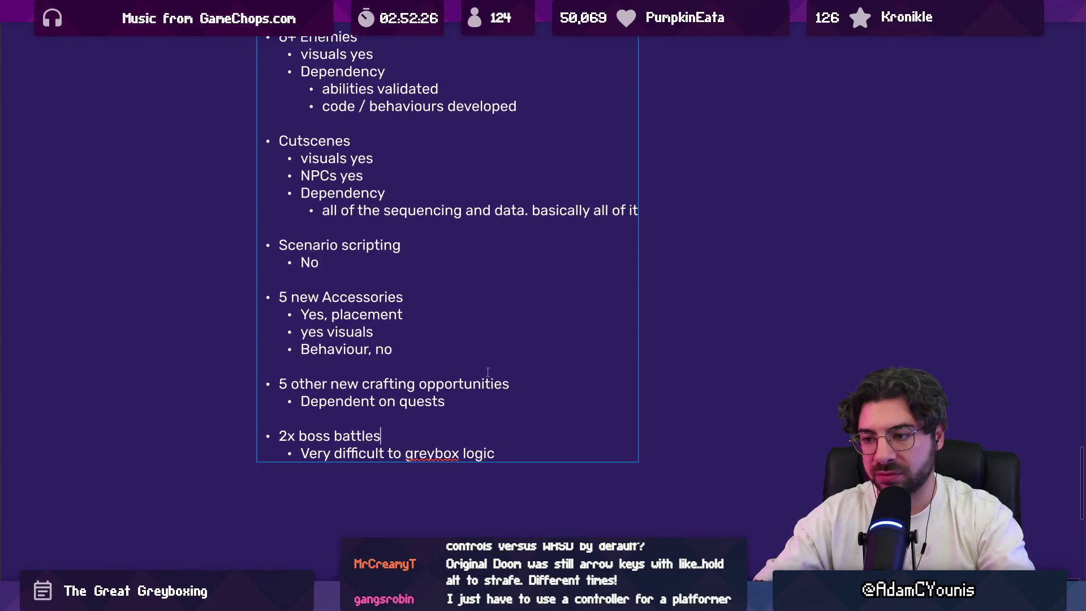
pyautogui.press('Return')
pyautogui.write('Visuals yes')
# Step: Extend the greybox logic note with ', dependent on everything else in the chapter, behaviour wise'
pyautogui.press('Down')
pyautogui.press('End')
pyautogui.write('depenednt')
pyautogui.press('BackSpace')
pyautogui.press('BackSpace')
pyautogui.press('BackSpace')
pyautogui.press('BackSpace')
pyautogui.write('ndent on everyuthing')
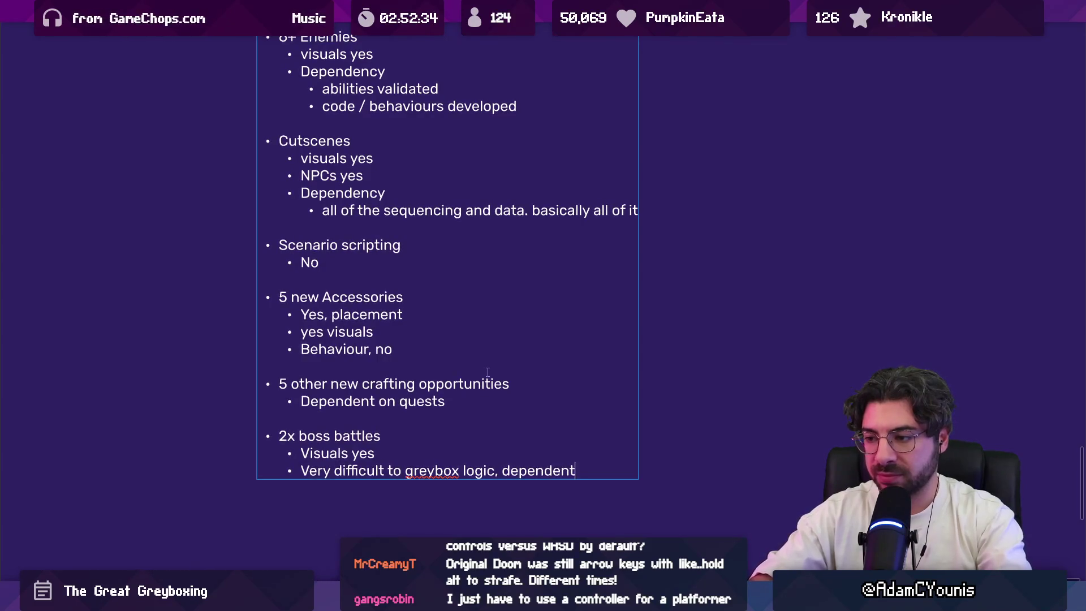
pyautogui.press('BackSpace')
pyautogui.press('BackSpace')
pyautogui.press('BackSpace')
pyautogui.write('thing else in')
pyautogui.write(' the cvh')
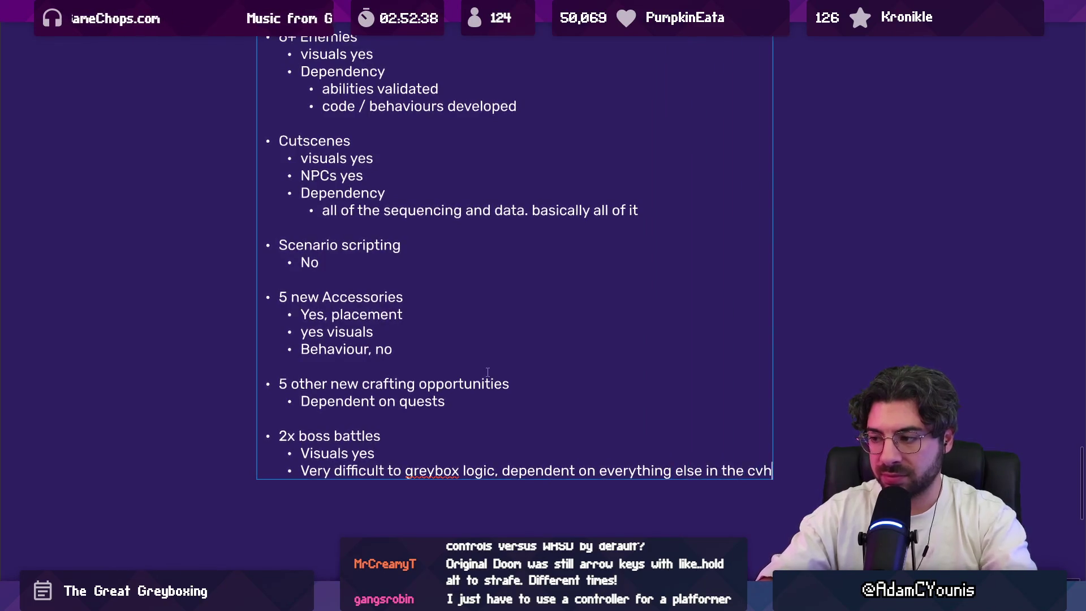
pyautogui.press('BackSpace')
pyautogui.press('BackSpace')
pyautogui.write('hapter, bel')
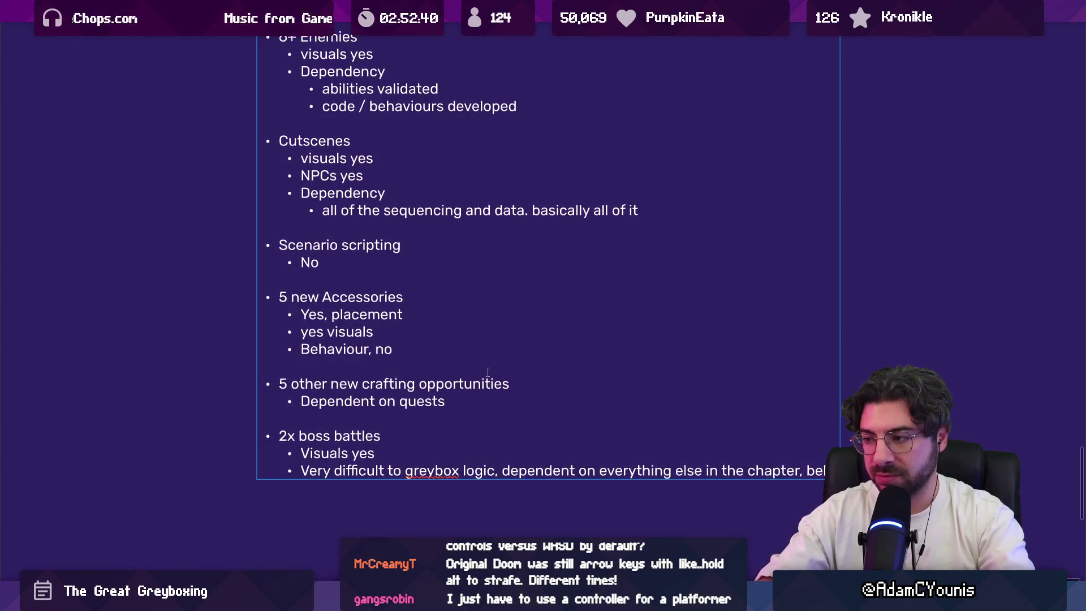
pyautogui.press('BackSpace')
pyautogui.write('haviour wise')
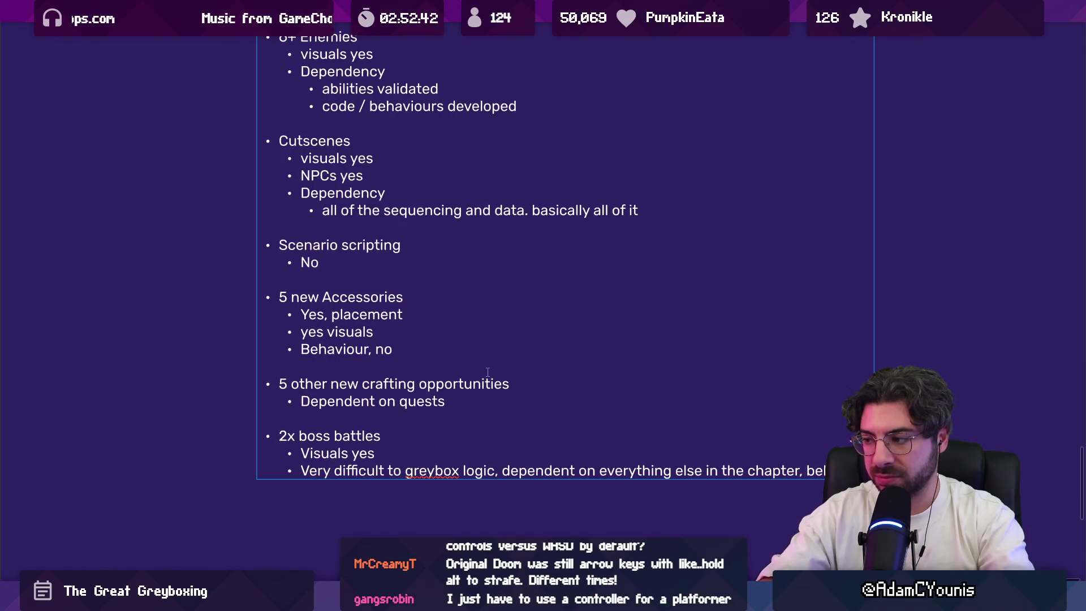
pyautogui.press('Escape')
pyautogui.scroll(-2, 524, 314)
pyautogui.scroll(-3, 523, 314)
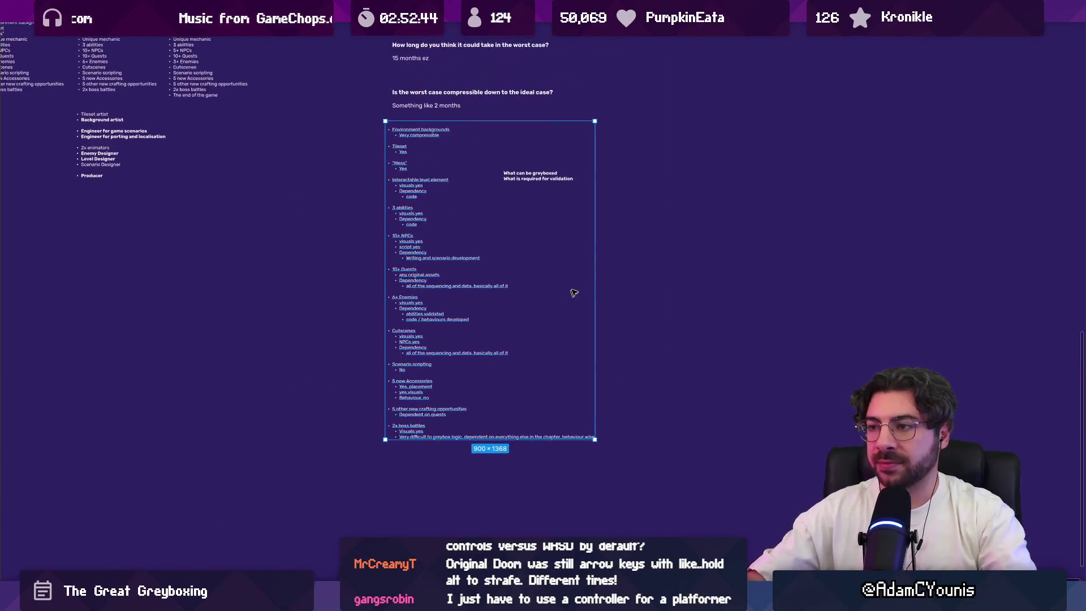
# Step: Narrow the feature list text box to about 439 px wide so the notes rewrap
pyautogui.moveTo(595, 274); pyautogui.dragTo(488, 279)
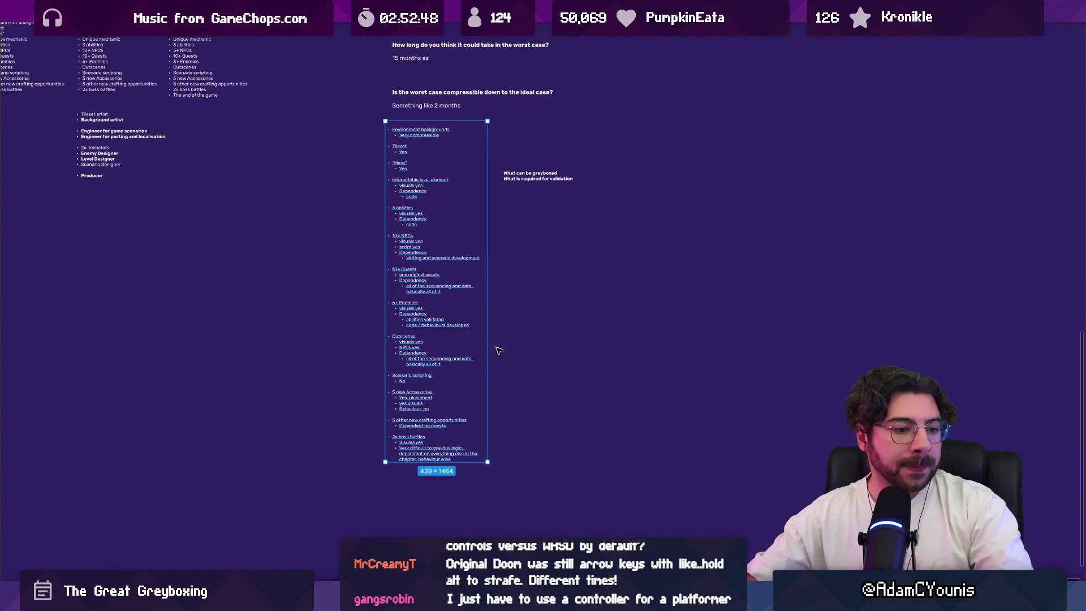
pyautogui.press('Escape')
pyautogui.click(457, 320)
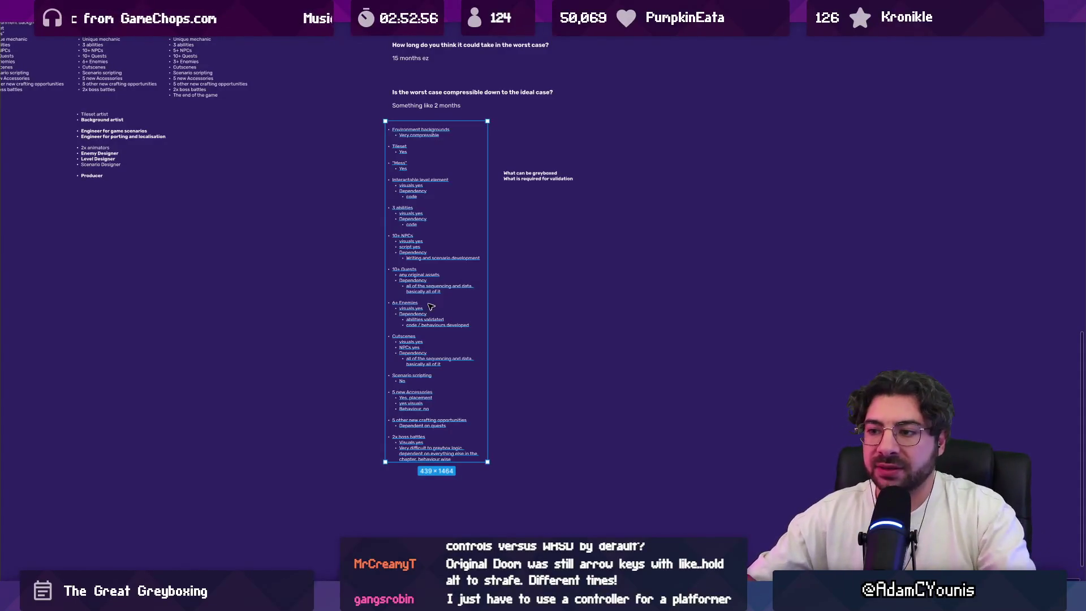
pyautogui.scroll(3, 430, 254)
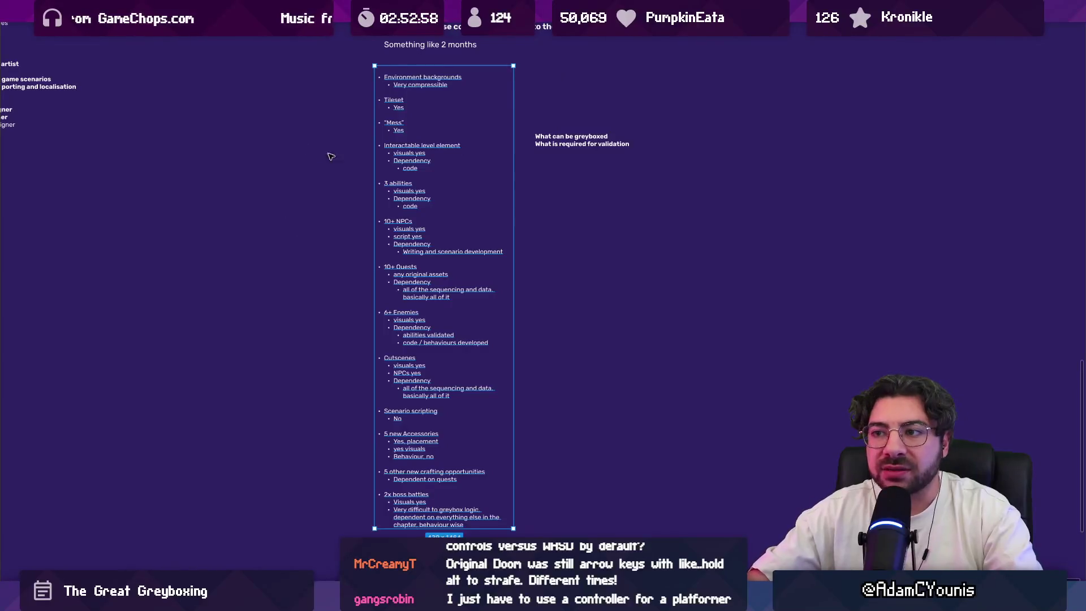
pyautogui.scroll(2, 422, 154)
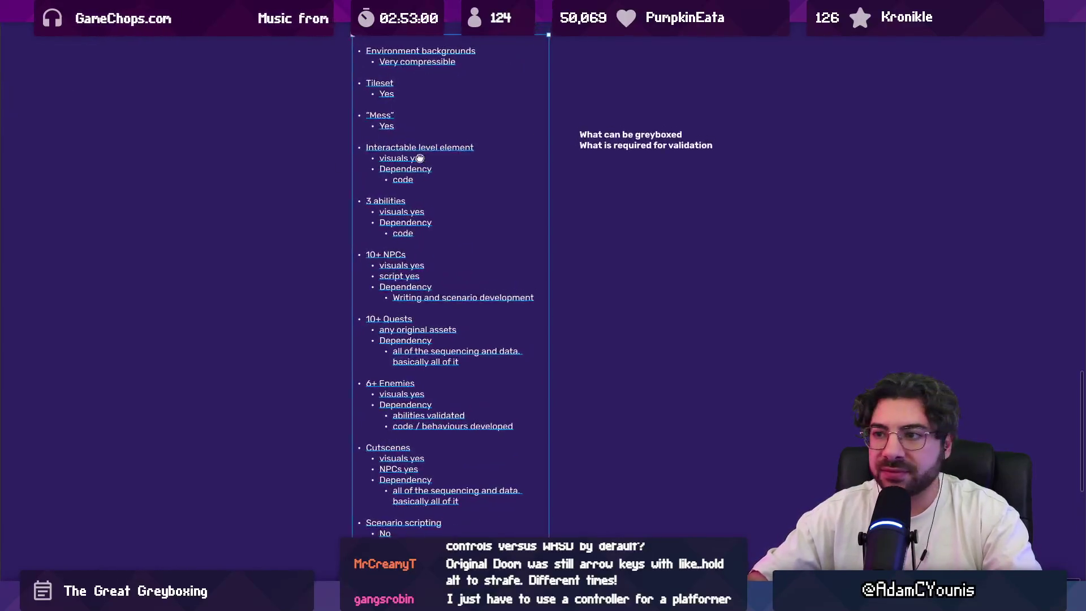
pyautogui.scroll(-5, 420, 154)
pyautogui.scroll(6, 414, 209)
# Step: Check the Mess entry text, then start editing the 'What can be greyboxed' label
pyautogui.doubleClick(413, 209)
pyautogui.moveTo(417, 210); pyautogui.dragTo(374, 197)
pyautogui.press('Escape')
pyautogui.scroll(-2, 430, 180)
pyautogui.click(565, 203)
pyautogui.doubleClick(559, 206)
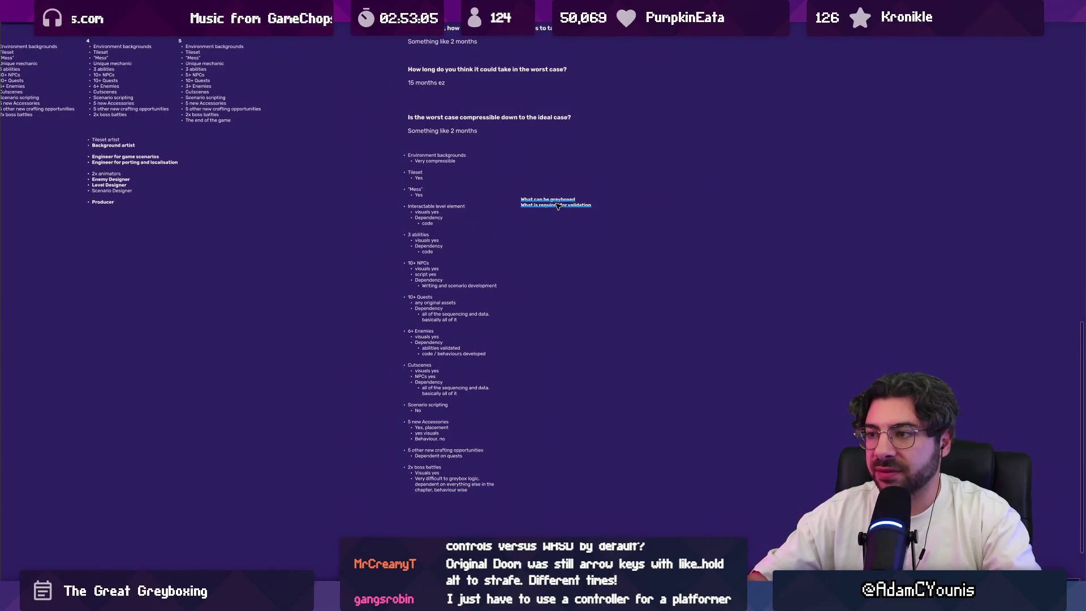
pyautogui.moveTo(555, 207); pyautogui.dragTo(362, 205)
pyautogui.click(430, 226)
pyautogui.moveTo(430, 227); pyautogui.dragTo(957, 227)
pyautogui.press('Escape')
pyautogui.doubleClick(411, 172)
pyautogui.moveTo(406, 171); pyautogui.dragTo(520, 314)
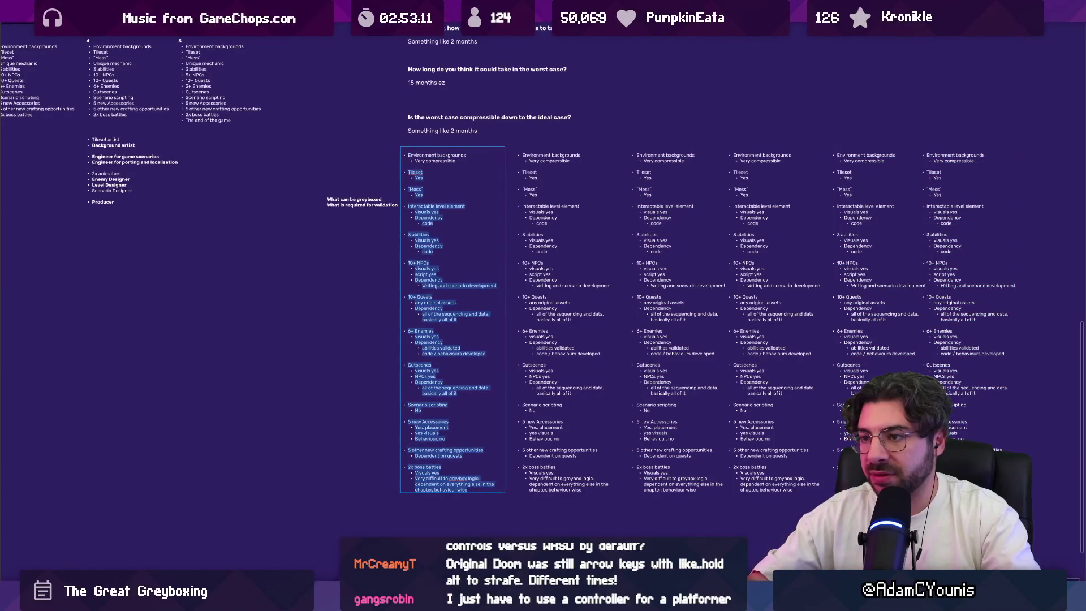
pyautogui.press('BackSpace')
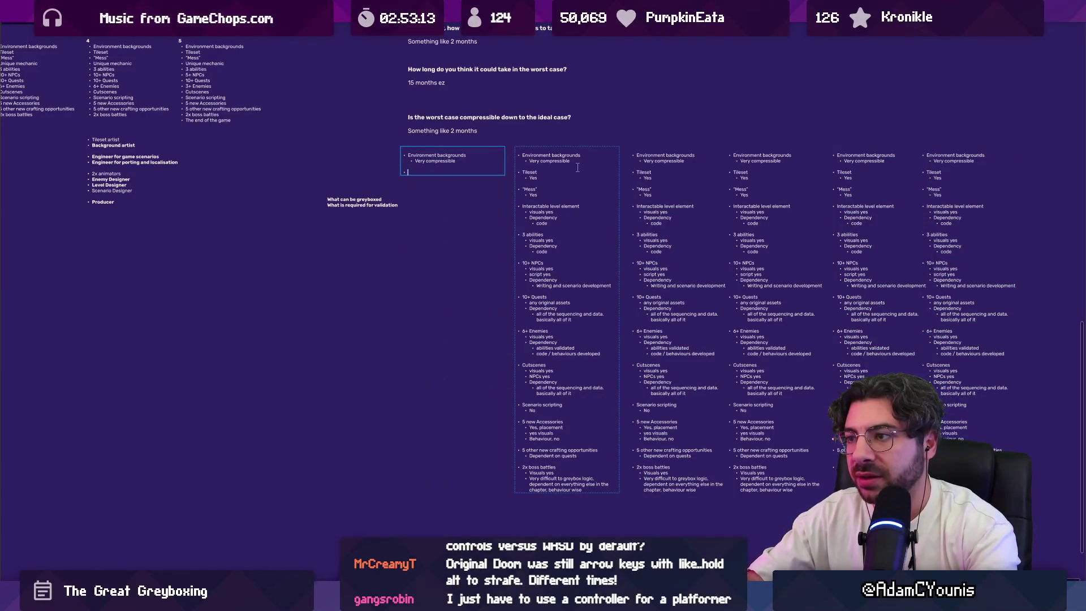
pyautogui.moveTo(521, 167); pyautogui.dragTo(521, 154)
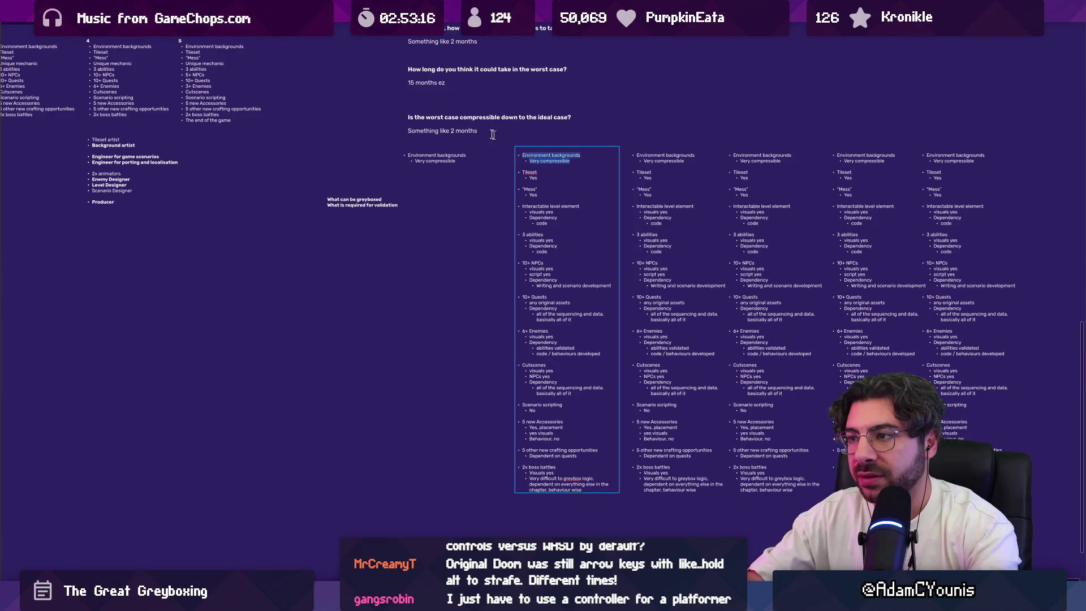
pyautogui.press('BackSpace')
pyautogui.hotkey('ctrl', 'shift', 'End')
pyautogui.press('BackSpace')
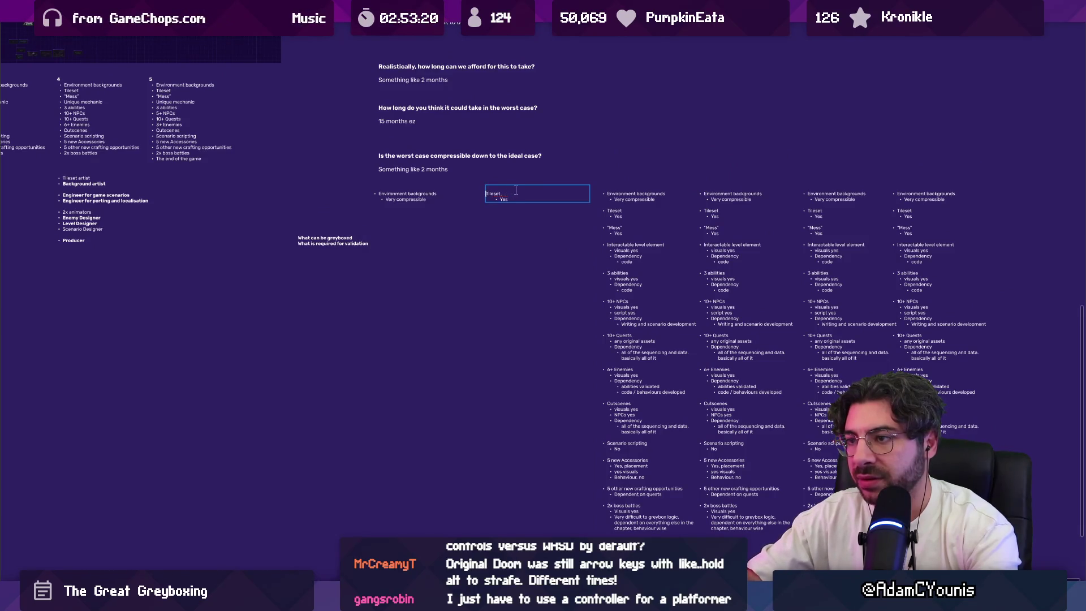
pyautogui.press('Return')
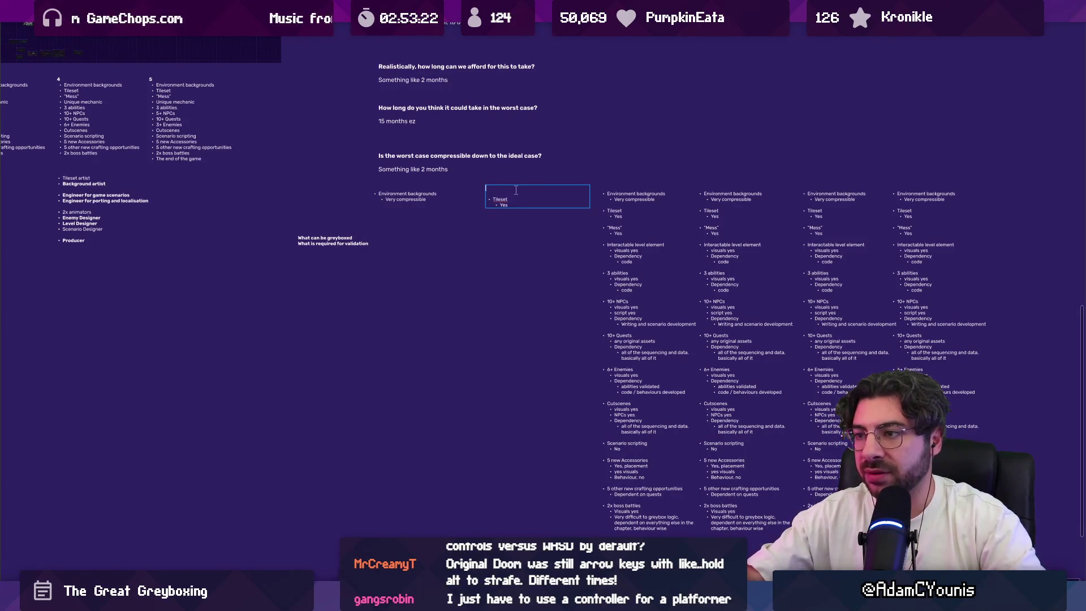
pyautogui.press('BackSpace')
pyautogui.press('Escape')
pyautogui.click(408, 199)
pyautogui.press('Return')
pyautogui.press('BackSpace')
pyautogui.press('BackSpace')
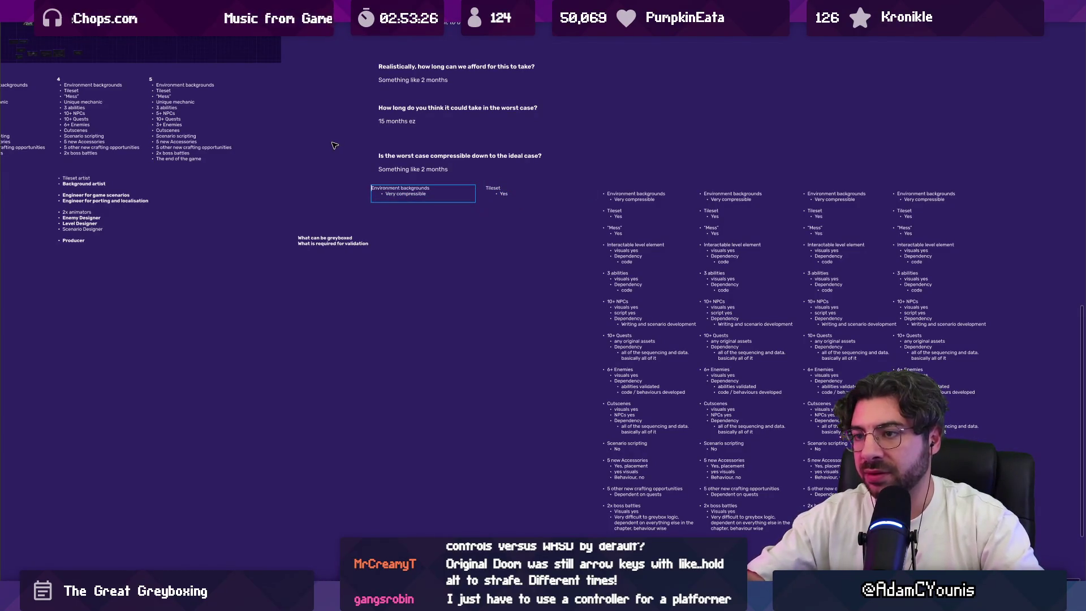
pyautogui.scroll(1, 560, 235)
pyautogui.click(560, 235)
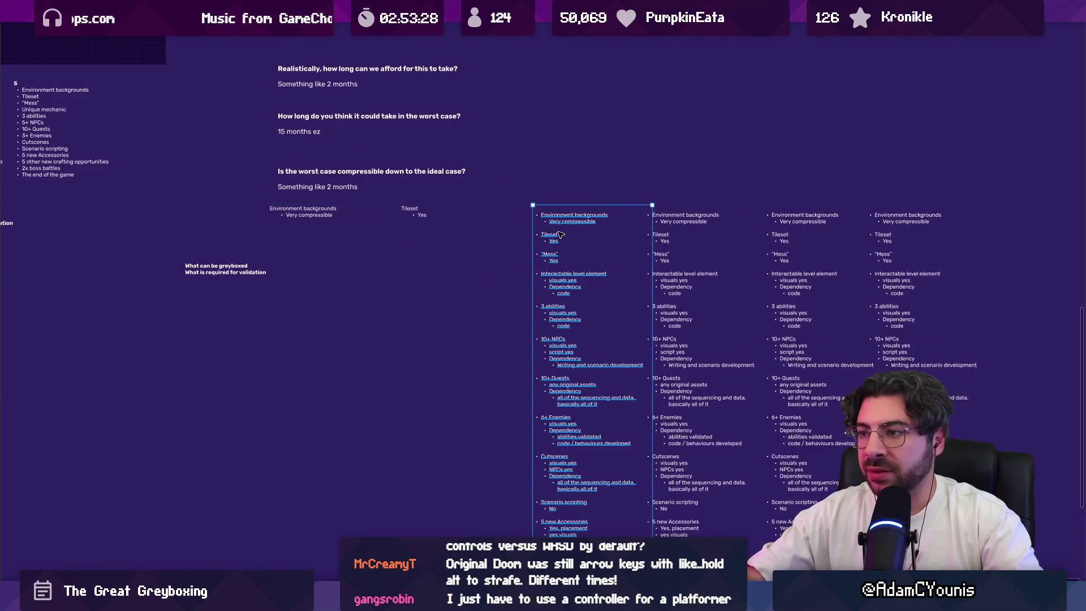
pyautogui.click(560, 241)
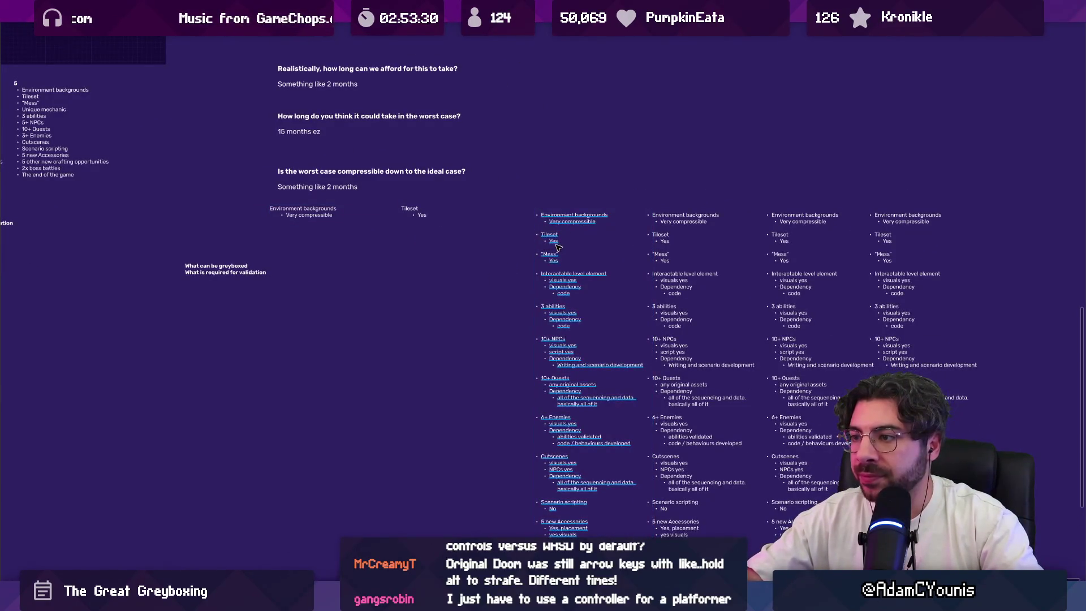
pyautogui.moveTo(562, 243); pyautogui.dragTo(465, 162)
pyautogui.press('Delete')
pyautogui.press('Delete')
pyautogui.press('Delete')
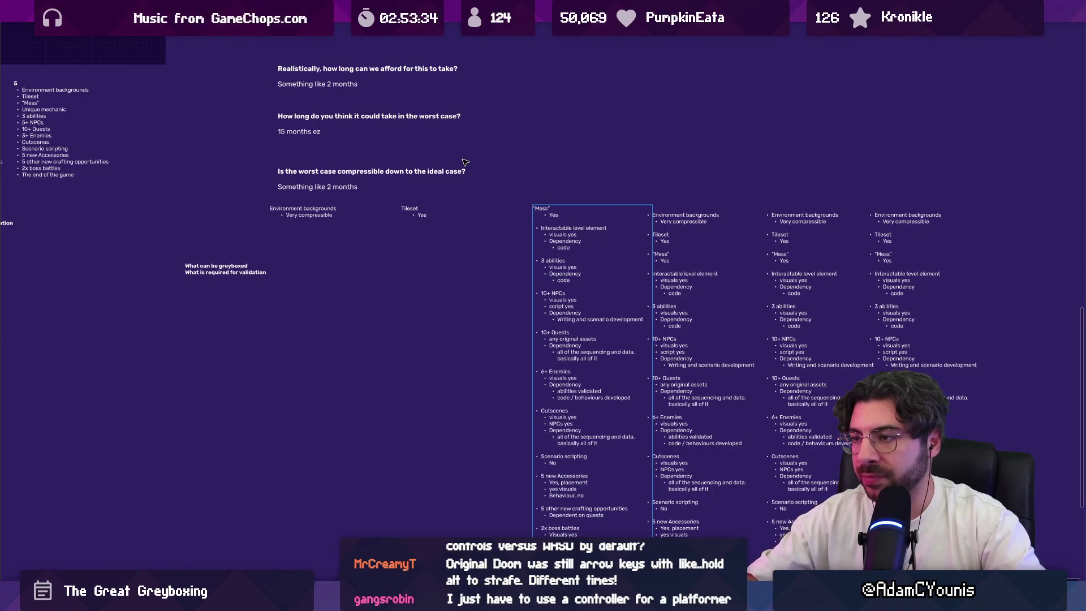
pyautogui.moveTo(552, 222)
pyautogui.mouseDown()
pyautogui.moveTo(565, 396)
pyautogui.moveTo(538, 526)
pyautogui.moveTo(508, 437)
pyautogui.mouseUp()
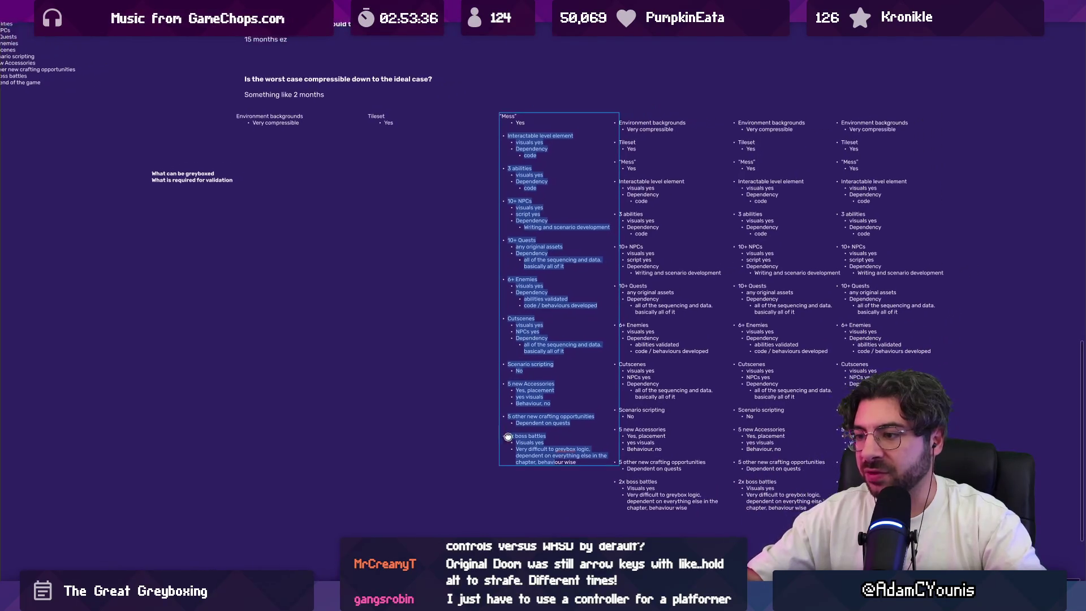
pyautogui.press('Delete')
pyautogui.hotkey('ctrl', 'z')
pyautogui.hotkey('ctrl', 'z')
pyautogui.hotkey('ctrl', 'z')
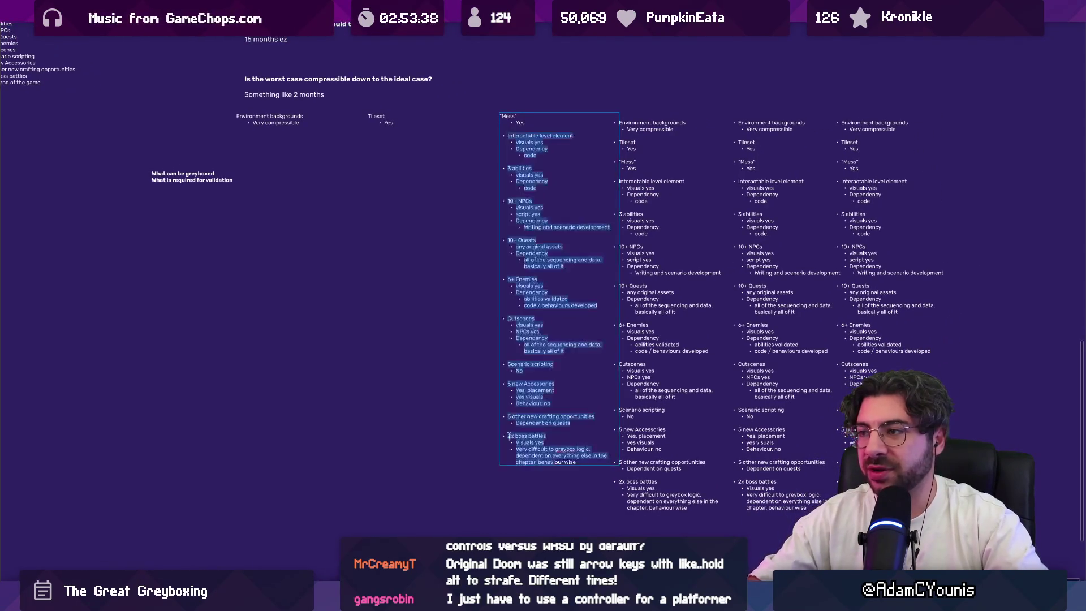
pyautogui.hotkey('ctrl', 'z')
pyautogui.hotkey('ctrl', 'z')
pyautogui.hotkey('ctrl', 'z')
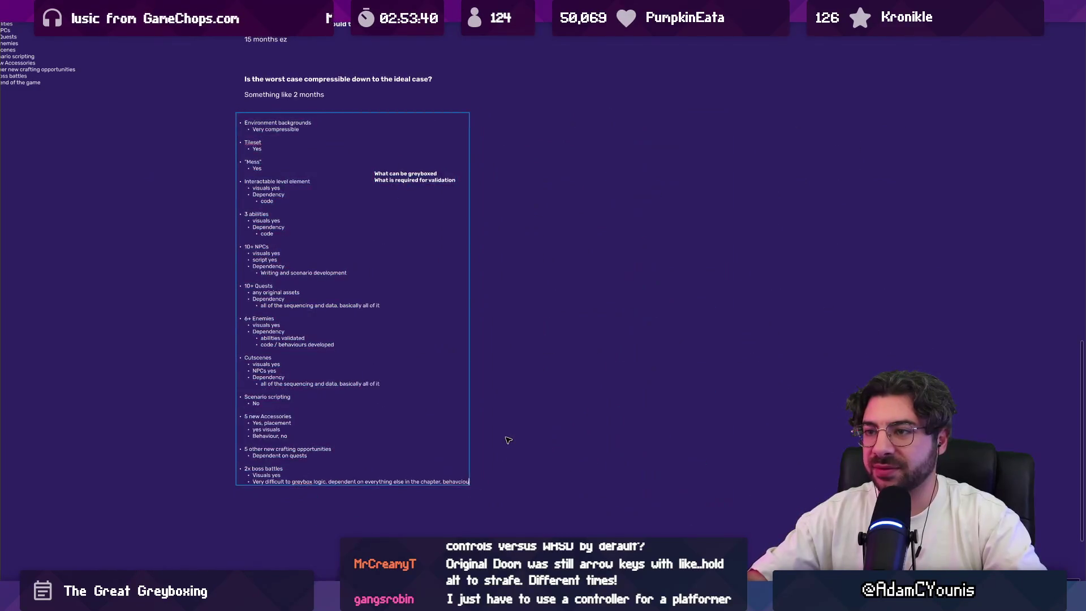
pyautogui.hscroll(-3, 459, 344)
# Step: Restore the side panels and launch the Split text plugin from a 'text split' search
pyautogui.rightClick(423, 328)
pyautogui.click(385, 344)
pyautogui.hotkey('ctrl', '\\')
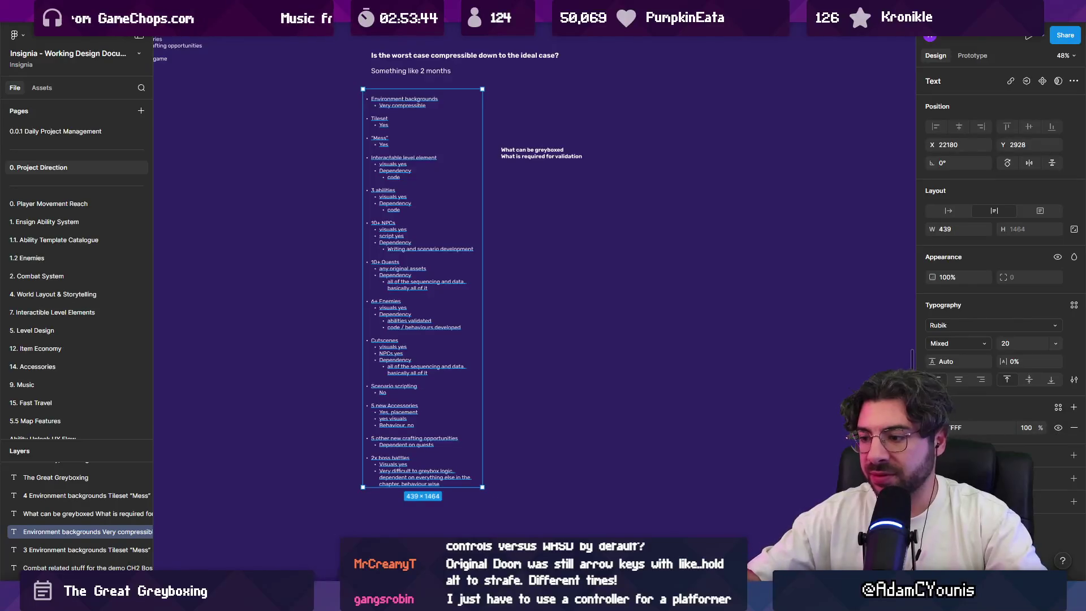
pyautogui.hotkey('ctrl', 'k')
pyautogui.write('text split')
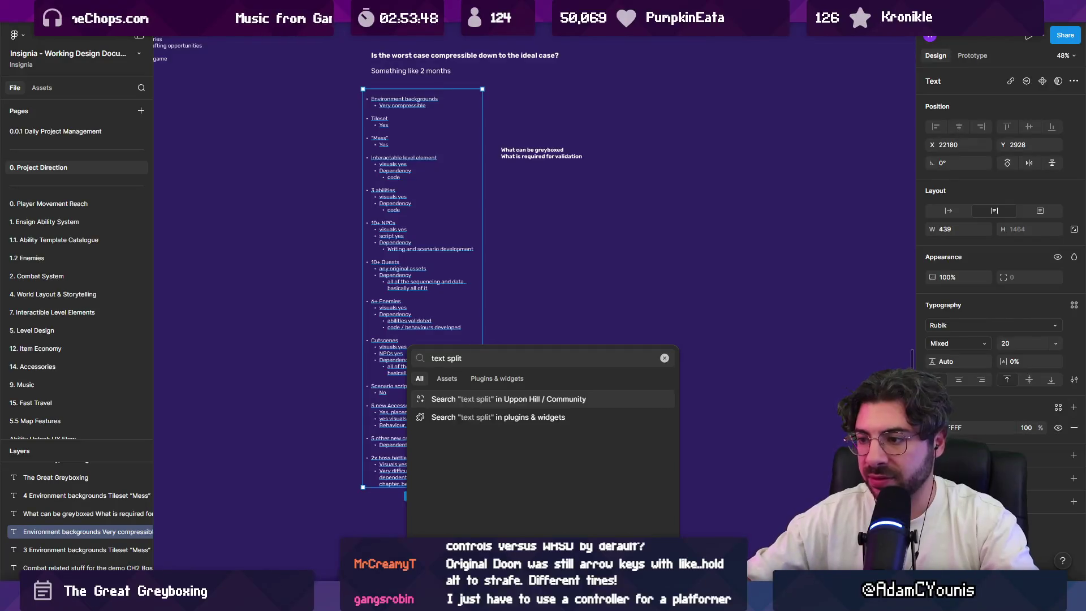
pyautogui.click(494, 379)
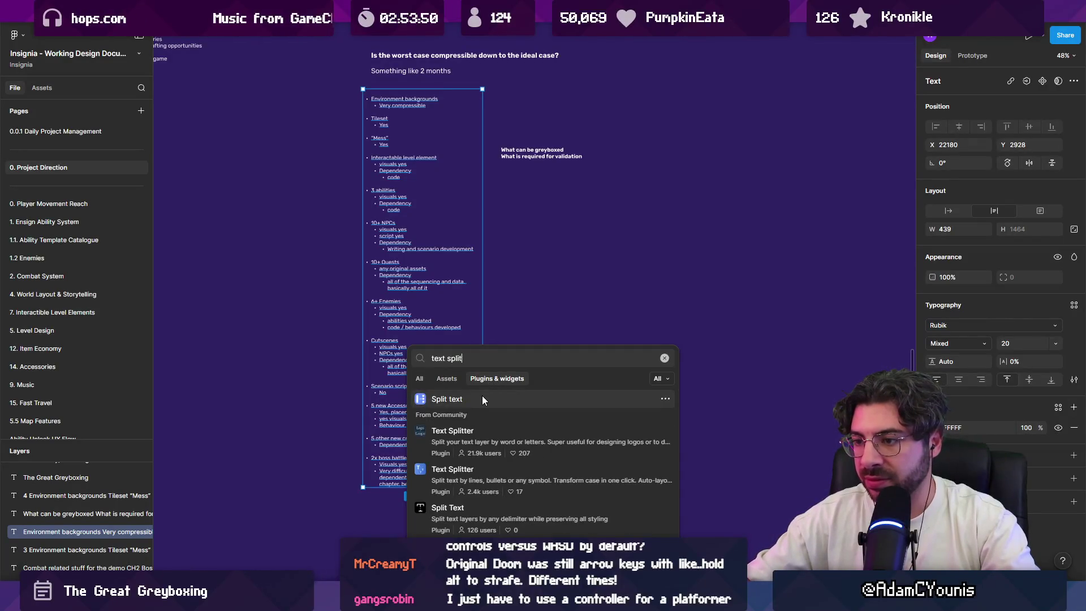
pyautogui.click(482, 396)
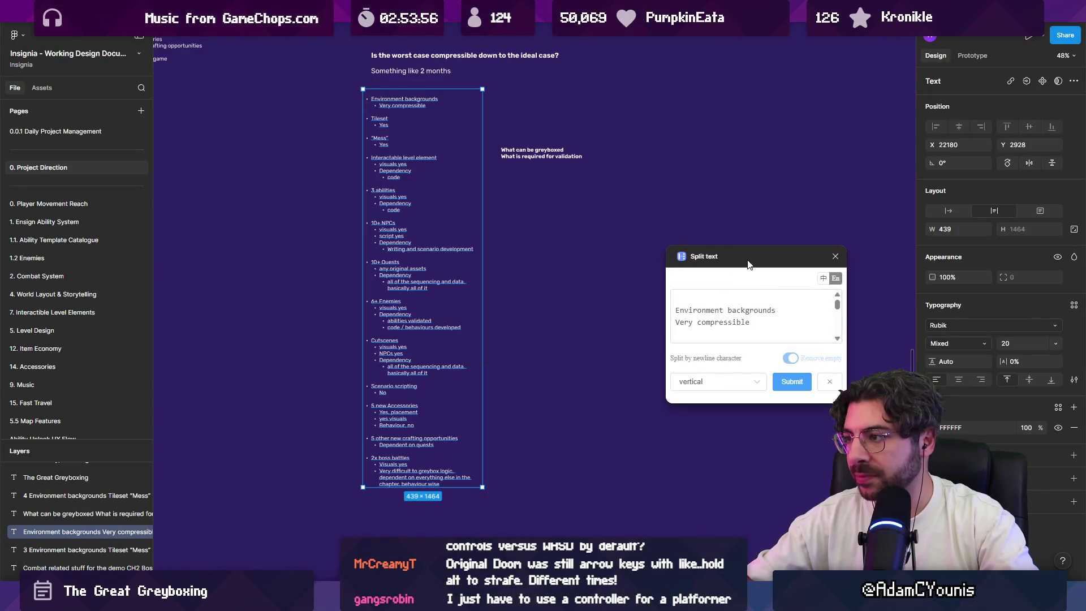
# Step: Split the list into one layer per line, then undo it back to a single list
pyautogui.moveTo(748, 266); pyautogui.dragTo(685, 193)
pyautogui.scroll(-15, 710, 233)
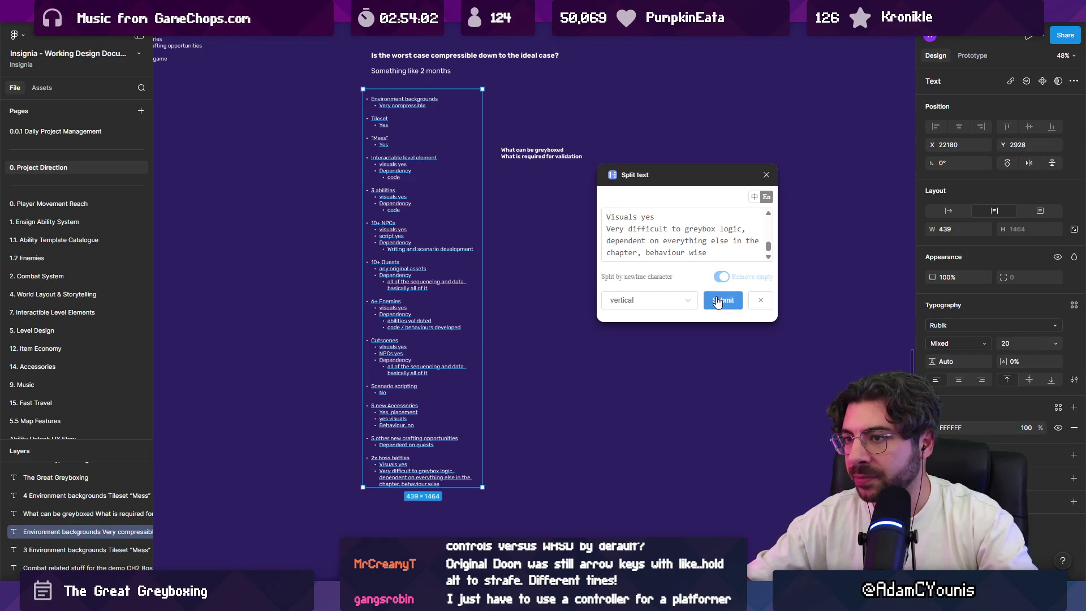
pyautogui.click(722, 300)
pyautogui.click(377, 177)
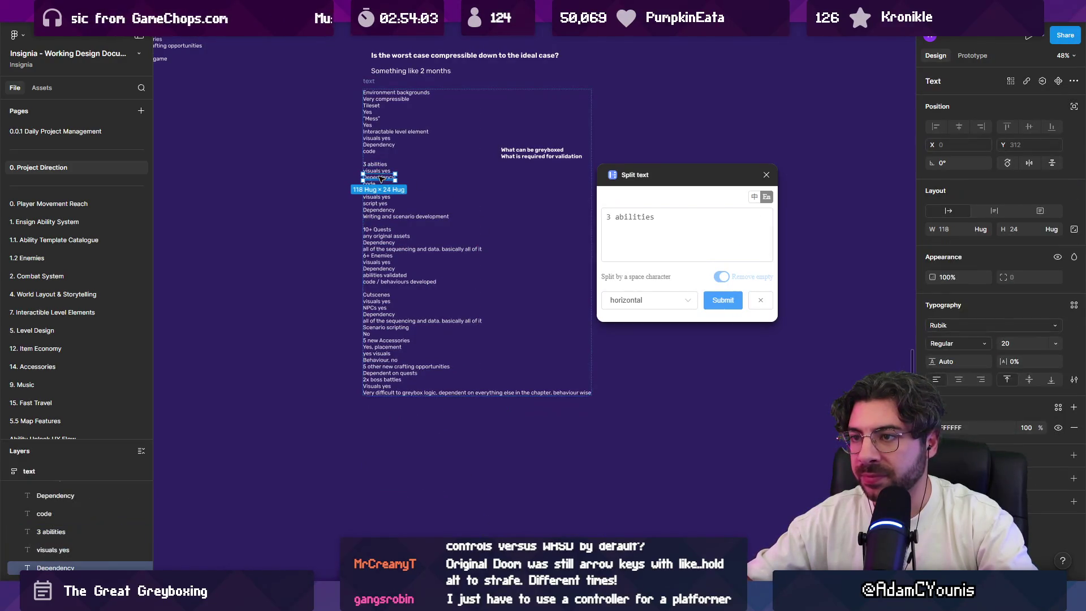
pyautogui.click(766, 176)
pyautogui.hotkey('ctrl', 'z')
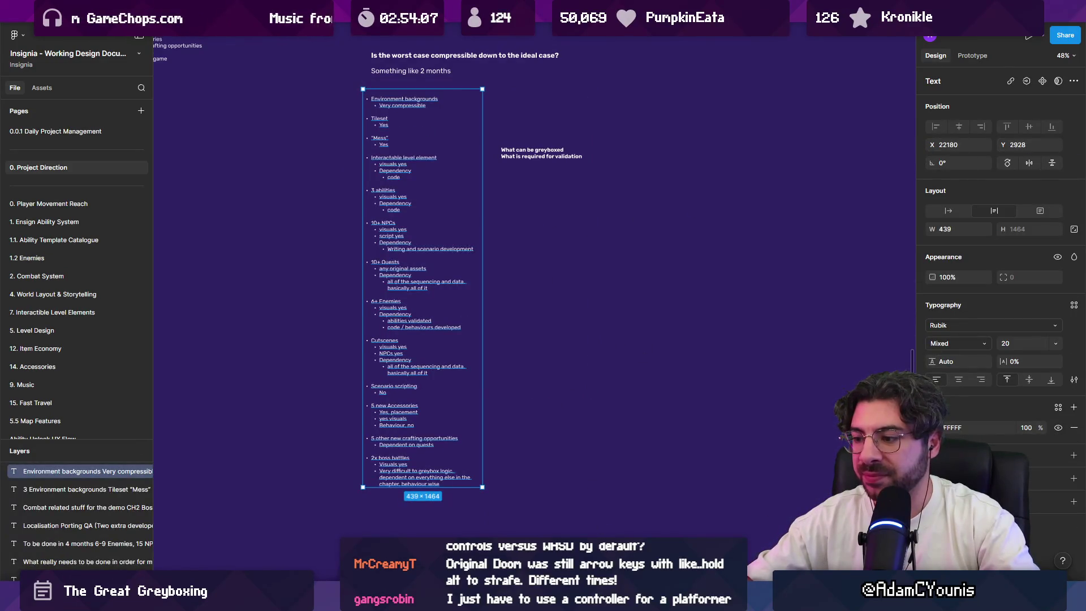
pyautogui.hotkey('ctrl', 'k')
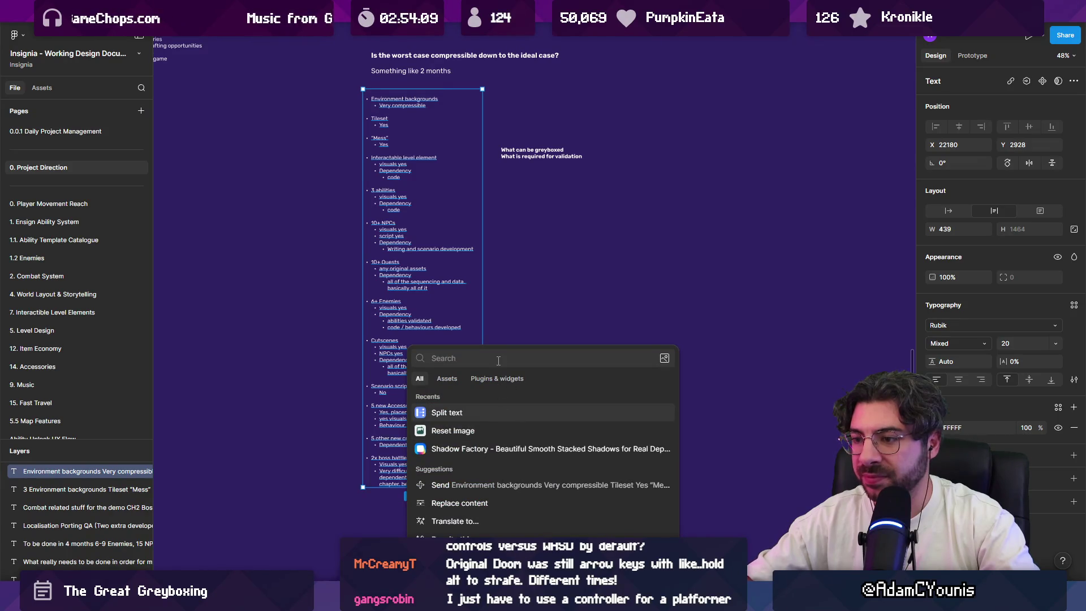
# Step: Search plugins for 'split text' and try running the Text Splitter plugin
pyautogui.click(502, 378)
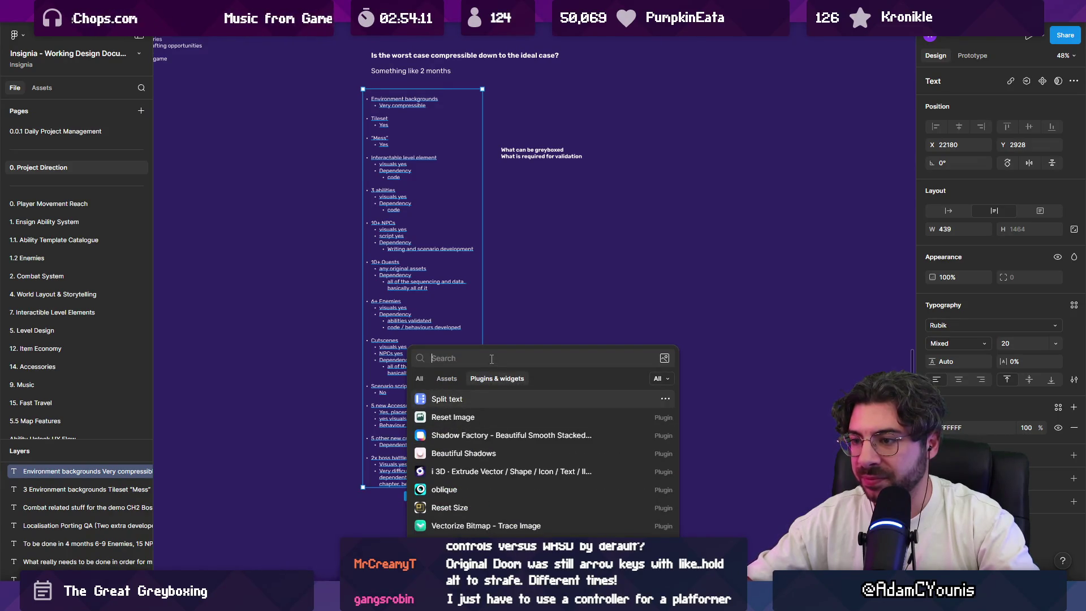
pyautogui.write('split text')
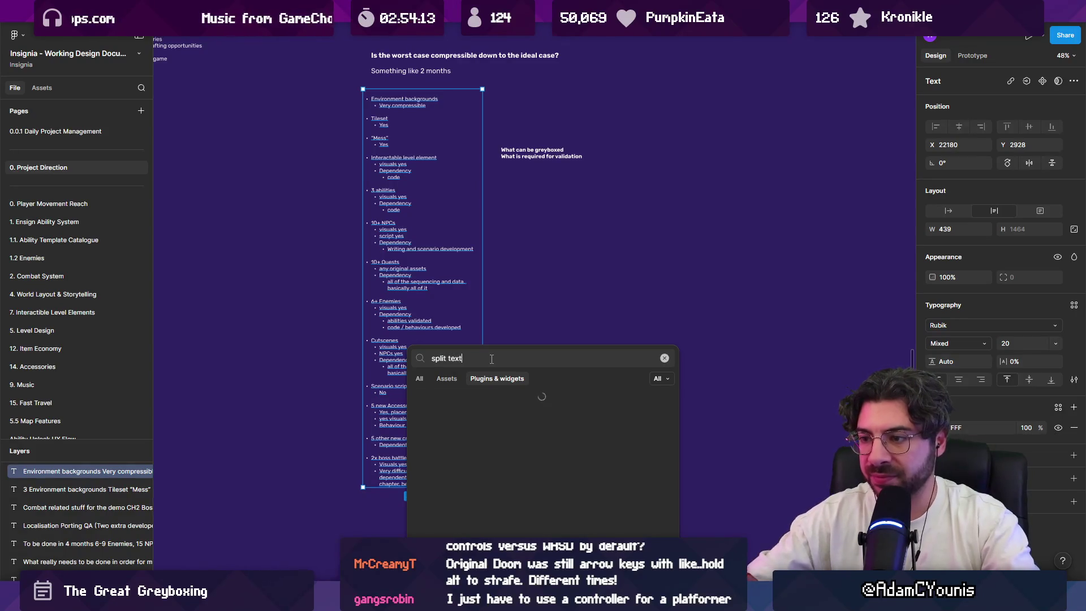
pyautogui.click(487, 421)
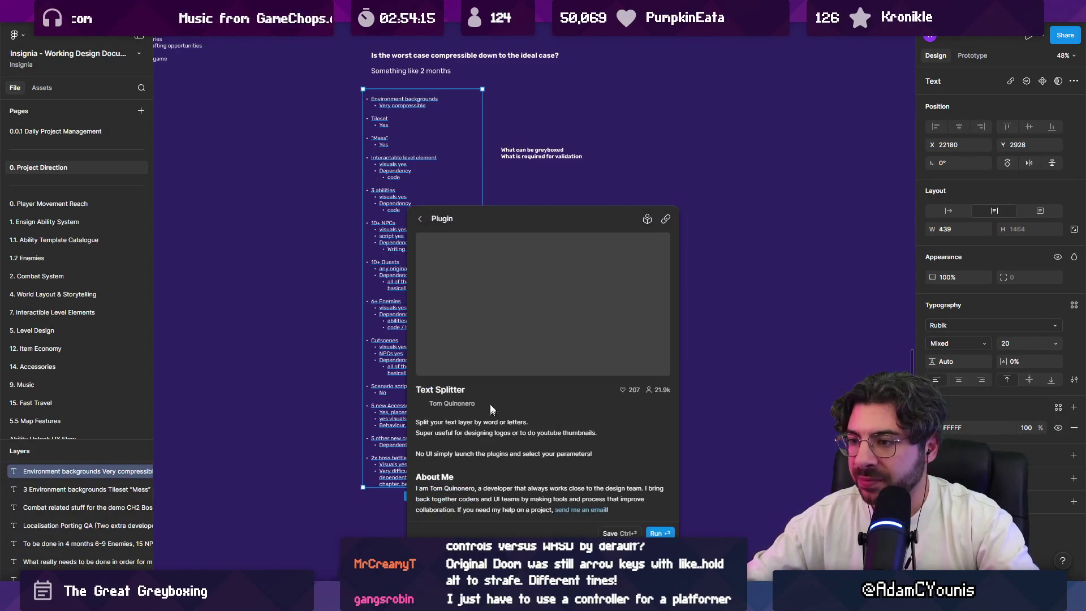
pyautogui.click(660, 533)
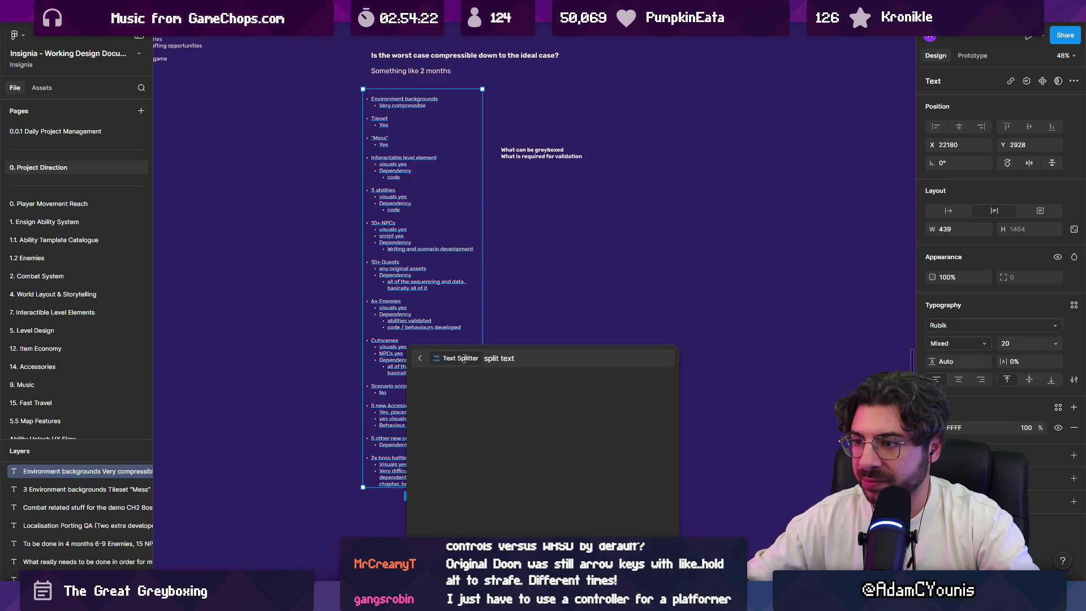
pyautogui.click(427, 353)
pyautogui.click(659, 533)
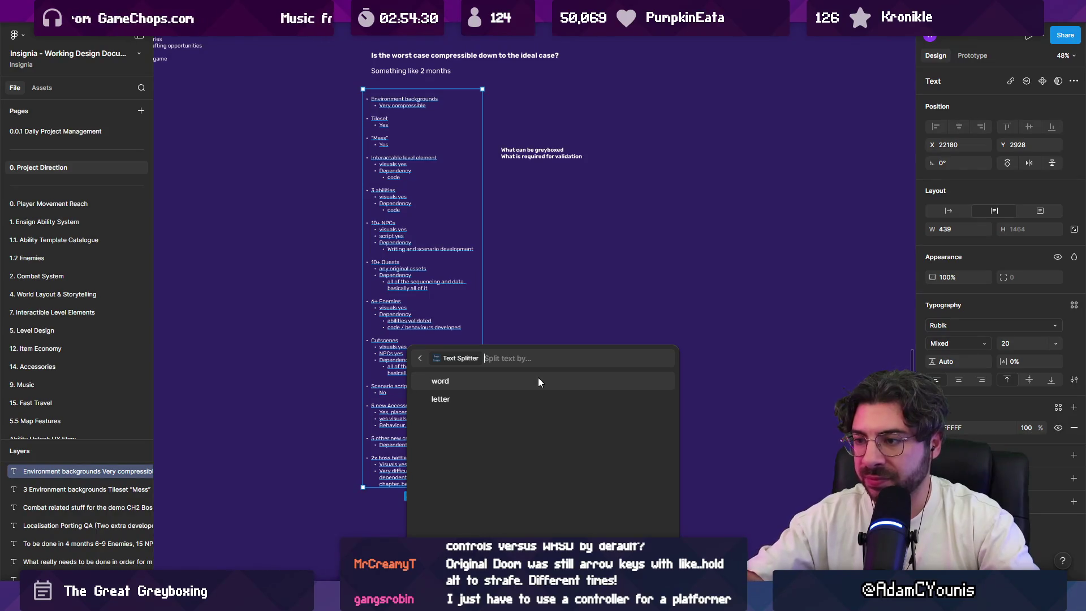
# Step: Find the list breaker plugin via 'text splitter' and run it on the full list text
pyautogui.write('lis')
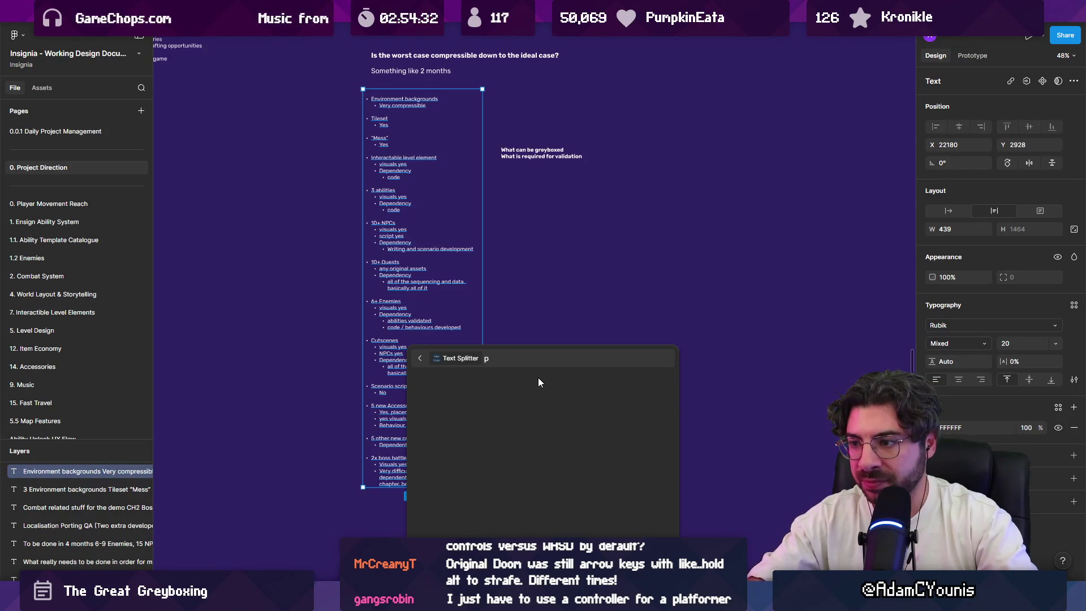
pyautogui.press('BackSpace')
pyautogui.press('BackSpace')
pyautogui.press('BackSpace')
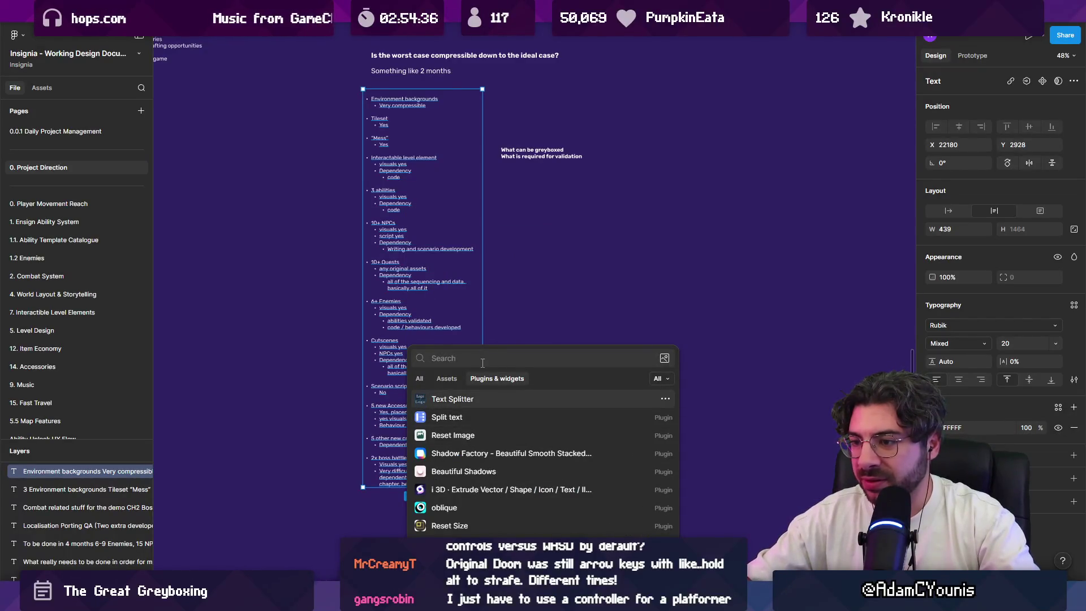
pyautogui.write('text splitter')
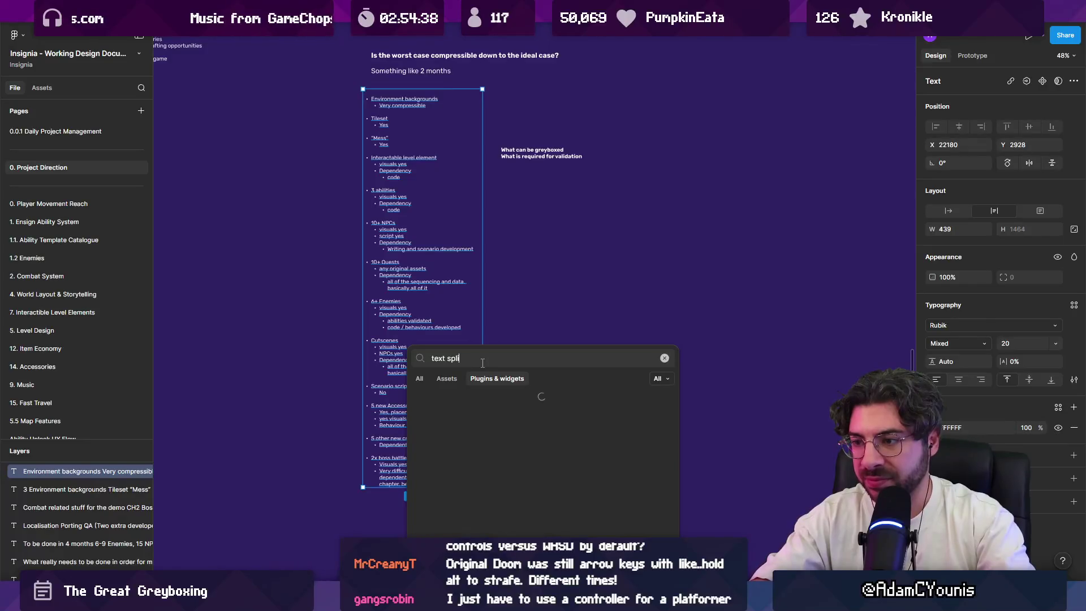
pyautogui.press('Down')
pyautogui.press('Down')
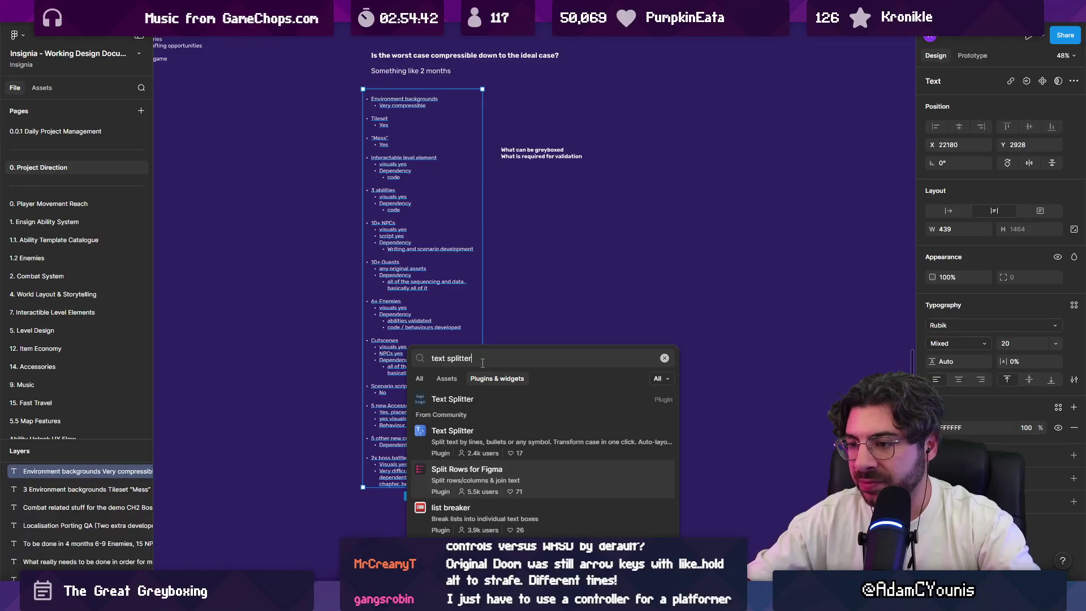
pyautogui.press('Down')
pyautogui.press('Return')
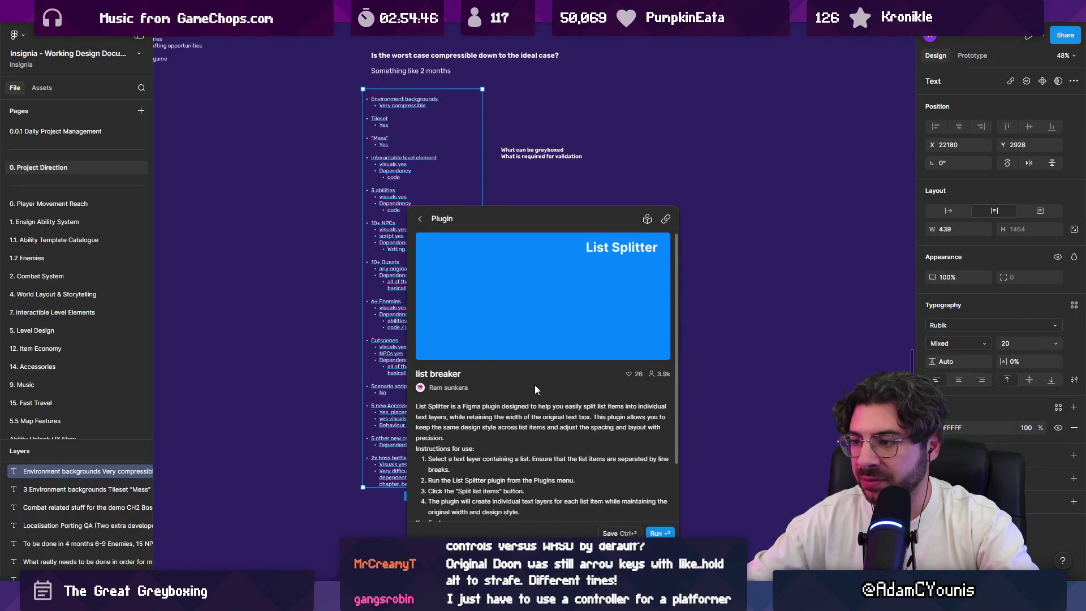
pyautogui.scroll(-4, 536, 389)
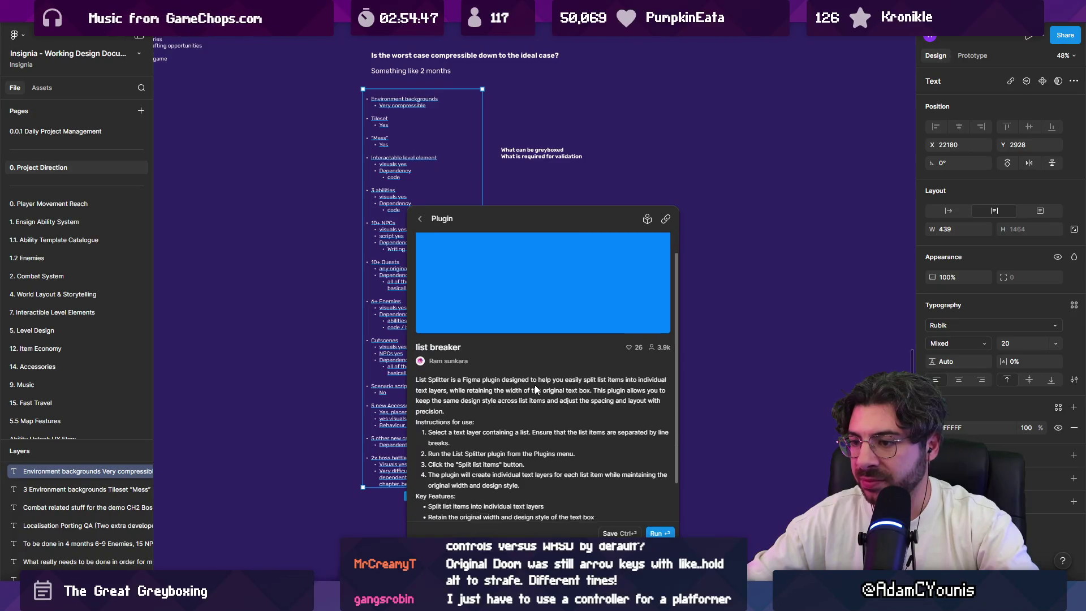
pyautogui.click(668, 534)
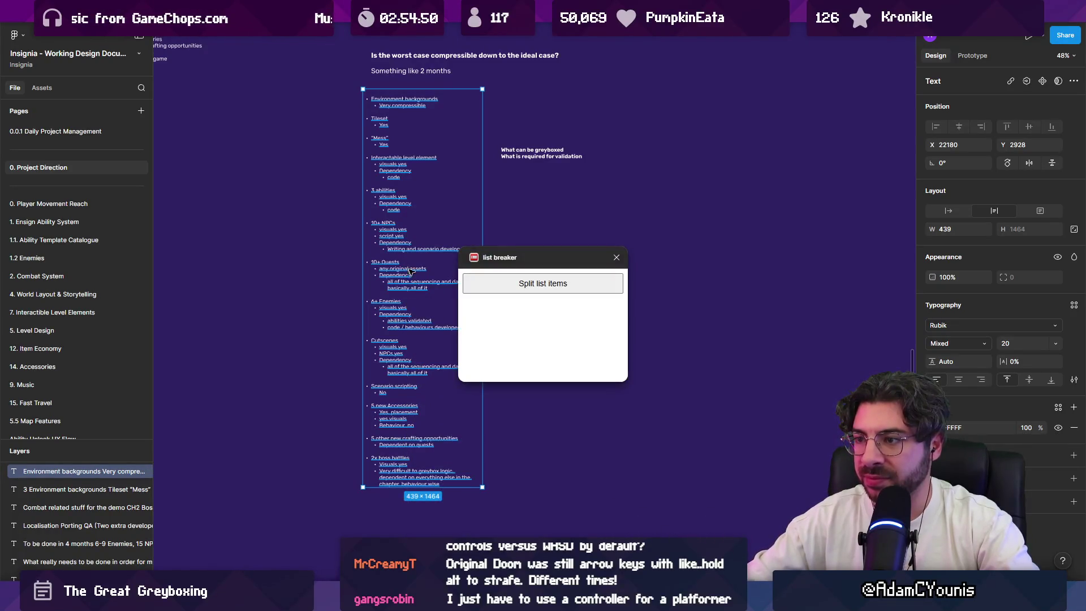
pyautogui.click(526, 284)
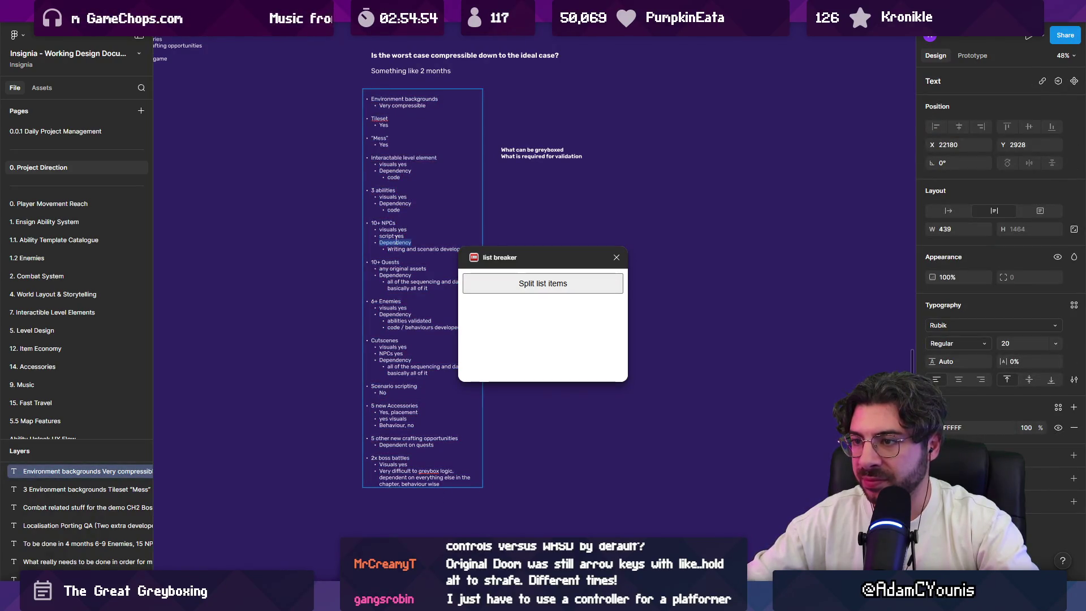
pyautogui.hotkey('ctrl', 'a')
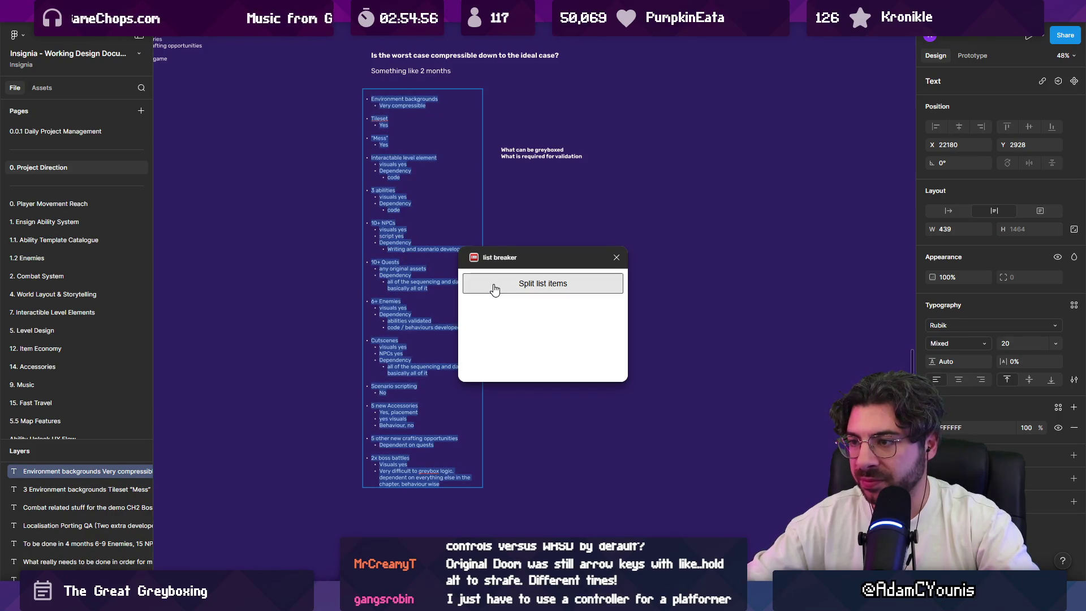
pyautogui.click(498, 288)
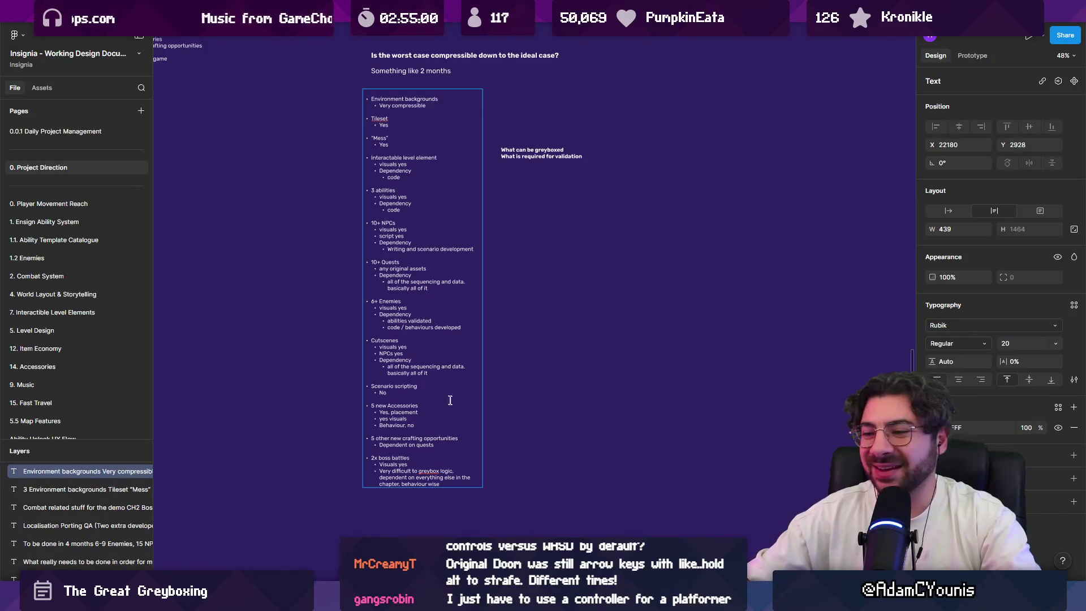
# Step: Cut the 2x boss battles entry from the list and paste it as its own text layer
pyautogui.moveTo(444, 484); pyautogui.dragTo(372, 460)
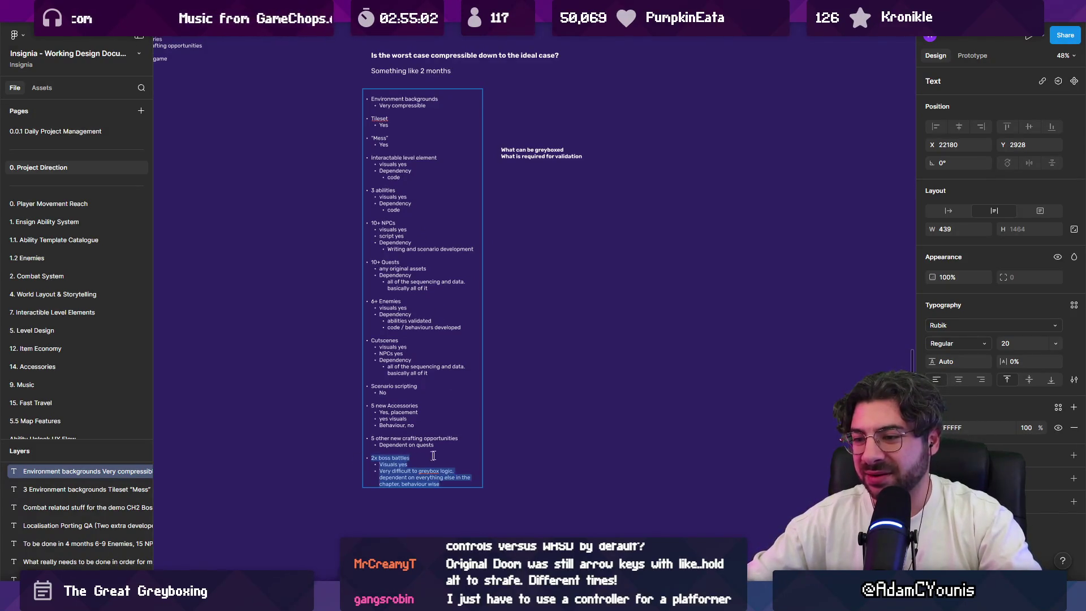
pyautogui.press('BackSpace')
pyautogui.press('Escape')
pyautogui.hotkey('ctrl', 'v')
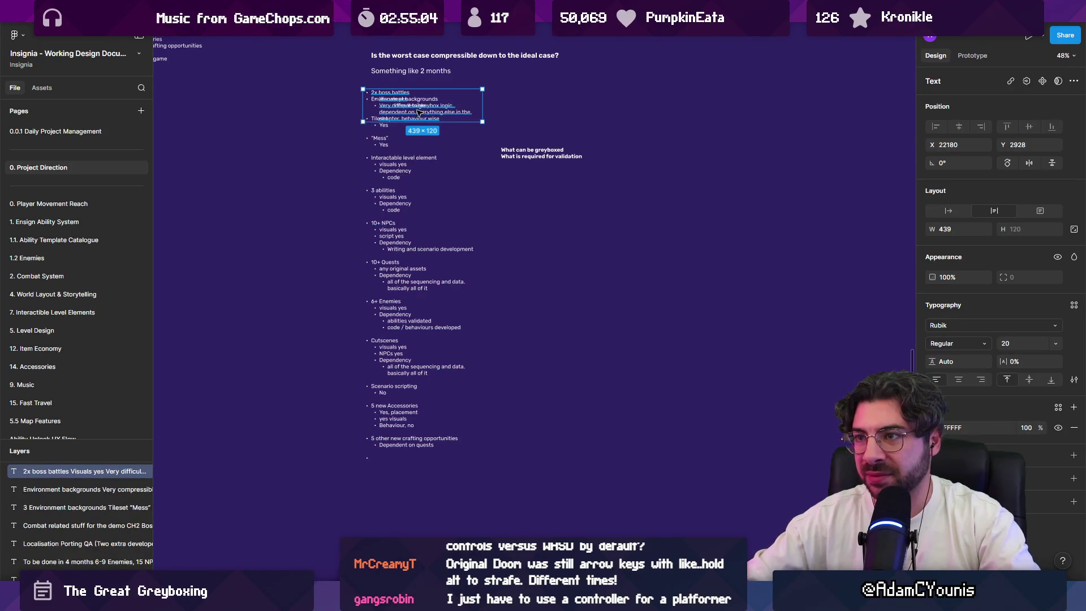
# Step: Place the boss battles and crafting opportunities entries as separate texts beside the list
pyautogui.moveTo(390, 102); pyautogui.dragTo(571, 396)
pyautogui.click(439, 422)
pyautogui.click(438, 421)
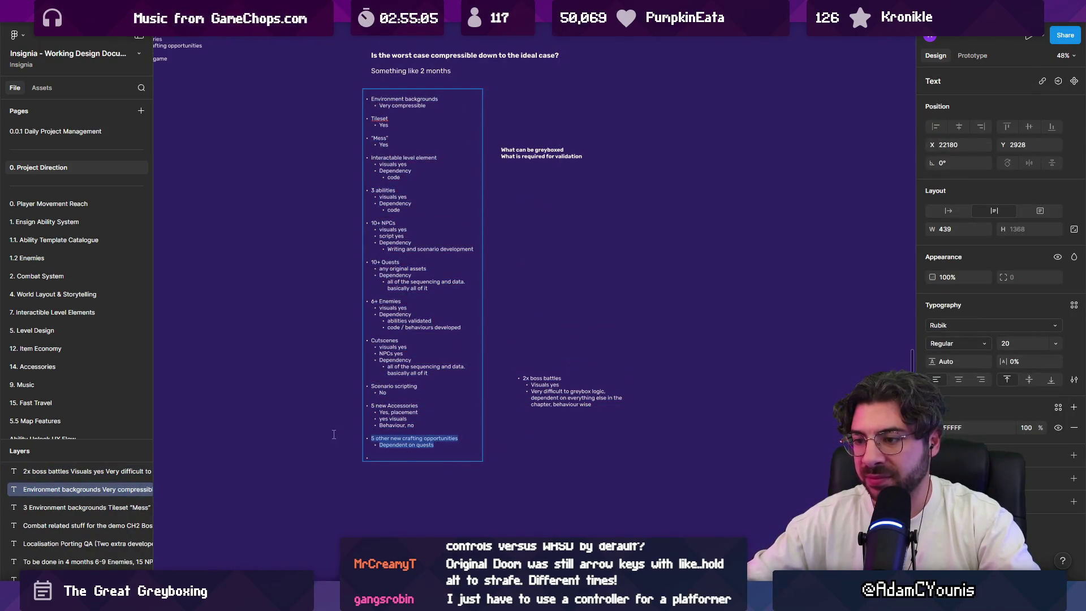
pyautogui.press('Escape')
pyautogui.hotkey('ctrl', 'v')
pyautogui.moveTo(396, 104); pyautogui.dragTo(542, 346)
pyautogui.press('Escape')
# Step: Cut the 5 new Accessories lines out into their own text beside the list
pyautogui.click(421, 435)
pyautogui.moveTo(417, 425); pyautogui.dragTo(371, 405)
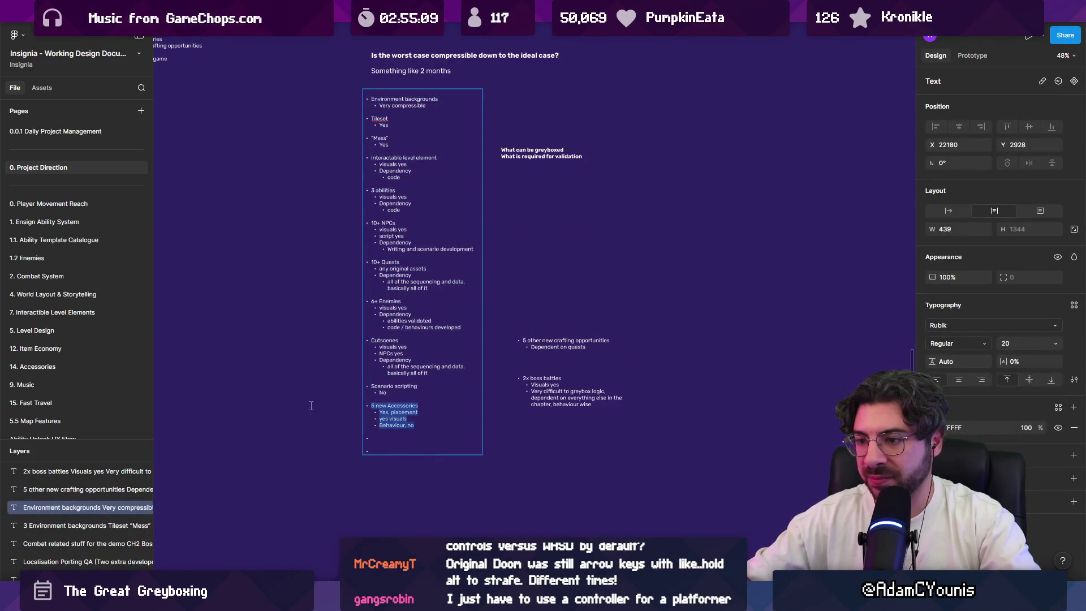
pyautogui.hotkey('ctrl', 'x')
pyautogui.press('Escape')
pyautogui.hotkey('ctrl', 'v')
pyautogui.moveTo(396, 102); pyautogui.dragTo(554, 298)
# Step: Separate Scenario scripting into its own text and shift the separated entries further down
pyautogui.doubleClick(411, 395)
pyautogui.moveTo(411, 394); pyautogui.dragTo(368, 386)
pyautogui.hotkey('ctrl', 'x')
pyautogui.press('Escape')
pyautogui.hotkey('ctrl', 'v')
pyautogui.moveTo(436, 121)
pyautogui.mouseDown()
pyautogui.moveTo(513, 171)
pyautogui.moveTo(593, 289)
pyautogui.mouseUp()
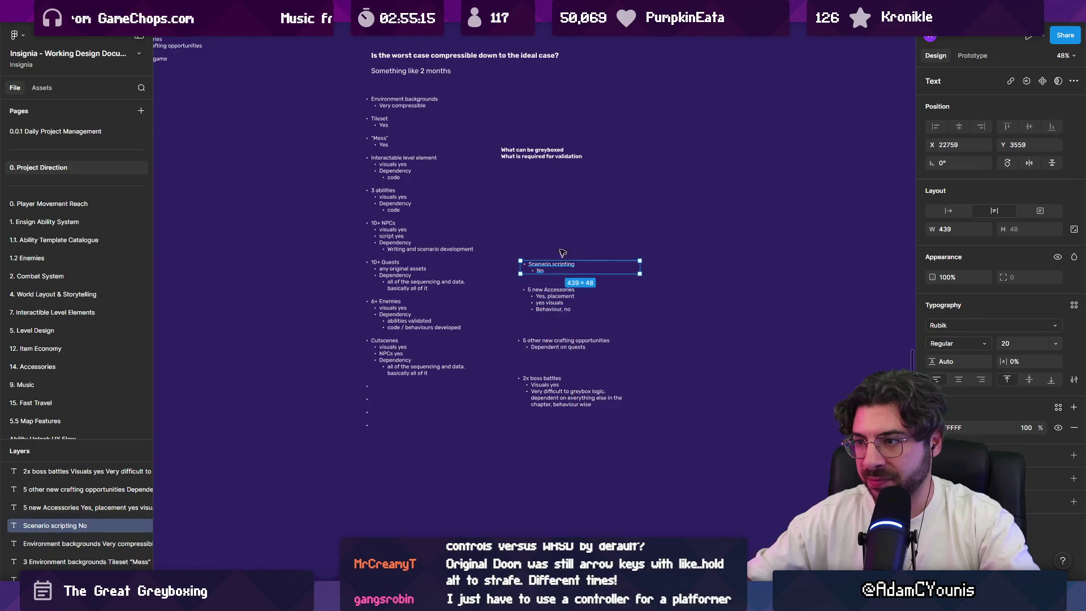
pyautogui.moveTo(634, 419); pyautogui.dragTo(509, 255)
pyautogui.moveTo(535, 306); pyautogui.dragTo(537, 477)
# Step: Move the Cutscenes lines into their own text beside Scenario scripting
pyautogui.doubleClick(385, 341)
pyautogui.moveTo(367, 340); pyautogui.dragTo(470, 374)
pyautogui.press('Delete')
pyautogui.press('Escape')
pyautogui.hotkey('ctrl', 'v')
pyautogui.moveTo(438, 116)
pyautogui.mouseDown()
pyautogui.moveTo(571, 334)
pyautogui.moveTo(526, 368)
pyautogui.moveTo(591, 396)
pyautogui.mouseUp()
# Step: Split the 6+ Enemies lines into their own text beside Cutscenes
pyautogui.doubleClick(449, 305)
pyautogui.moveTo(368, 300); pyautogui.dragTo(462, 329)
pyautogui.hotkey('ctrl', 'x')
pyautogui.press('Escape')
pyautogui.hotkey('ctrl', 'v')
pyautogui.moveTo(419, 116); pyautogui.dragTo(565, 336)
# Step: Split the 10+ Quests lines out as a separate text layer
pyautogui.click(424, 316)
pyautogui.doubleClick(429, 289)
pyautogui.moveTo(430, 290)
pyautogui.mouseDown()
pyautogui.moveTo(301, 252)
pyautogui.moveTo(356, 272)
pyautogui.moveTo(556, 298)
pyautogui.mouseUp()
pyautogui.hotkey('ctrl', 'x')
pyautogui.press('Escape')
pyautogui.hotkey('ctrl', 'v')
# Step: Split the 10+ NPCs lines out and gather the separated entries into the column
pyautogui.doubleClick(406, 239)
pyautogui.moveTo(407, 239)
pyautogui.mouseDown()
pyautogui.moveTo(407, 249)
pyautogui.moveTo(560, 252)
pyautogui.mouseUp()
pyautogui.hotkey('ctrl', 'x')
pyautogui.press('Escape')
pyautogui.hotkey('ctrl', 'v')
pyautogui.moveTo(639, 532); pyautogui.dragTo(512, 226)
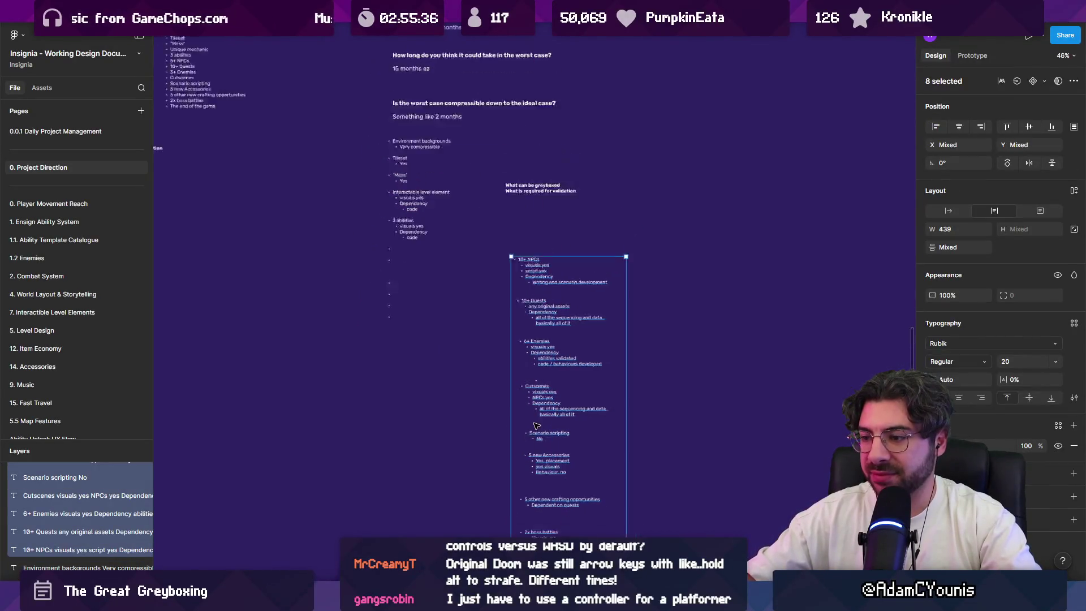
pyautogui.scroll(-5, 532, 416)
# Step: Add the 3 abilities and Interactable level element entries to the column as separate texts
pyautogui.doubleClick(465, 308)
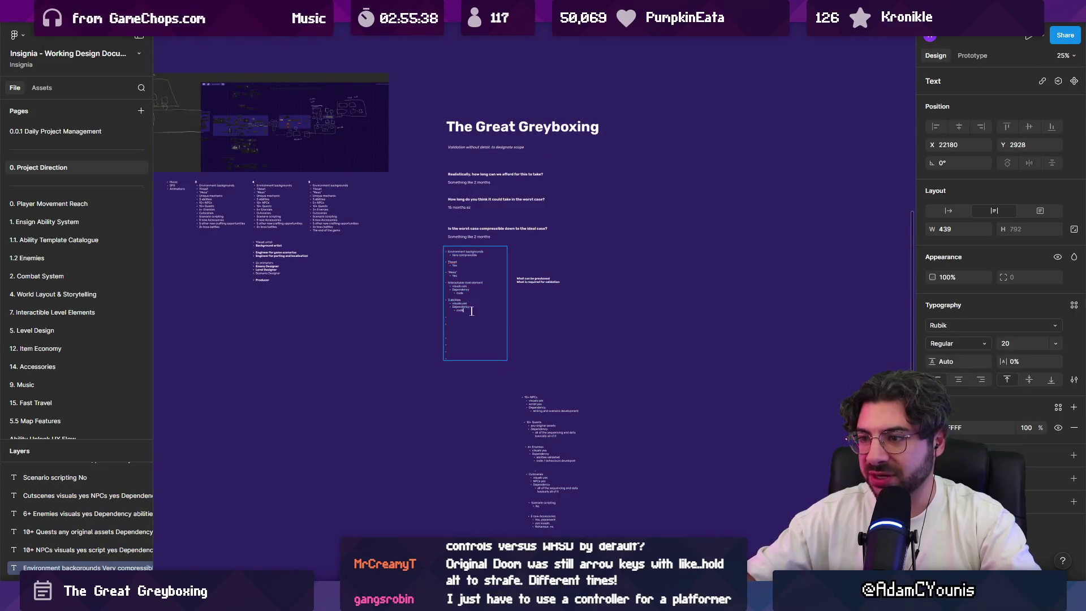
pyautogui.hotkey('ctrl', 'x')
pyautogui.press('Escape')
pyautogui.hotkey('ctrl', 'v')
pyautogui.moveTo(464, 266)
pyautogui.mouseDown()
pyautogui.moveTo(540, 350)
pyautogui.moveTo(550, 378)
pyautogui.mouseUp()
pyautogui.press('Escape')
pyautogui.hotkey('ctrl', 'v')
pyautogui.moveTo(481, 247)
pyautogui.mouseDown()
pyautogui.moveTo(543, 362)
pyautogui.moveTo(557, 356)
pyautogui.mouseUp()
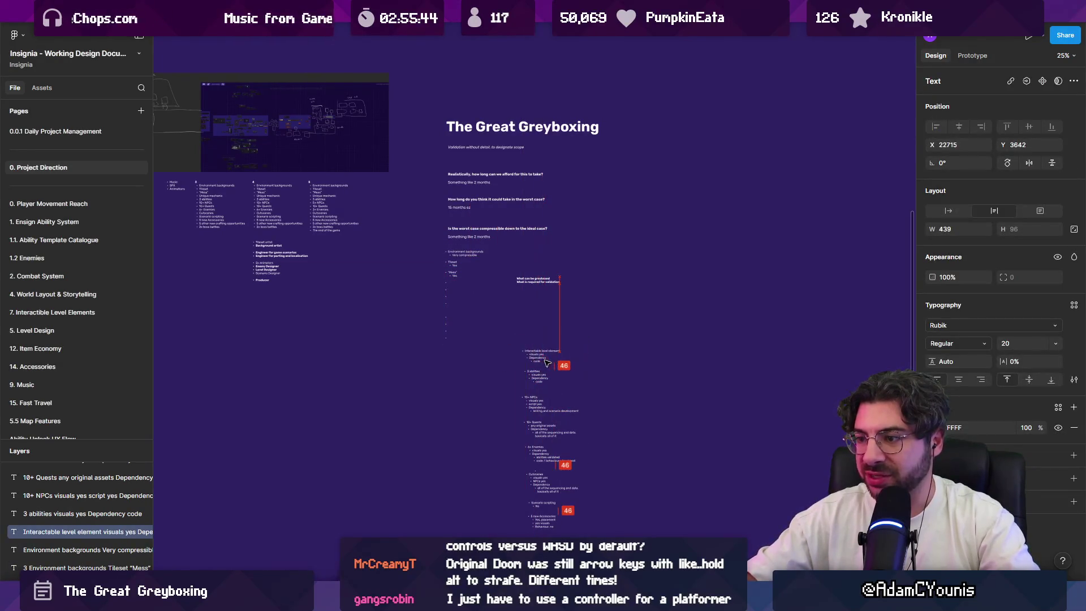
# Step: Separate the Mess and Tileset entries, placing Tileset above Mess at the column top
pyautogui.click(463, 270)
pyautogui.doubleClick(465, 276)
pyautogui.hotkey('ctrl', 'x')
pyautogui.press('Escape')
pyautogui.hotkey('ctrl', 'v')
pyautogui.moveTo(481, 254); pyautogui.dragTo(552, 327)
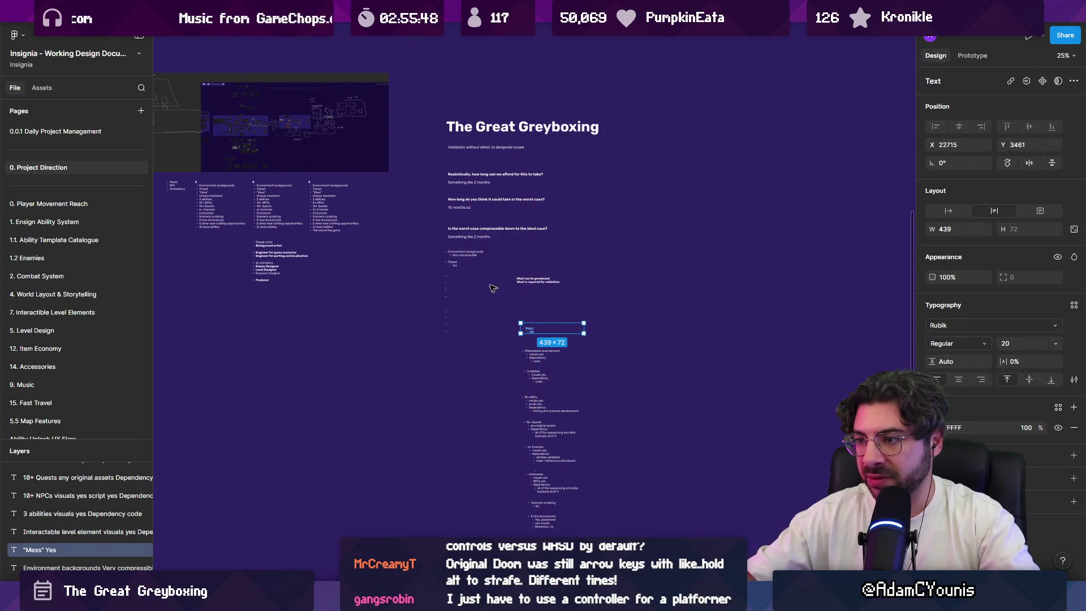
pyautogui.click(459, 267)
pyautogui.hotkey('ctrl', 'x')
pyautogui.press('Escape')
pyautogui.hotkey('ctrl', 'v')
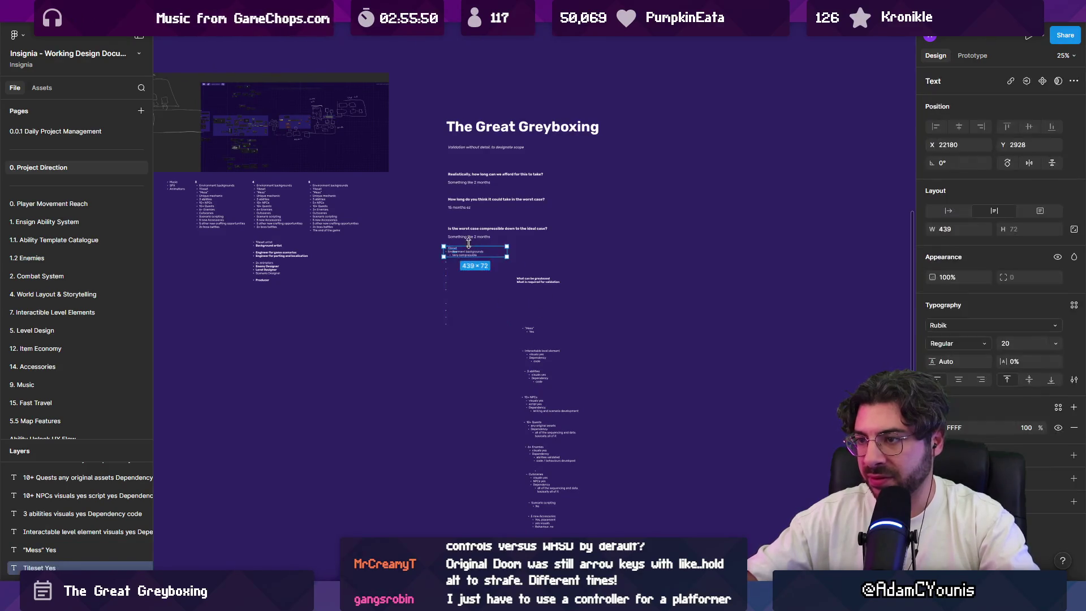
pyautogui.moveTo(475, 258); pyautogui.dragTo(551, 321)
# Step: Fit Environment backgrounds to the column top, delete the empty leftover box, select all thirteen entries
pyautogui.click(495, 258)
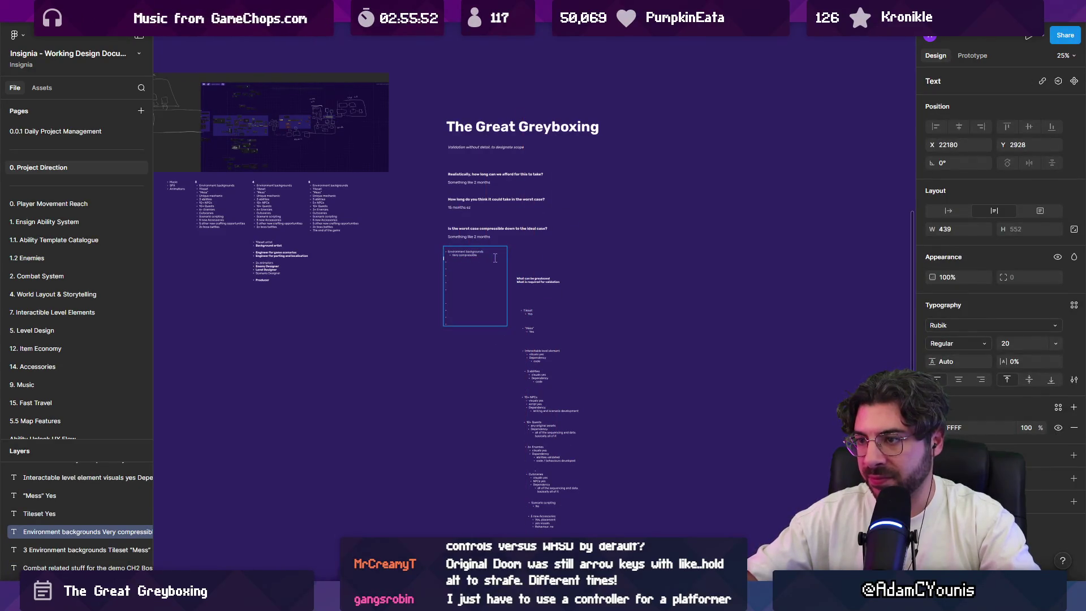
pyautogui.doubleClick(475, 326)
pyautogui.moveTo(461, 255)
pyautogui.mouseDown()
pyautogui.moveTo(522, 281)
pyautogui.moveTo(534, 300)
pyautogui.mouseUp()
pyautogui.moveTo(431, 263); pyautogui.dragTo(464, 317)
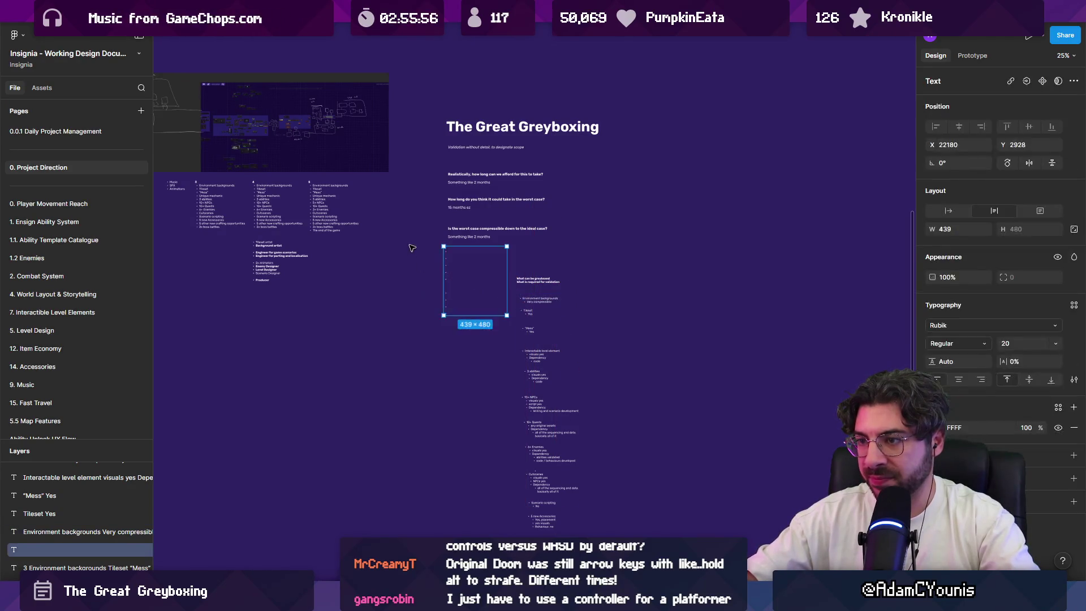
pyautogui.click(475, 328)
pyautogui.scroll(-2, 508, 344)
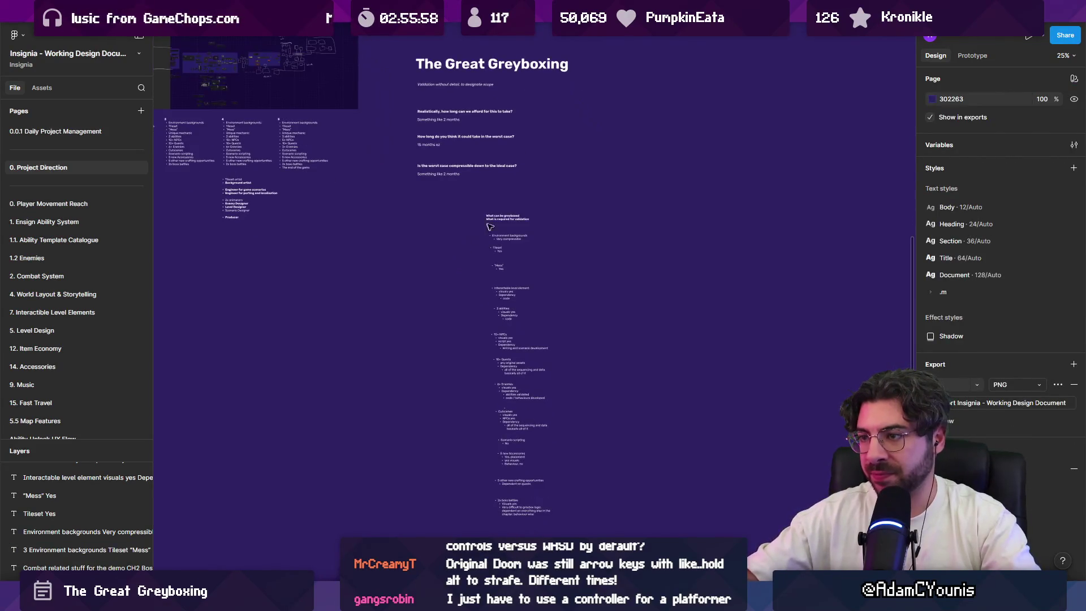
pyautogui.click(492, 200)
pyautogui.moveTo(467, 216)
pyautogui.mouseDown()
pyautogui.moveTo(553, 250)
pyautogui.moveTo(564, 537)
pyautogui.mouseUp()
# Step: Wrap the entries in an auto-layout column and frame Environment backgrounds, Tileset, Mess, Interactable level element
pyautogui.hotkey('shift', 'a')
pyautogui.scroll(3, 434, 261)
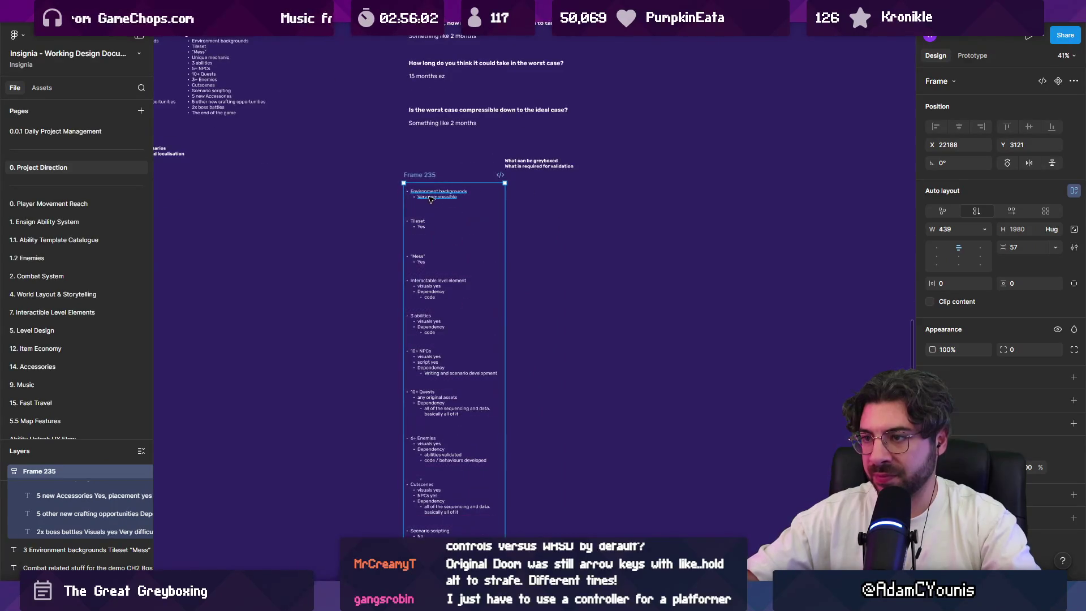
pyautogui.press('Return')
pyautogui.hotkey('shift', 'a')
pyautogui.press('Tab')
pyautogui.hotkey('shift', 'a')
pyautogui.press('Tab')
pyautogui.hotkey('shift', 'a')
pyautogui.press('Tab')
pyautogui.hotkey('shift', 'a')
pyautogui.press('Tab')
# Step: Frame the 3 abilities, 10+ NPCs, 10+ Quests, 6+ Enemies and Cutscenes entries individually
pyautogui.hotkey('shift', 'a')
pyautogui.press('Tab')
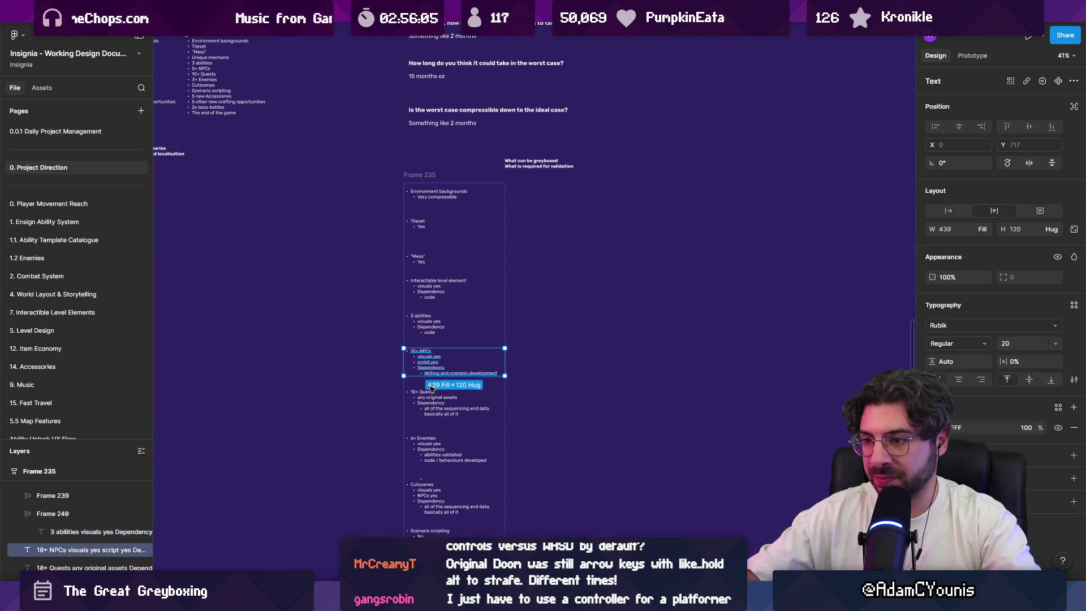
pyautogui.hotkey('shift', 'a')
pyautogui.press('Tab')
pyautogui.hotkey('shift', 'a')
pyautogui.press('Tab')
pyautogui.hotkey('shift', 'a')
pyautogui.scroll(-3, 433, 451)
pyautogui.press('Tab')
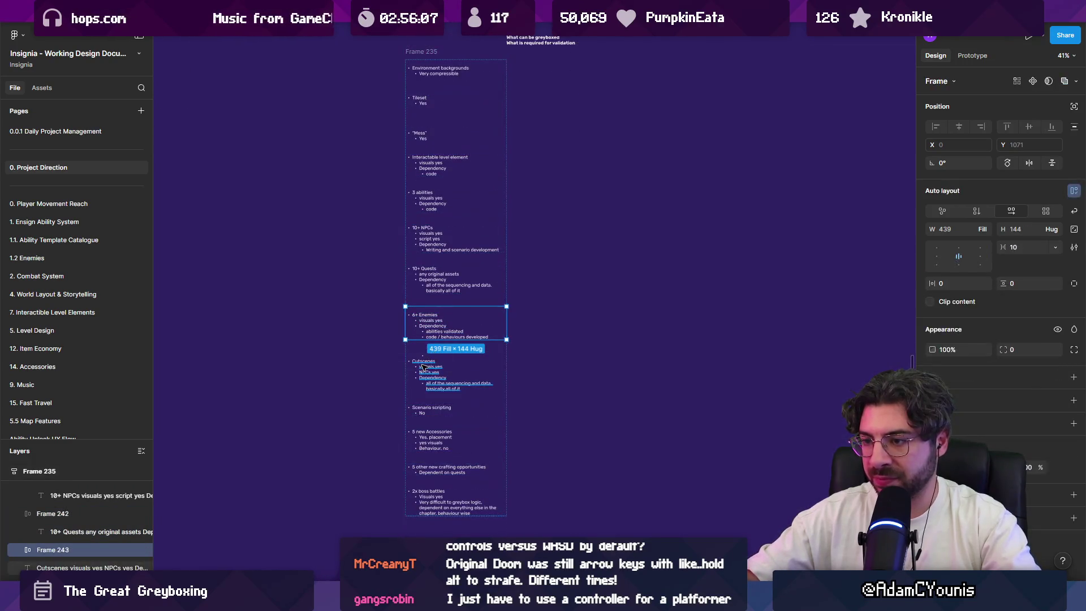
pyautogui.hotkey('shift', 'a')
pyautogui.press('Tab')
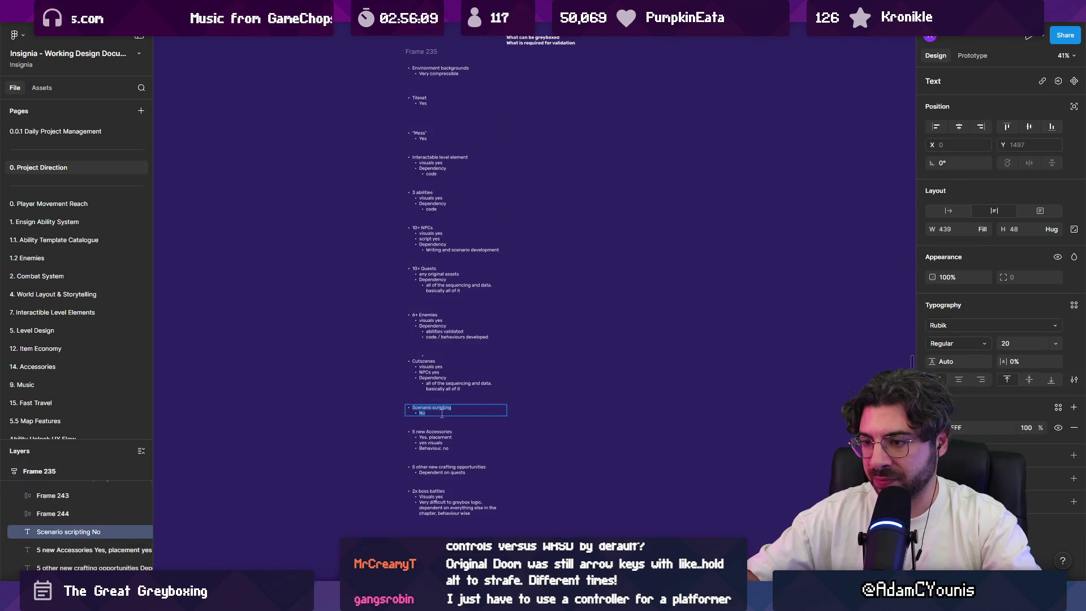
# Step: Wrap the 2x boss battles note in its own frame
pyautogui.press('Escape')
pyautogui.doubleClick(419, 411)
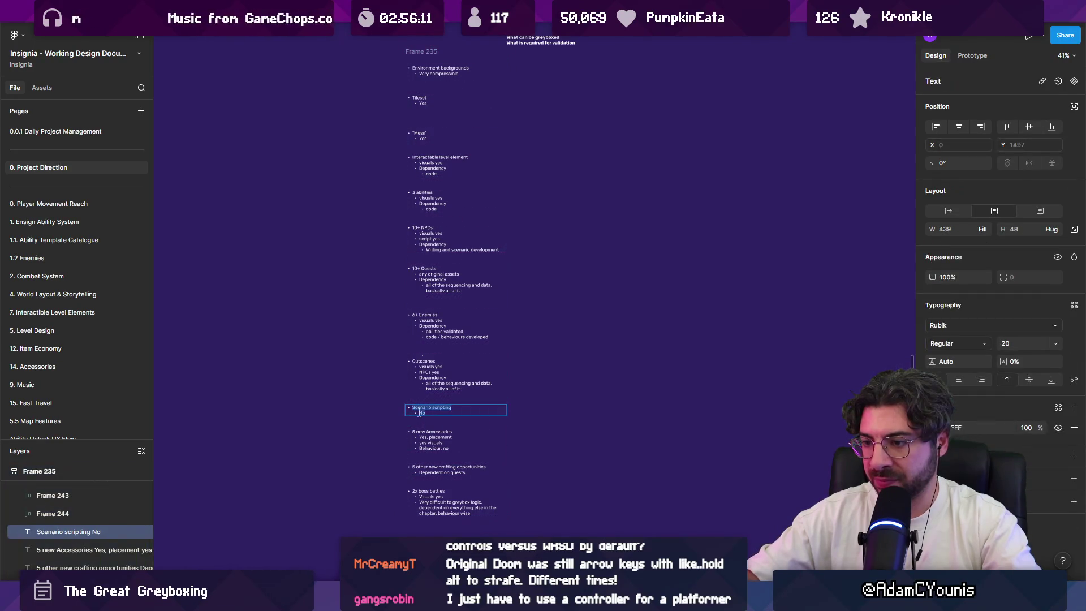
pyautogui.press('Escape')
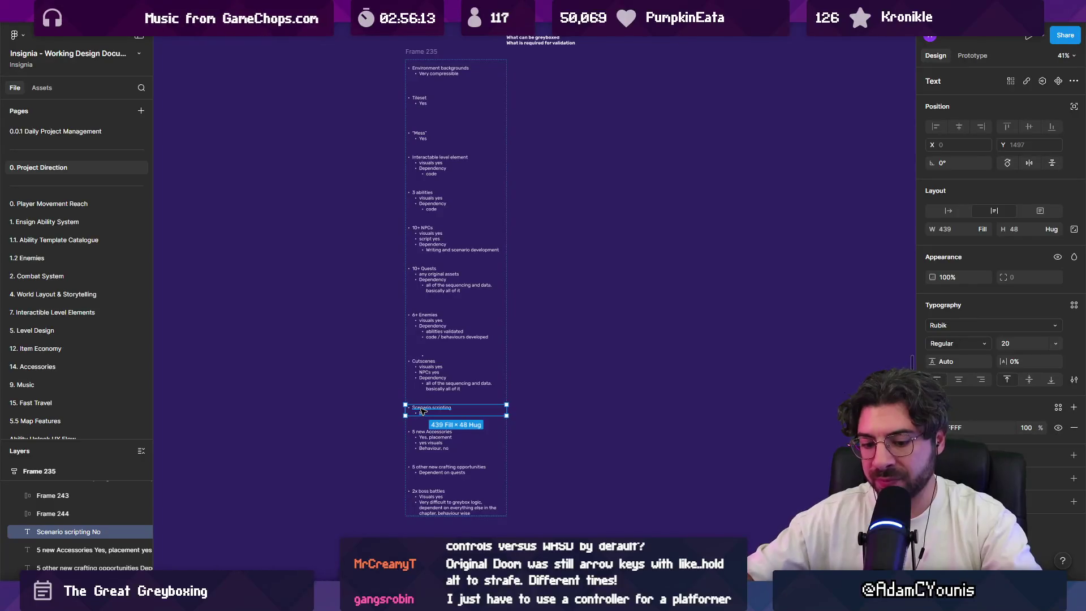
pyautogui.click(440, 446)
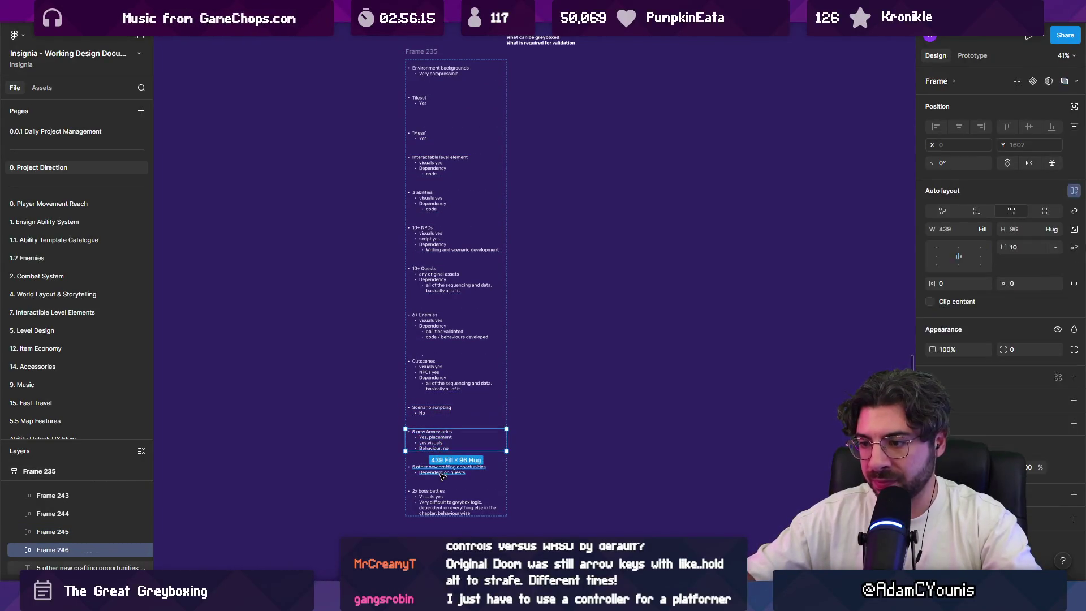
pyautogui.click(444, 477)
pyautogui.click(439, 502)
pyautogui.hotkey('shift', 'a')
# Step: Give all cards from Tileset to boss battles a dark grey fill
pyautogui.moveTo(419, 527)
pyautogui.mouseDown()
pyautogui.moveTo(456, 223)
pyautogui.moveTo(459, 85)
pyautogui.mouseUp()
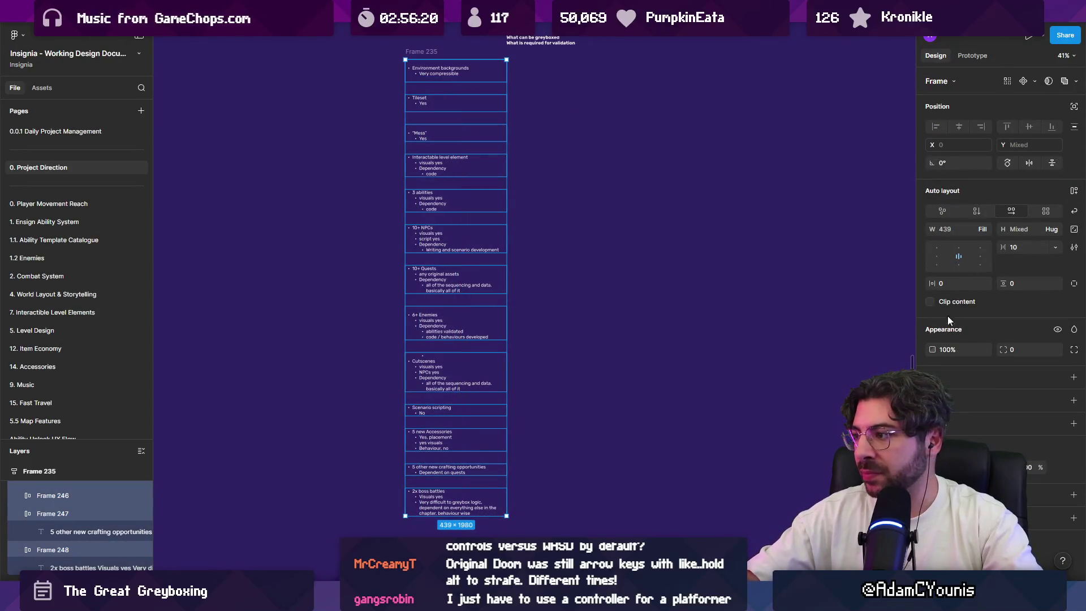
pyautogui.click(1074, 377)
pyautogui.click(932, 398)
pyautogui.moveTo(798, 407)
pyautogui.mouseDown()
pyautogui.moveTo(776, 436)
pyautogui.moveTo(763, 443)
pyautogui.moveTo(761, 435)
pyautogui.mouseUp()
pyautogui.press('Escape')
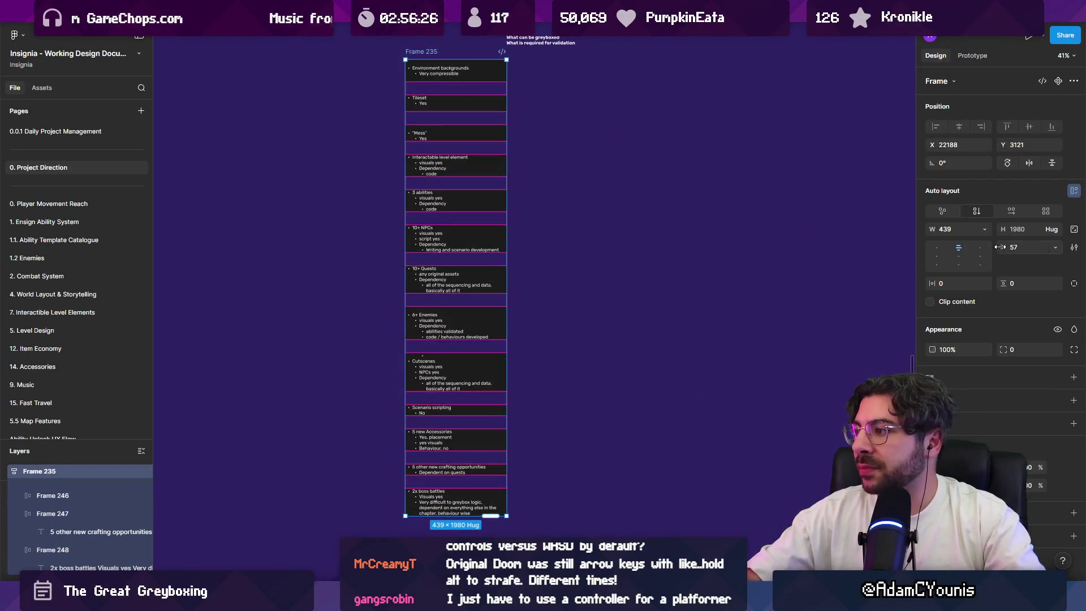
# Step: Make the column a vertical auto layout and remove blank top lines from the Mess and Cutscenes notes
pyautogui.hotkey('shift', 'a')
pyautogui.doubleClick(419, 116)
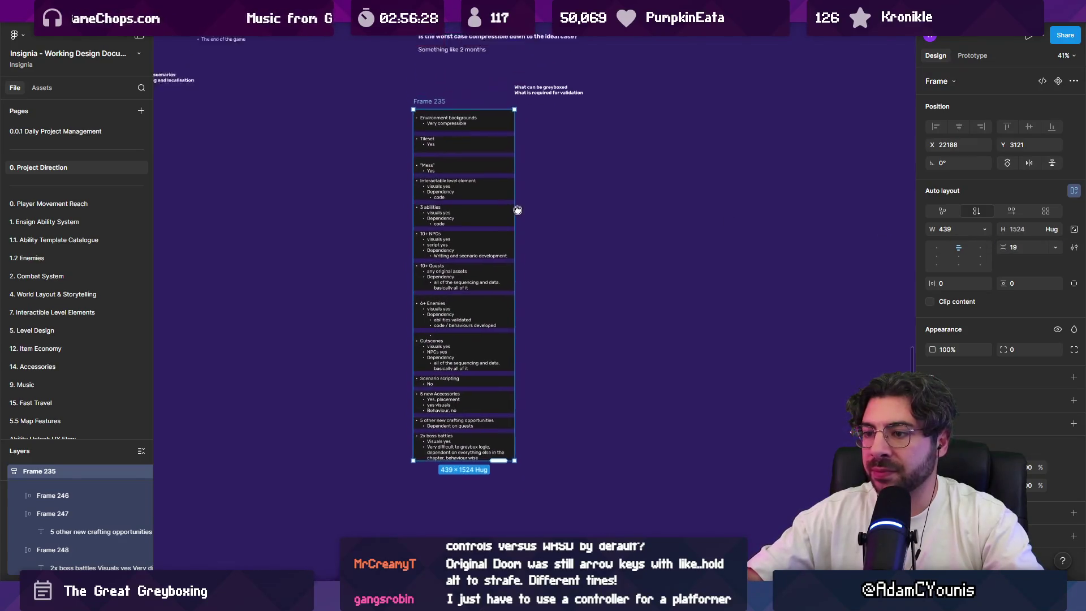
pyautogui.scroll(5, 419, 116)
pyautogui.click(444, 189)
pyautogui.press('Delete')
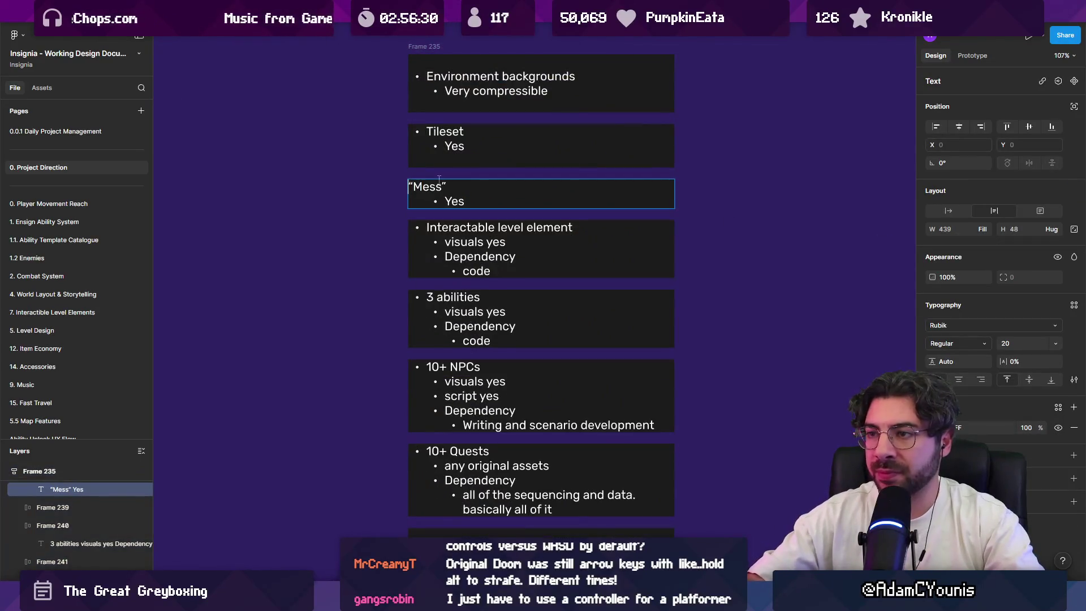
pyautogui.write('-')
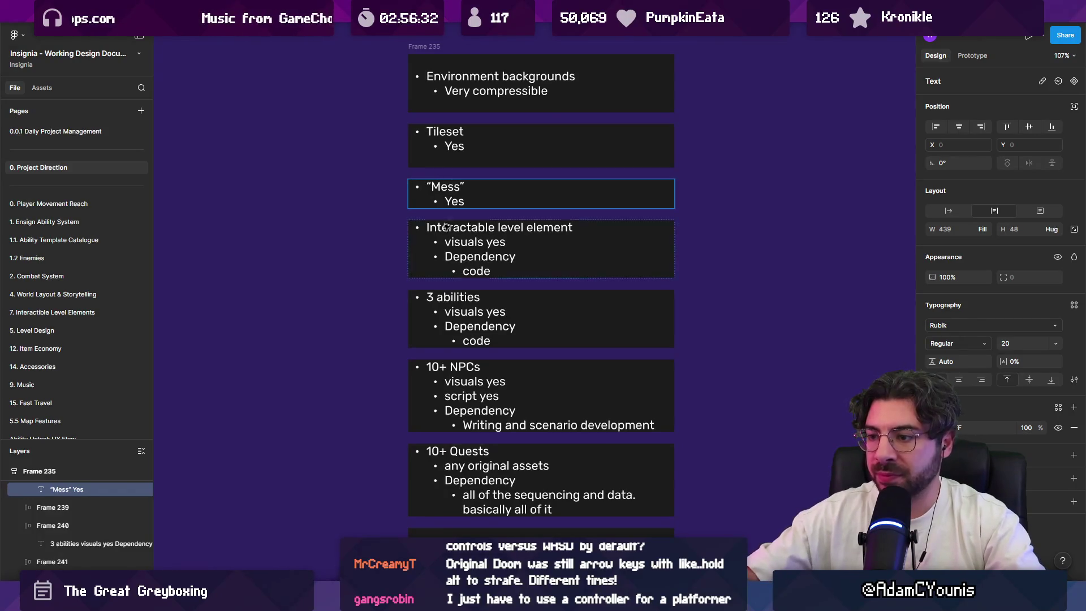
pyautogui.keyDown('ctrl'); pyautogui.scroll(-5, 443, 215); pyautogui.keyUp('ctrl')
pyautogui.doubleClick(446, 309)
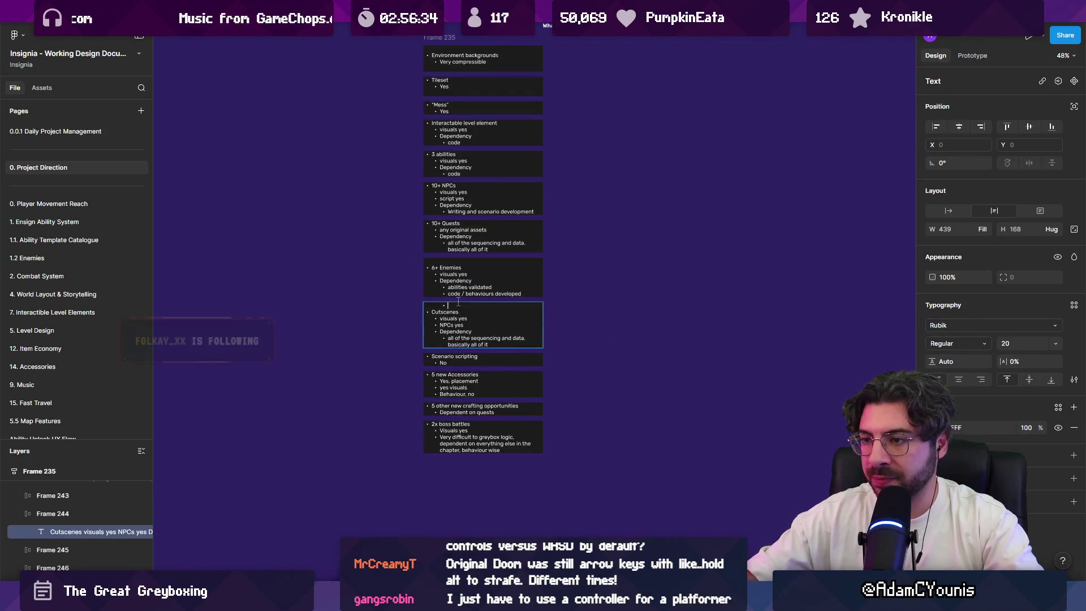
pyautogui.press('BackSpace')
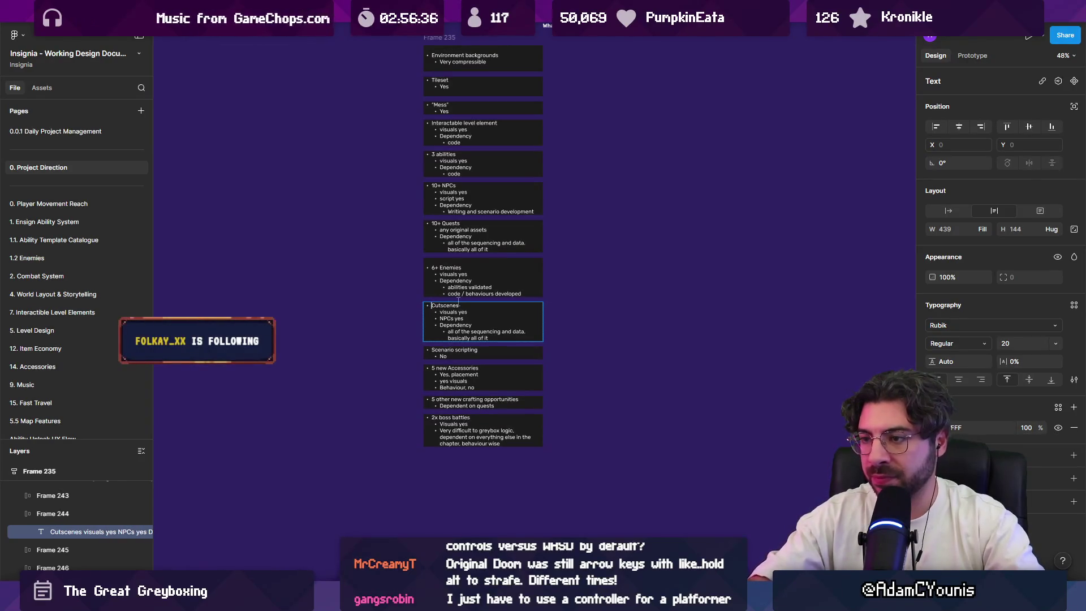
pyautogui.click(577, 234)
pyautogui.scroll(2, 577, 235)
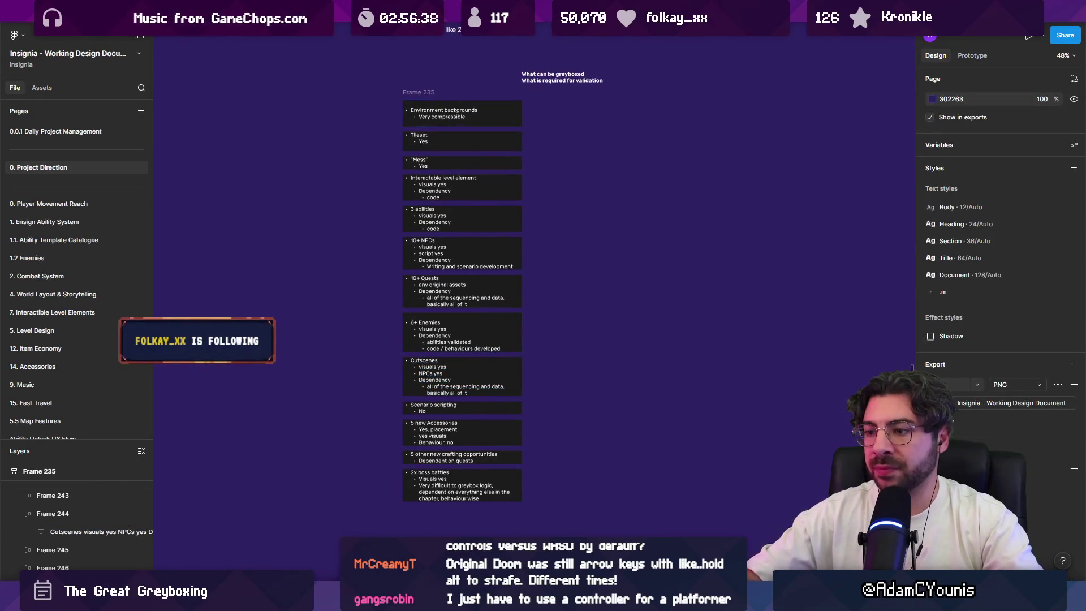
# Step: Set every card's horizontal and vertical padding to 10
pyautogui.click(475, 315)
pyautogui.hotkey('ctrl', 'a')
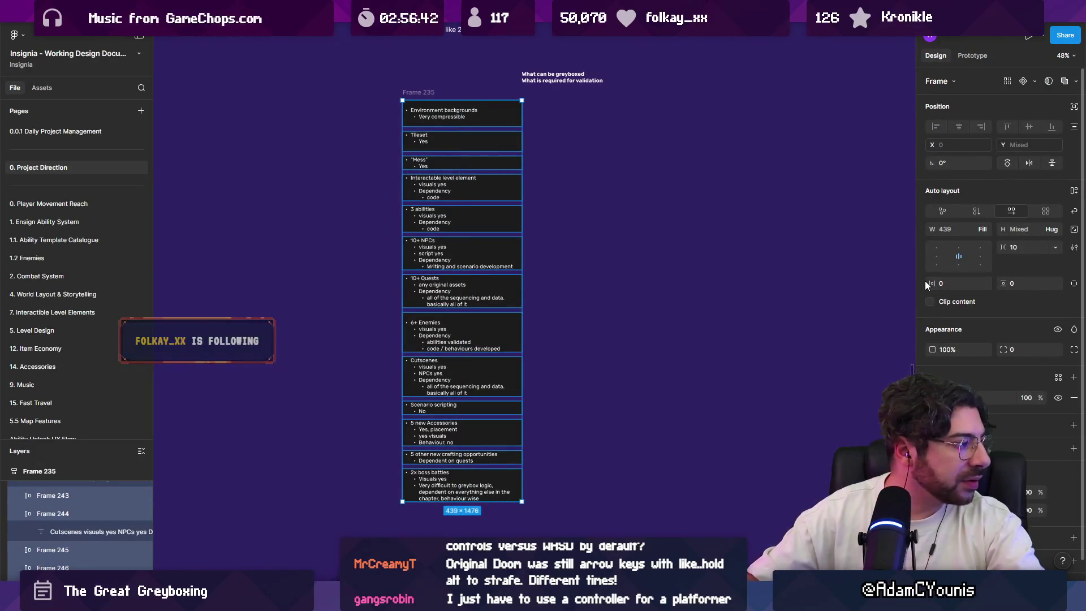
pyautogui.click(966, 284)
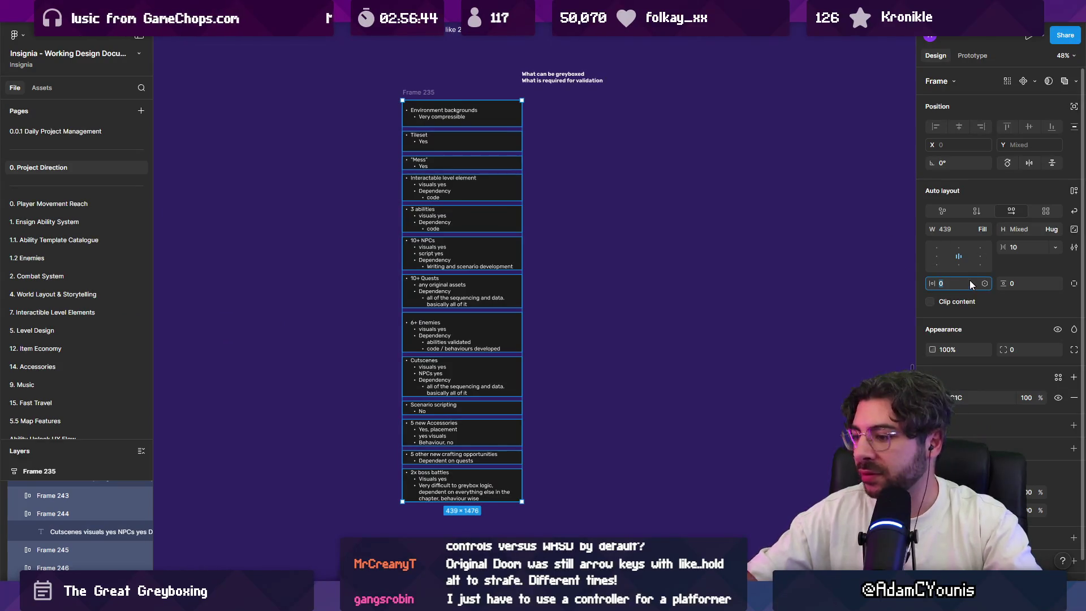
pyautogui.write('10')
pyautogui.press('Tab')
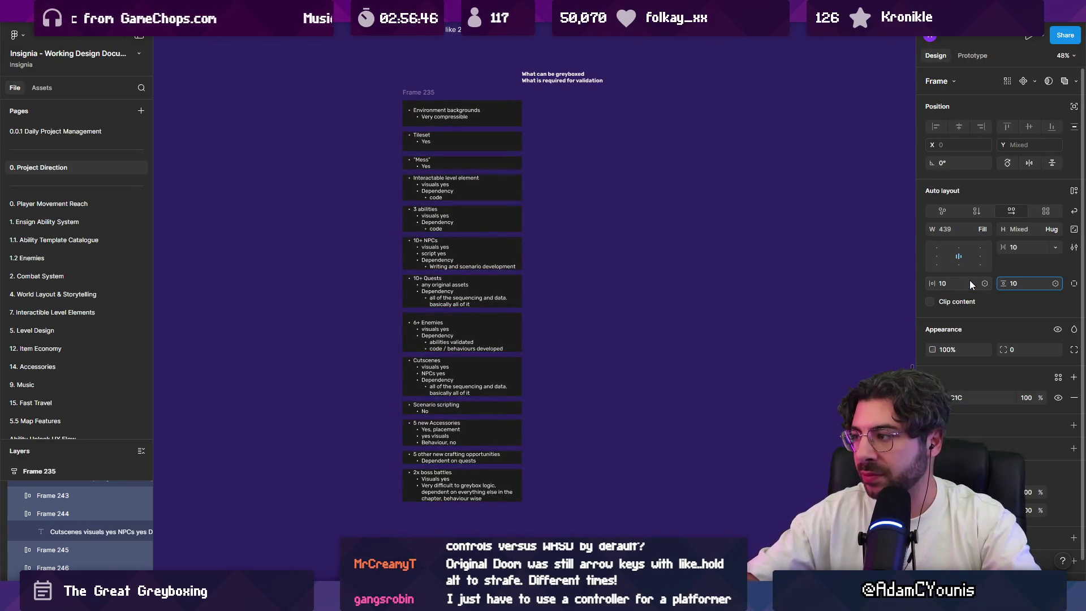
pyautogui.write('10')
pyautogui.press('Return')
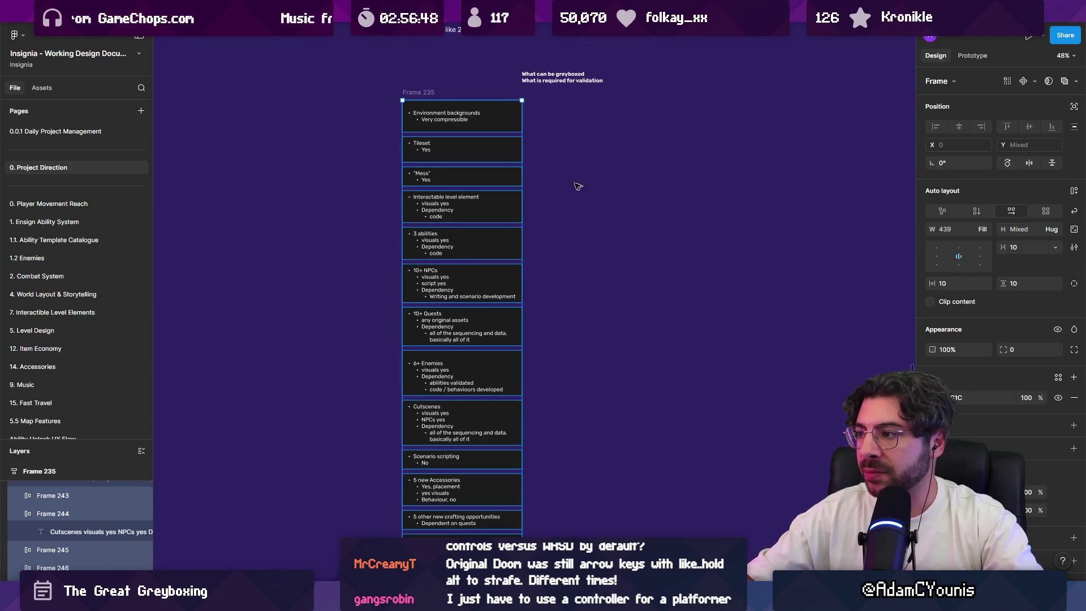
# Step: Set Frame 235's horizontal and vertical padding to 30
pyautogui.click(424, 93)
pyautogui.click(949, 282)
pyautogui.write('30')
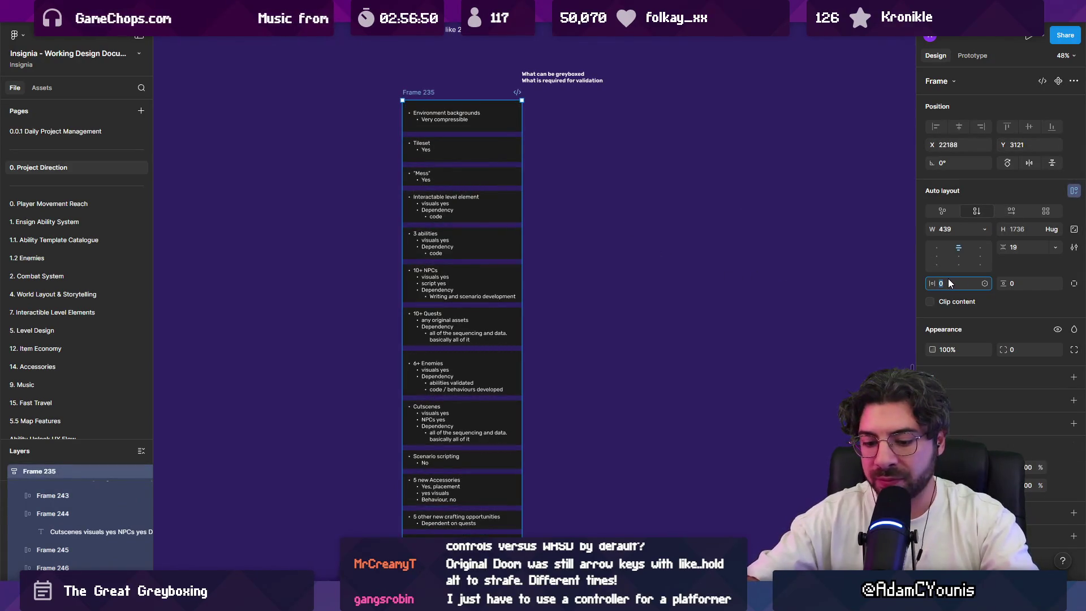
pyautogui.press('Tab')
pyautogui.write('30')
pyautogui.press('Return')
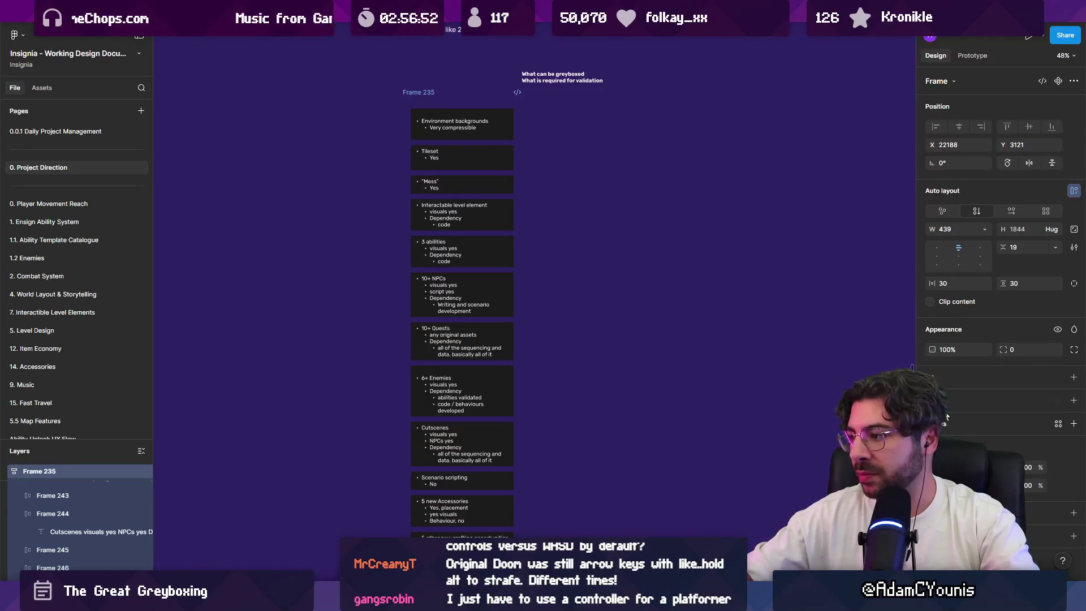
# Step: Give Frame 235 a near-black background fill
pyautogui.click(1074, 377)
pyautogui.click(932, 397)
pyautogui.moveTo(840, 379); pyautogui.dragTo(751, 456)
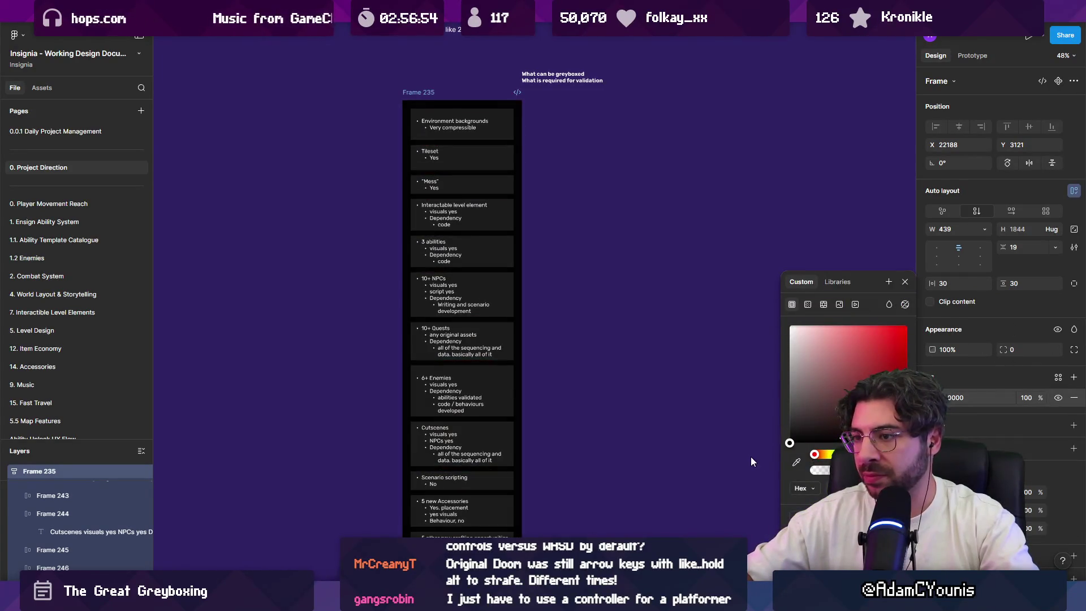
pyautogui.click(618, 315)
pyautogui.scroll(-3, 509, 271)
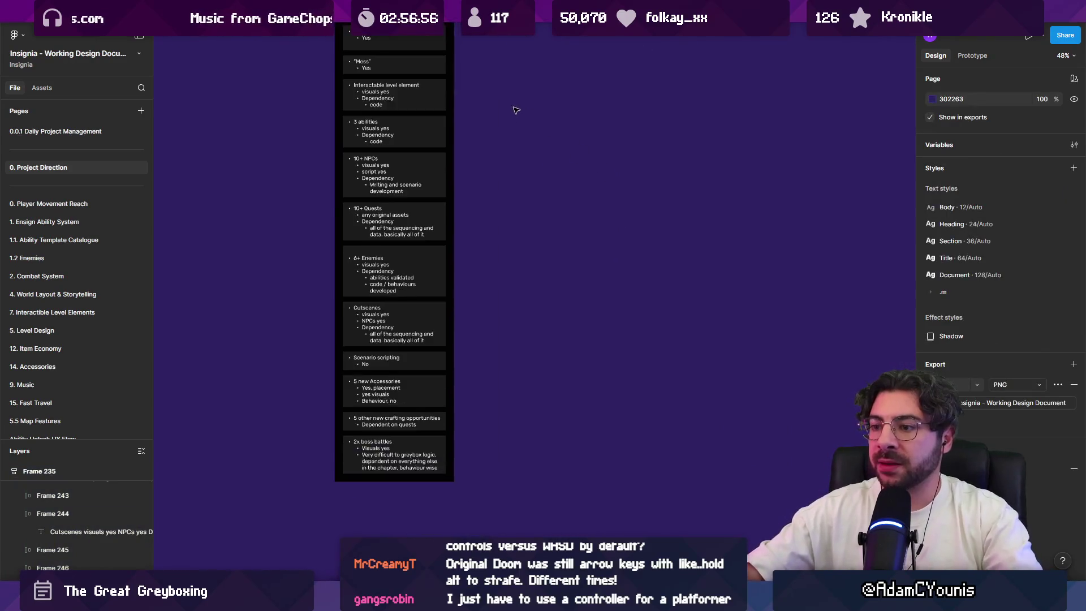
# Step: Remove the blank trailing lines from the Environment backgrounds and Tileset notes
pyautogui.scroll(3, 540, 282)
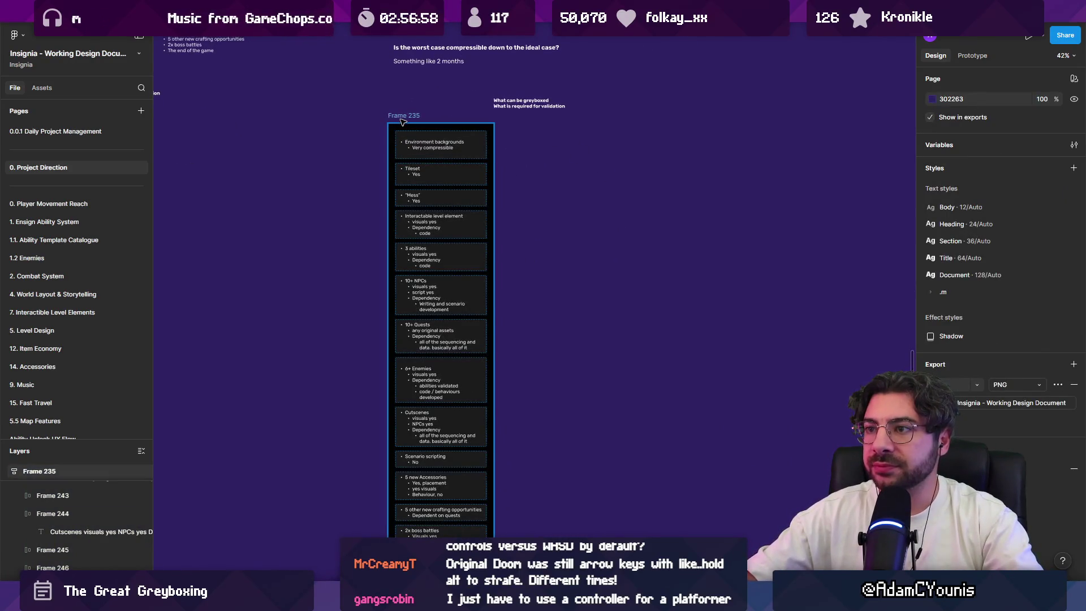
pyautogui.scroll(5, 423, 136)
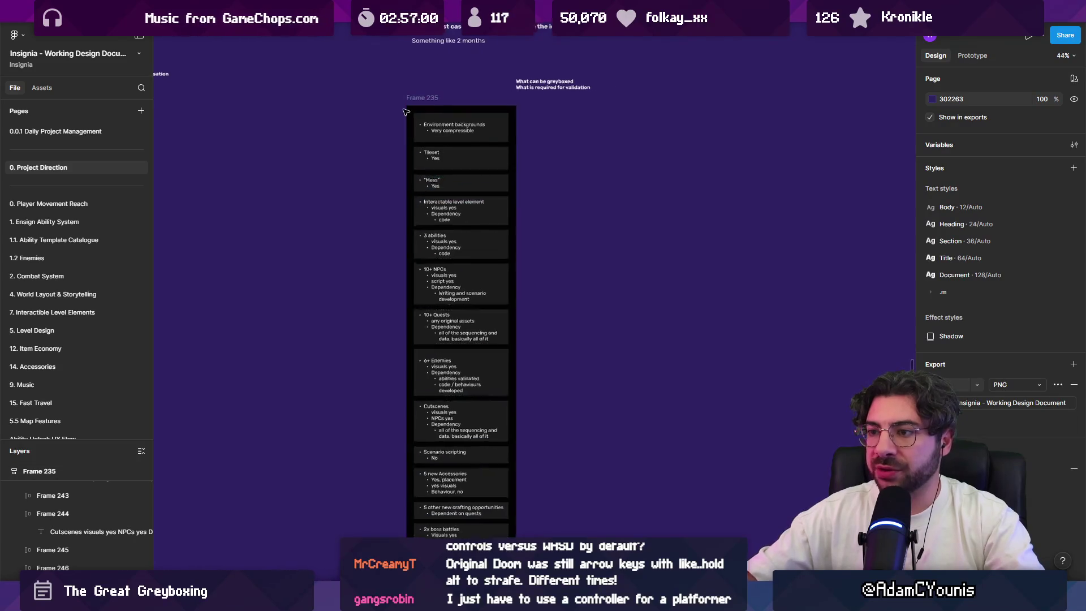
pyautogui.doubleClick(494, 167)
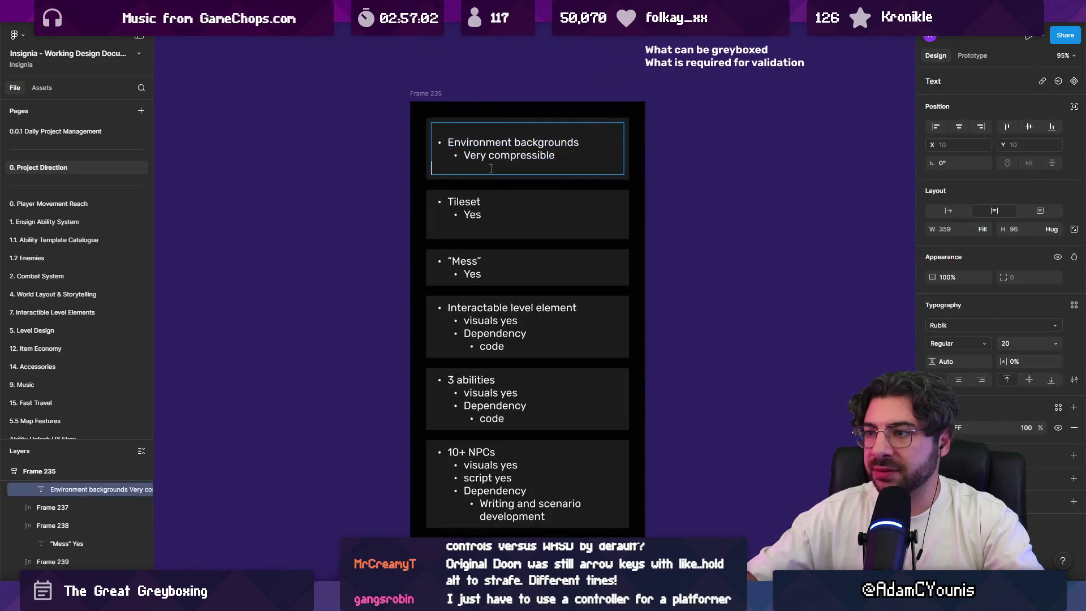
pyautogui.press('BackSpace')
pyautogui.doubleClick(478, 199)
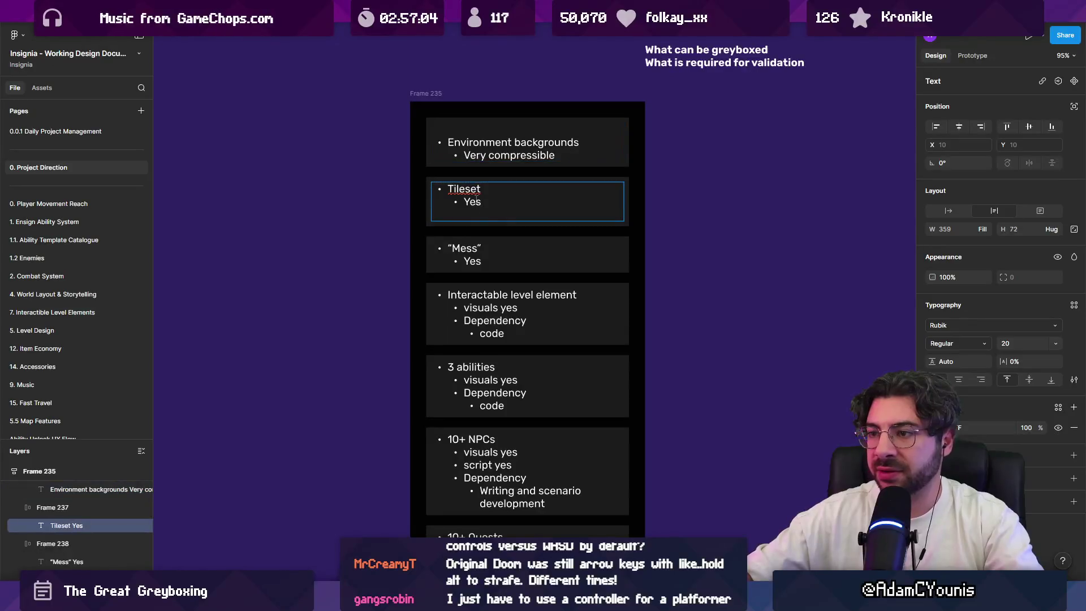
pyautogui.press('BackSpace')
pyautogui.scroll(-5, 509, 227)
pyautogui.press('Escape')
pyautogui.press('Escape')
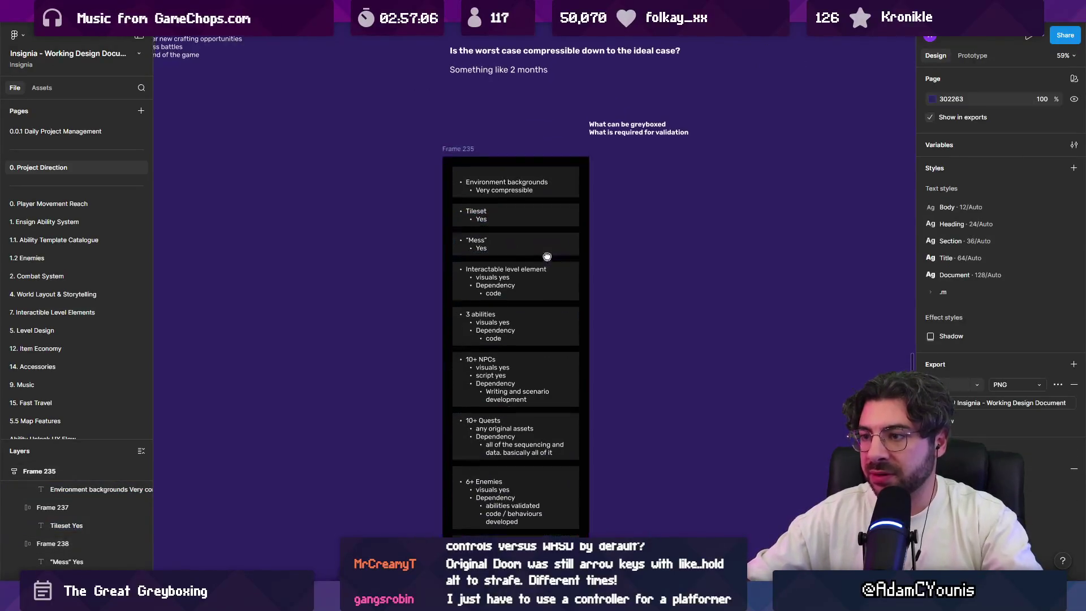
# Step: Undo to put the 6+ Enemies card back below 5 new Accessories, then deselect it
pyautogui.scroll(3, 524, 274)
pyautogui.scroll(-3, 523, 274)
pyautogui.scroll(-3, 503, 355)
pyautogui.hotkey('ctrl', 'z')
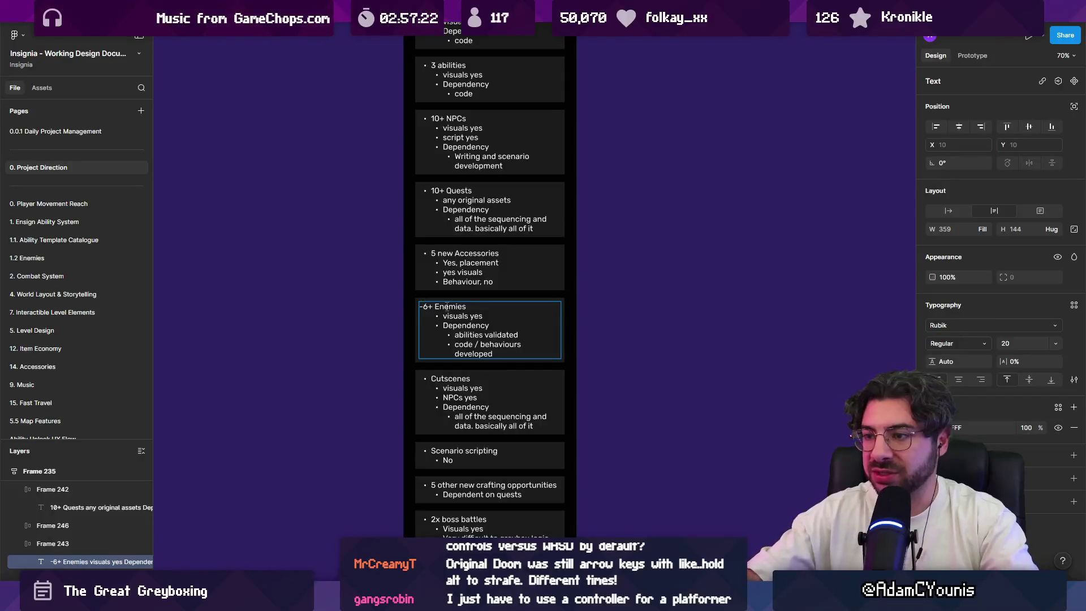
pyautogui.scroll(2, 478, 313)
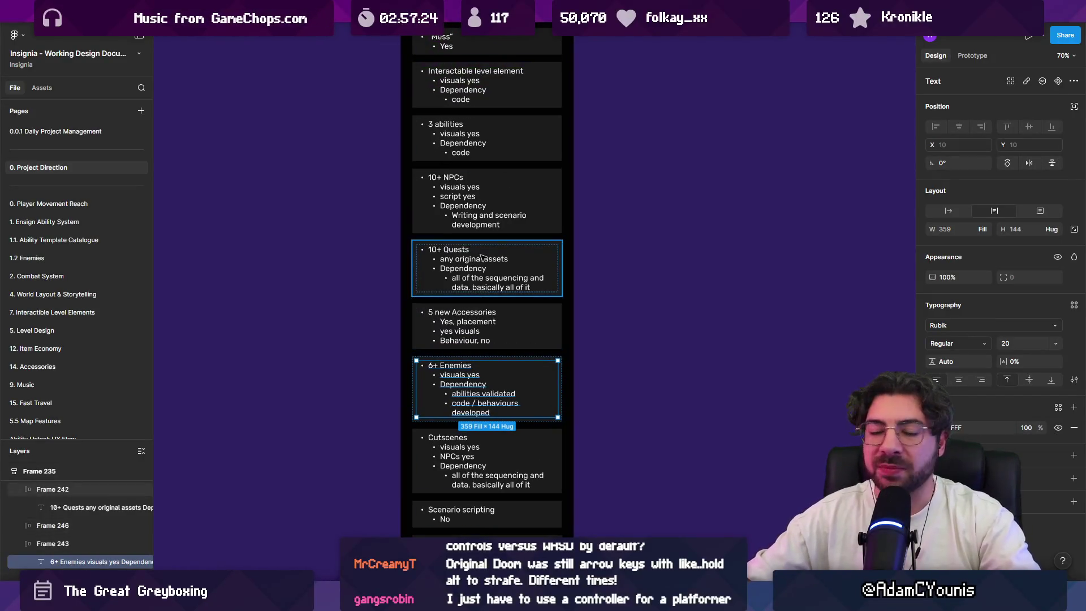
pyautogui.scroll(5, 589, 146)
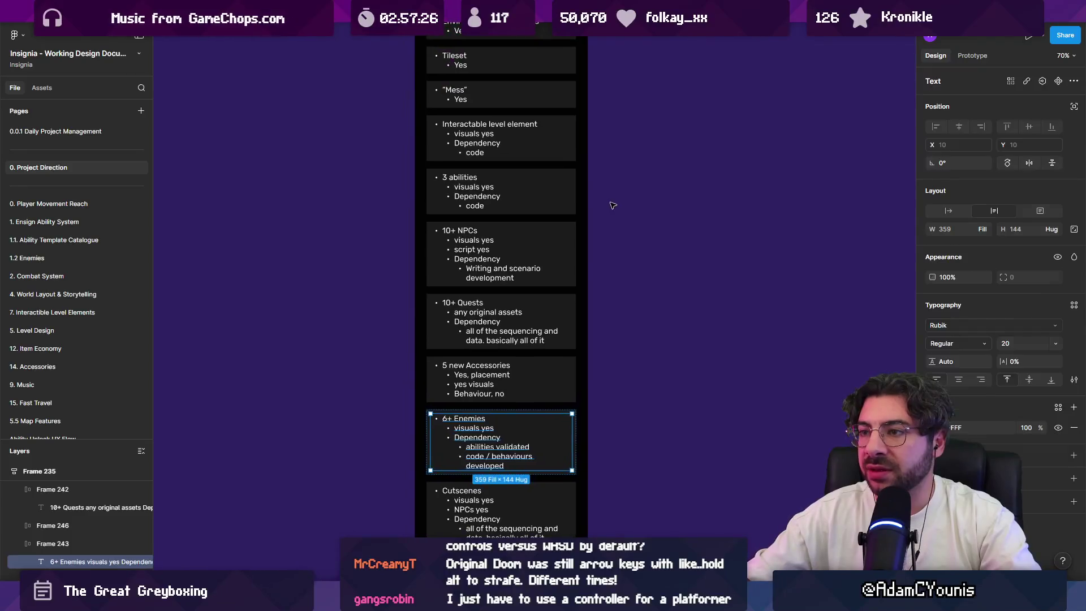
pyautogui.click(626, 255)
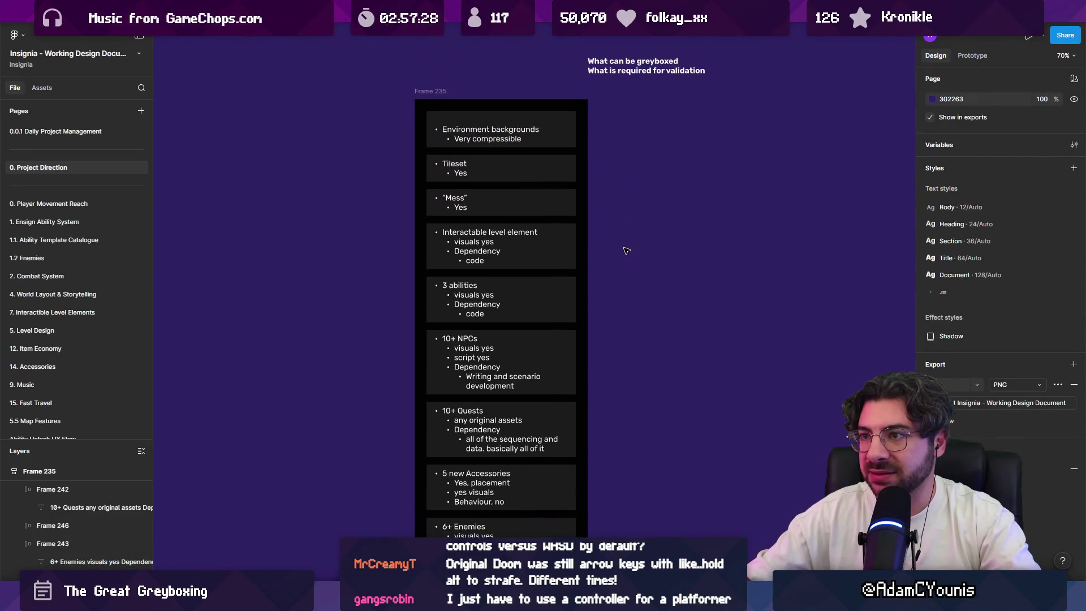
# Step: Try deleting the line above Environment backgrounds, then restore its bullet
pyautogui.moveTo(625, 247); pyautogui.dragTo(611, 182)
pyautogui.doubleClick(444, 78)
pyautogui.click(445, 68)
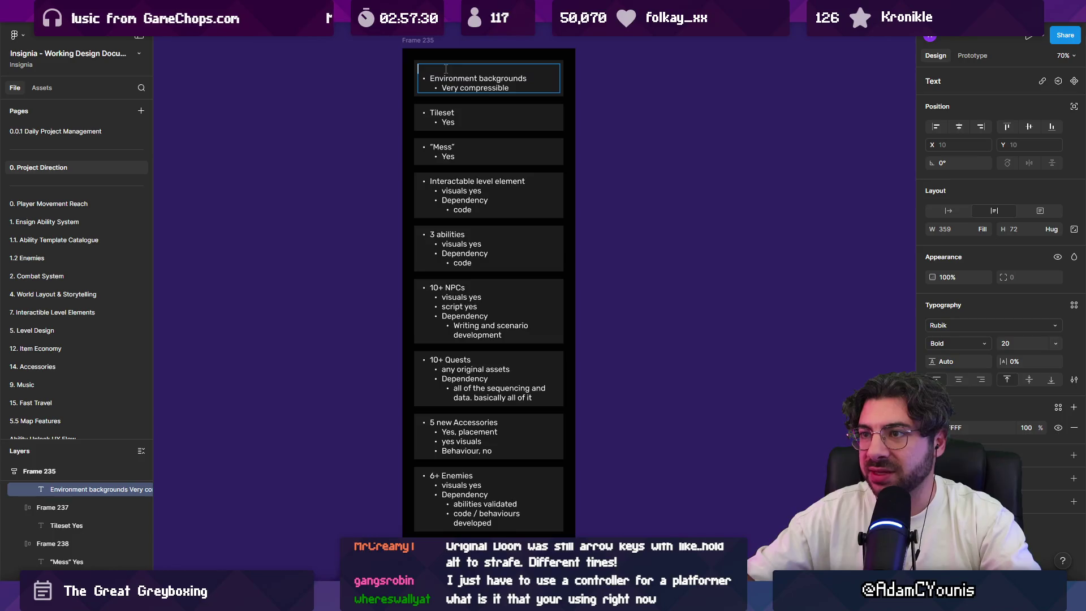
pyautogui.press('Delete')
pyautogui.hotkey('ctrl', 'z')
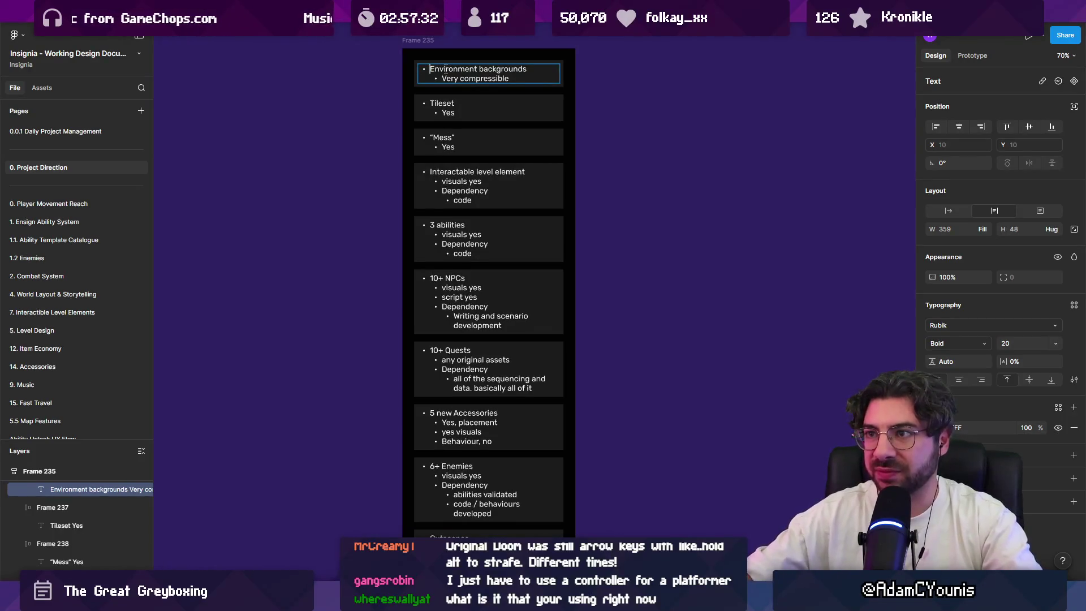
pyautogui.click(474, 91)
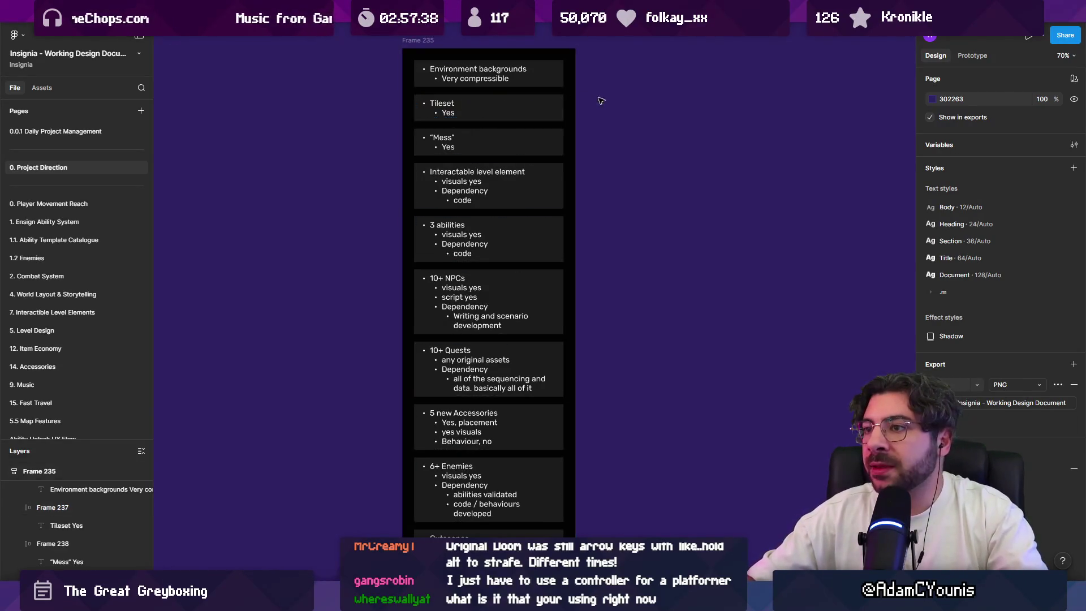
# Step: Move the 5 new Accessories card up to sit under Interactable level element
pyautogui.scroll(2, 565, 108)
pyautogui.click(515, 112)
pyautogui.scroll(3, 516, 112)
pyautogui.click(515, 148)
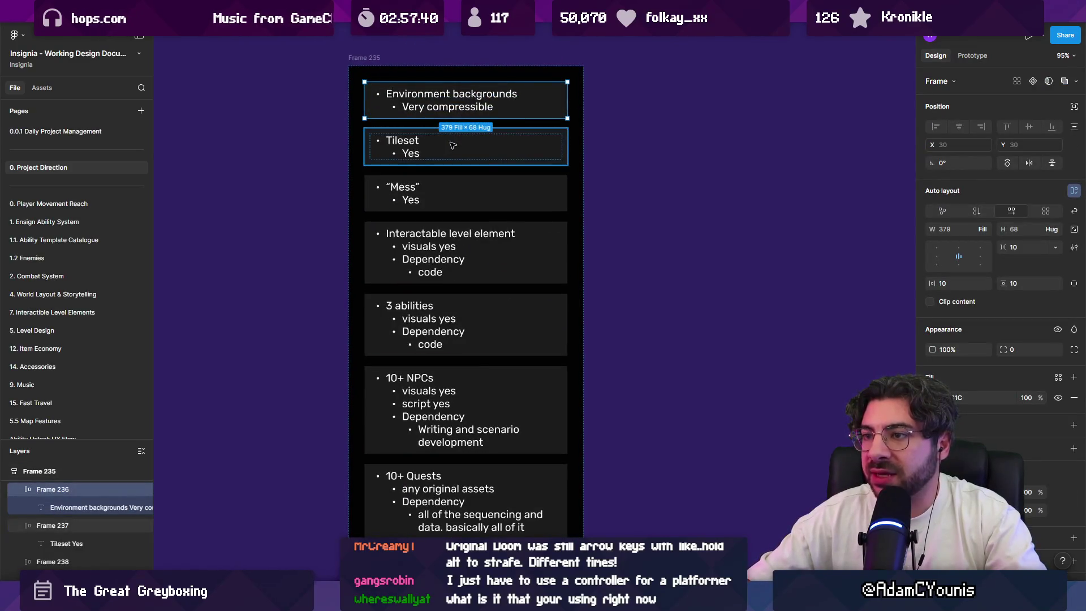
pyautogui.click(516, 201)
pyautogui.click(516, 226)
pyautogui.scroll(-2, 503, 161)
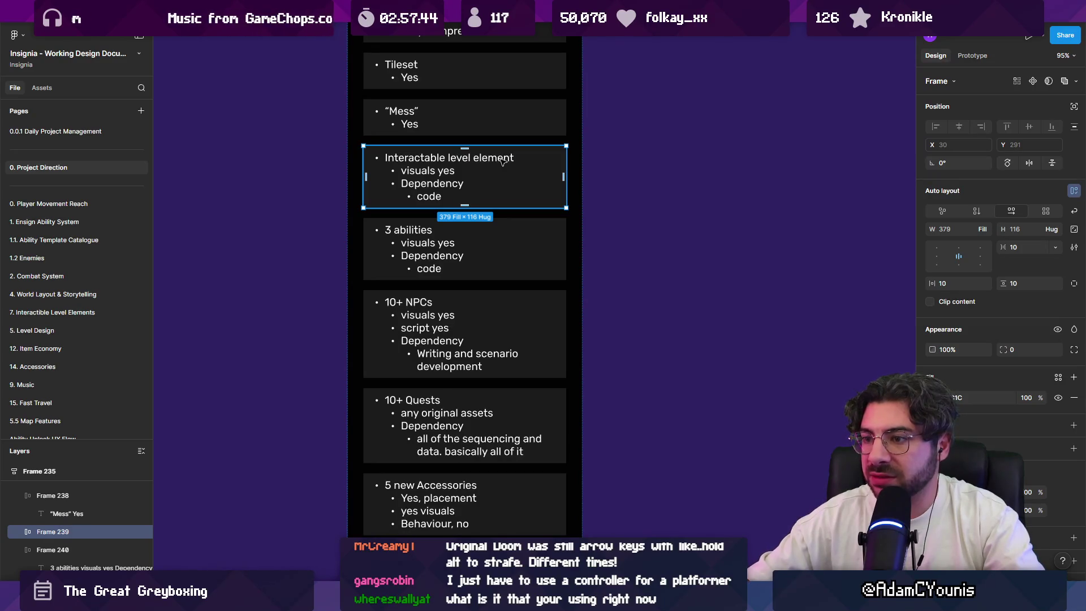
pyautogui.scroll(-3, 503, 161)
pyautogui.click(474, 416)
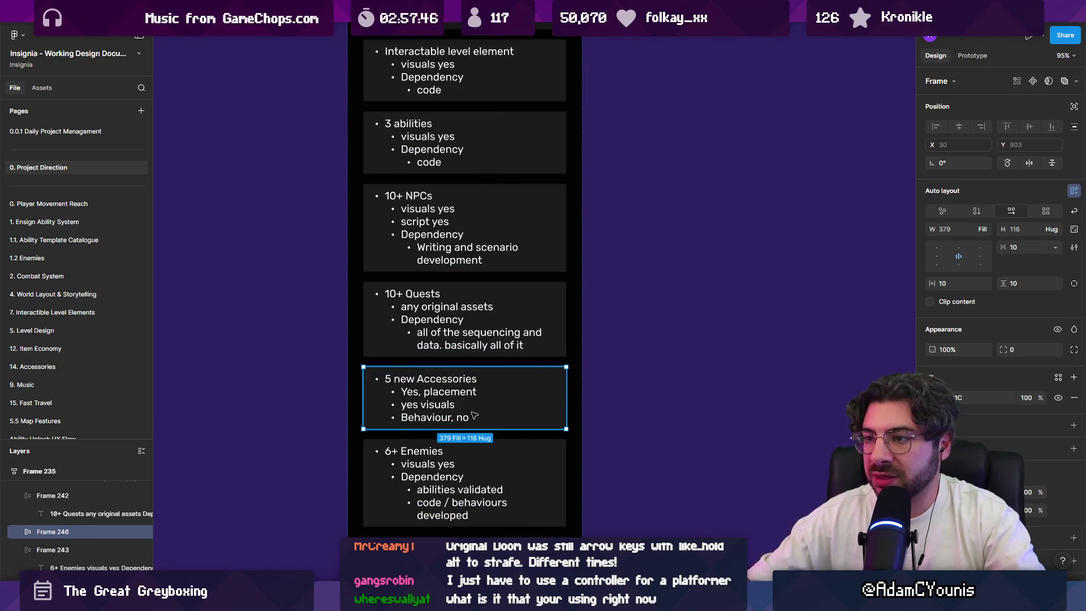
pyautogui.press('Up')
pyautogui.press('Up')
pyautogui.press('Up')
pyautogui.press('Down')
pyautogui.press('Up')
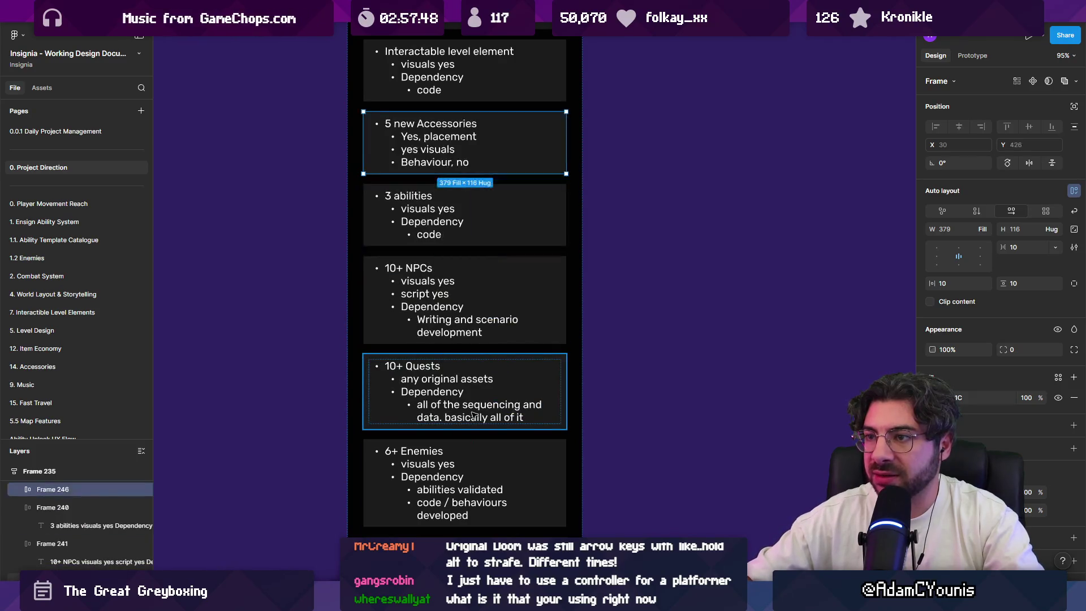
# Step: Move the Cutscenes card above 6+ Enemies
pyautogui.scroll(-3, 474, 415)
pyautogui.click(455, 192)
pyautogui.click(454, 255)
pyautogui.click(455, 340)
pyautogui.scroll(-1, 456, 339)
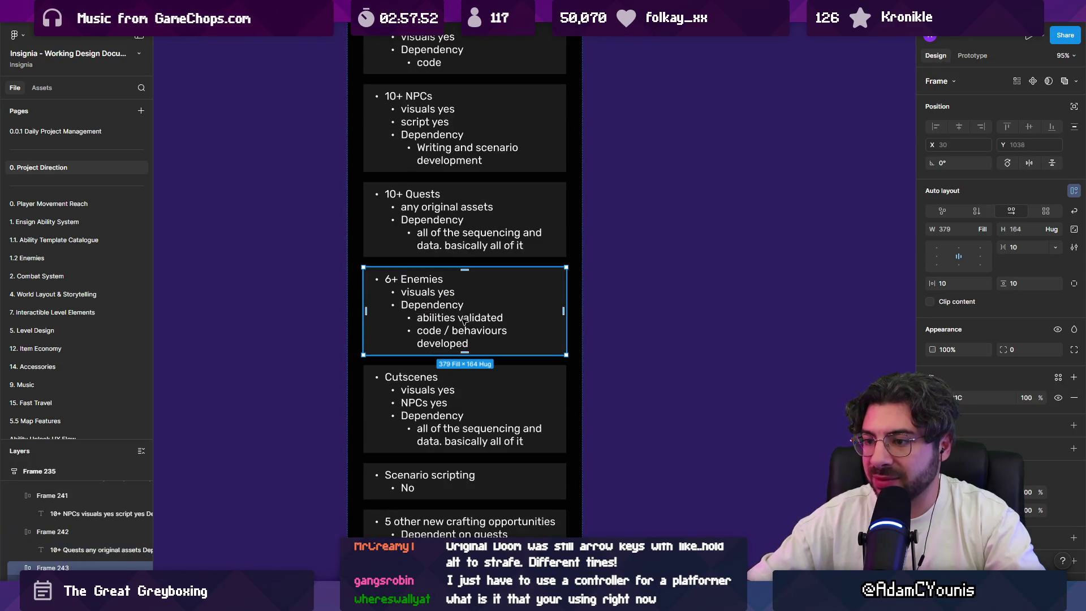
pyautogui.click(459, 393)
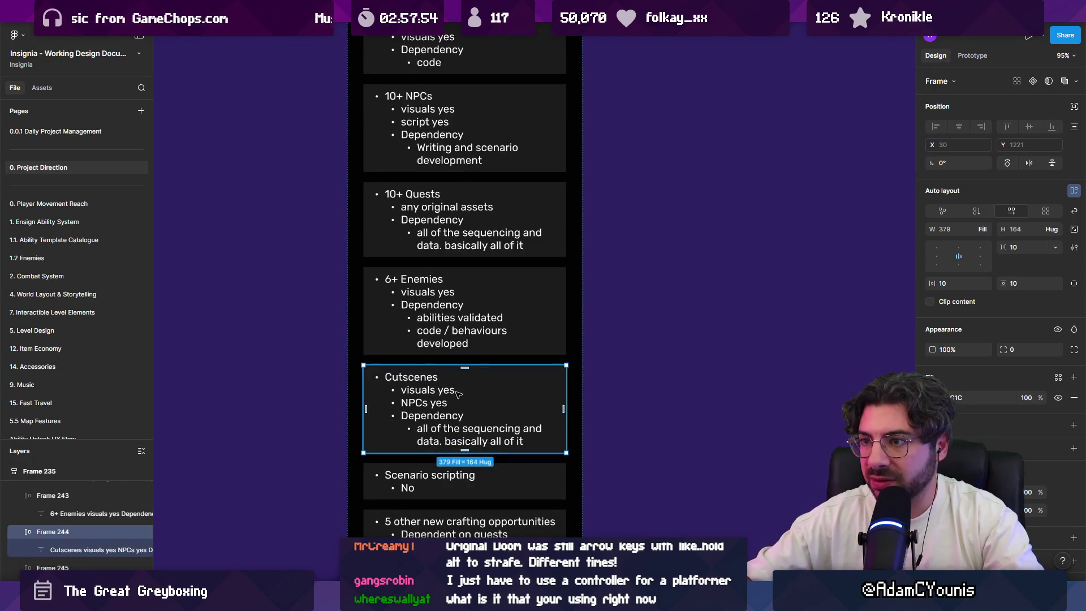
pyautogui.press('Up')
# Step: Move the Scenario scripting card above 6+ Enemies as well
pyautogui.scroll(-4, 450, 399)
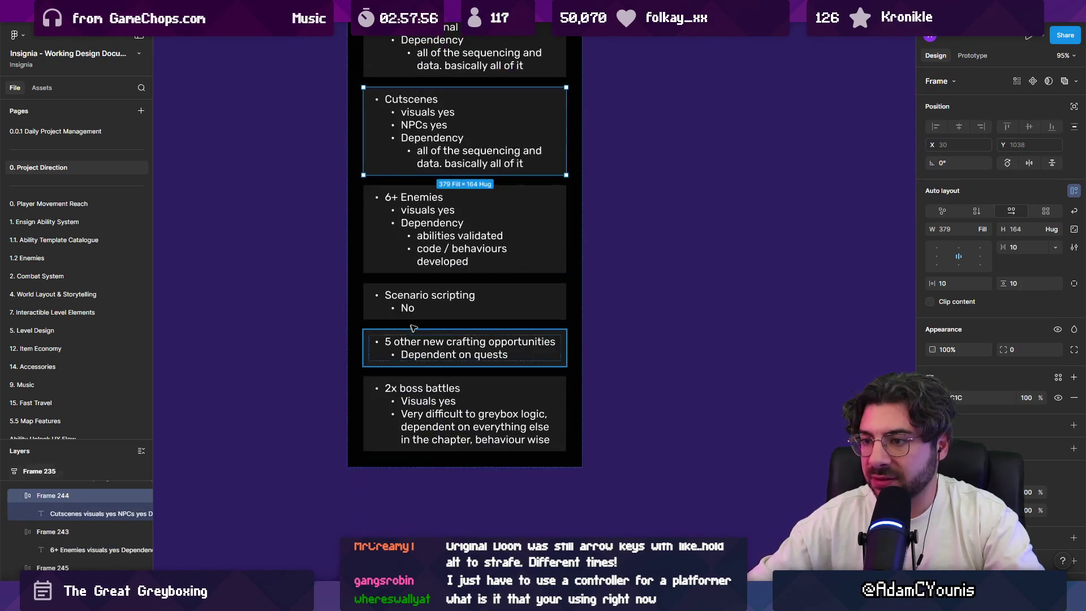
pyautogui.click(444, 263)
pyautogui.click(441, 302)
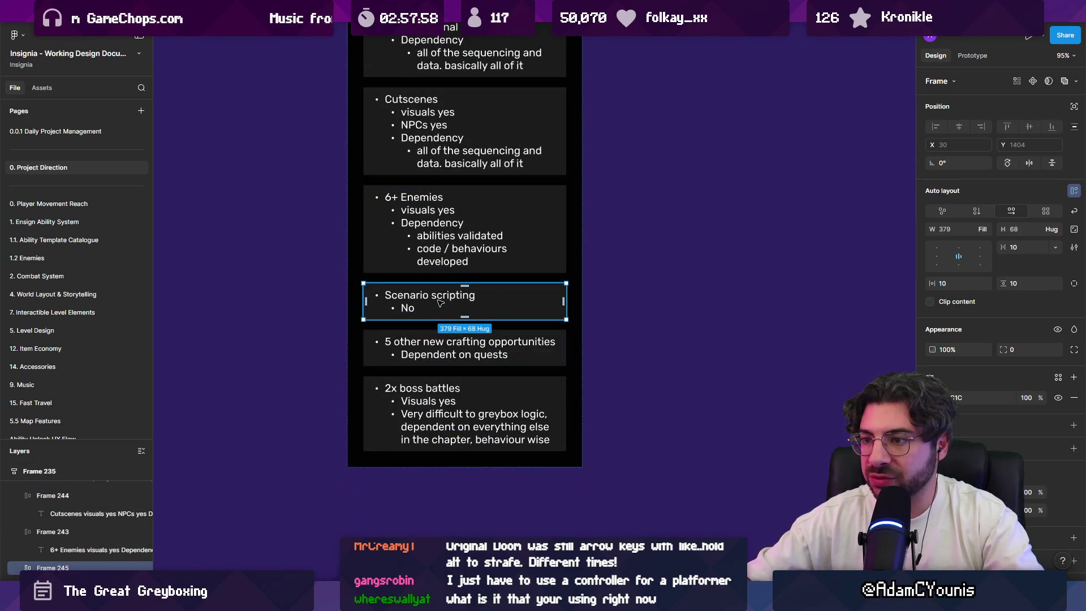
pyautogui.press('Up')
# Step: Change the Scenario scripting note to read 'No, but no dependencies'
pyautogui.rightClick(412, 209)
pyautogui.press('Escape')
pyautogui.doubleClick(408, 210)
pyautogui.doubleClick(426, 210)
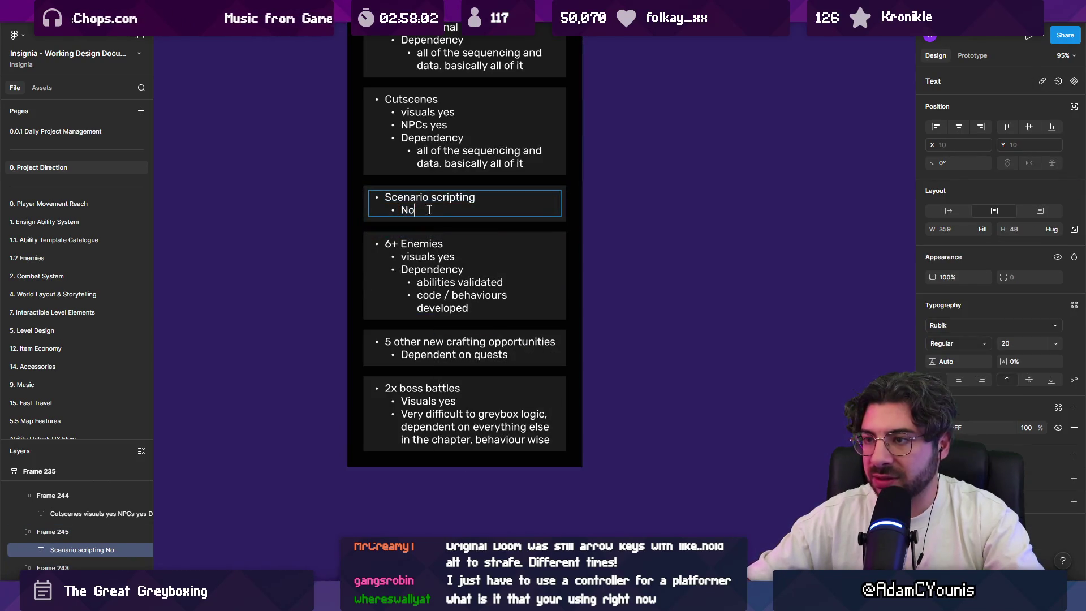
pyautogui.write(', but no de')
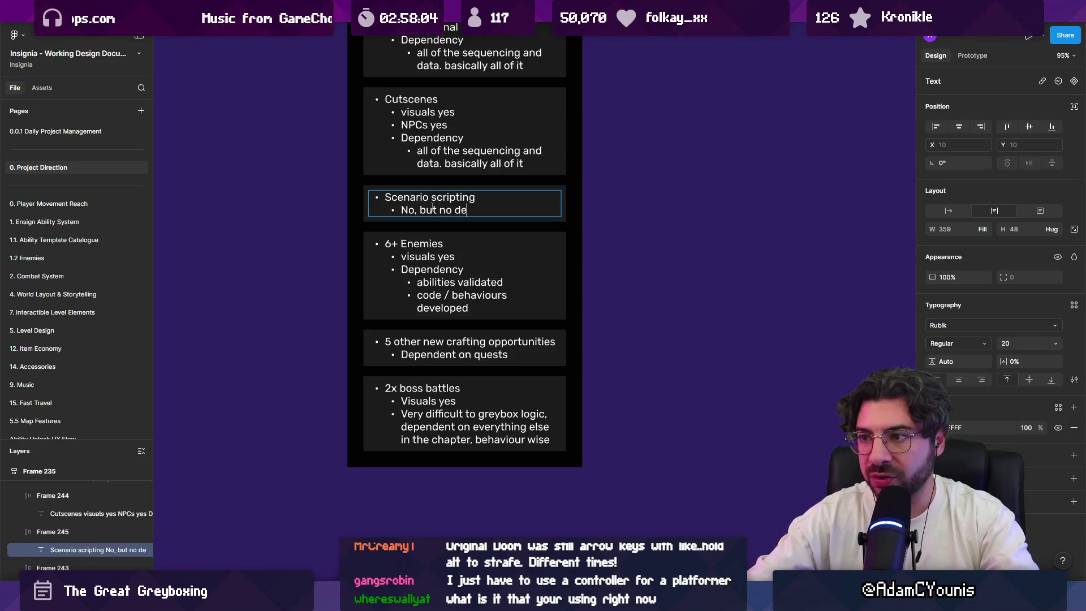
pyautogui.press('Escape')
pyautogui.press('Escape')
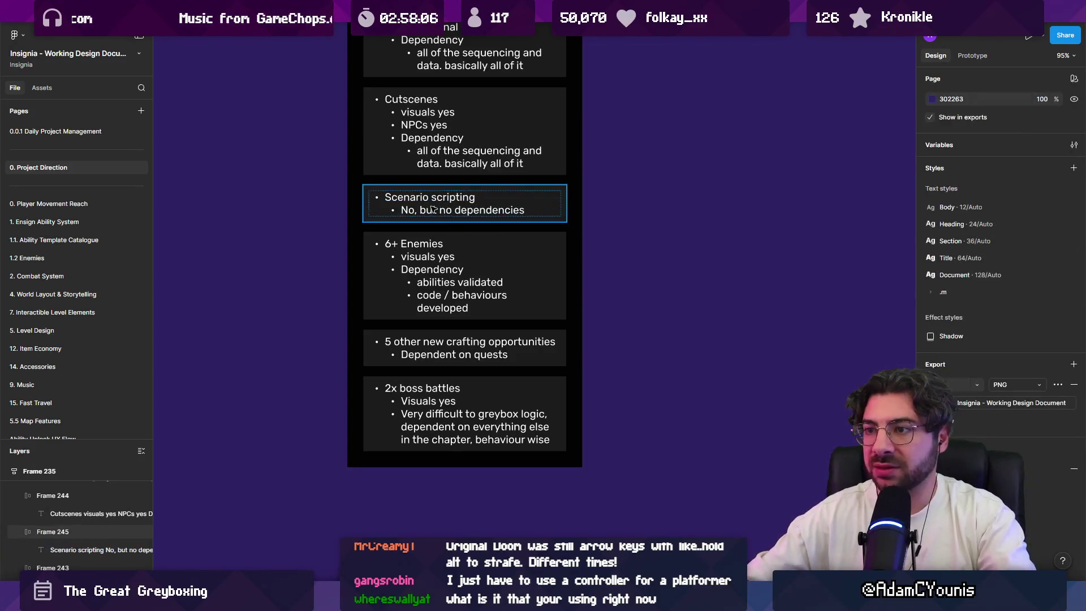
pyautogui.click(432, 209)
# Step: Move the 5 other new crafting opportunities card above 10+ NPCs
pyautogui.scroll(2, 444, 322)
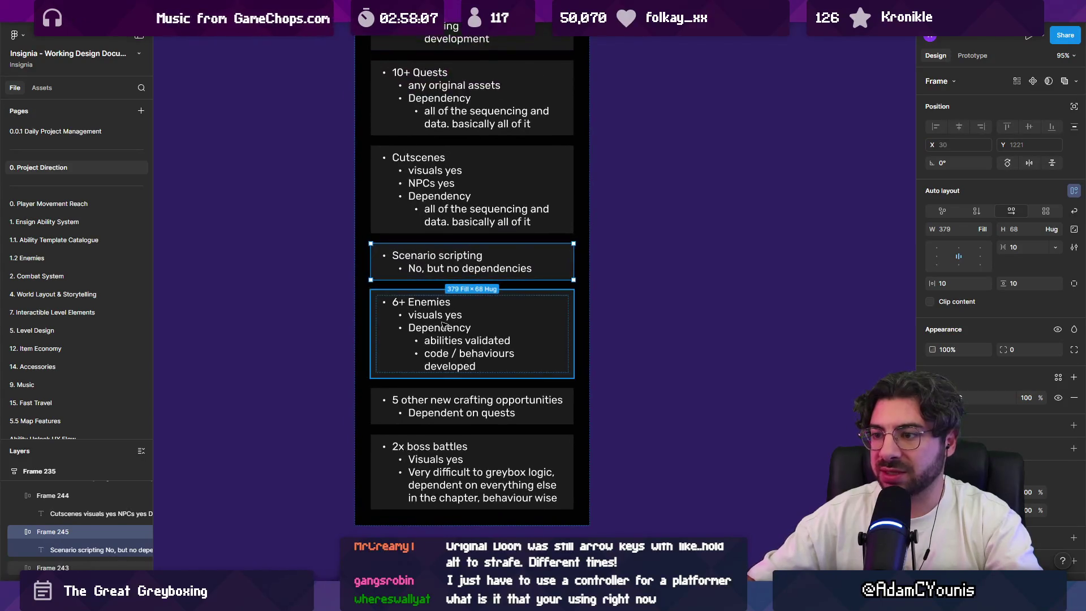
pyautogui.click(526, 390)
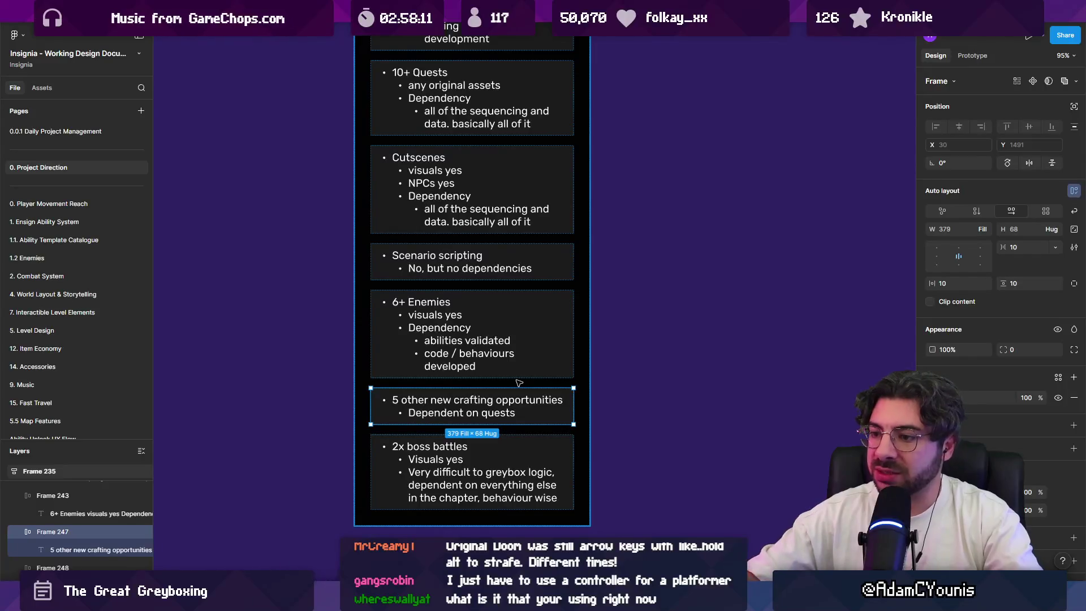
pyautogui.press('Up')
pyautogui.press('Up')
pyautogui.press('Up')
pyautogui.scroll(3, 471, 304)
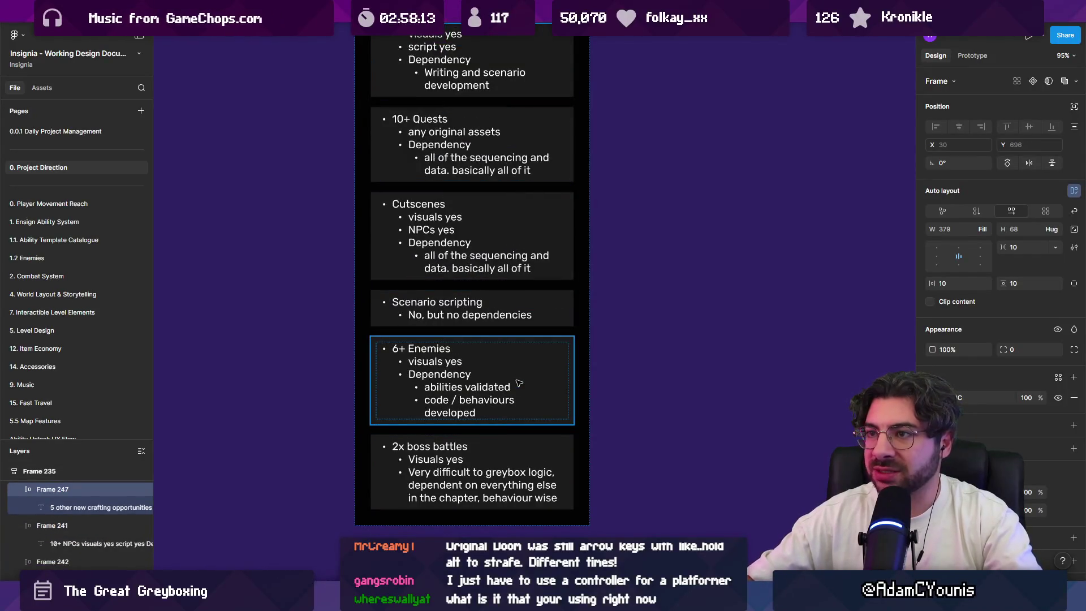
pyautogui.press('Down')
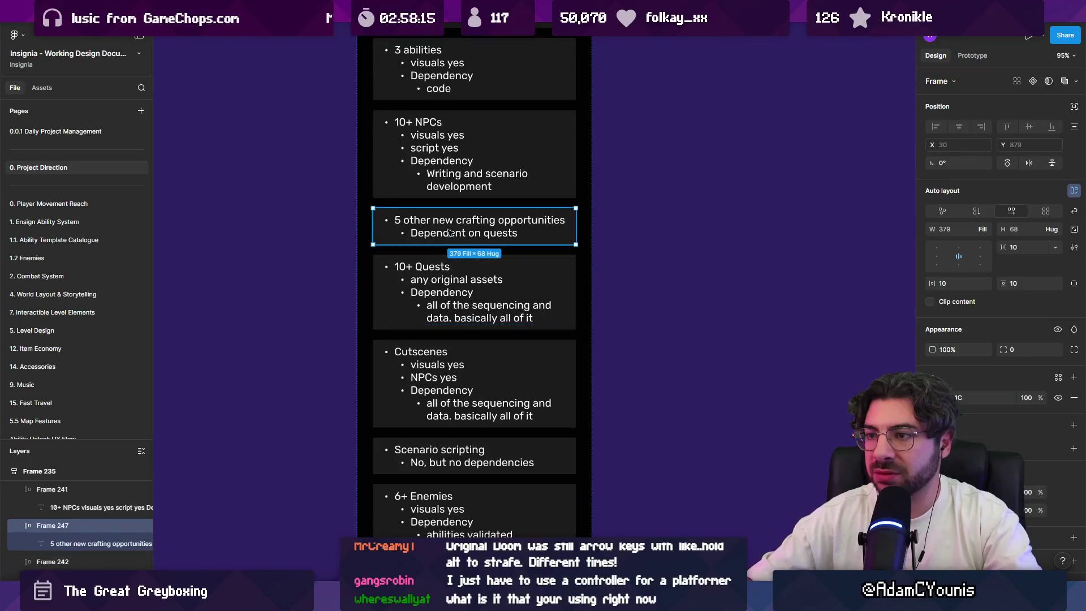
pyautogui.scroll(1, 430, 225)
pyautogui.hscroll(1, 430, 225)
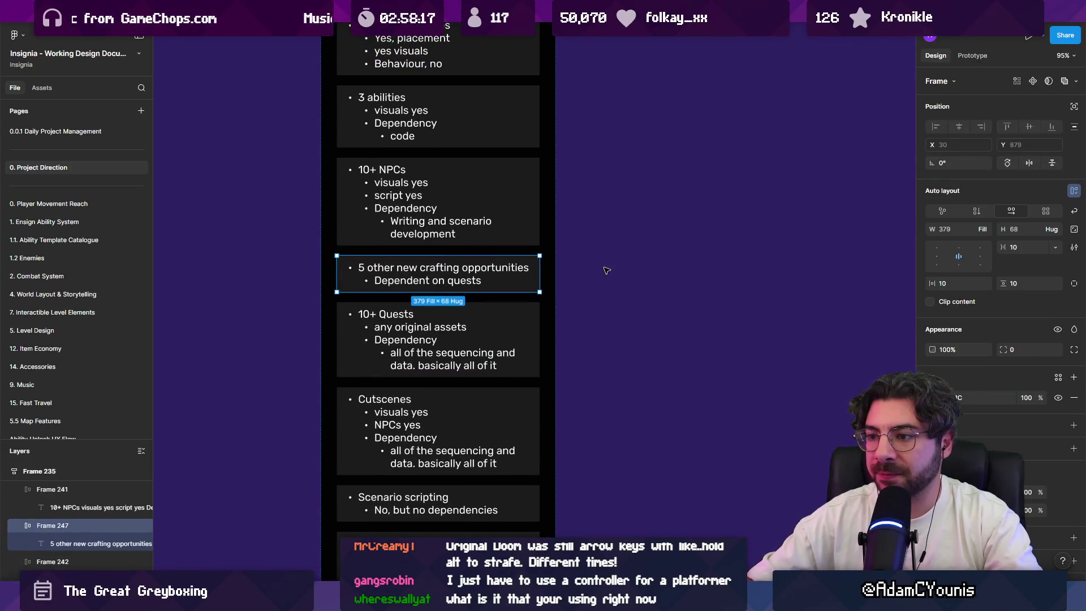
pyautogui.scroll(-2, 606, 270)
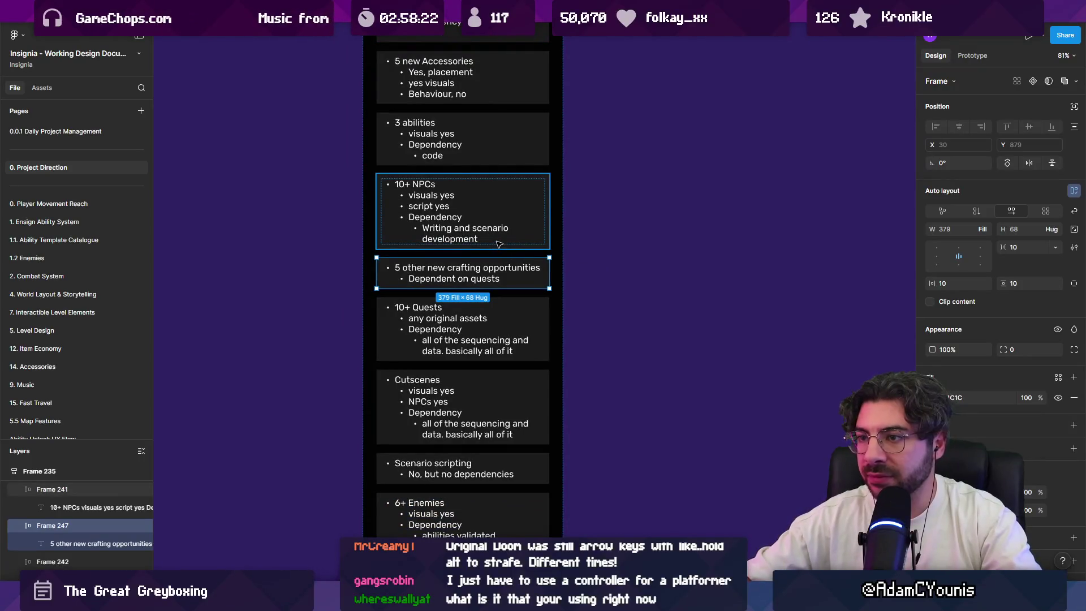
pyautogui.press('Up')
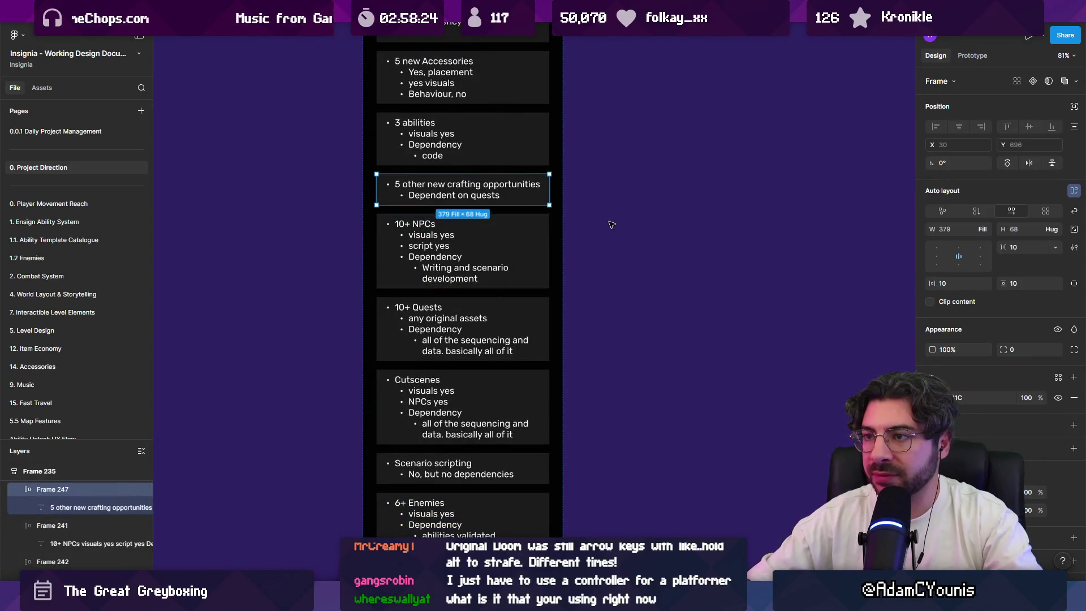
# Step: Clear the card selection and select the 3 abilities note text
pyautogui.click(611, 223)
pyautogui.scroll(2, 560, 229)
pyautogui.scroll(4, 443, 247)
pyautogui.click(442, 247)
# Step: Rewrite the 3 abilities note as Dependencies with nested 'None, just needs to be coded'
pyautogui.doubleClick(453, 250)
pyautogui.moveTo(453, 250)
pyautogui.mouseDown()
pyautogui.moveTo(453, 233)
pyautogui.moveTo(473, 242)
pyautogui.mouseUp()
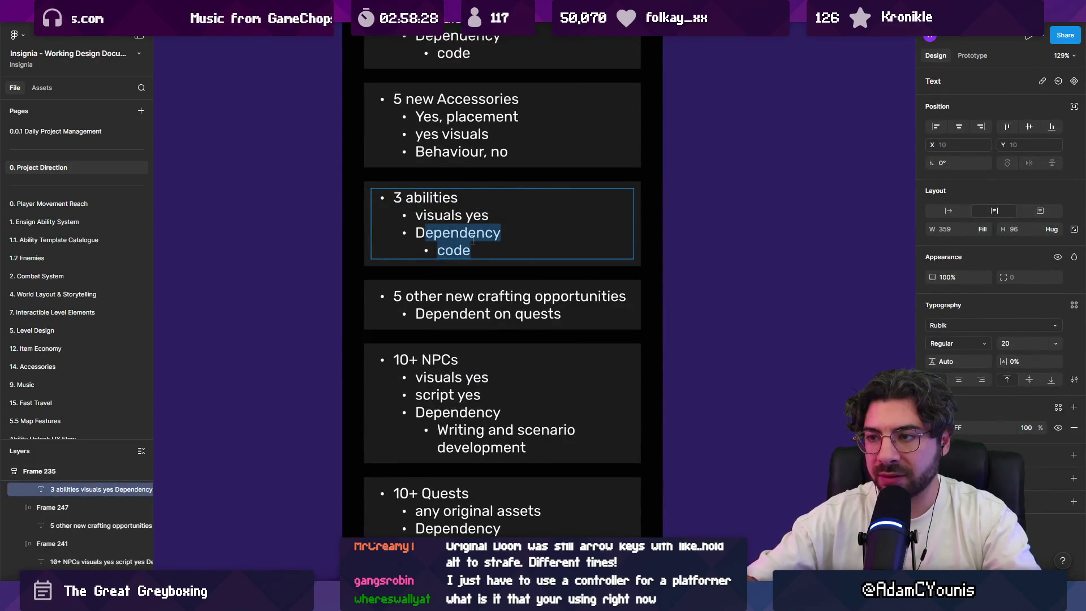
pyautogui.write('No ')
pyautogui.write('Depe')
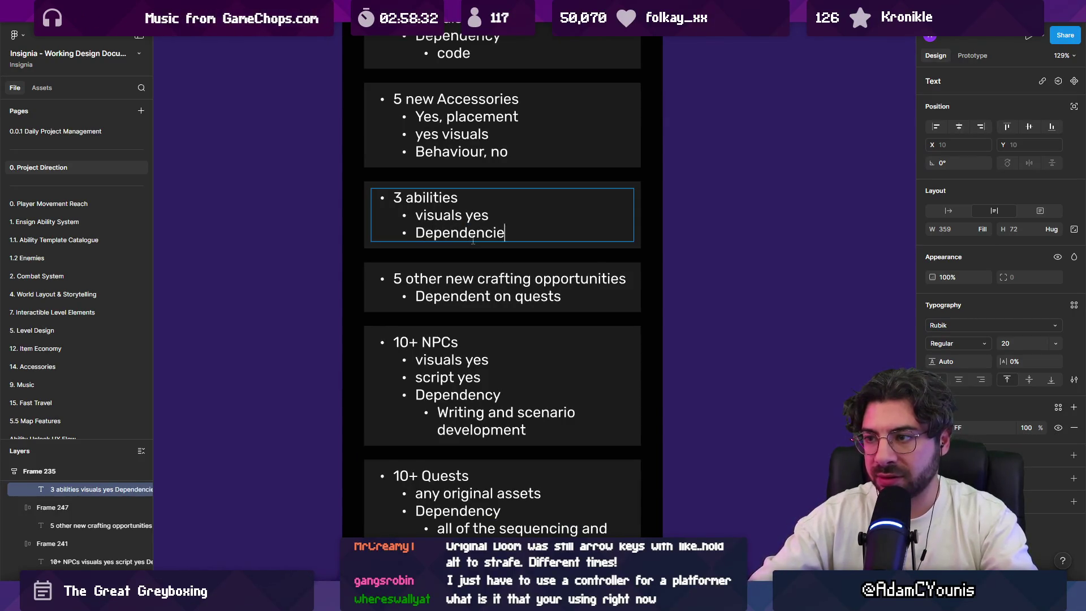
pyautogui.press('Return')
pyautogui.press('Tab')
pyautogui.write('Nond')
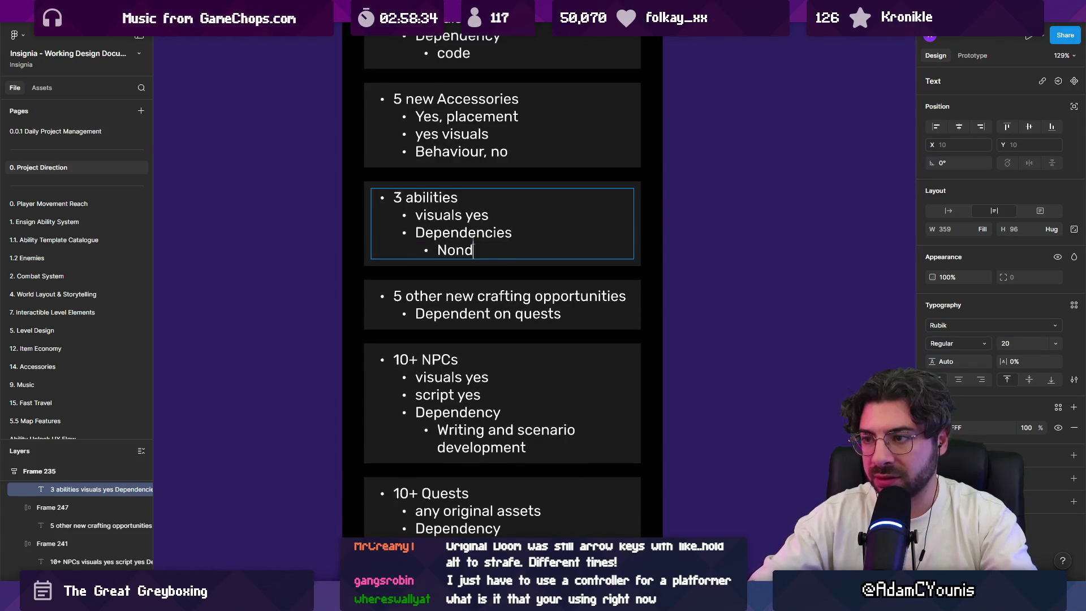
pyautogui.write('e, j, just b')
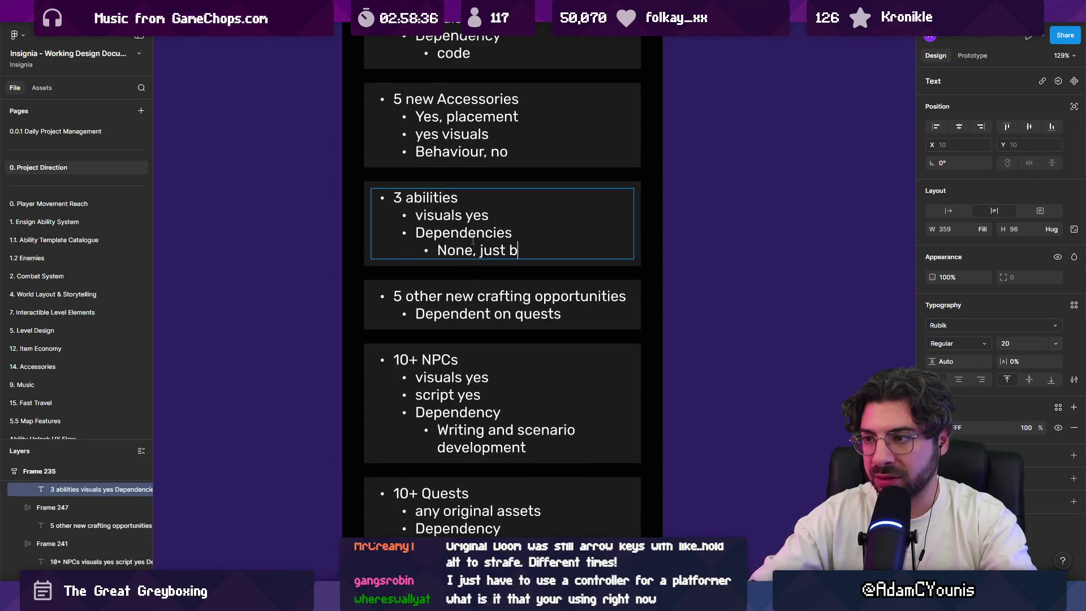
pyautogui.press('BackSpace')
pyautogui.write('needs to be coded')
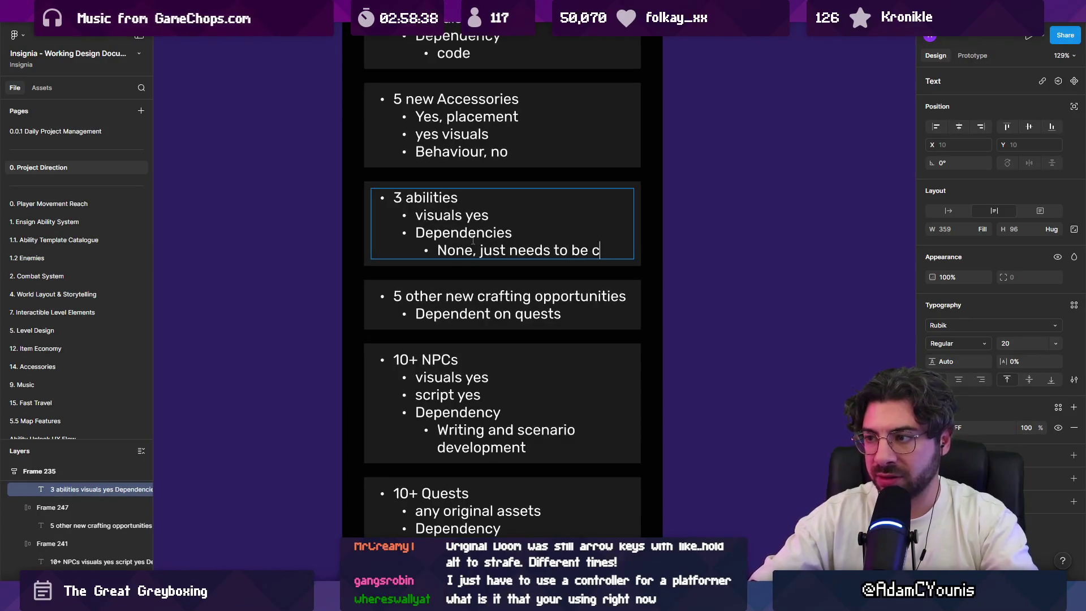
pyautogui.press('Escape')
pyautogui.press('Escape')
# Step: Widen the card column so the notes no longer wrap
pyautogui.scroll(-5, 516, 240)
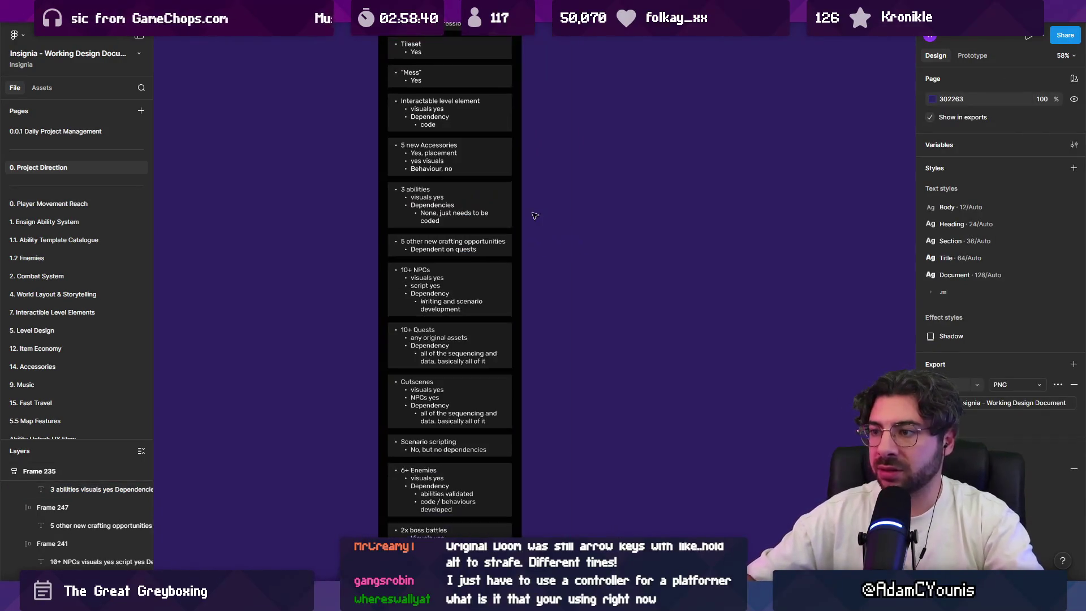
pyautogui.click(522, 215)
pyautogui.moveTo(521, 214); pyautogui.dragTo(602, 211)
# Step: Change the Interactable level element dependency note to 'None, just code'
pyautogui.scroll(5, 447, 181)
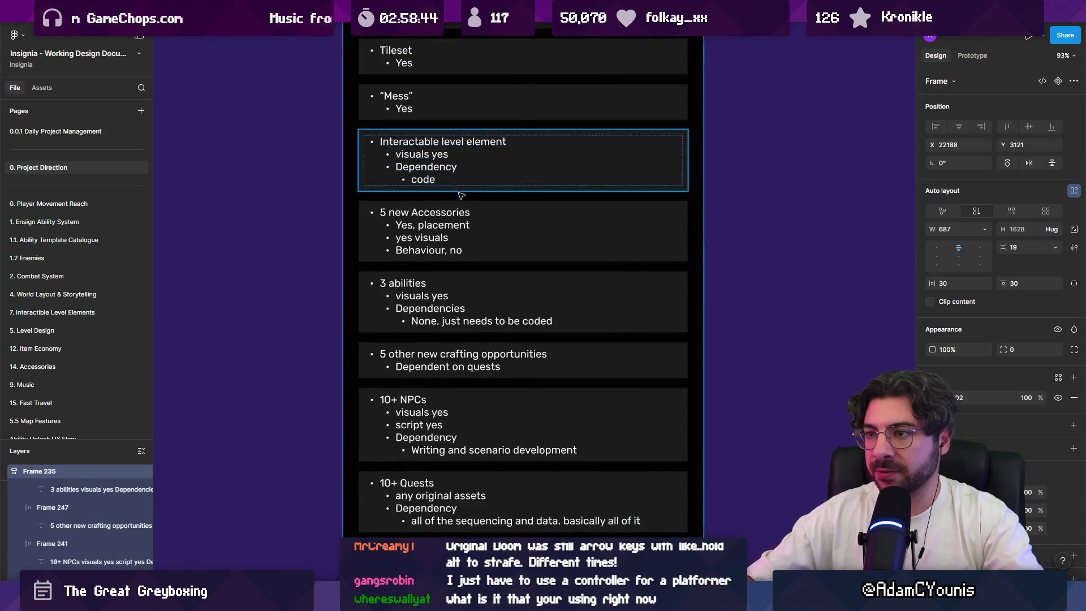
pyautogui.doubleClick(419, 179)
pyautogui.write('Noe')
pyautogui.write('ne, just')
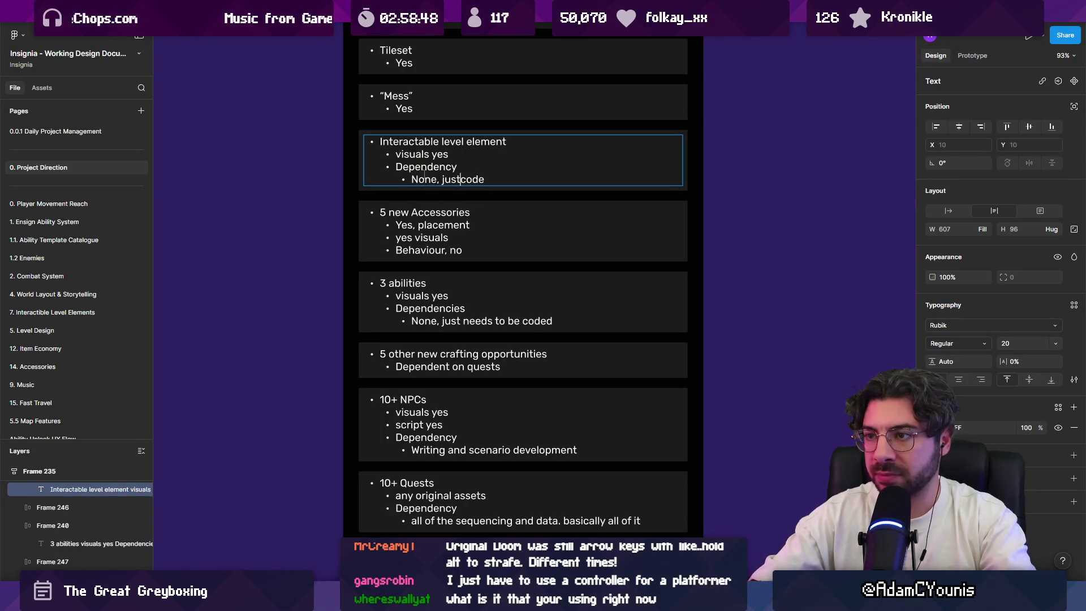
pyautogui.press('Escape')
pyautogui.press('Escape')
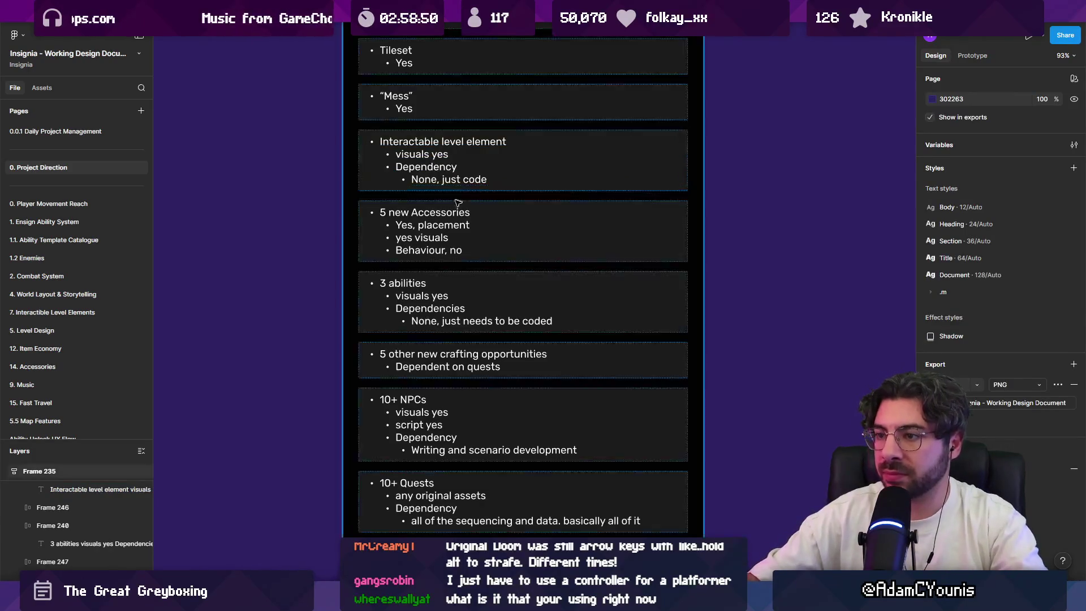
# Step: Replace 'Behaviour, no' on 5 new Accessories with a Dependency bullet nesting 'None, just code'
pyautogui.click(439, 249)
pyautogui.doubleClick(439, 249)
pyautogui.moveTo(464, 250); pyautogui.dragTo(374, 247)
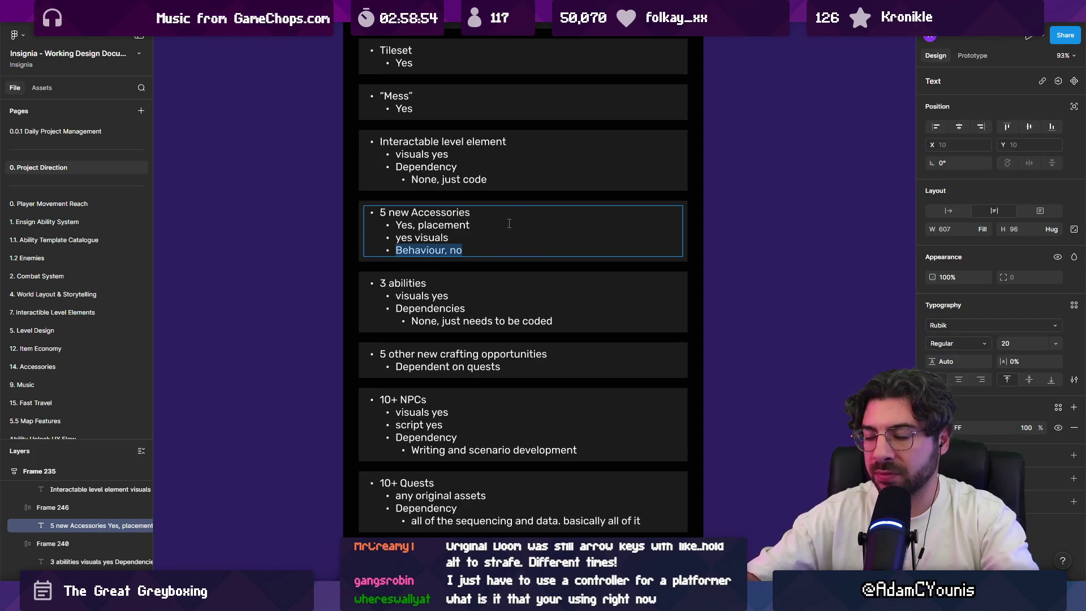
pyautogui.write('Dependency')
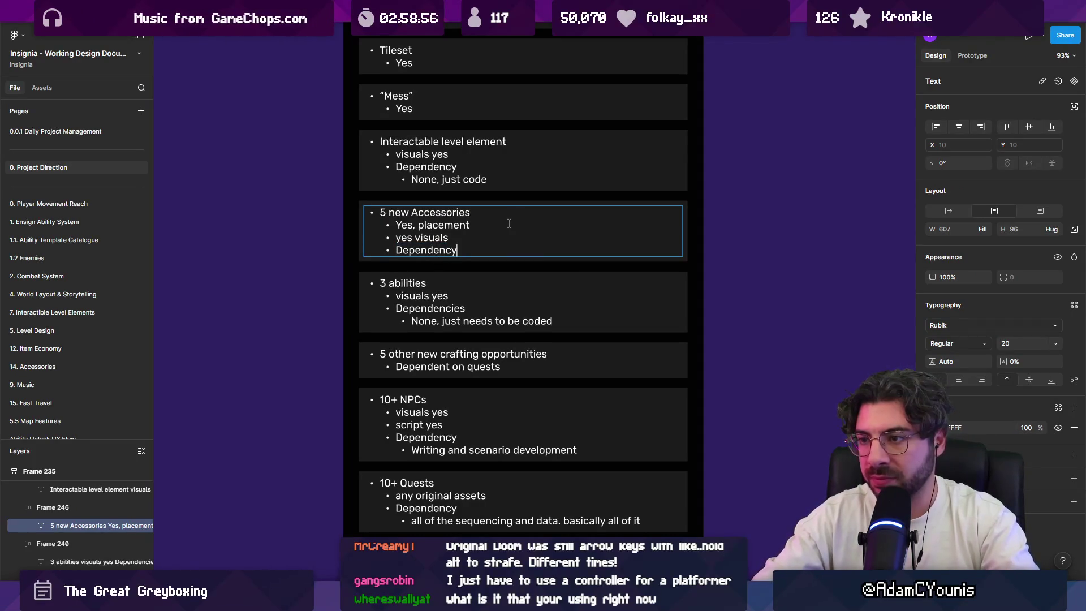
pyautogui.press('Return')
pyautogui.press('Tab')
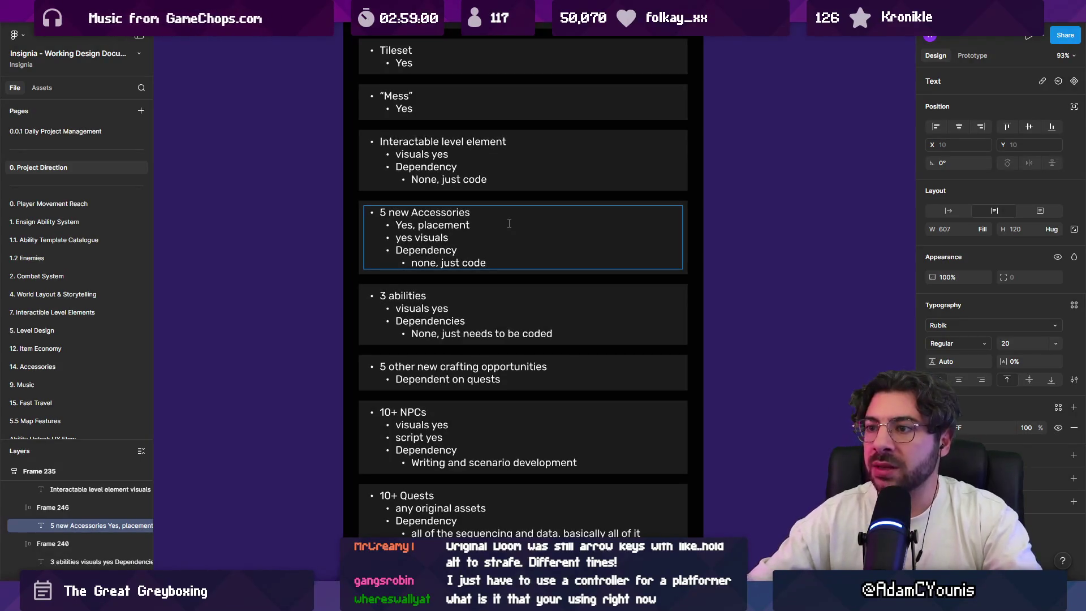
pyautogui.press('Delete')
pyautogui.write('N')
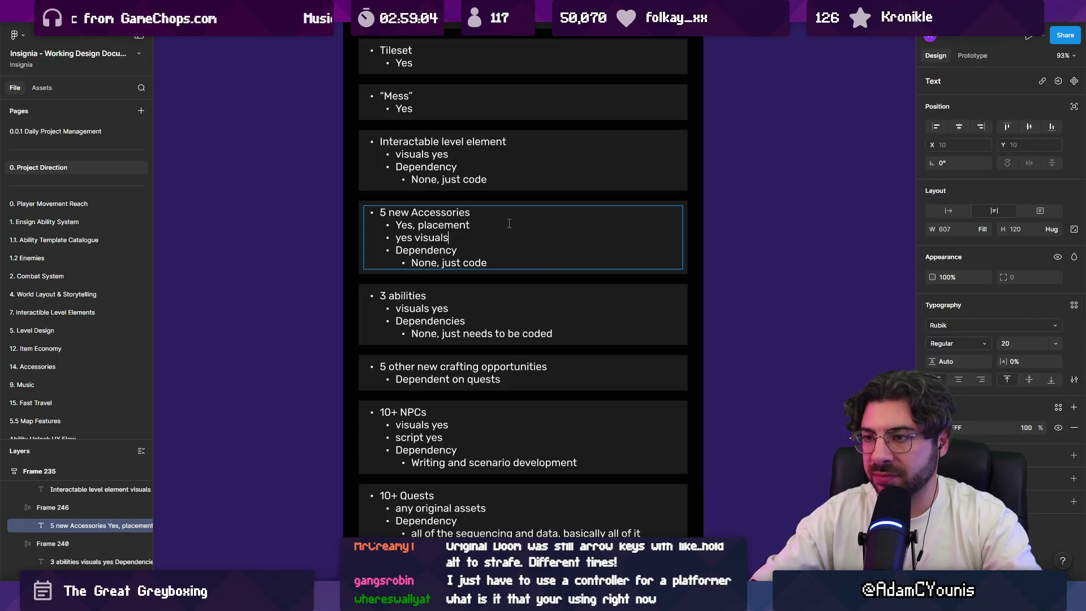
pyautogui.press('Return')
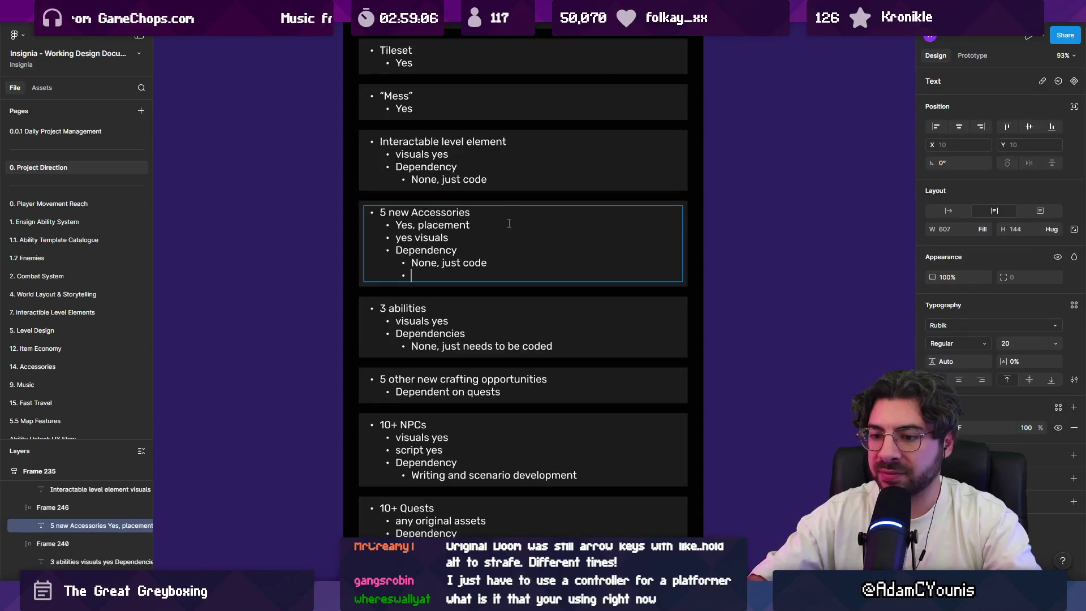
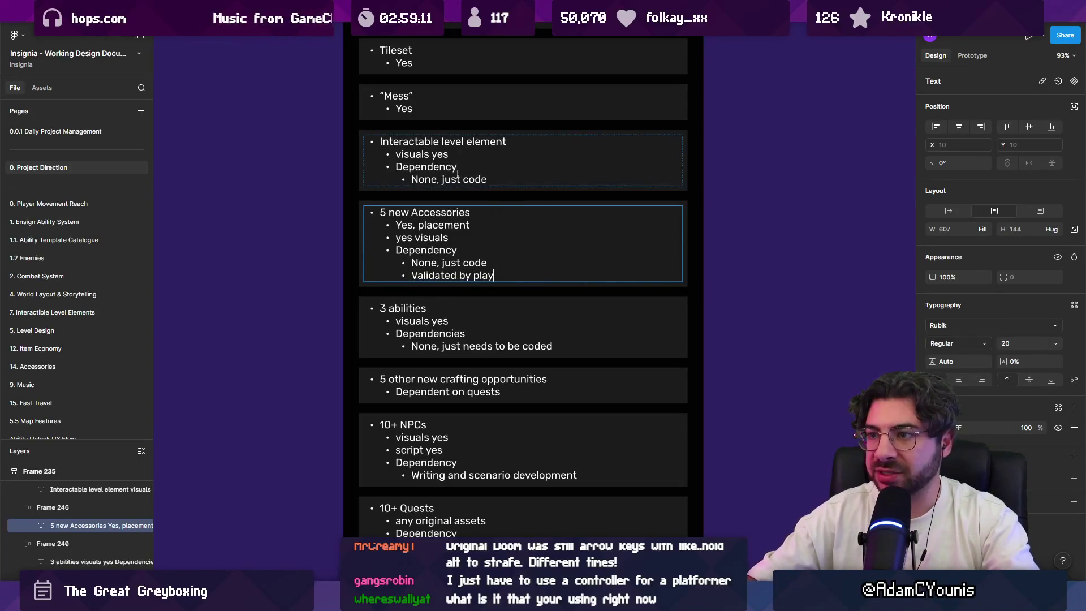
# Step: Start a new dependency bullet below 'None, just code' on the Interactable level element card
pyautogui.doubleClick(503, 179)
pyautogui.press('Return')
pyautogui.write('Validated by play')
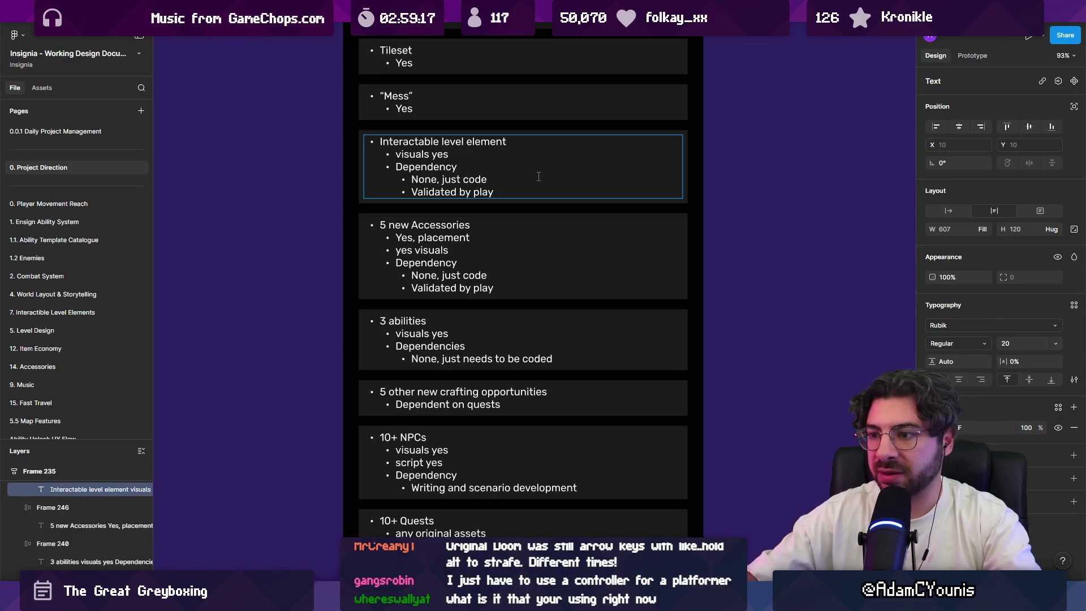
pyautogui.scroll(-2, 538, 176)
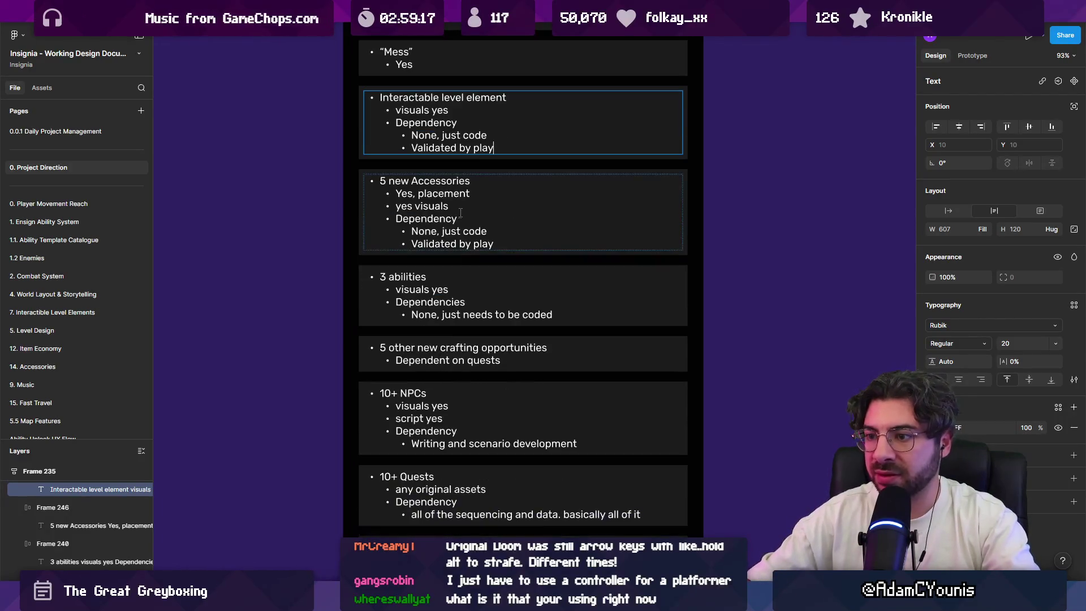
# Step: Add a capitalised 'Validated by play' bullet under the 3 abilities card's dependencies
pyautogui.click(566, 307)
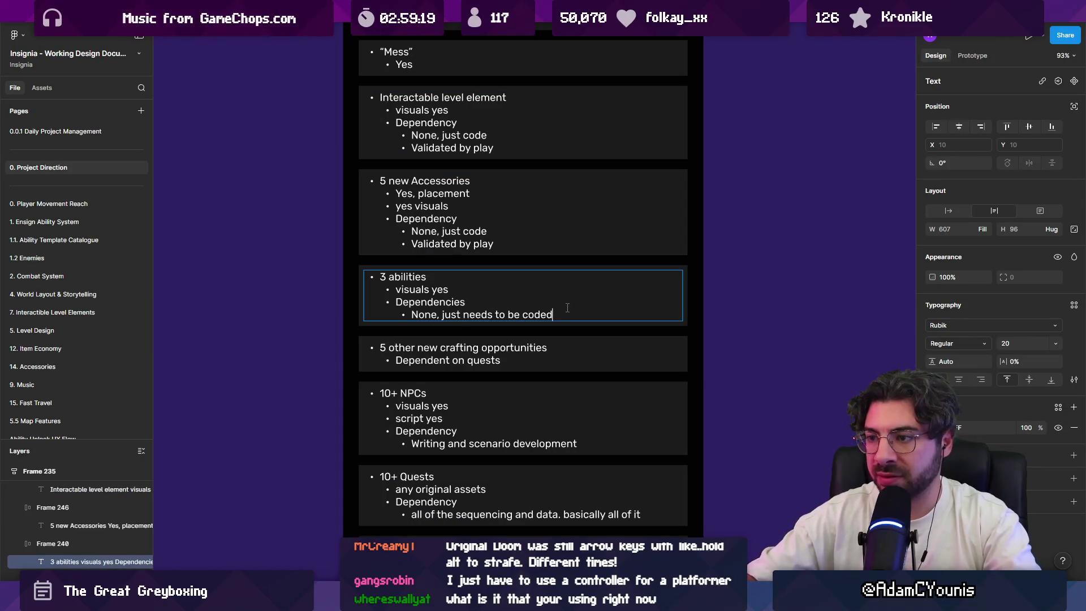
pyautogui.press('Return')
pyautogui.write('validated by pl')
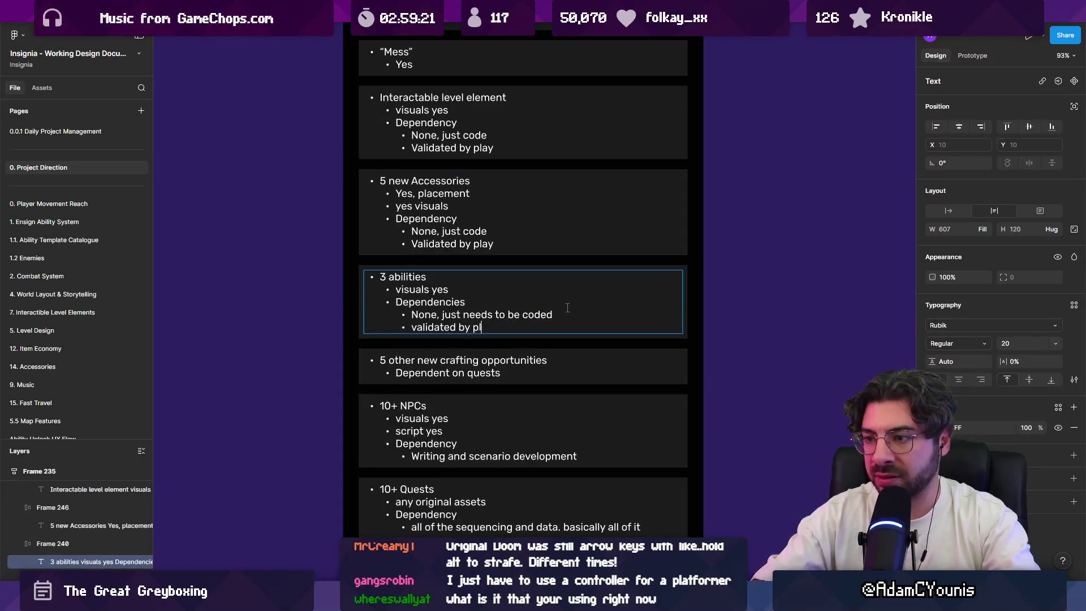
pyautogui.write('ay')
pyautogui.press('Home')
pyautogui.hotkey('shift', 'Right')
pyautogui.write('V')
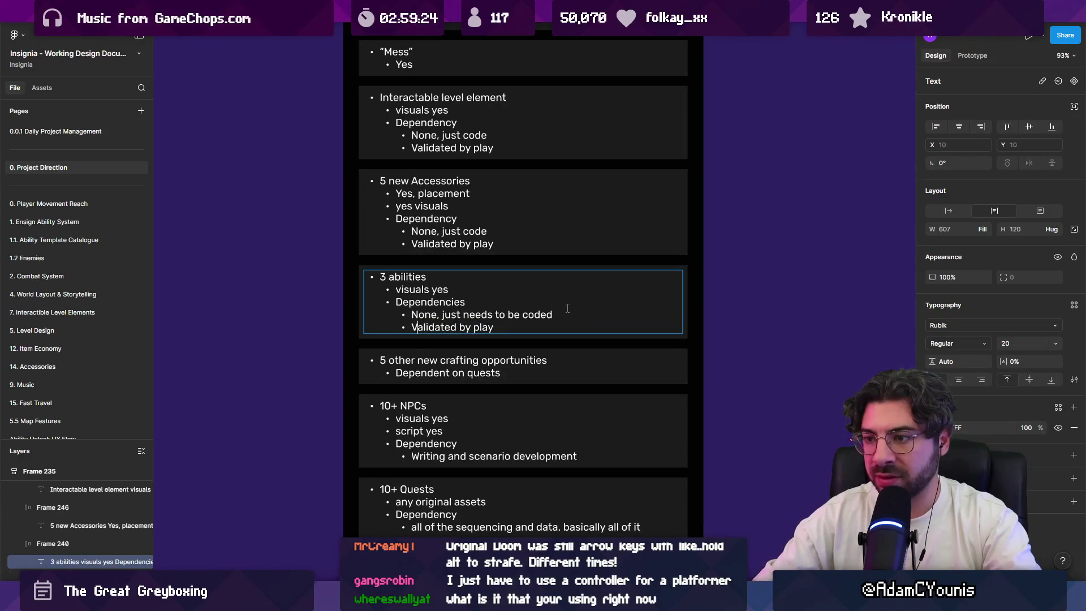
pyautogui.scroll(-2, 494, 281)
pyautogui.click(480, 329)
pyautogui.scroll(-2, 452, 272)
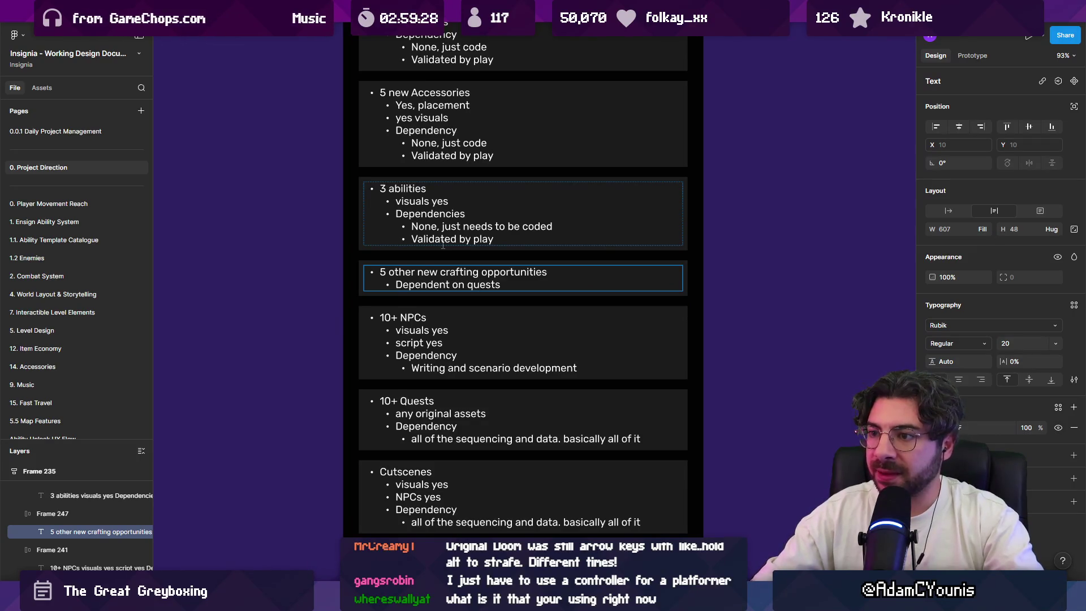
pyautogui.keyDown('ctrl'); pyautogui.scroll(-3, 443, 245); pyautogui.keyUp('ctrl')
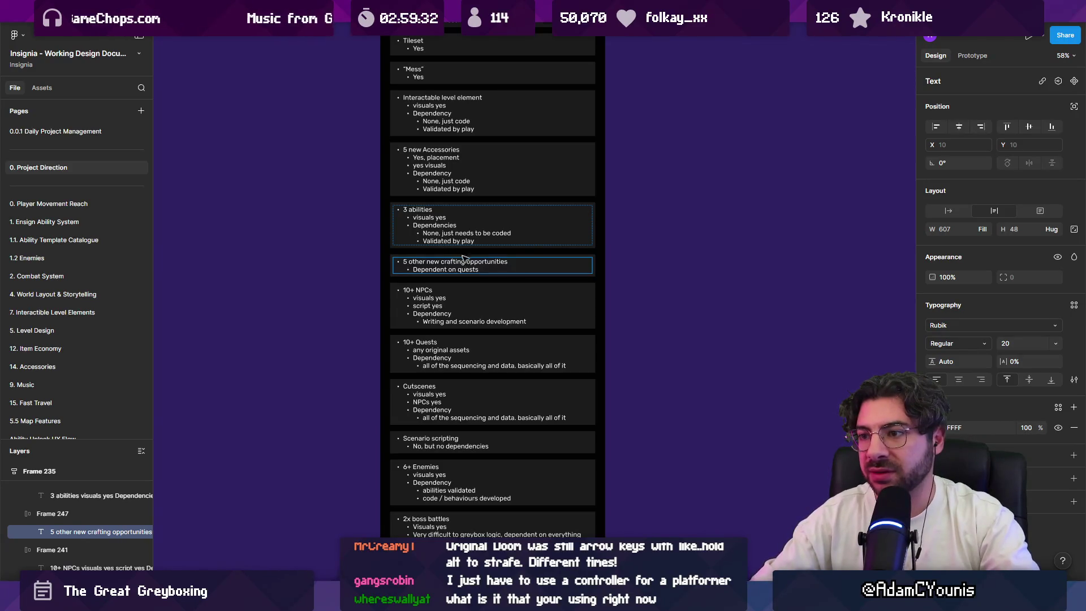
# Step: Scroll through the card list, reviewing the 10+ NPCs card and those below it
pyautogui.keyDown('ctrl'); pyautogui.scroll(4, 462, 258); pyautogui.keyUp('ctrl')
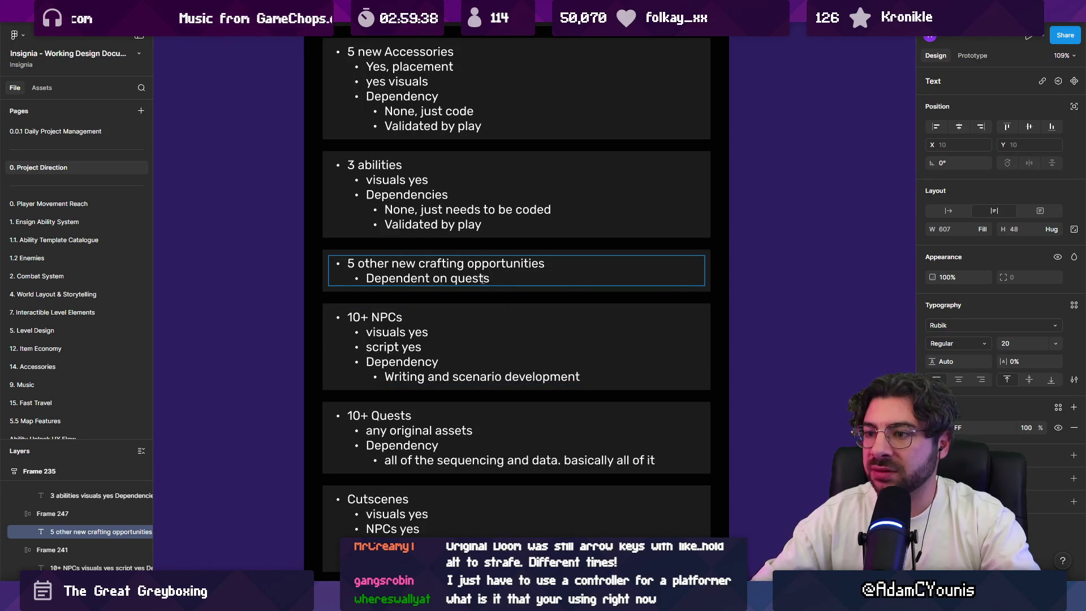
pyautogui.click(490, 362)
pyautogui.scroll(-1, 490, 351)
pyautogui.scroll(-4, 491, 343)
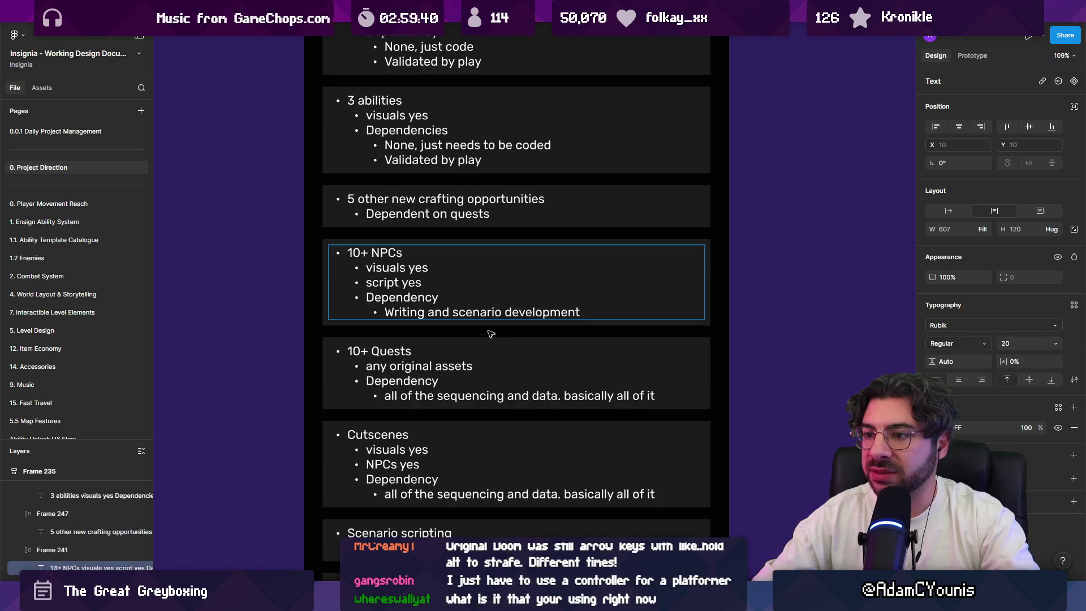
pyautogui.scroll(-1, 451, 337)
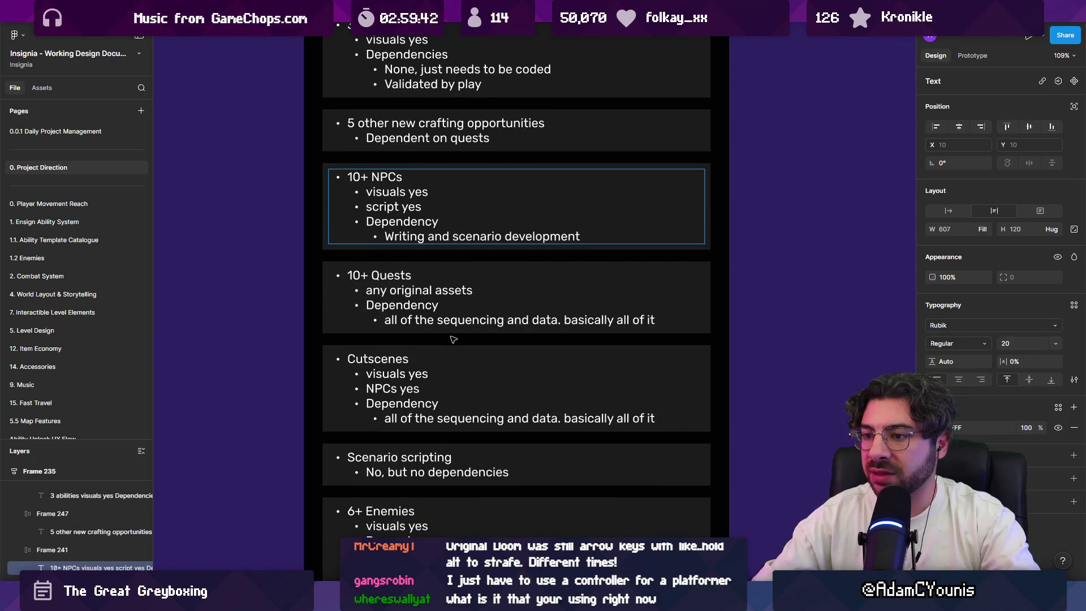
pyautogui.scroll(-4, 453, 338)
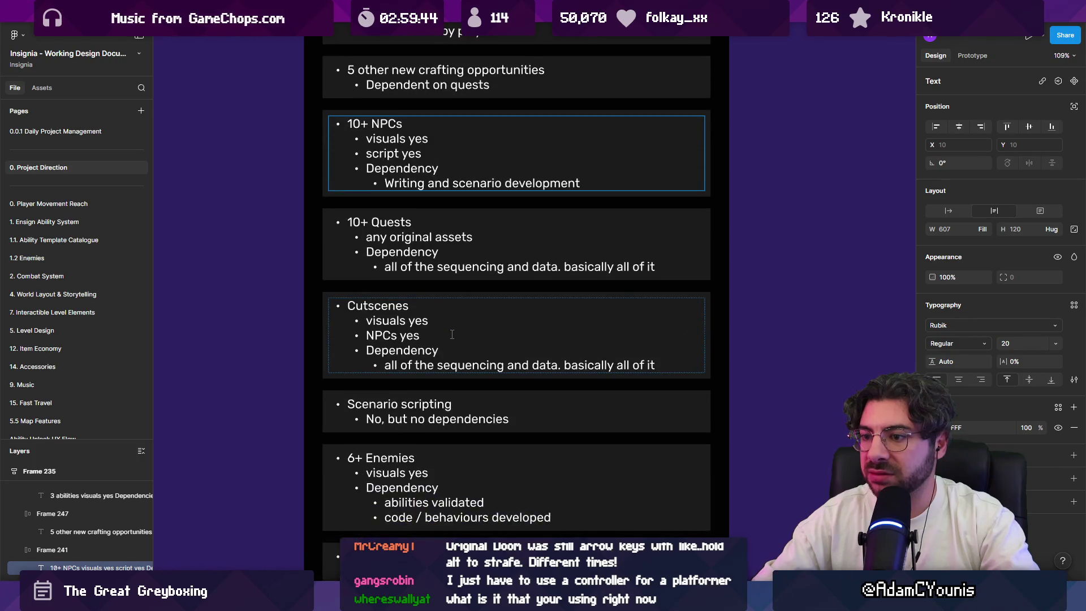
pyautogui.keyDown('ctrl'); pyautogui.scroll(-3, 492, 350); pyautogui.keyUp('ctrl')
pyautogui.scroll(6, 496, 350)
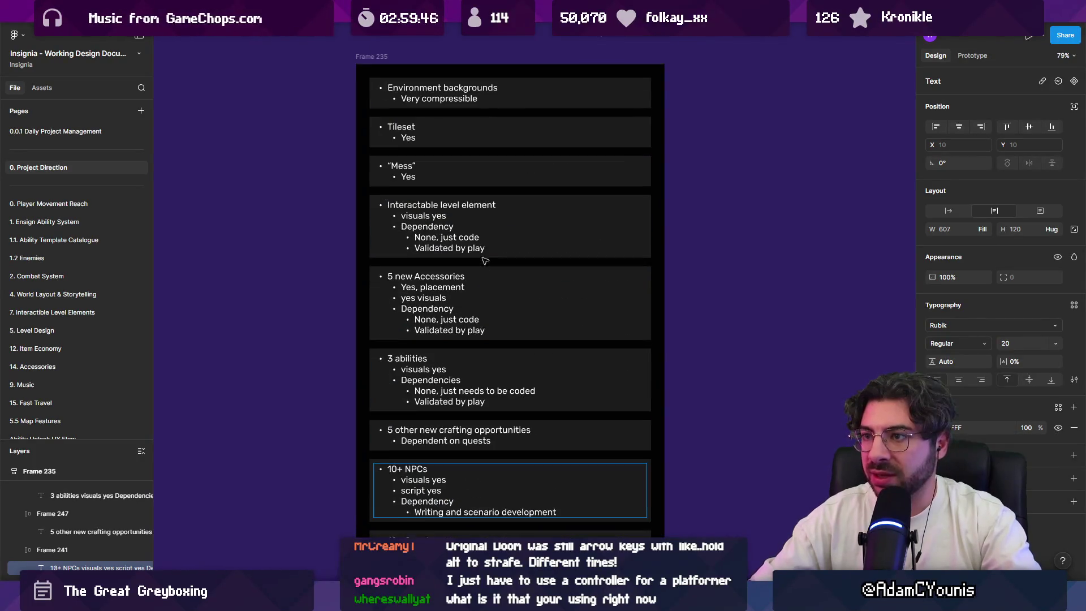
# Step: Inspect the Interactable level element, 5 new Accessories and list frame, then switch to Unity
pyautogui.click(470, 202)
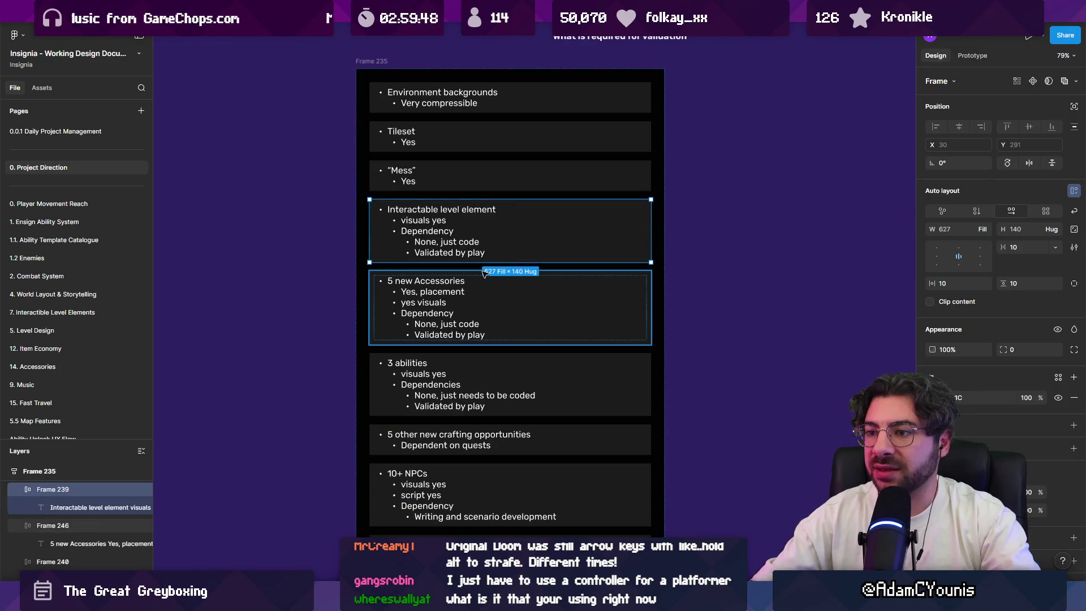
pyautogui.click(507, 298)
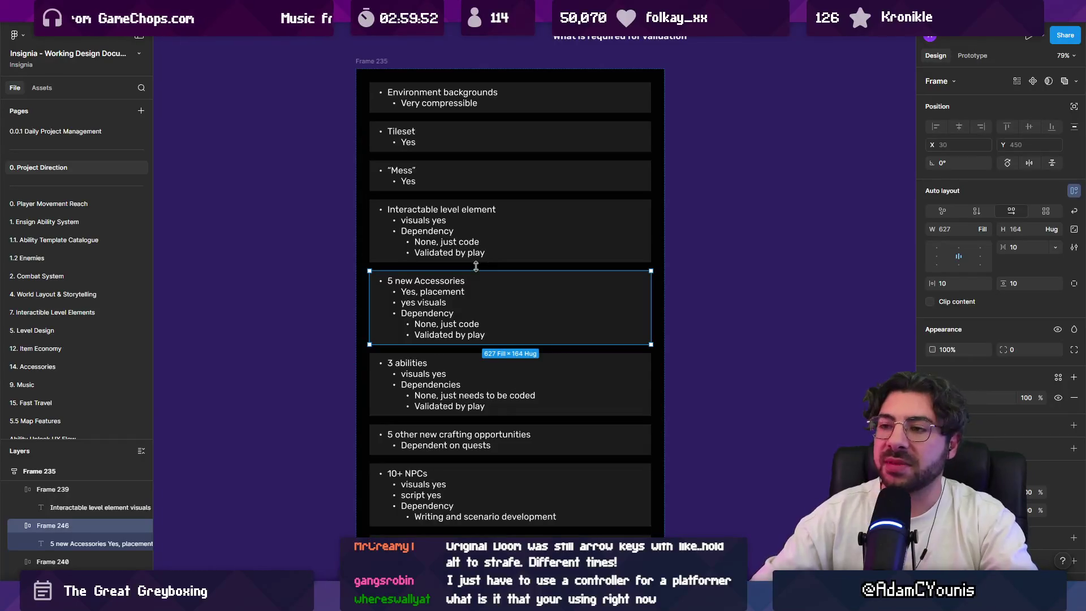
pyautogui.press('Escape')
pyautogui.click(384, 243)
pyautogui.press('Escape')
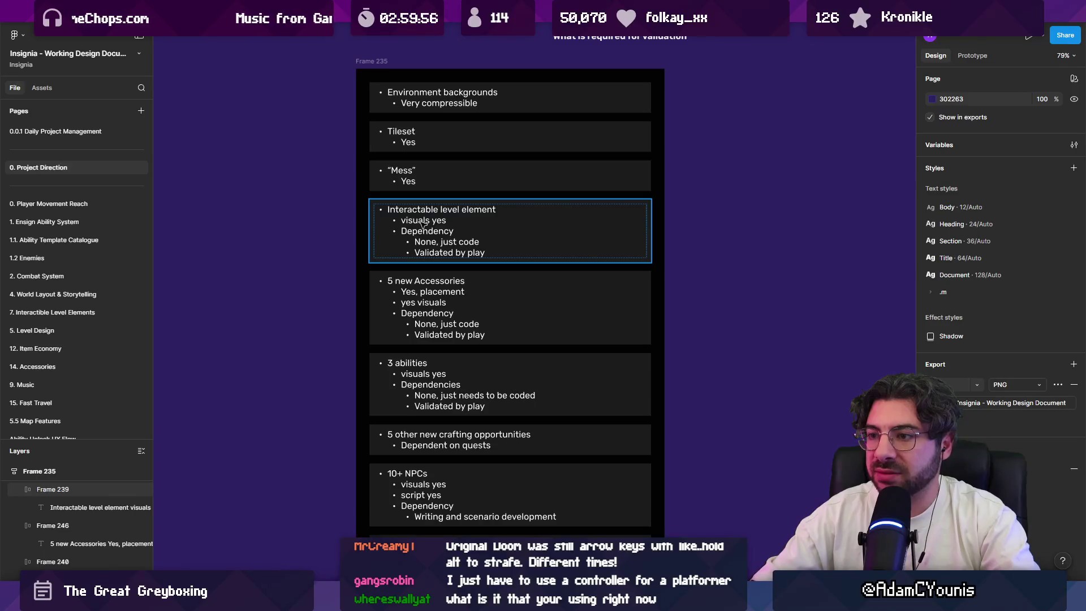
pyautogui.click(428, 222)
pyautogui.hotkey('alt', 'Tab')
pyautogui.scroll(-10, 524, 262)
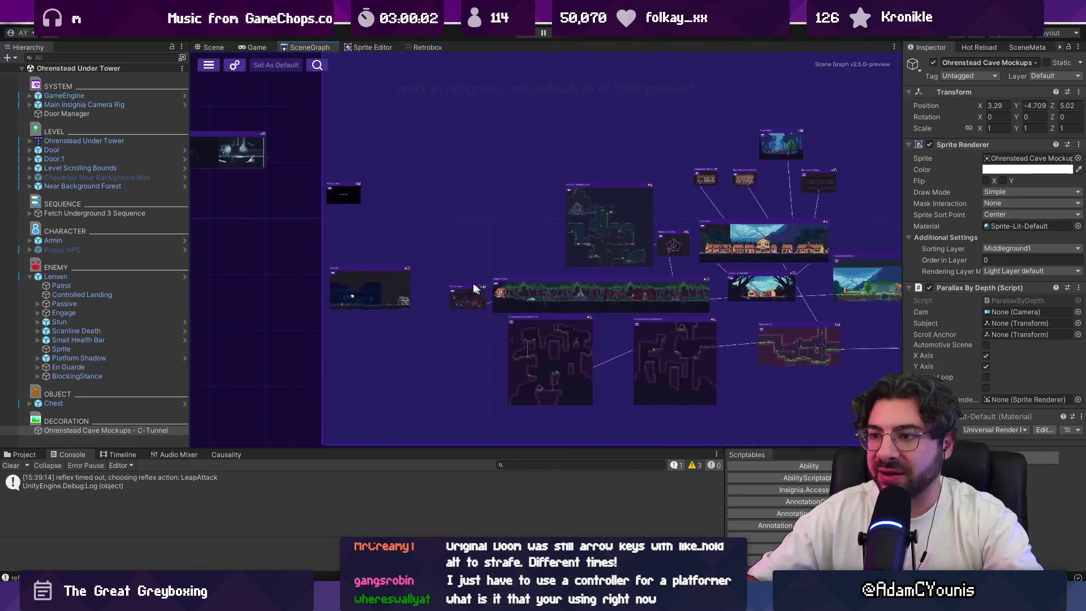
# Step: Pan the Unity room map toward the Under Tower rooms, centre the Athenaeum, then return to Figma
pyautogui.scroll(3, 403, 236)
pyautogui.moveTo(684, 235)
pyautogui.mouseDown()
pyautogui.moveTo(628, 267)
pyautogui.moveTo(524, 293)
pyautogui.moveTo(421, 356)
pyautogui.moveTo(436, 303)
pyautogui.moveTo(372, 261)
pyautogui.mouseUp()
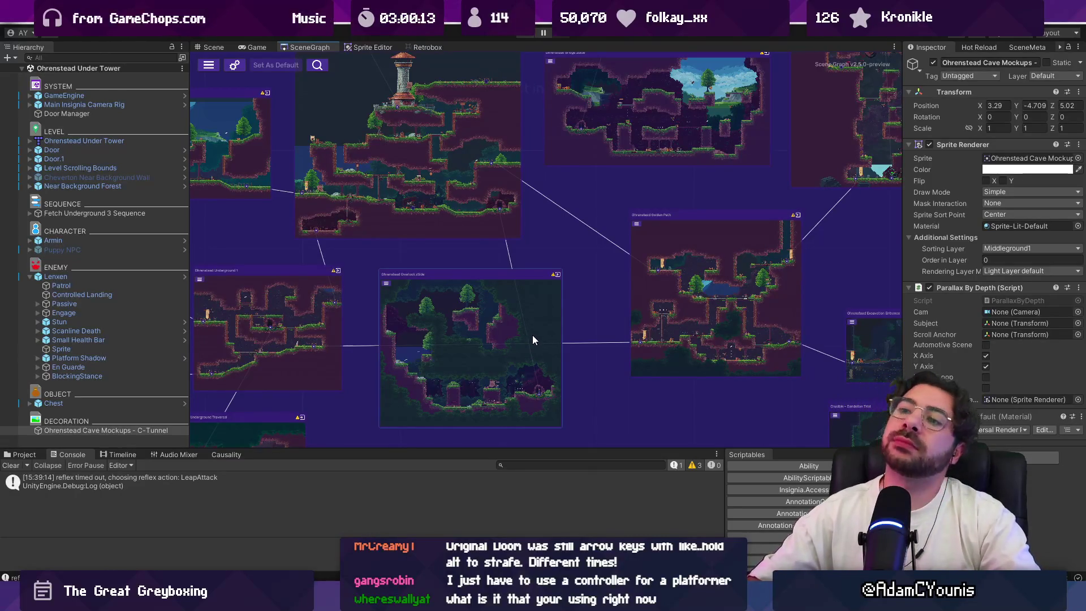
pyautogui.moveTo(532, 335); pyautogui.dragTo(321, 296)
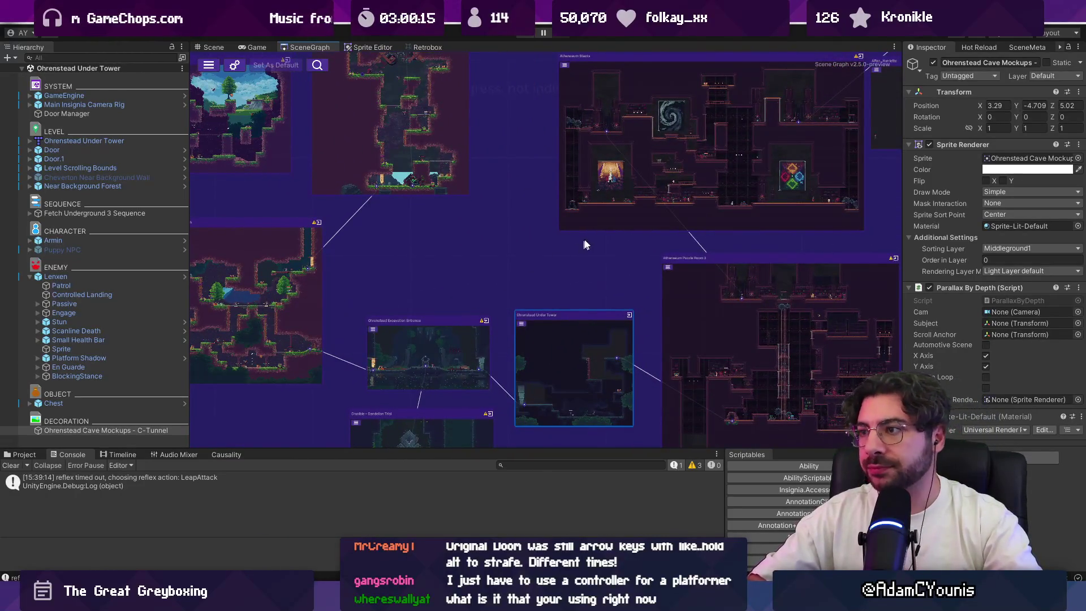
pyautogui.moveTo(579, 242); pyautogui.dragTo(460, 334)
pyautogui.hotkey('alt', 'Tab')
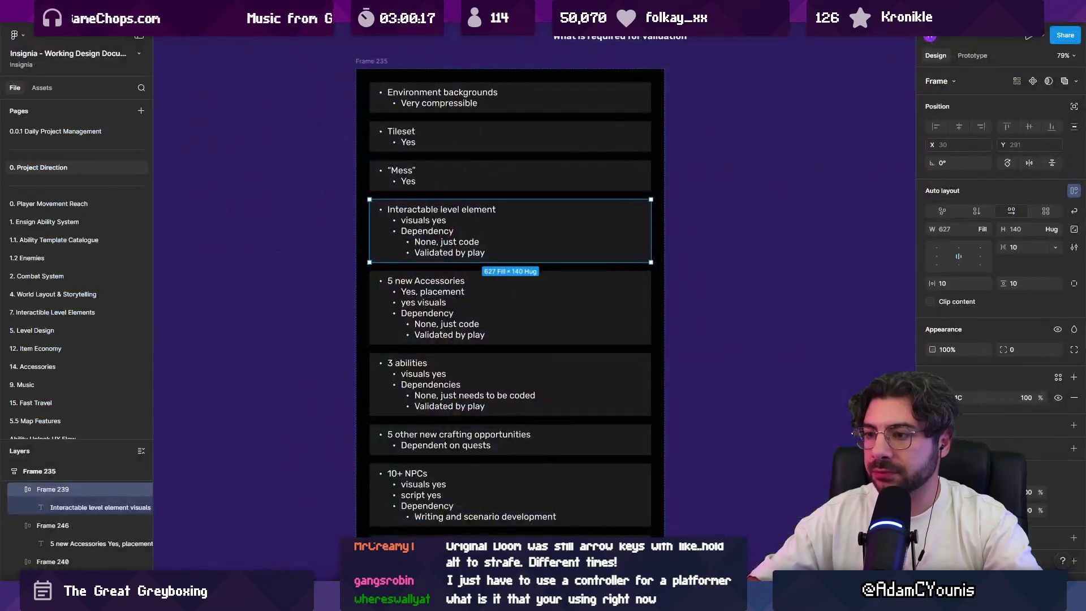
# Step: Append ' / items' to the '5 new Accessories' heading, then switch back to Unity
pyautogui.click(432, 283)
pyautogui.click(432, 282)
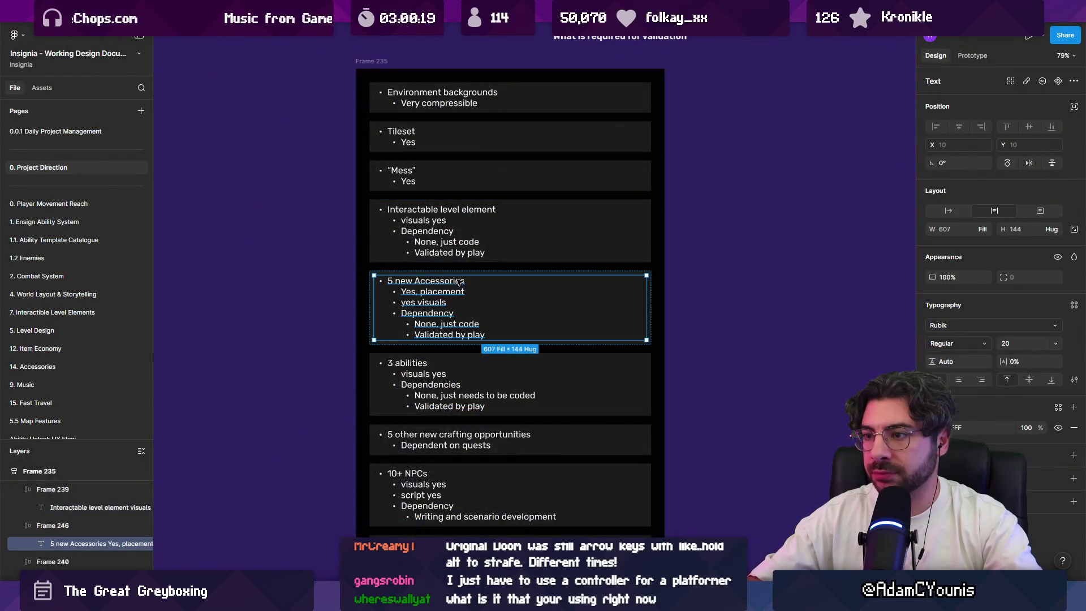
pyautogui.doubleClick(465, 280)
pyautogui.click(465, 280)
pyautogui.write('/ items')
pyautogui.press('Escape')
pyautogui.press('Escape')
pyautogui.hotkey('alt', 'Tab')
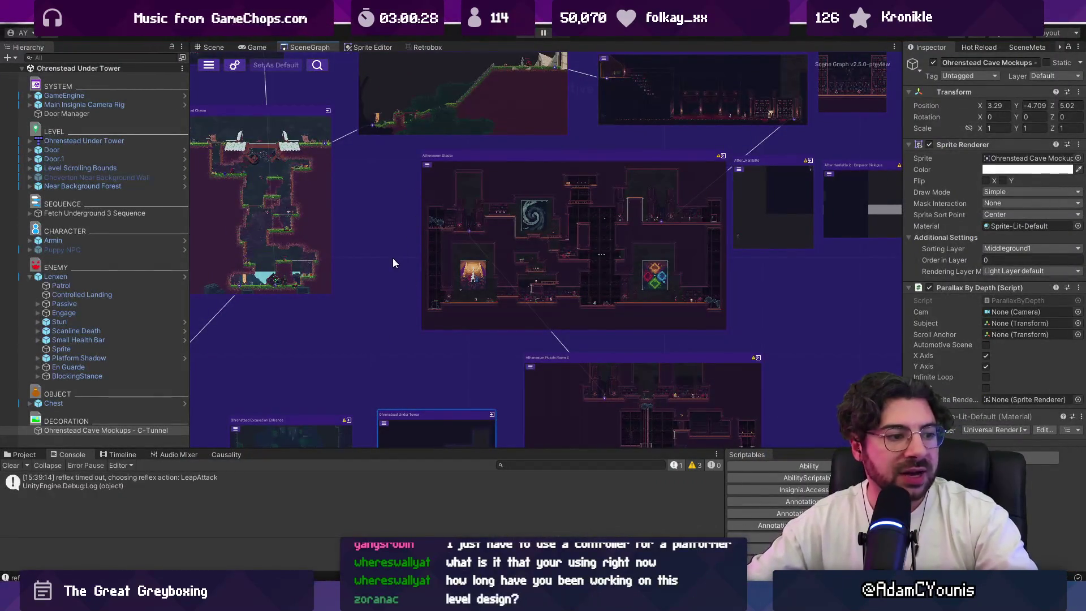
pyautogui.scroll(-6, 368, 283)
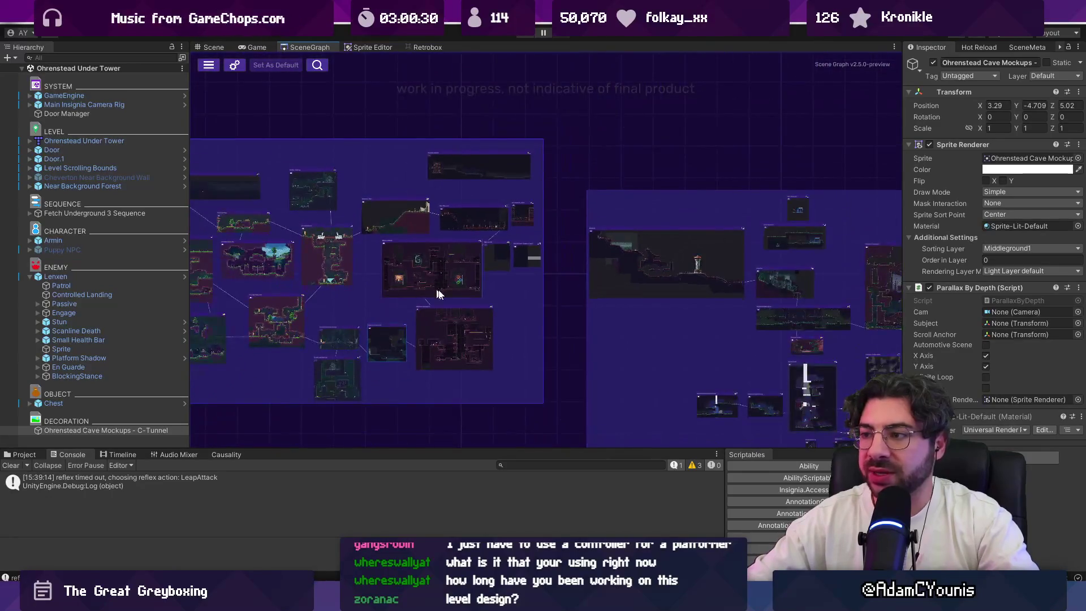
pyautogui.scroll(4, 557, 281)
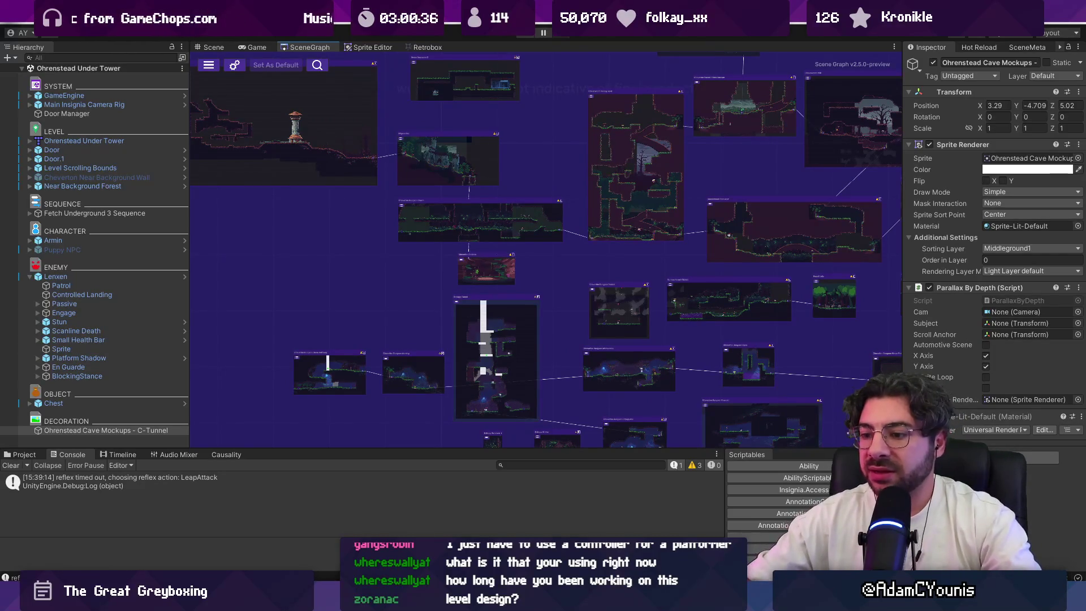
pyautogui.hotkey('alt', 'Tab')
# Step: Review the Interactable level element, Environment backgrounds and Tileset cards in the list
pyautogui.click(460, 243)
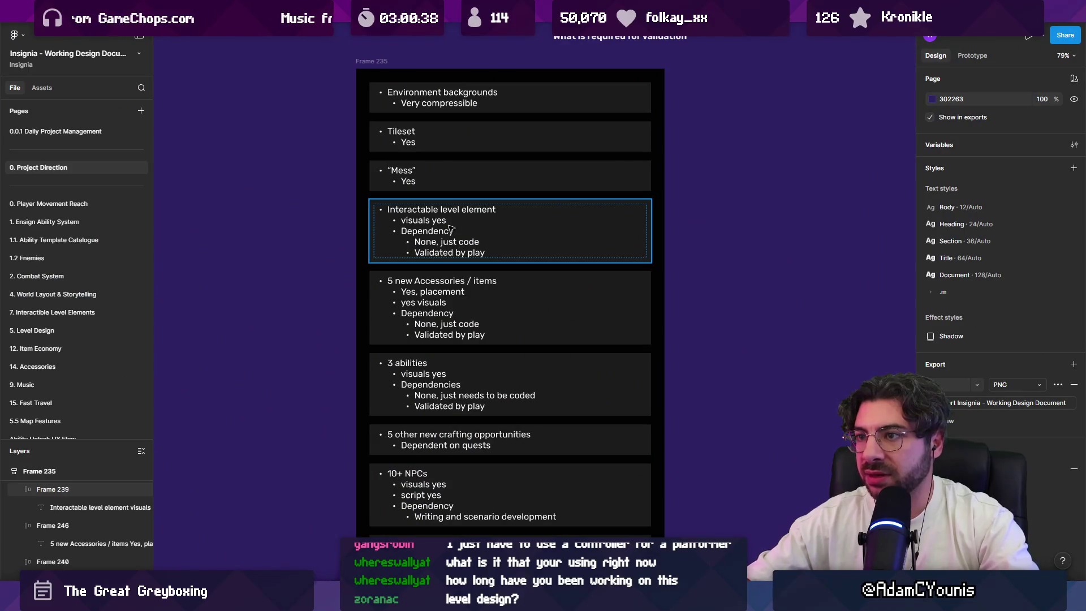
pyautogui.click(430, 104)
pyautogui.click(427, 144)
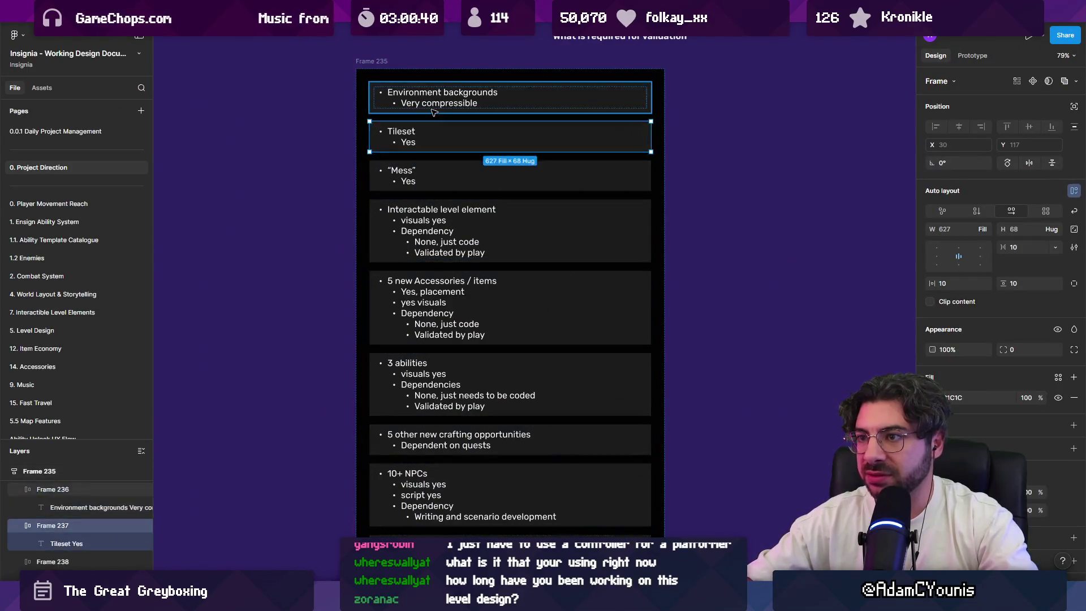
pyautogui.scroll(-3, 324, 227)
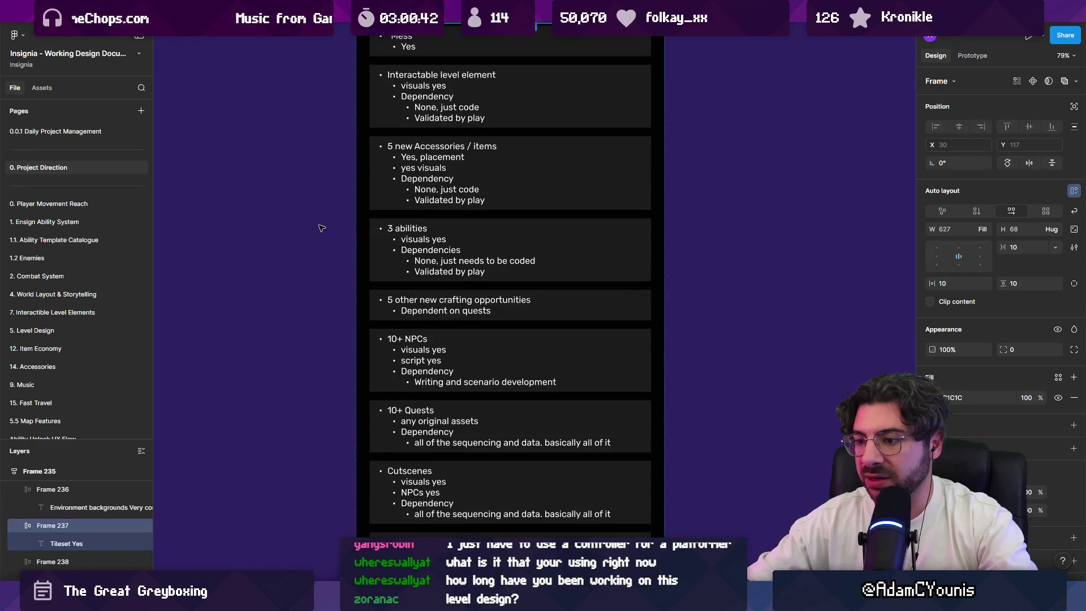
pyautogui.scroll(-2, 324, 227)
pyautogui.scroll(5, 359, 236)
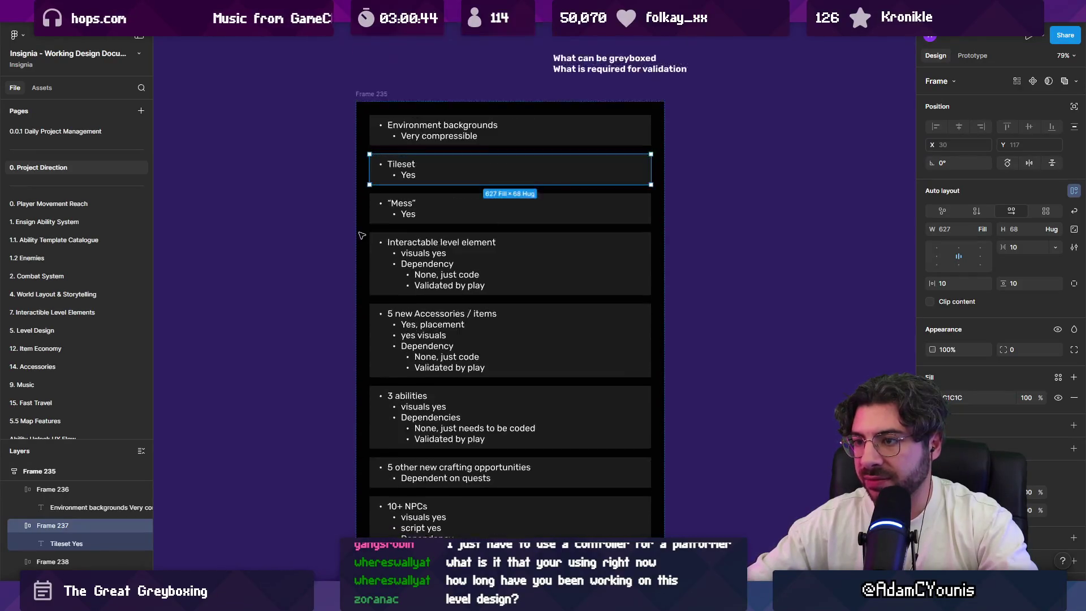
# Step: Duplicate the Mess card and retitle it 'Level Design' with an empty indented sub-bullet
pyautogui.click(416, 217)
pyautogui.hotkey('ctrl', 'd')
pyautogui.doubleClick(449, 242)
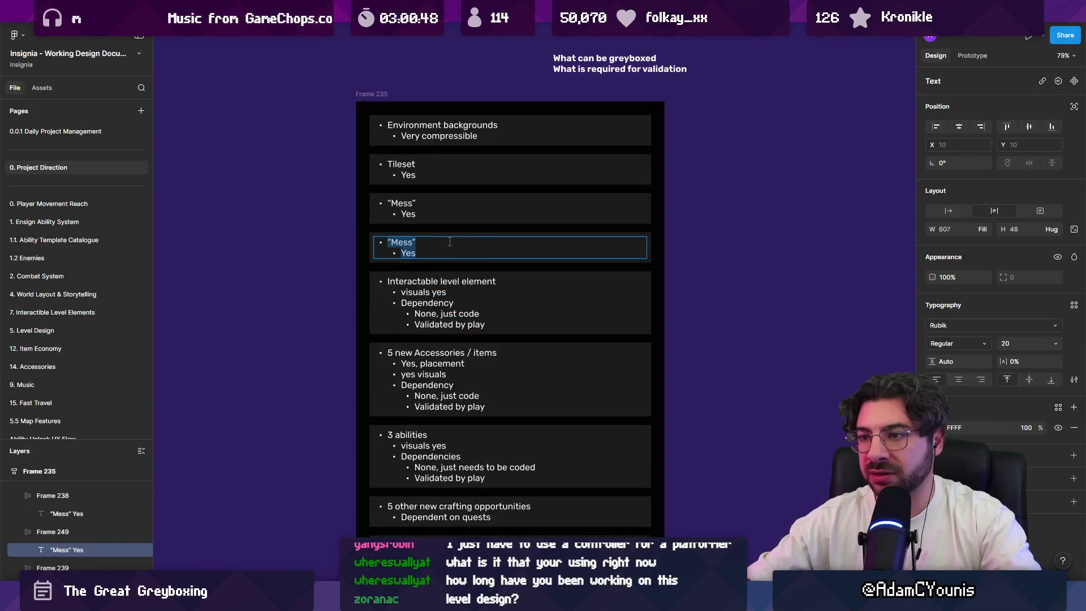
pyautogui.write('Level Design')
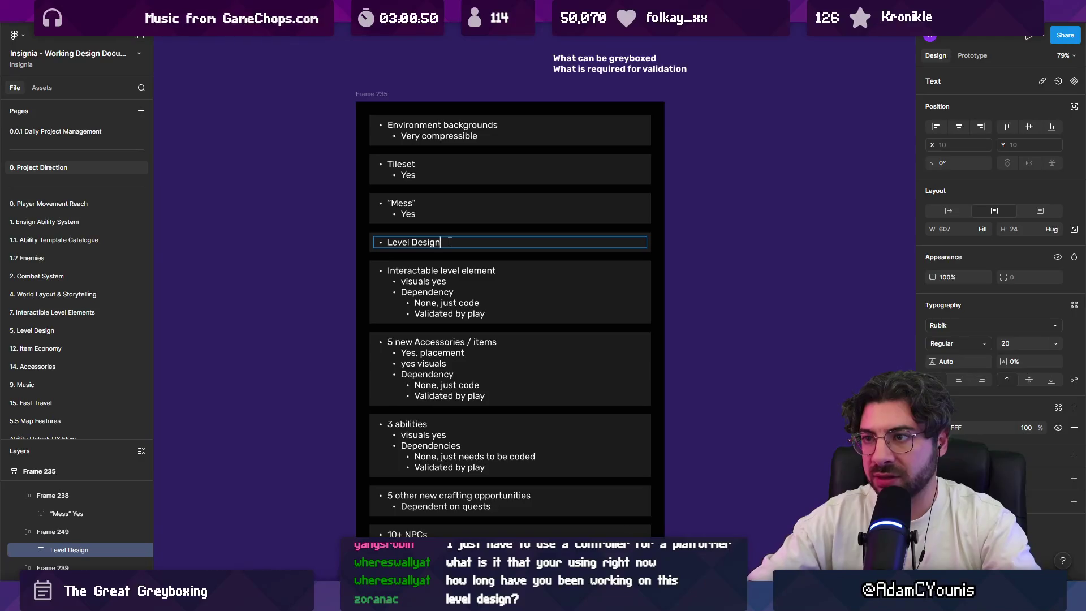
pyautogui.press('Return')
pyautogui.press('Tab')
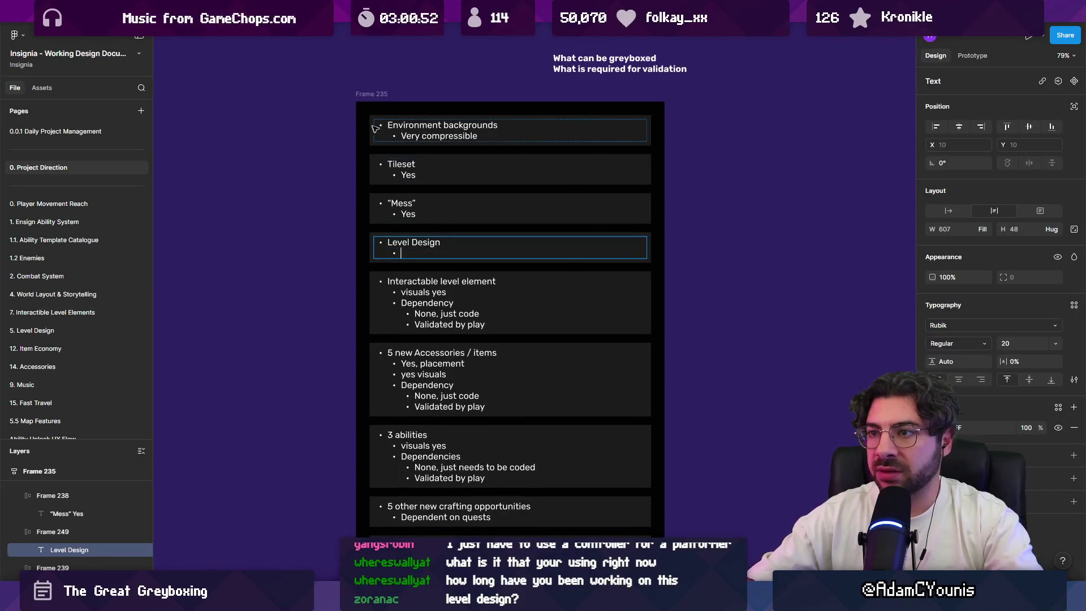
pyautogui.click(433, 120)
# Step: Remove heading bullets from Environment backgrounds, Tileset, Mess, Level Design, Interactable level element and Accessories
pyautogui.press('BackSpace')
pyautogui.doubleClick(387, 164)
pyautogui.press('BackSpace')
pyautogui.doubleClick(389, 202)
pyautogui.press('BackSpace')
pyautogui.doubleClick(388, 242)
pyautogui.press('BackSpace')
pyautogui.doubleClick(388, 281)
pyautogui.press('BackSpace')
pyautogui.doubleClick(390, 352)
pyautogui.press('BackSpace')
# Step: Remove heading bullets from the remaining cards, 3 abilities through 2x boss battles
pyautogui.press('BackSpace')
pyautogui.write('5')
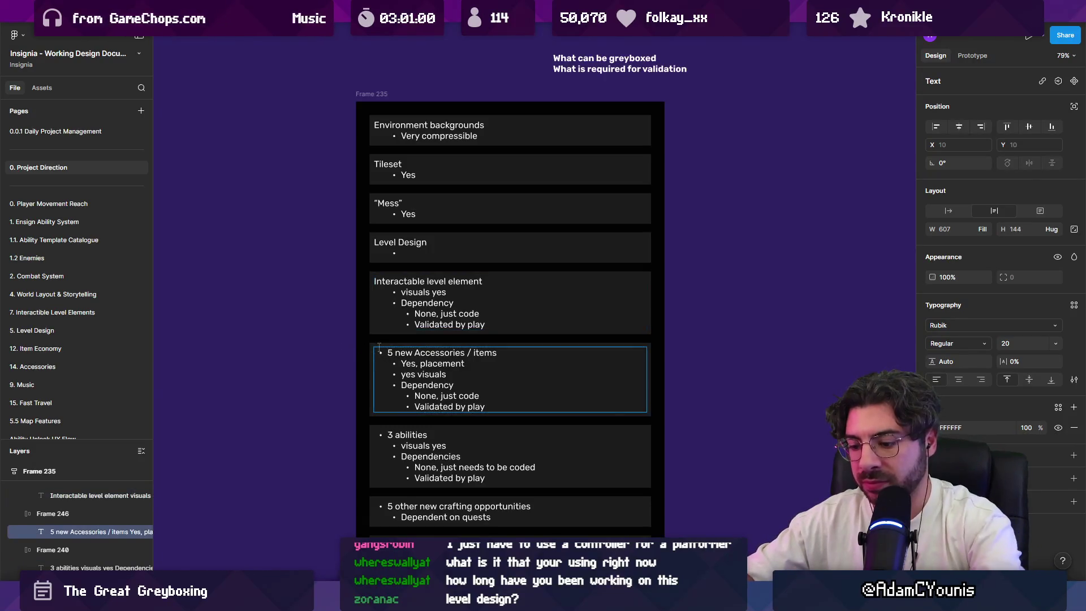
pyautogui.scroll(-3, 387, 251)
pyautogui.doubleClick(389, 255)
pyautogui.press('BackSpace')
pyautogui.press('BackSpace')
pyautogui.write('3')
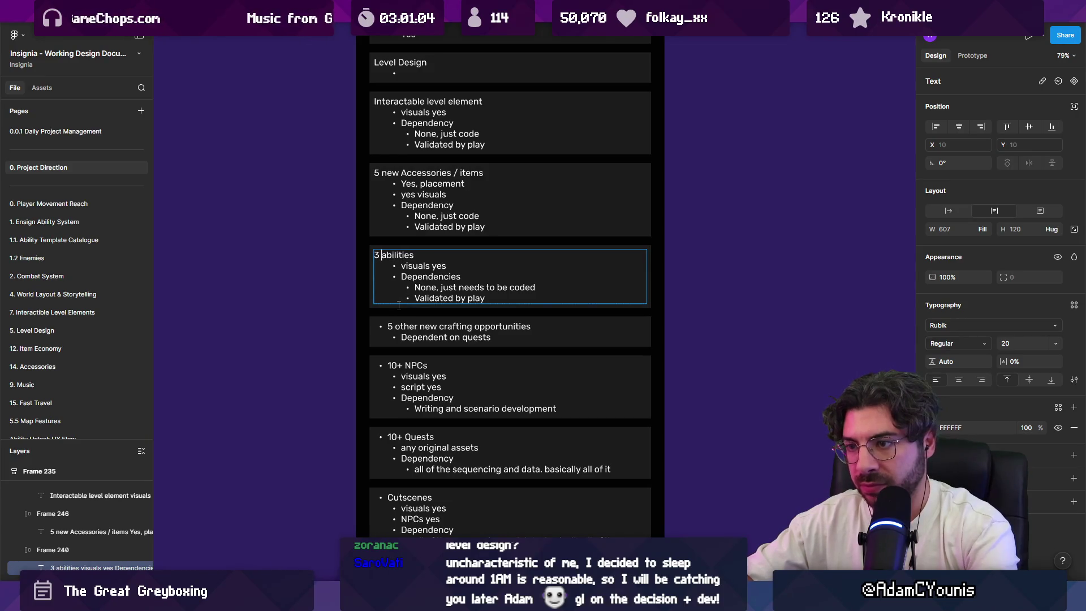
pyautogui.doubleClick(403, 326)
pyautogui.press('BackSpace')
pyautogui.doubleClick(388, 365)
pyautogui.press('BackSpace')
pyautogui.scroll(-1, 388, 396)
pyautogui.doubleClick(389, 419)
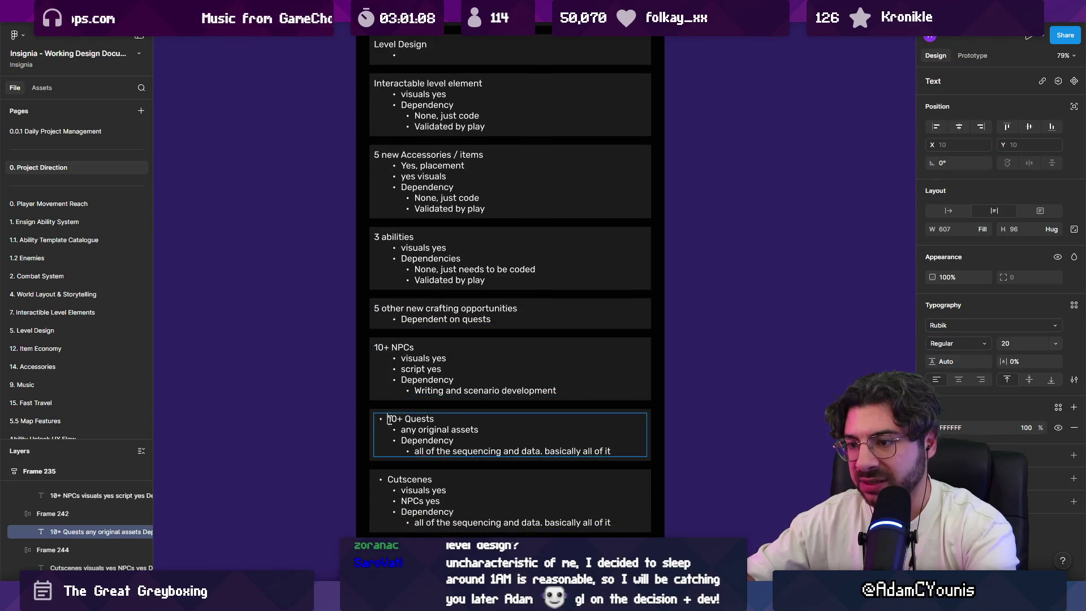
pyautogui.press('BackSpace')
pyautogui.scroll(-3, 396, 402)
pyautogui.doubleClick(388, 365)
pyautogui.press('BackSpace')
pyautogui.scroll(-3, 388, 365)
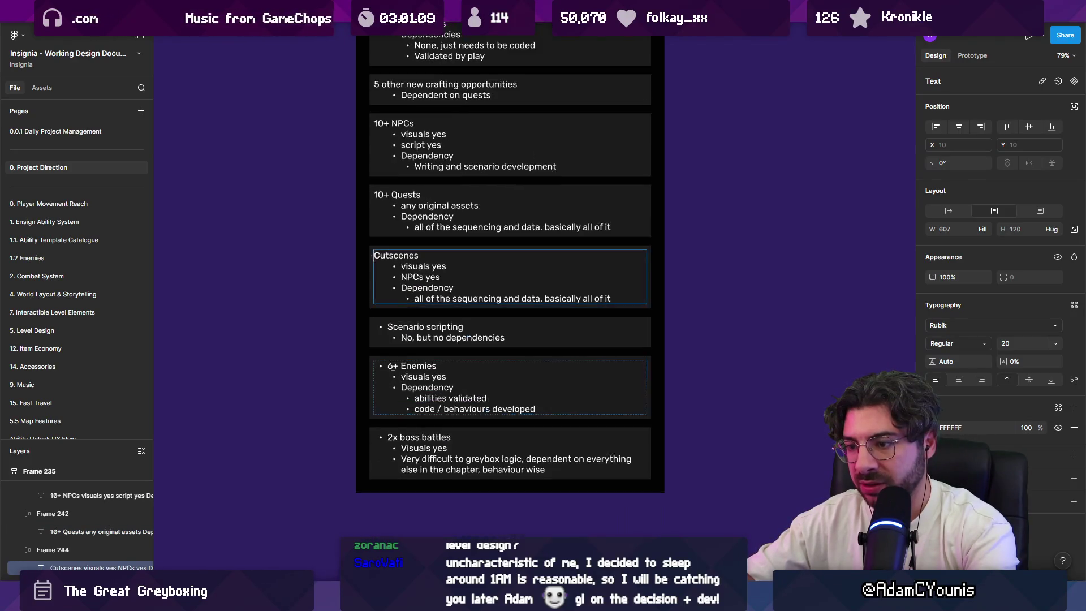
pyautogui.doubleClick(385, 329)
pyautogui.press('BackSpace')
pyautogui.doubleClick(388, 365)
pyautogui.press('BackSpace')
pyautogui.doubleClick(388, 437)
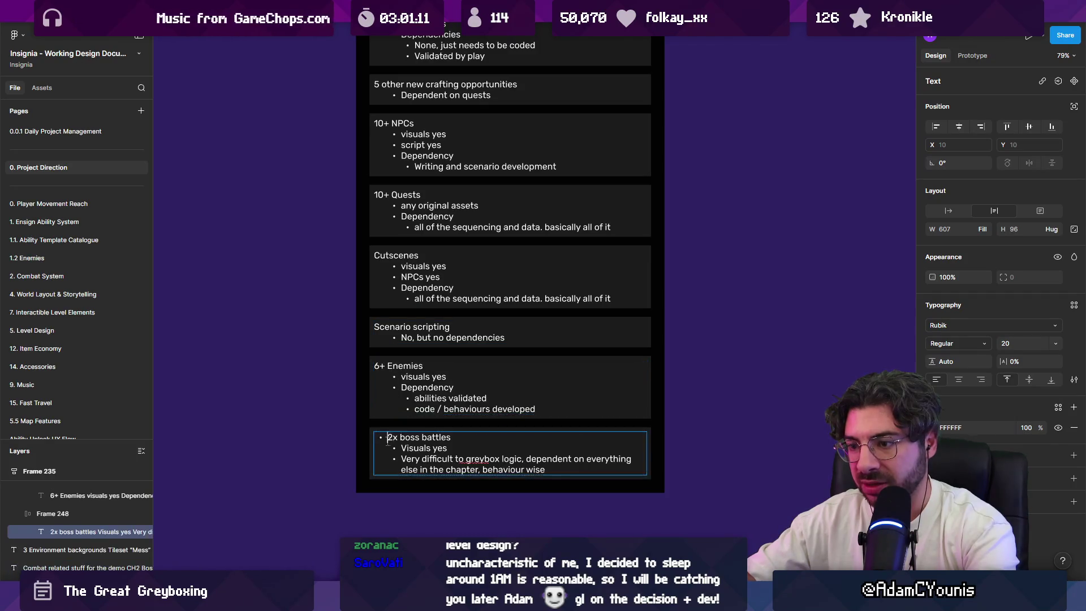
pyautogui.press('BackSpace')
pyautogui.scroll(10, 446, 269)
# Step: Outdent the sub-points of Environment backgrounds, Tileset, Mess, Level Design, Interactable level element and Accessories
pyautogui.doubleClick(437, 104)
pyautogui.hotkey('shift', 'Tab')
pyautogui.doubleClick(416, 139)
pyautogui.hotkey('shift', 'Tab')
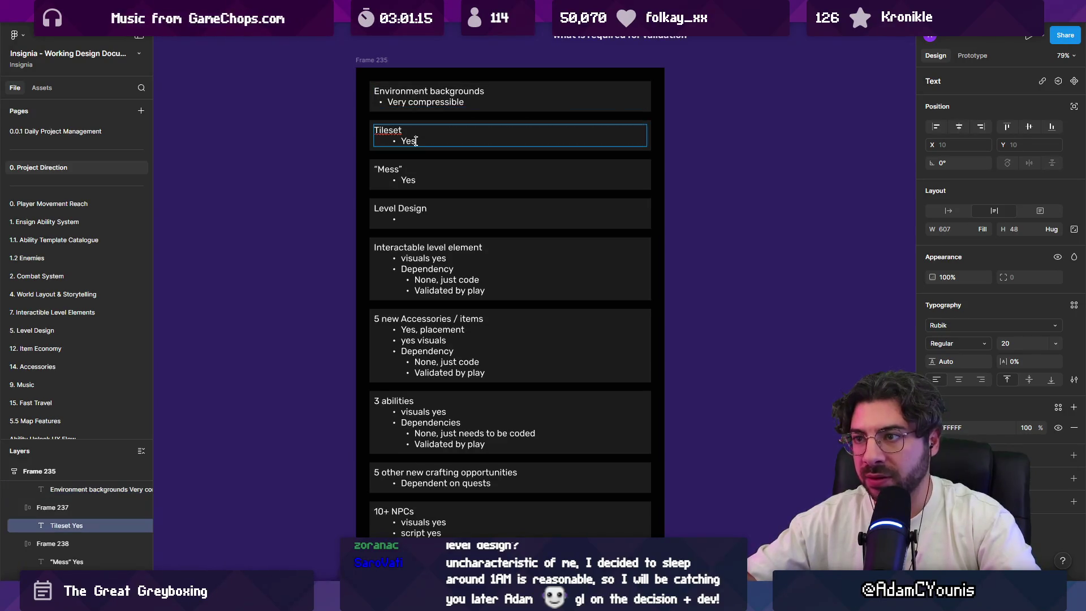
pyautogui.doubleClick(409, 179)
pyautogui.hotkey('shift', 'Tab')
pyautogui.doubleClick(420, 221)
pyautogui.hotkey('shift', 'Tab')
pyautogui.doubleClick(426, 258)
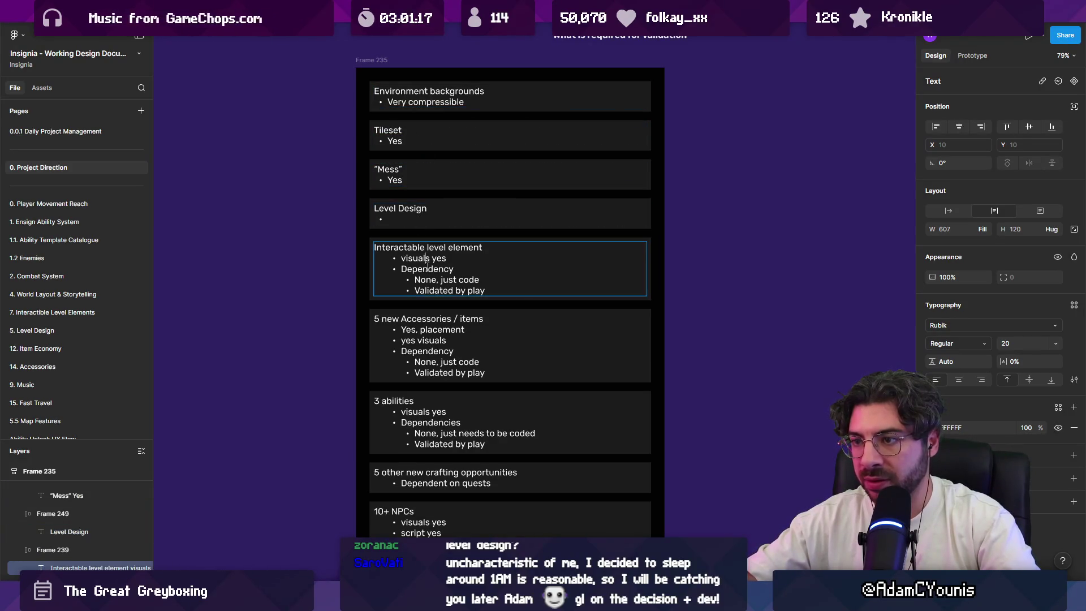
pyautogui.moveTo(399, 258); pyautogui.dragTo(478, 337)
pyautogui.hotkey('shift', 'Tab')
pyautogui.doubleClick(402, 334)
pyautogui.moveTo(400, 329); pyautogui.dragTo(486, 374)
pyautogui.hotkey('shift', 'Tab')
pyautogui.scroll(-3, 398, 267)
# Step: Outdent the sub-points of 3 abilities, crafting, NPCs, Quests, Cutscenes, Scenario scripting and 6+ Enemies
pyautogui.doubleClick(403, 232)
pyautogui.moveTo(401, 232); pyautogui.dragTo(486, 265)
pyautogui.hotkey('shift', 'Tab')
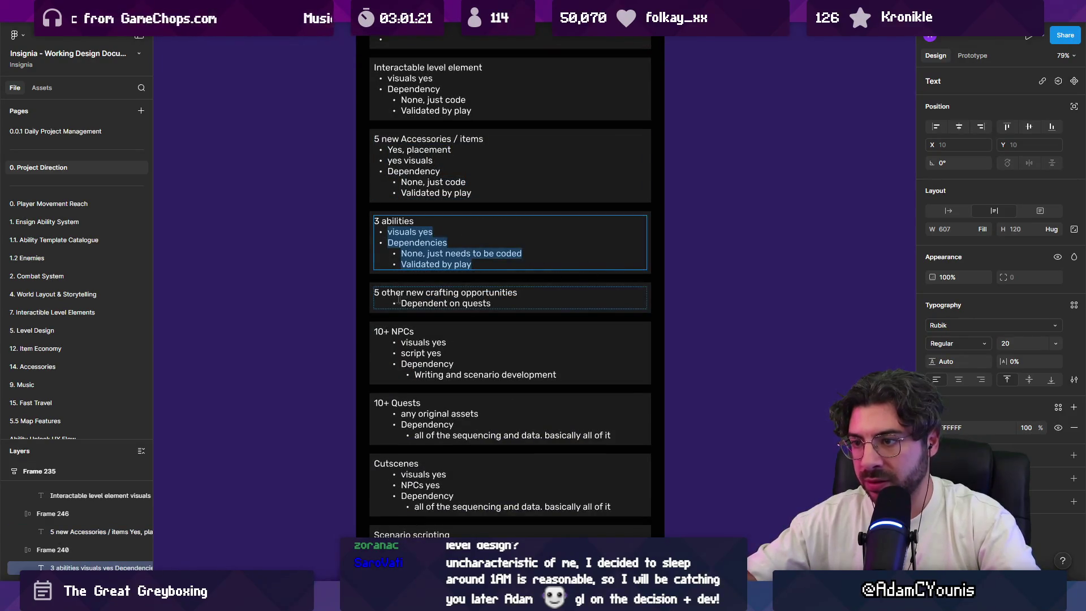
pyautogui.doubleClick(398, 299)
pyautogui.moveTo(400, 304); pyautogui.dragTo(491, 303)
pyautogui.hotkey('shift', 'Tab')
pyautogui.doubleClick(401, 343)
pyautogui.moveTo(401, 342); pyautogui.dragTo(556, 375)
pyautogui.hotkey('shift', 'Tab')
pyautogui.scroll(-3, 430, 339)
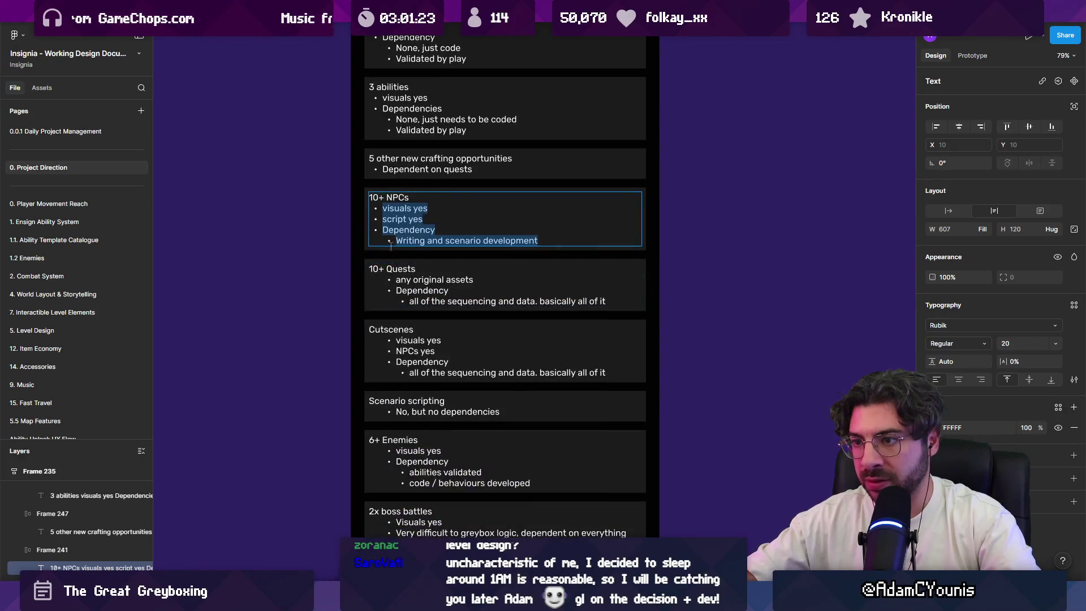
pyautogui.doubleClick(396, 280)
pyautogui.moveTo(382, 279); pyautogui.dragTo(592, 301)
pyautogui.hotkey('shift', 'Tab')
pyautogui.doubleClick(413, 346)
pyautogui.moveTo(396, 340); pyautogui.dragTo(606, 372)
pyautogui.hotkey('shift', 'Tab')
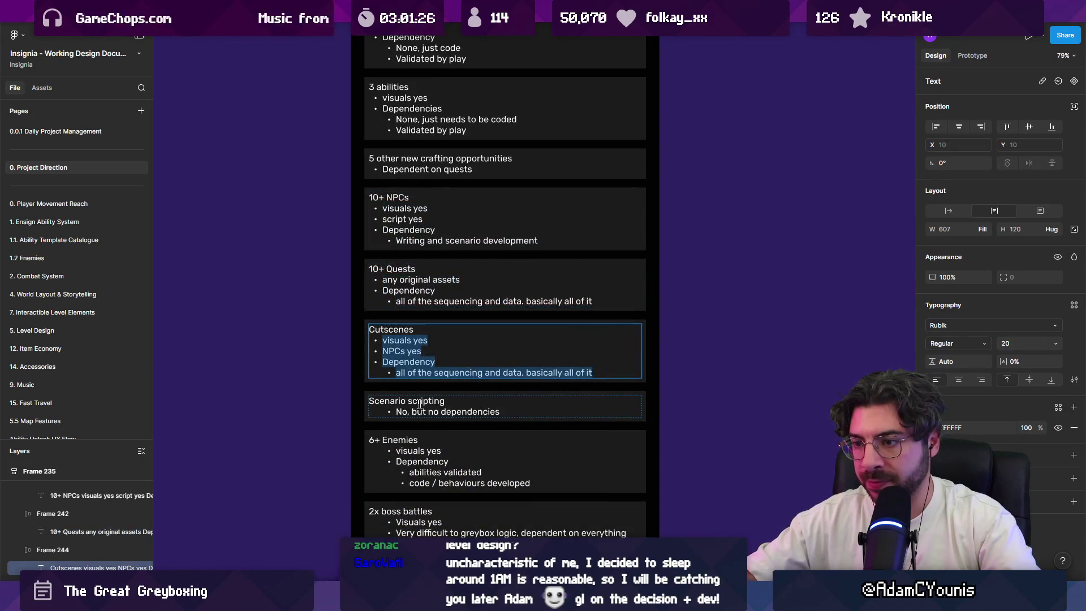
pyautogui.doubleClick(441, 411)
pyautogui.moveTo(396, 411); pyautogui.dragTo(500, 411)
pyautogui.hotkey('shift', 'Tab')
pyautogui.doubleClick(408, 455)
pyautogui.moveTo(396, 450); pyautogui.dragTo(530, 483)
pyautogui.hotkey('shift', 'Tab')
# Step: Outdent the 2x boss battles sub-points and return to the Level Design card
pyautogui.scroll(-2, 430, 340)
pyautogui.doubleClick(396, 376)
pyautogui.moveTo(373, 388); pyautogui.dragTo(549, 413)
pyautogui.hotkey('shift', 'Tab')
pyautogui.hscroll(-2, 691, 444)
pyautogui.scroll(10, 691, 445)
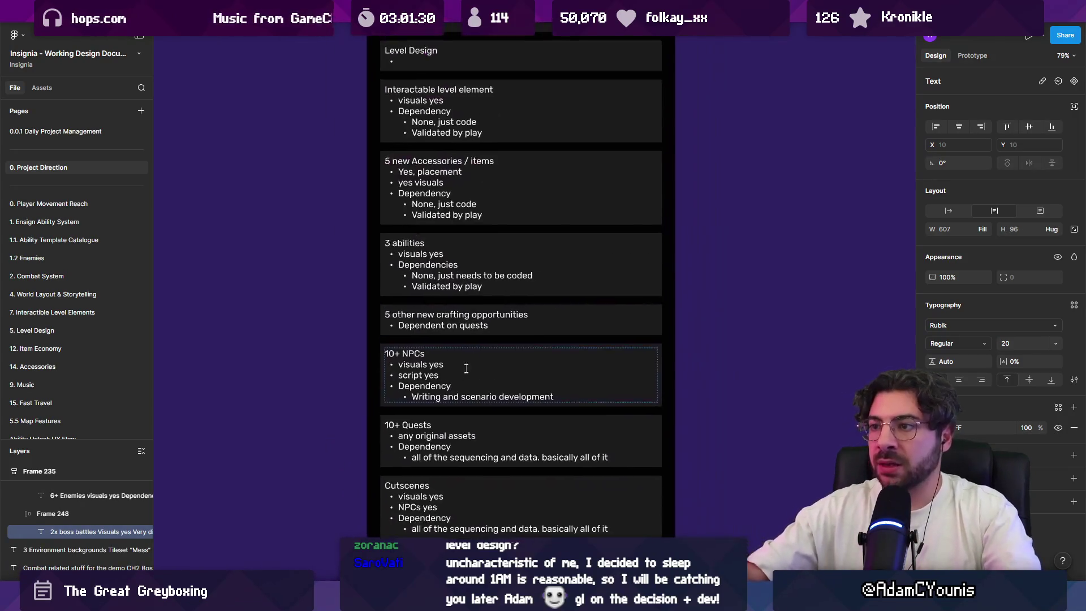
pyautogui.hscroll(2, 566, 340)
pyautogui.doubleClick(405, 268)
pyautogui.scroll(5, 404, 268)
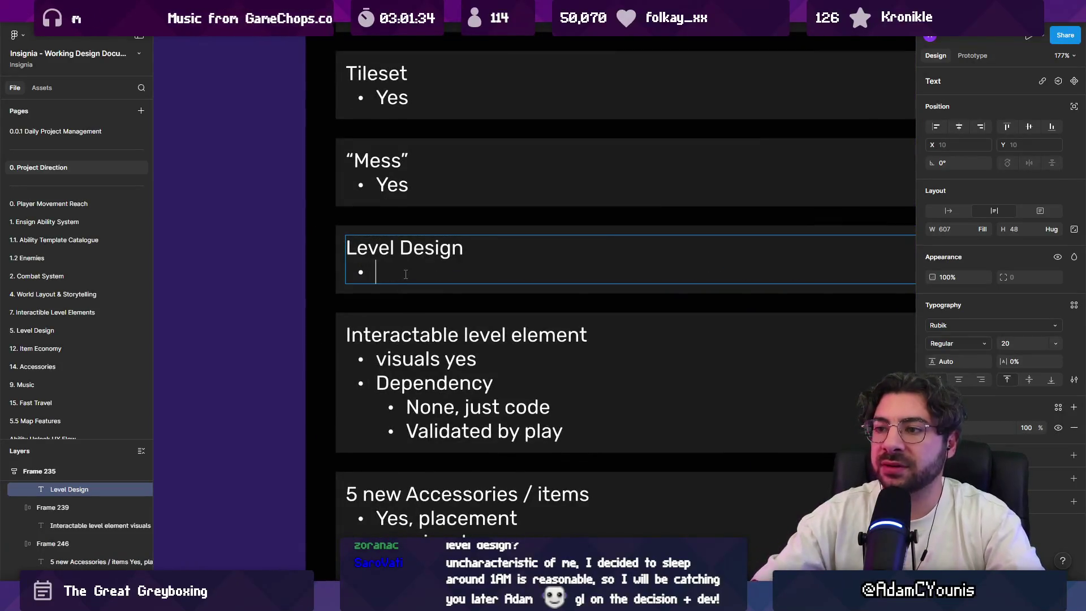
# Step: Append 'and Scene Layout' to the Level Design heading and add a 'Yes' bullet
pyautogui.write(' and Sc')
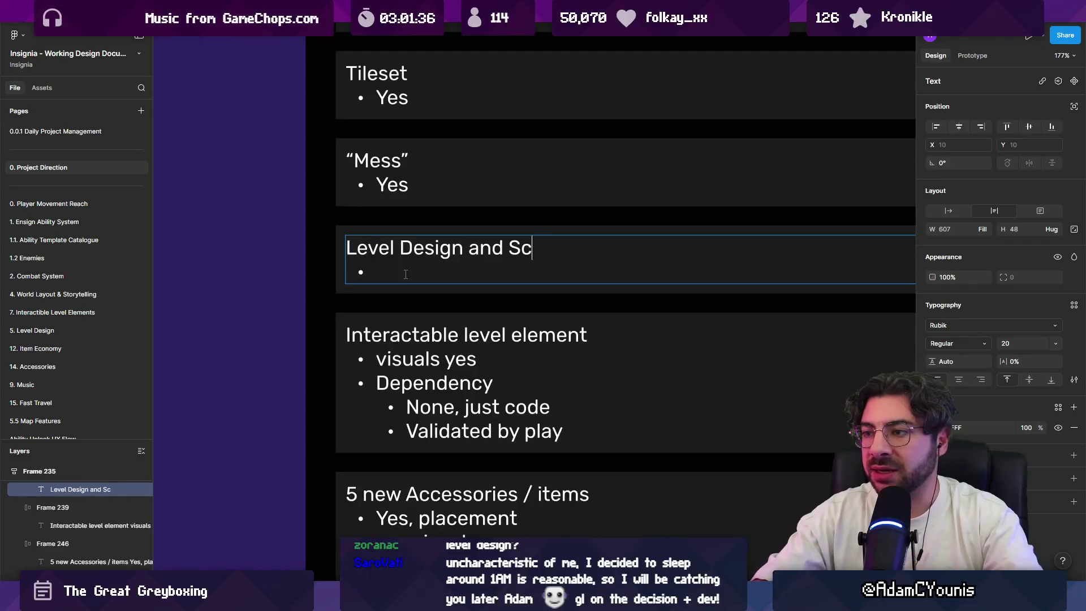
pyautogui.write('ene Layout')
pyautogui.press('Down')
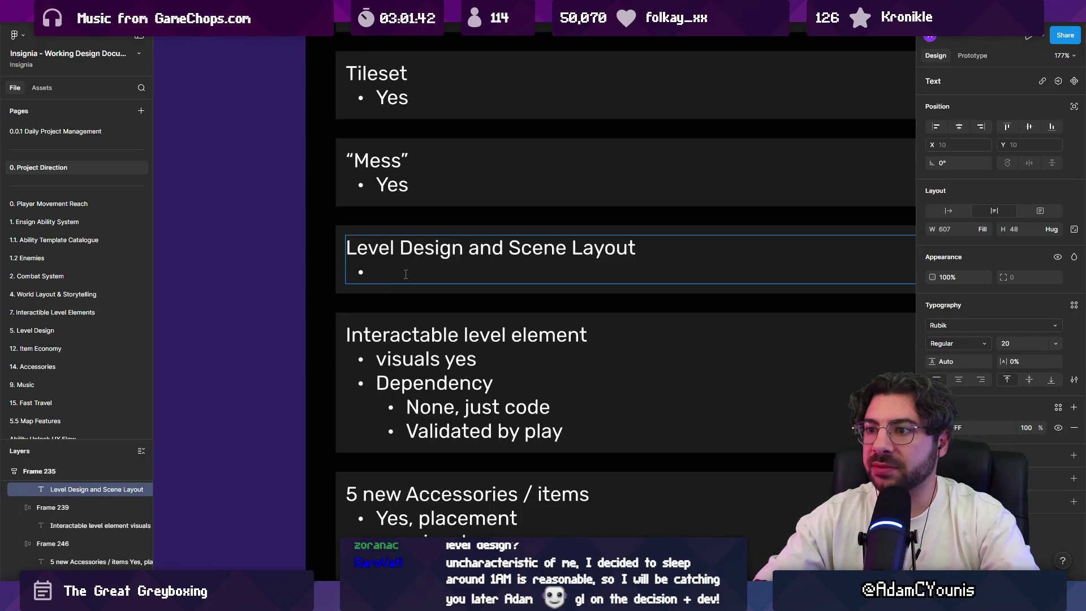
pyautogui.write('Yes, depdne')
pyautogui.press('BackSpace')
pyautogui.press('BackSpace')
pyautogui.press('BackSpace')
pyautogui.press('BackSpace')
pyautogui.press('BackSpace')
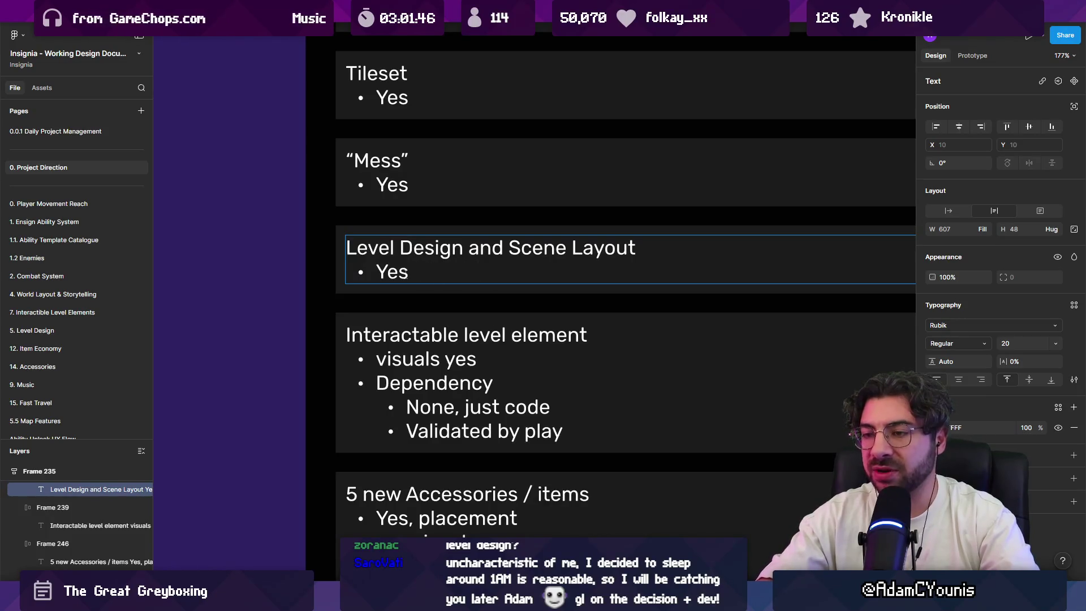
pyautogui.press('Return')
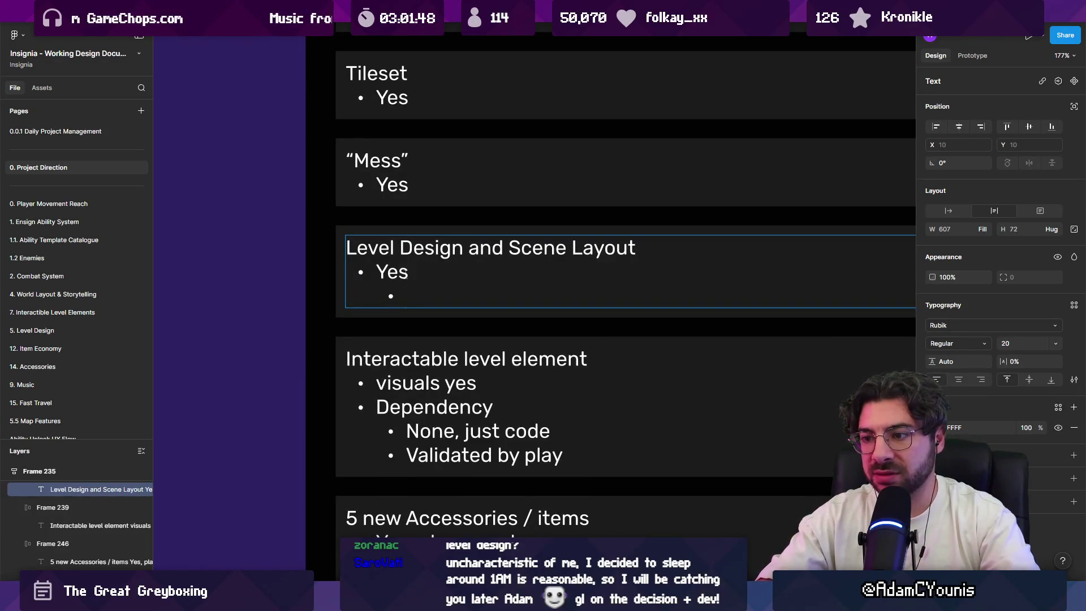
# Step: Add a Dependency bullet with sub-bullets 'Validated by play' and 'Scenario, enemies, quests, cutscenes'
pyautogui.write('Dependency')
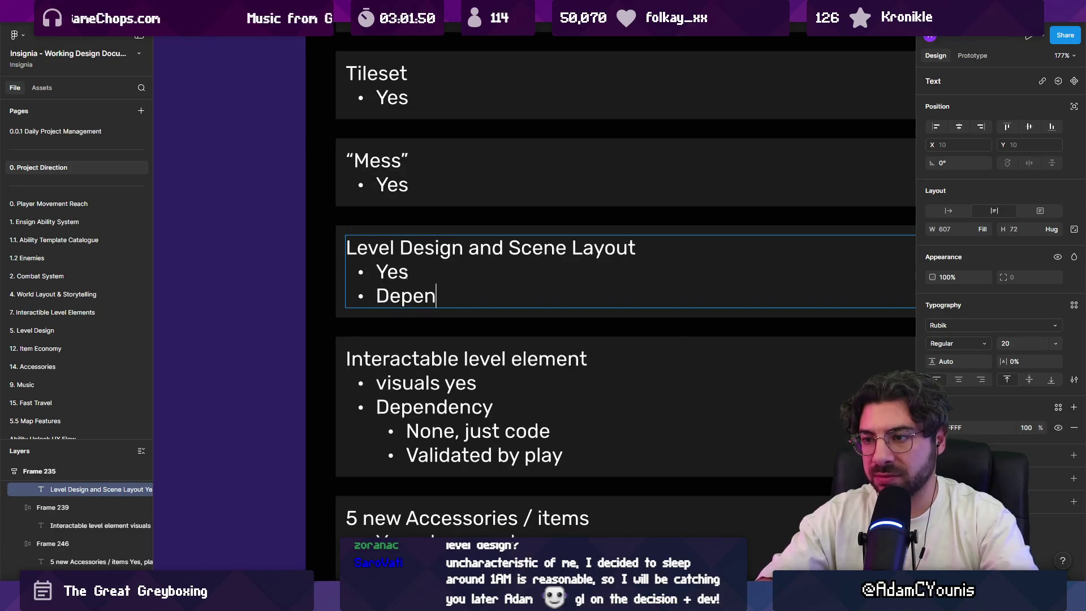
pyautogui.press('Return')
pyautogui.press('Tab')
pyautogui.write('Valida')
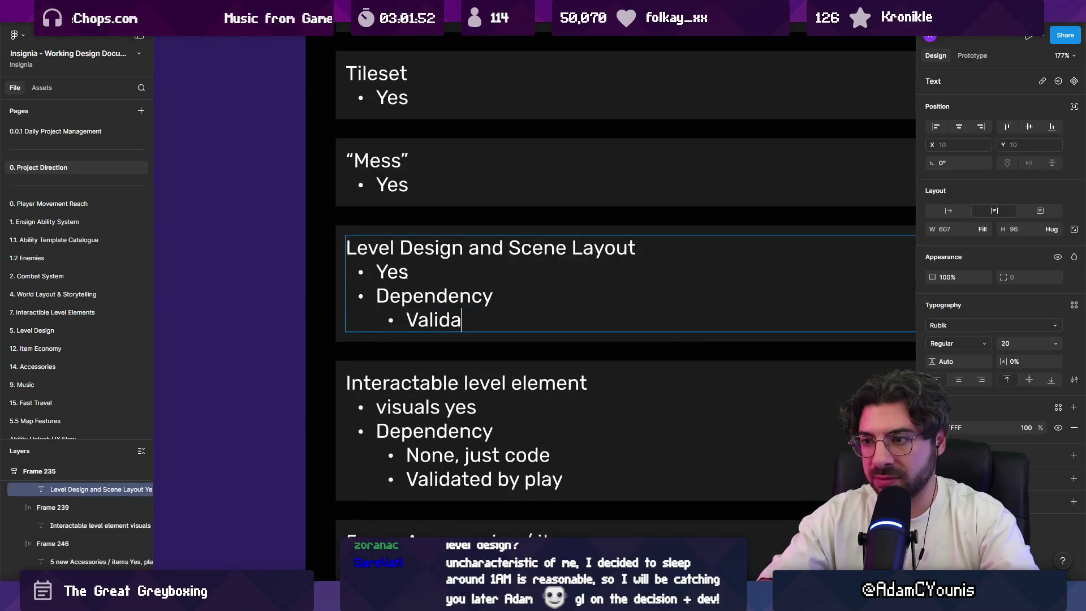
pyautogui.write('ted by play')
pyautogui.press('Return')
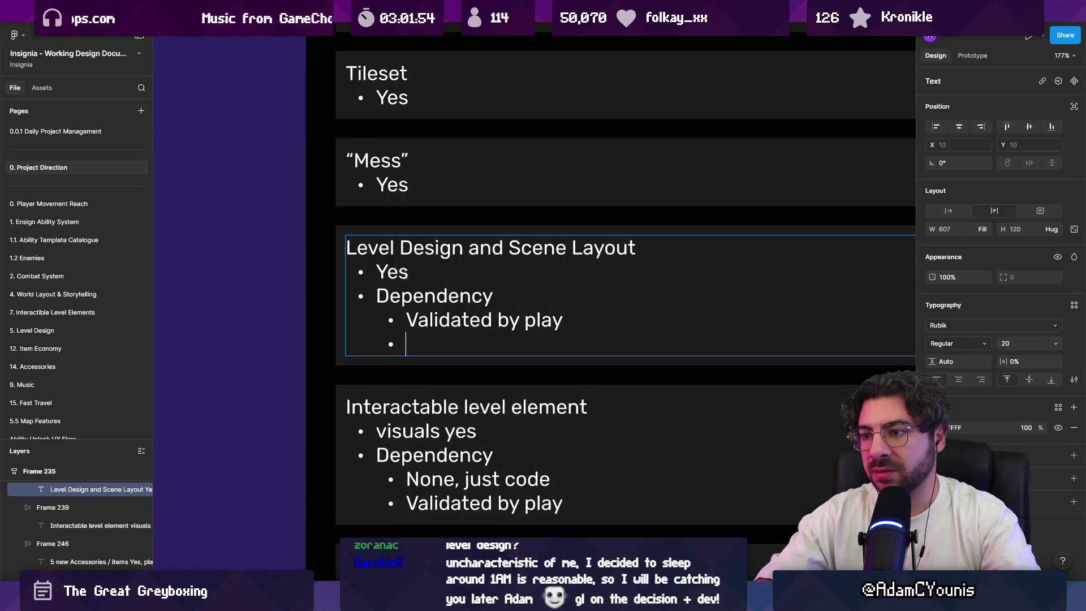
pyautogui.write('dep')
pyautogui.press('BackSpace')
pyautogui.press('BackSpace')
pyautogui.press('BackSpace')
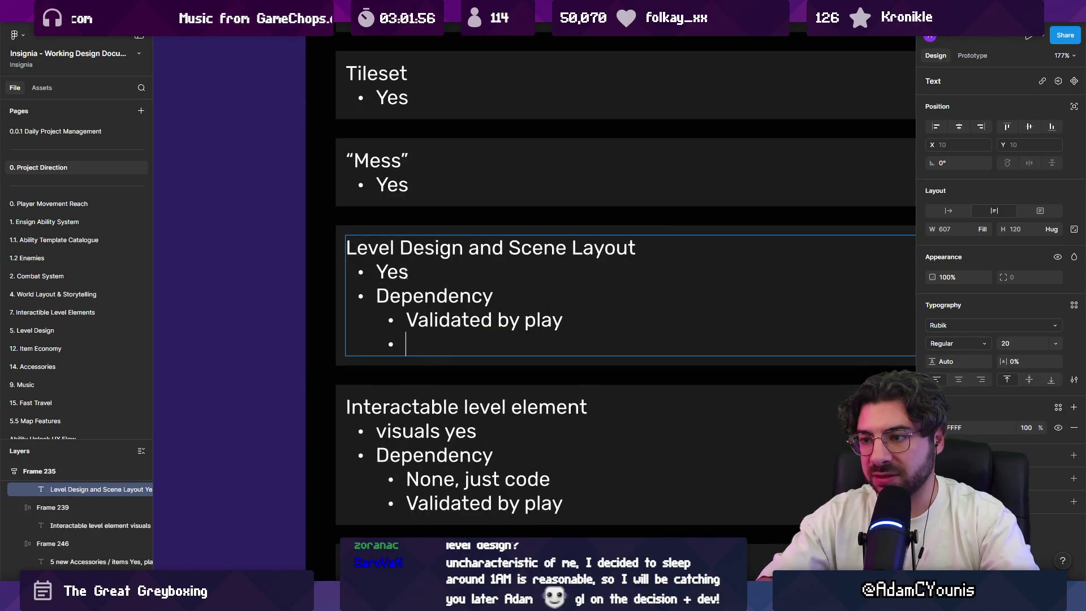
pyautogui.write('Scenario')
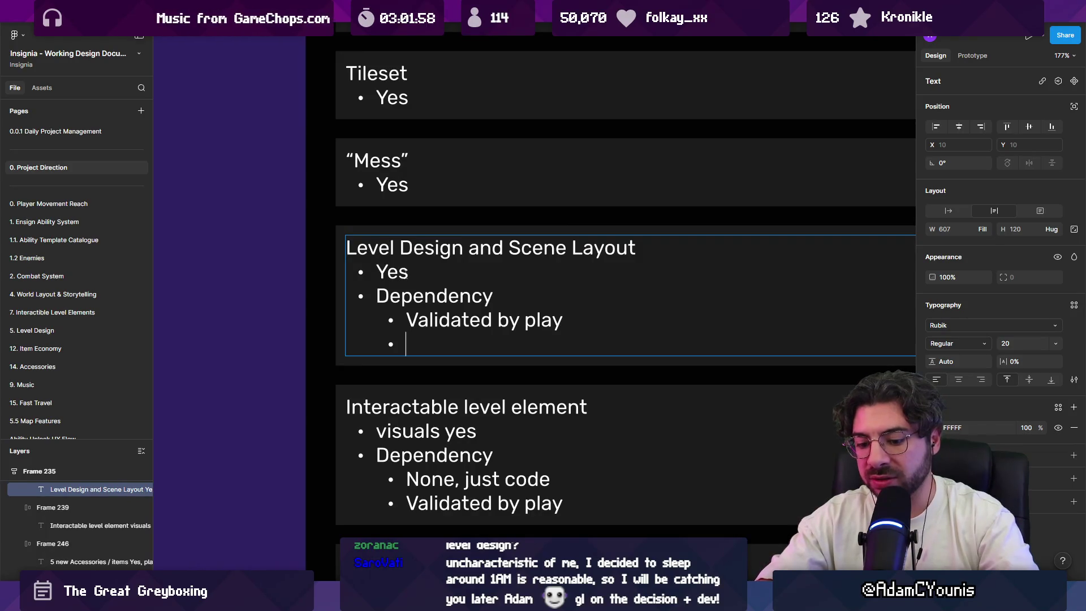
pyautogui.write(', ene')
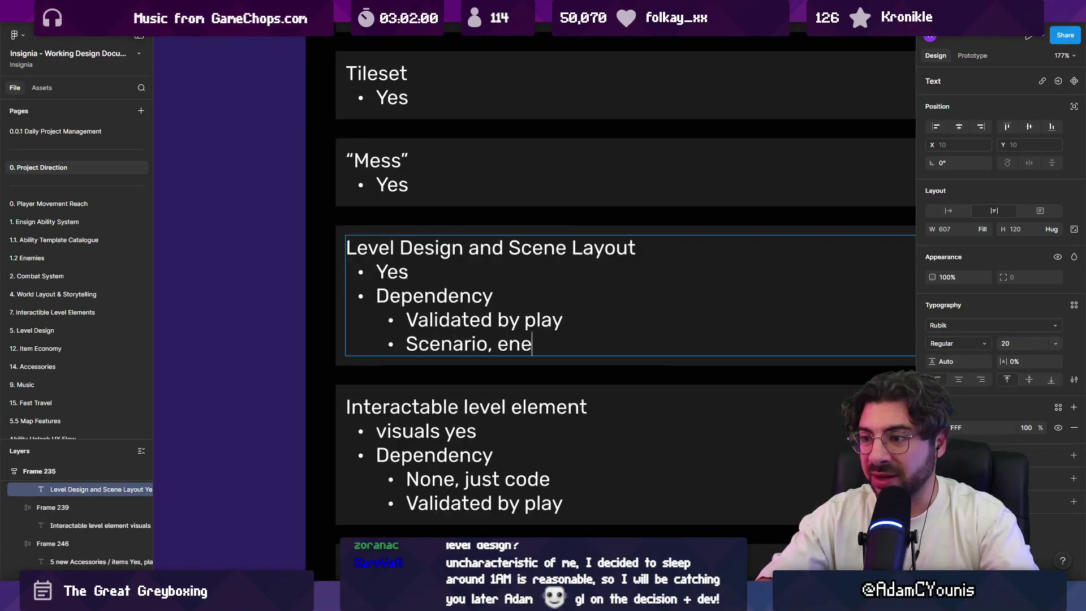
pyautogui.write('mies, quests, ')
pyautogui.write('cutscenes')
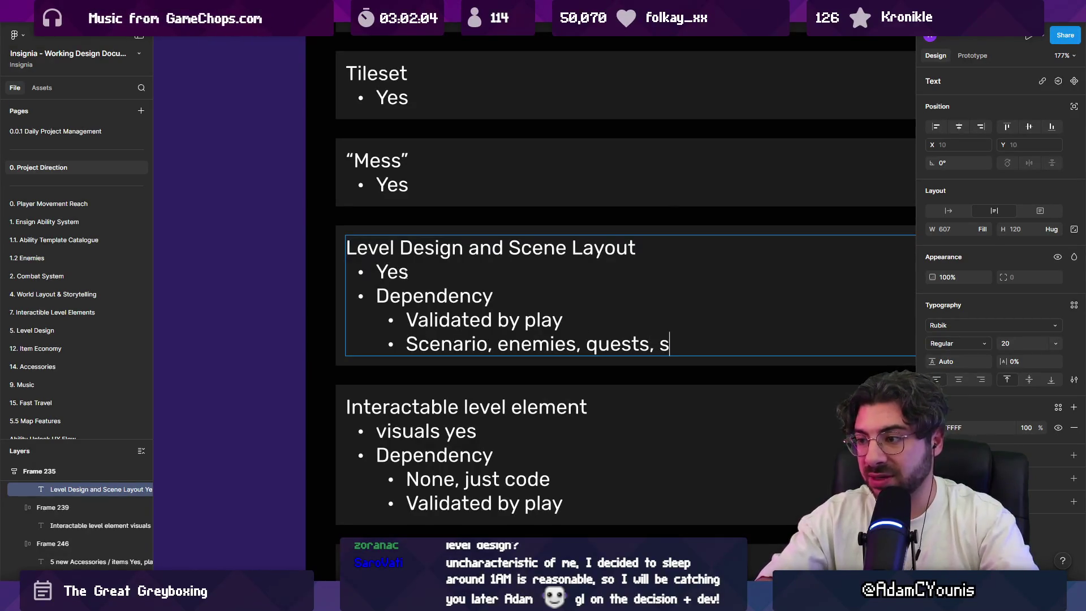
pyautogui.press('Escape')
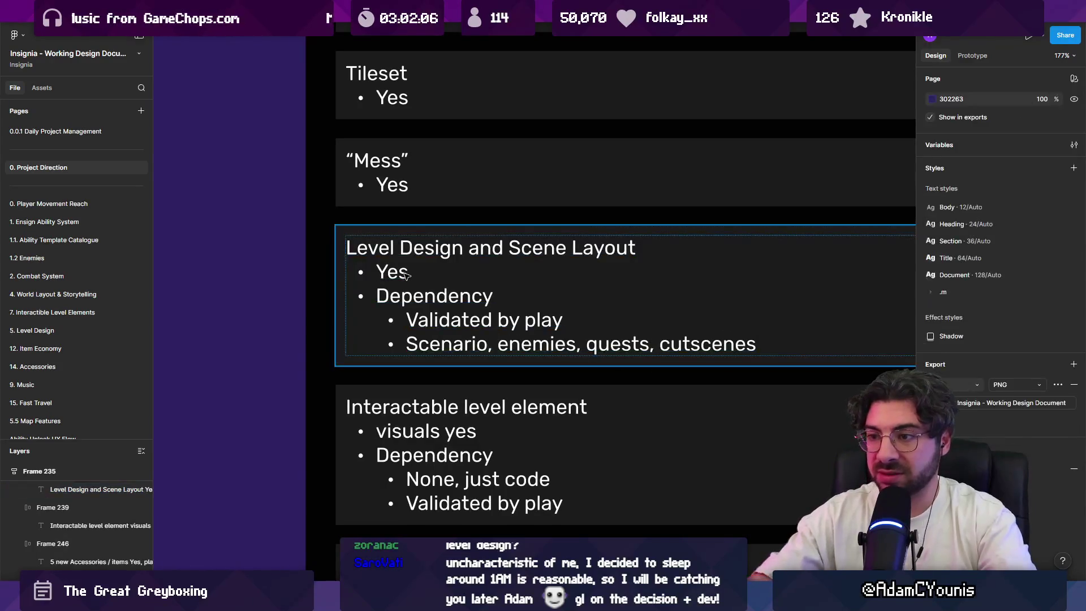
# Step: Nudge the Level Design and Scene Layout card so it sits just below Scenario scripting
pyautogui.scroll(-5, 444, 274)
pyautogui.press('Escape')
pyautogui.scroll(5, 444, 274)
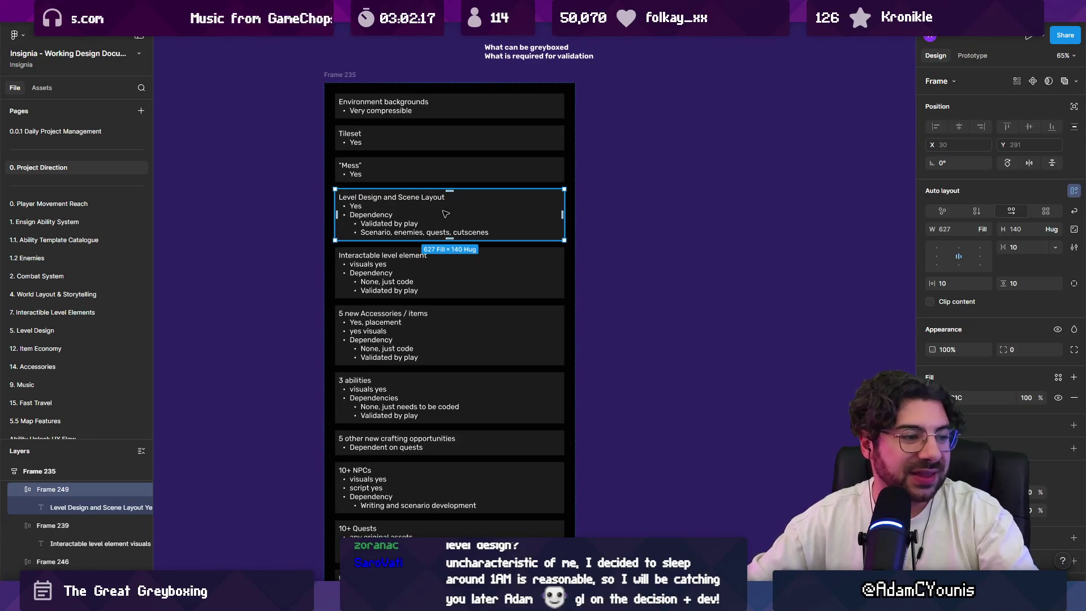
pyautogui.press('Down')
pyautogui.press('Down')
pyautogui.press('Down')
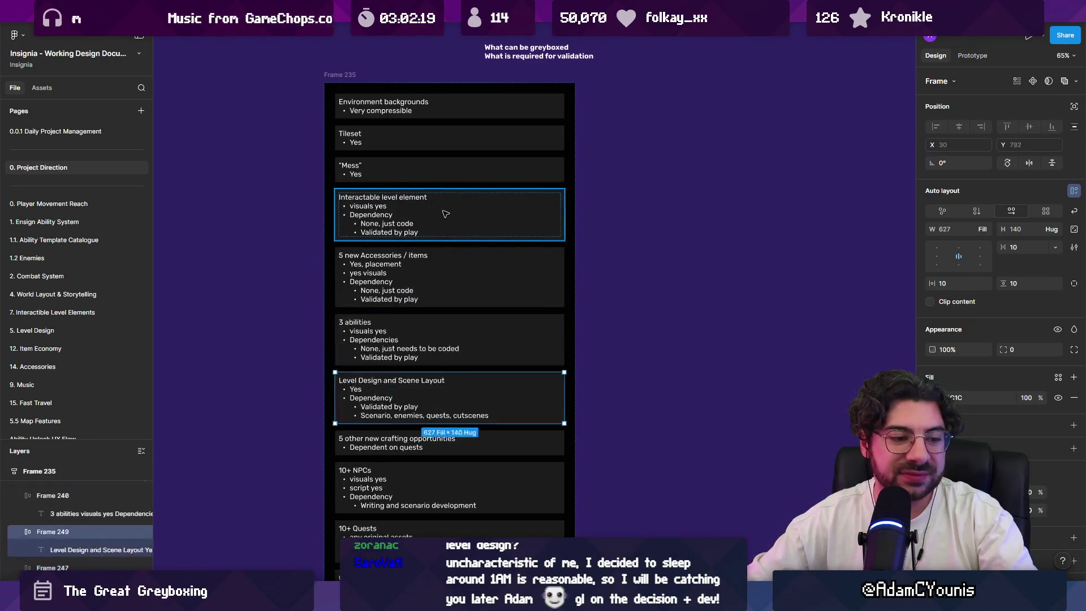
pyautogui.scroll(-6, 582, 242)
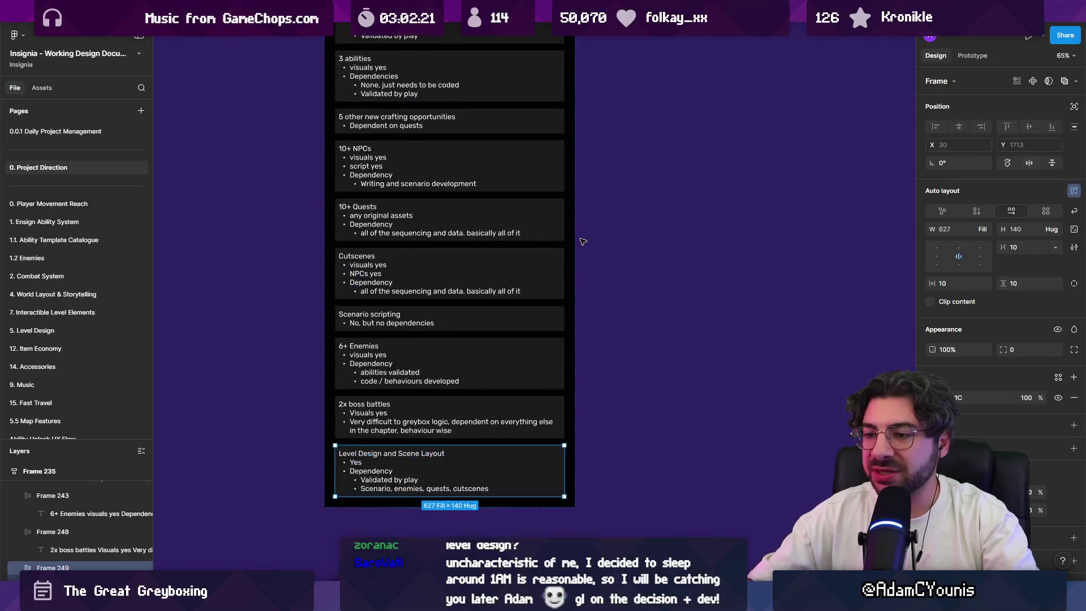
pyautogui.press('Up')
pyautogui.press('Up')
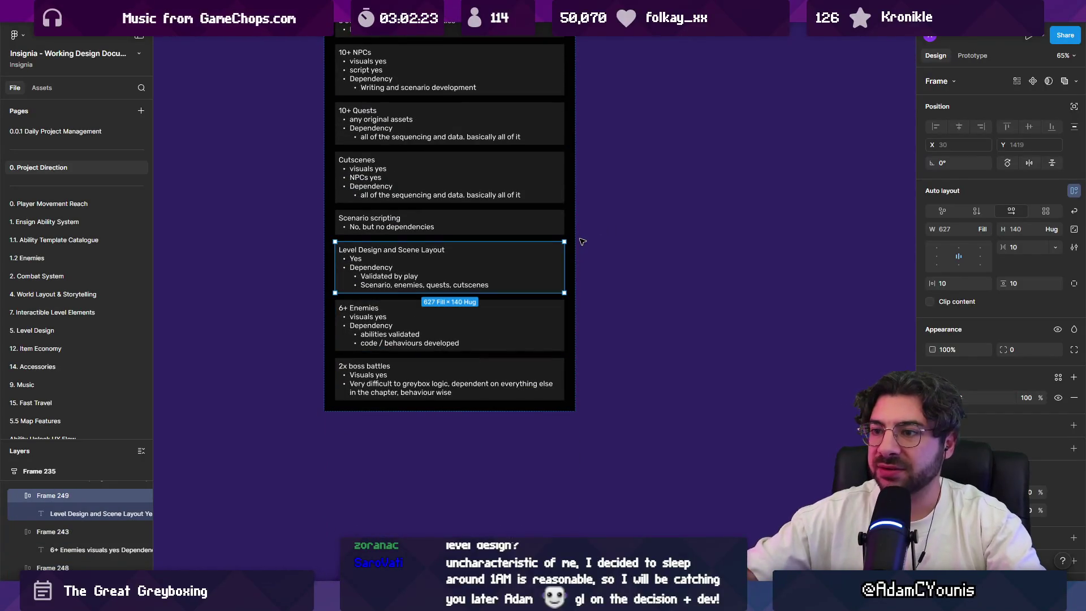
pyautogui.press('Up')
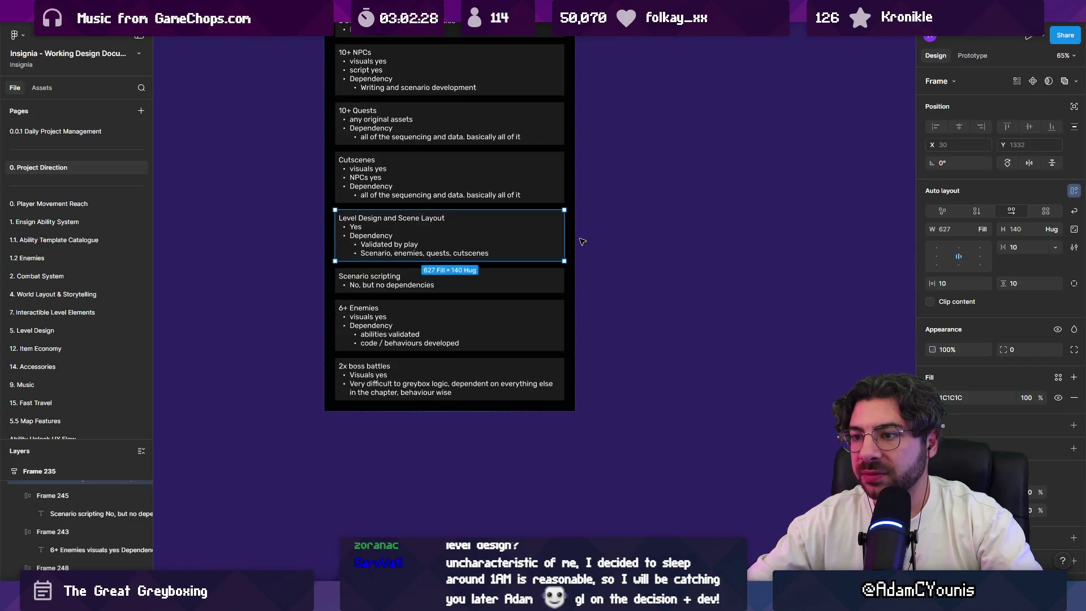
pyautogui.press('Down')
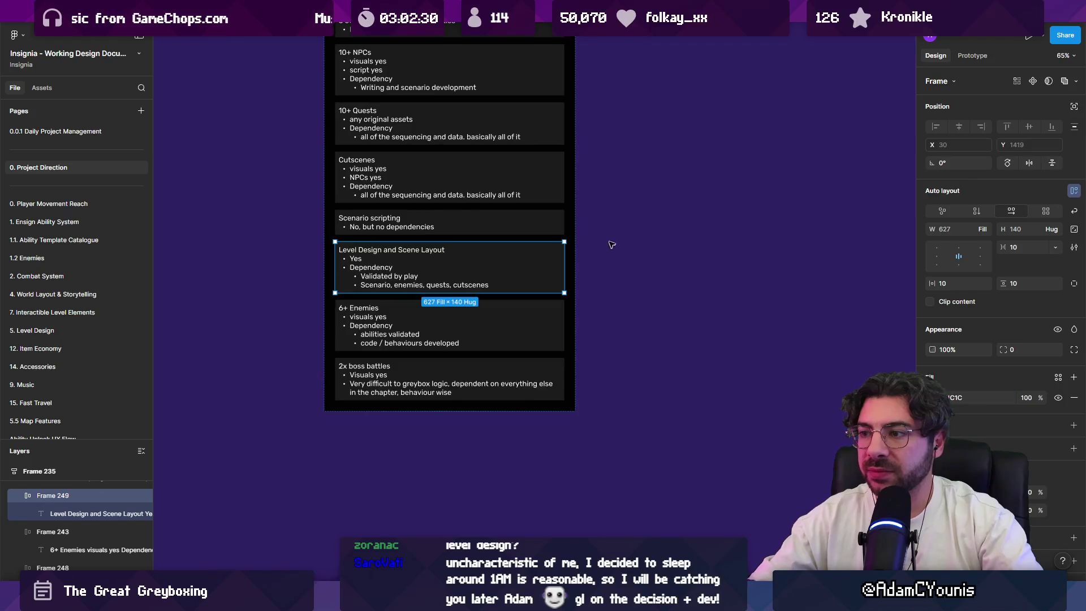
# Step: Check the Scenario scripting card's placement above it, then clear the selection
pyautogui.scroll(2, 565, 271)
pyautogui.hscroll(2, 566, 271)
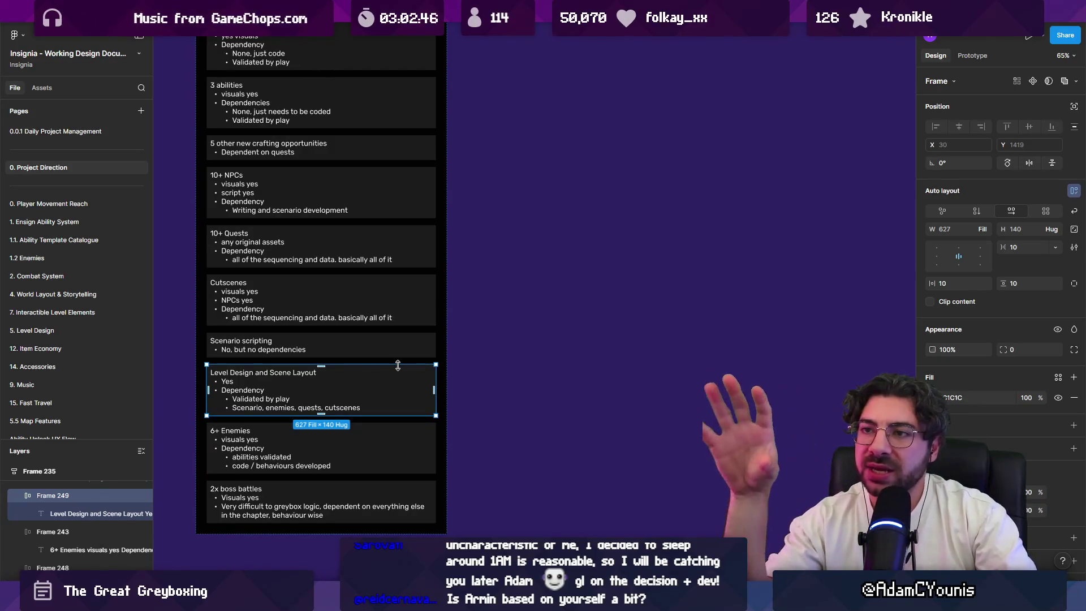
pyautogui.scroll(-2, 405, 370)
pyautogui.scroll(5, 405, 369)
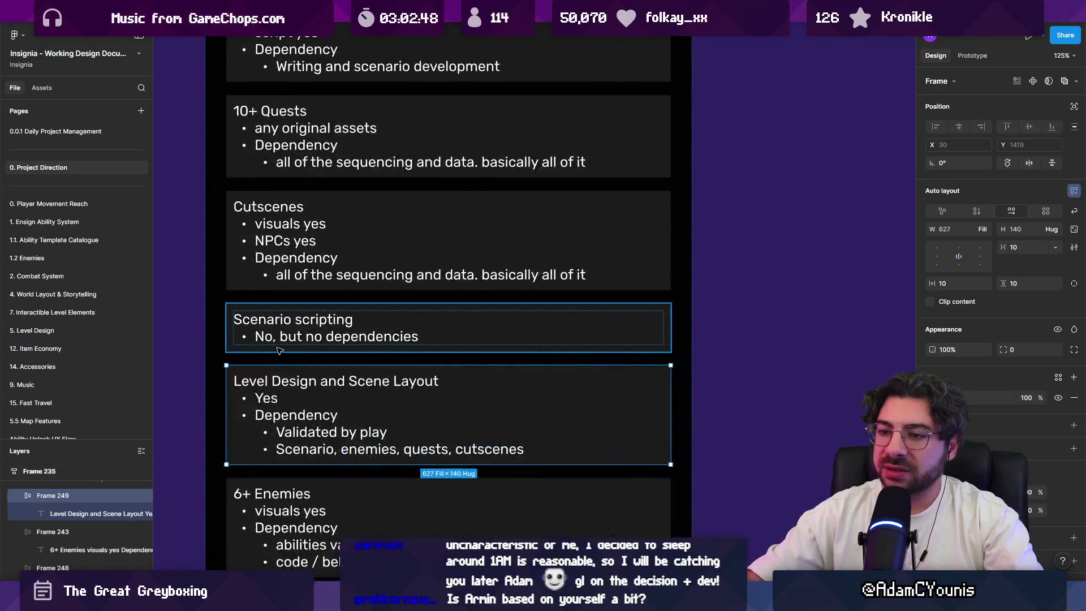
pyautogui.click(447, 339)
pyautogui.scroll(-5, 437, 344)
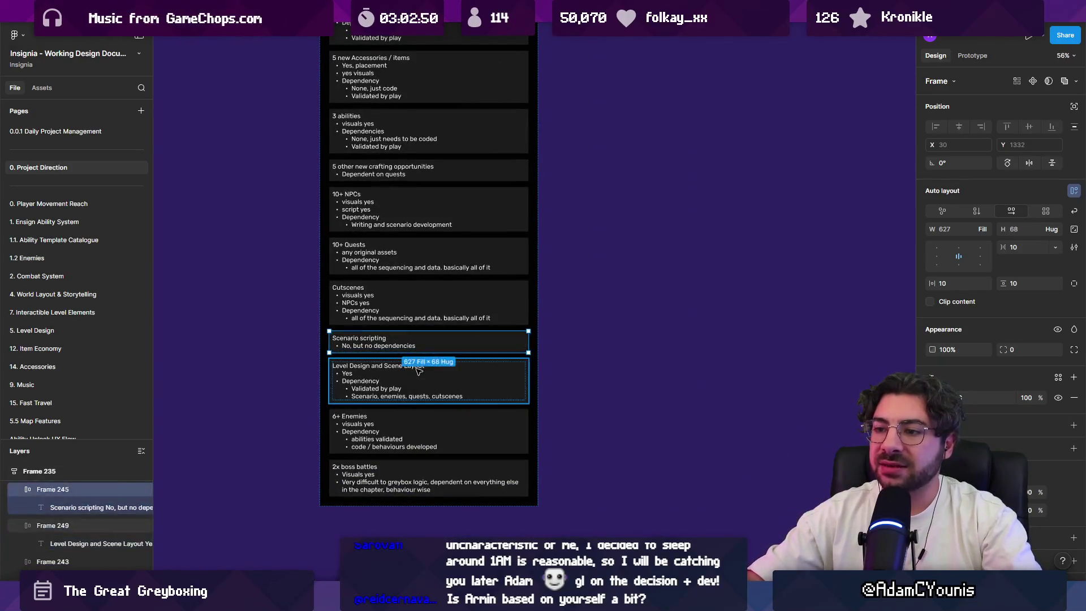
pyautogui.click(598, 368)
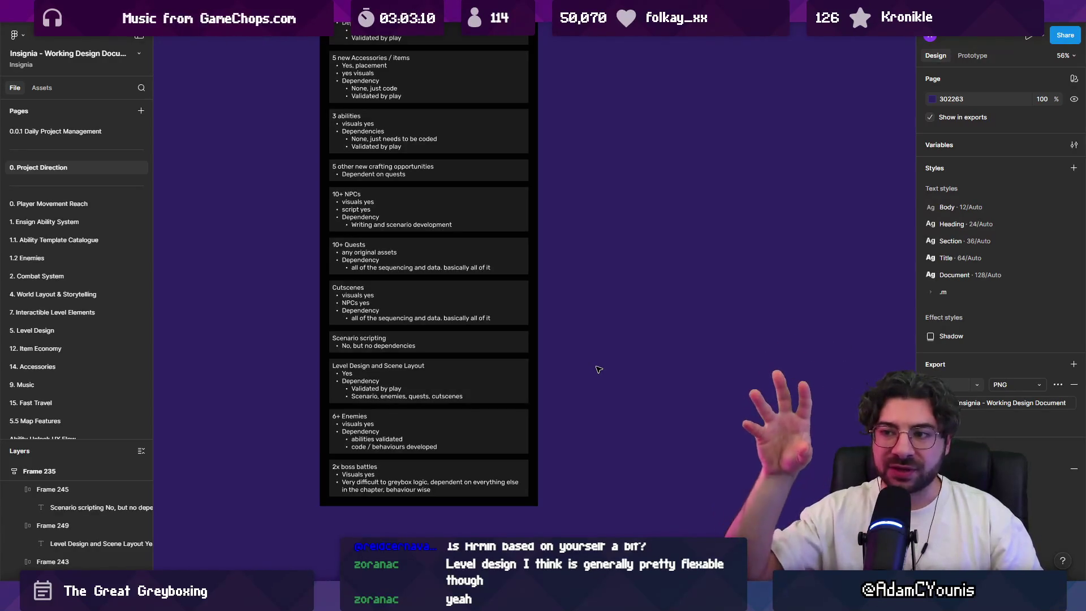
pyautogui.moveTo(599, 369)
pyautogui.mouseDown()
pyautogui.moveTo(563, 432)
pyautogui.moveTo(526, 443)
pyautogui.mouseUp()
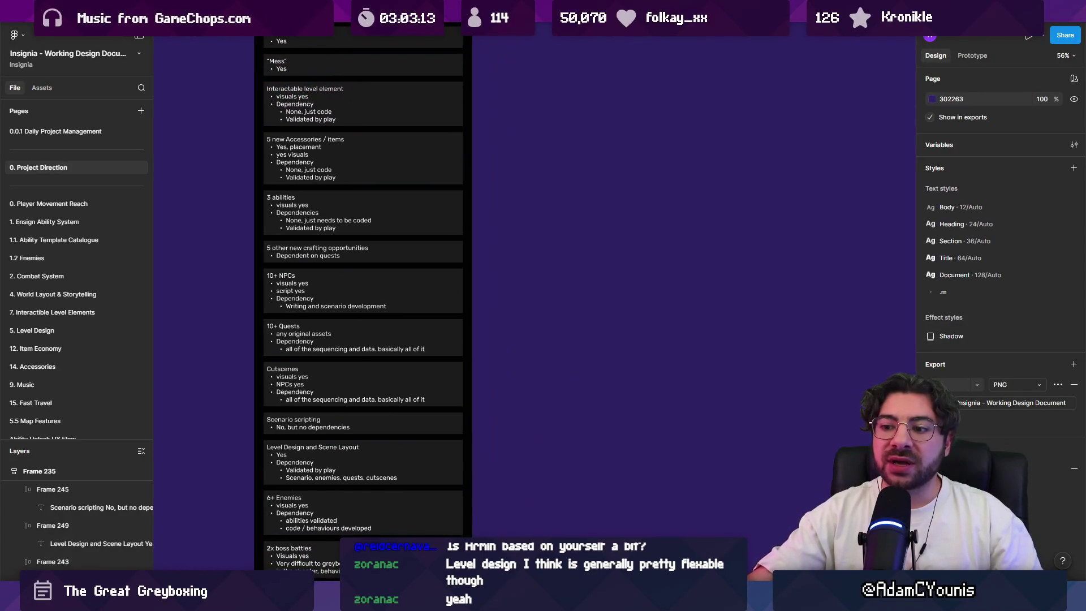
pyautogui.moveTo(370, 603)
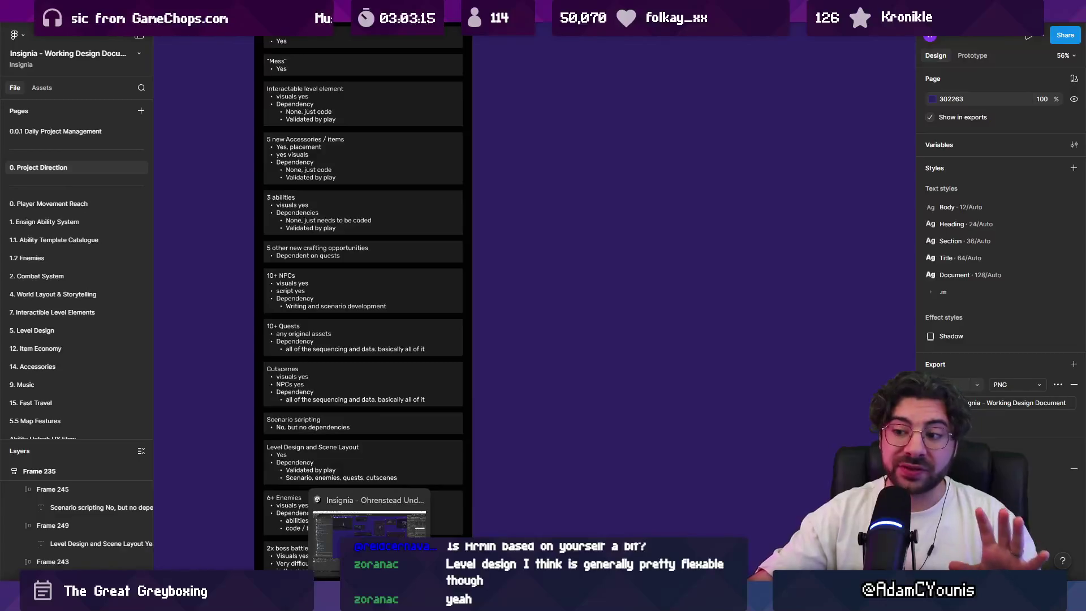
# Step: Switch to Unity and zoom and pan the Scene Graph across the Ohrenstead room nodes
pyautogui.click(370, 602)
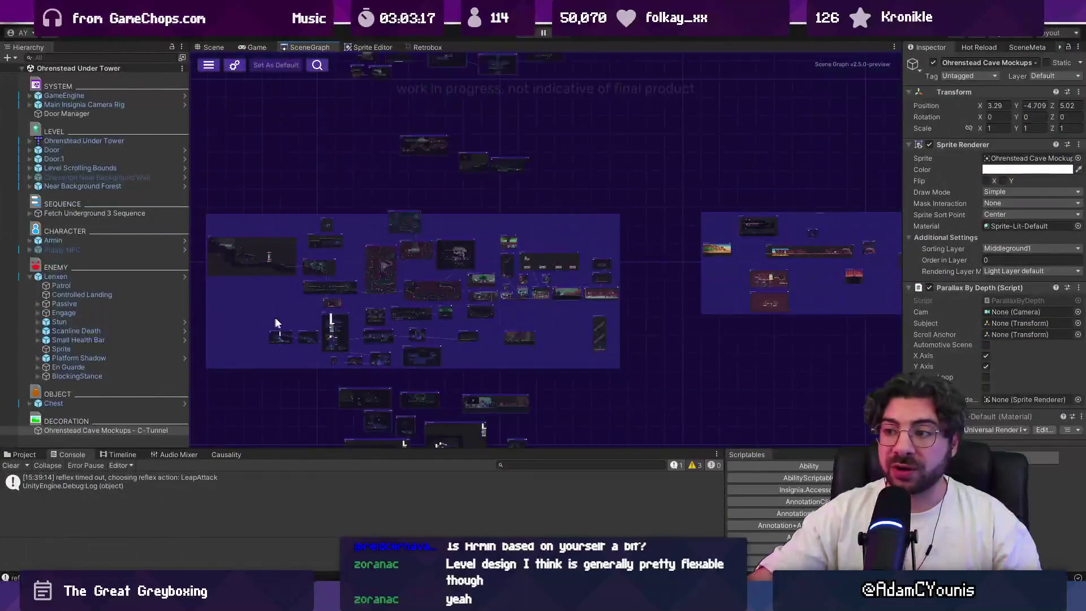
pyautogui.scroll(3, 459, 238)
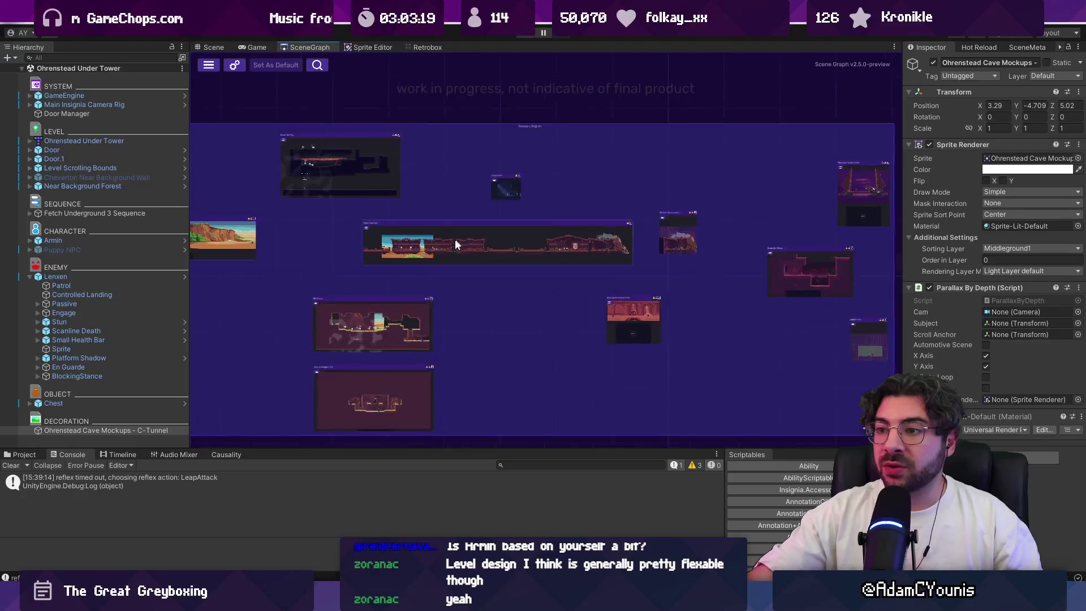
pyautogui.moveTo(624, 308)
pyautogui.mouseDown()
pyautogui.moveTo(456, 274)
pyautogui.moveTo(297, 258)
pyautogui.mouseUp()
pyautogui.scroll(-5, 751, 209)
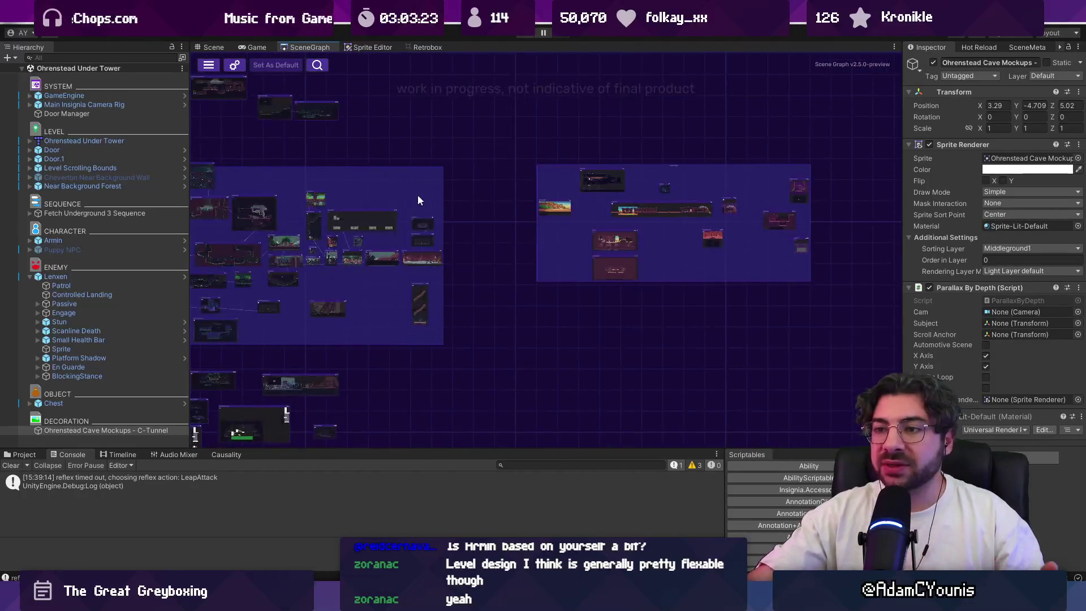
pyautogui.scroll(8, 507, 230)
pyautogui.scroll(6, 634, 244)
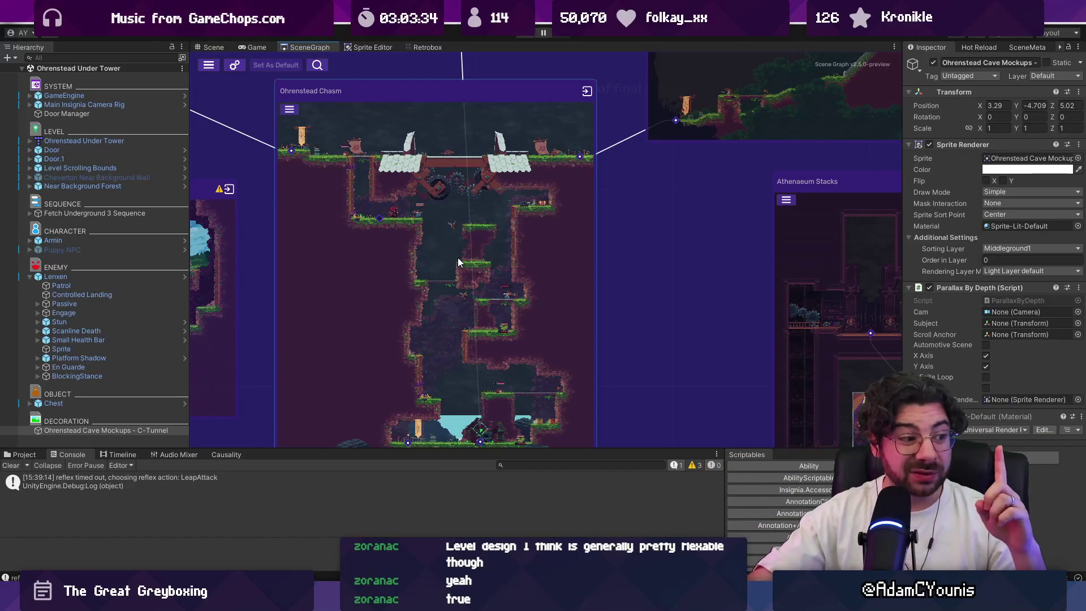
pyautogui.scroll(-5, 457, 256)
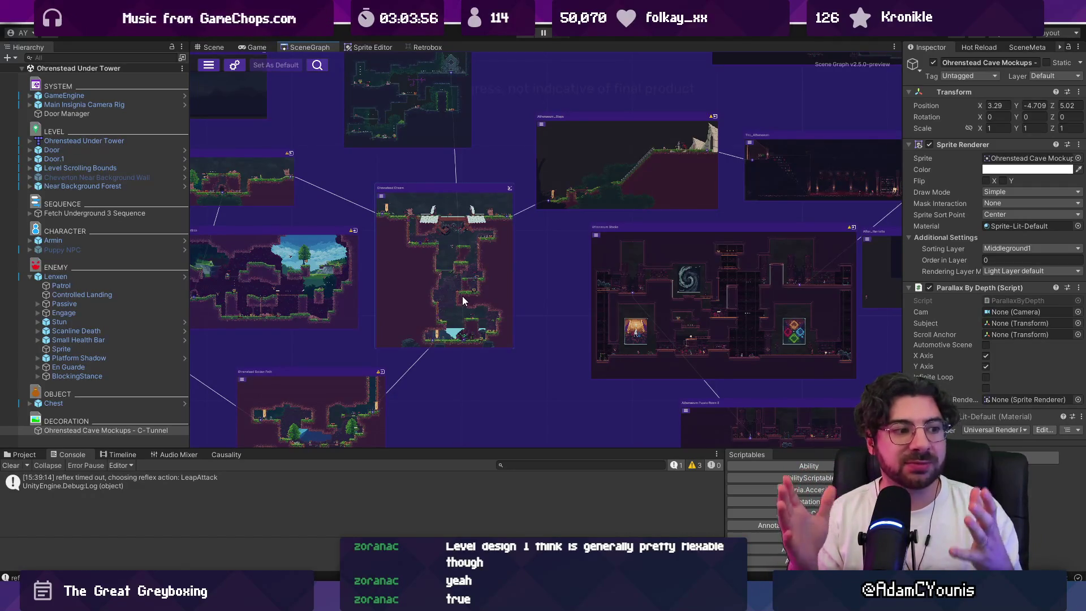
pyautogui.scroll(-3, 395, 273)
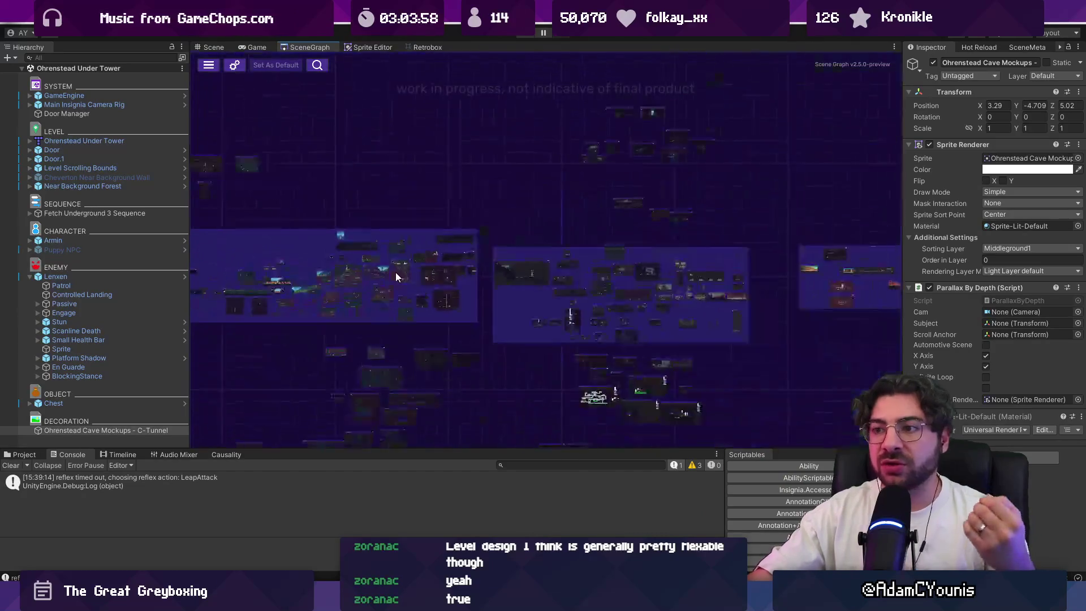
pyautogui.scroll(-3, 671, 274)
pyautogui.scroll(3, 689, 340)
pyautogui.scroll(3, 511, 284)
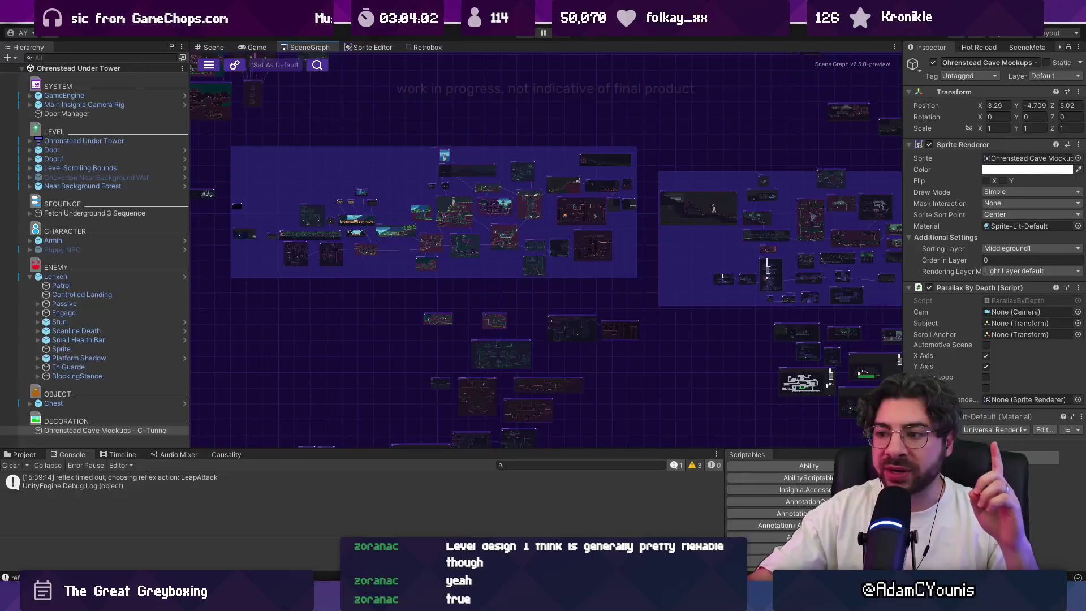
# Step: Flip between Figma and Unity, zoom into the Ohrenstead level map, then return to Figma
pyautogui.hotkey('alt', 'Tab')
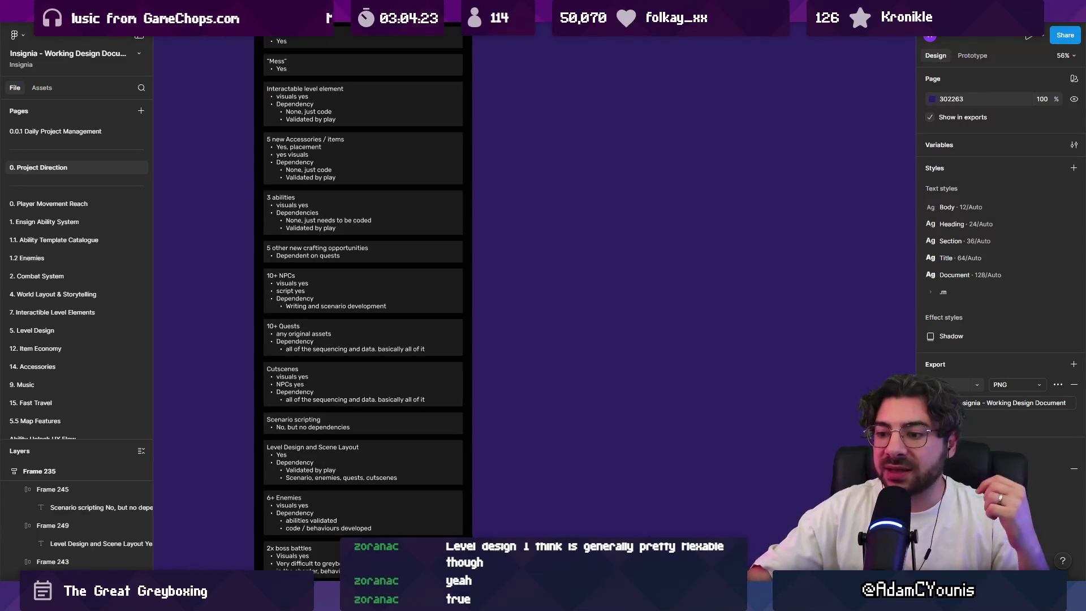
pyautogui.hotkey('alt', 'Tab')
pyautogui.scroll(5, 480, 227)
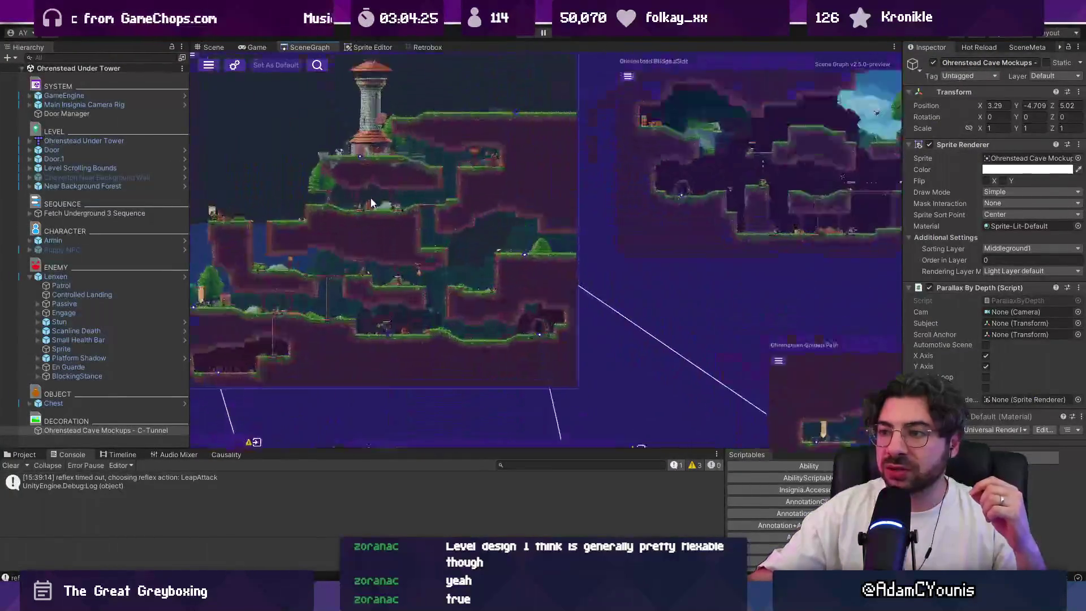
pyautogui.scroll(5, 374, 200)
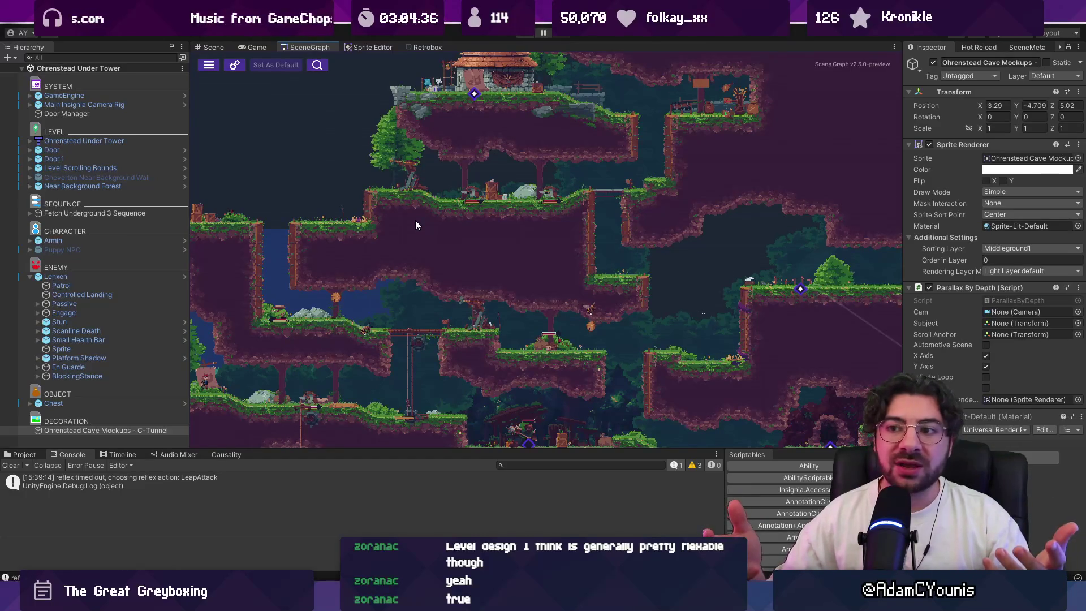
pyautogui.scroll(-5, 416, 224)
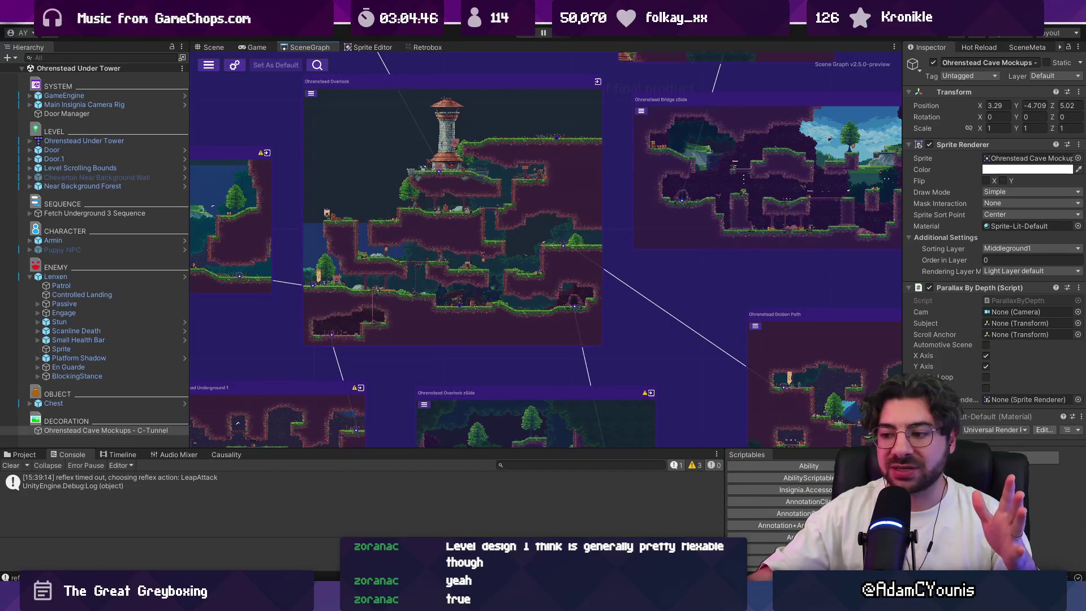
pyautogui.hotkey('alt', 'Tab')
pyautogui.scroll(2, 363, 294)
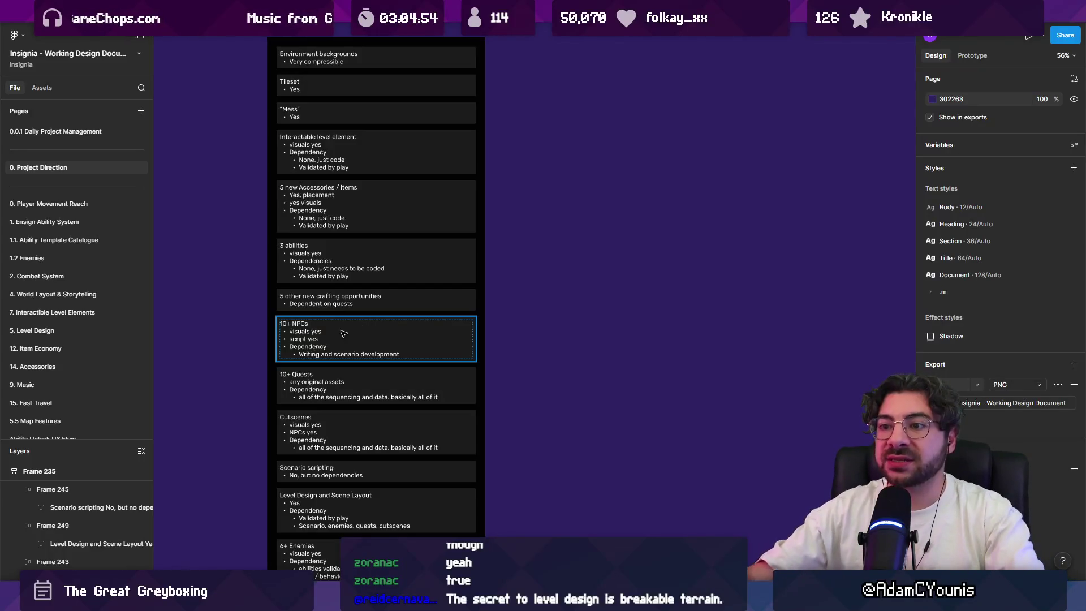
# Step: Select The Great Greyboxing title and browse the surrounding frames on the page
pyautogui.scroll(-5, 364, 327)
pyautogui.scroll(5, 536, 184)
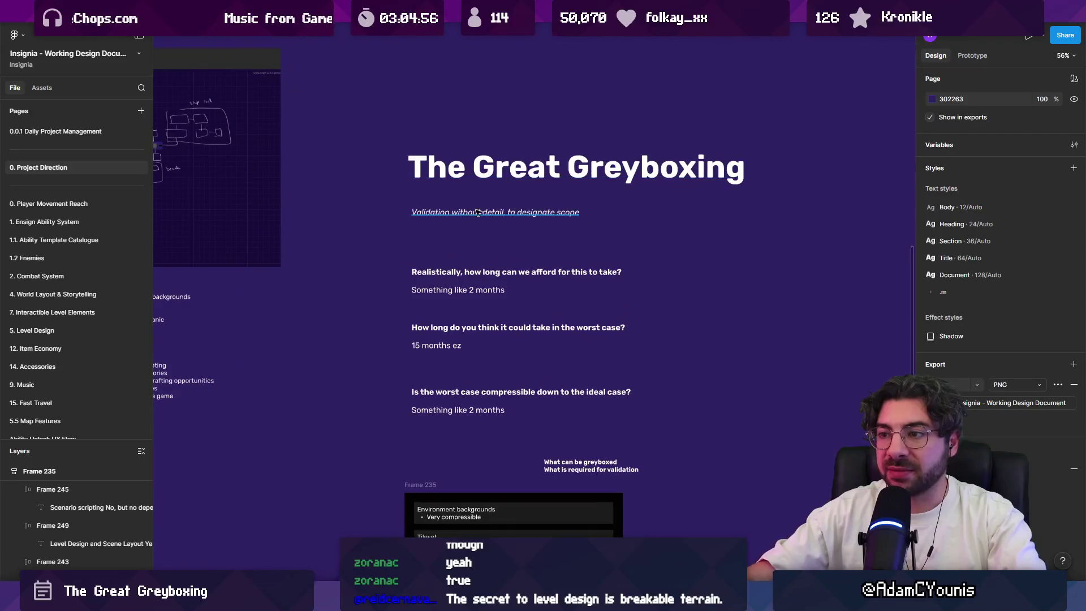
pyautogui.scroll(-5, 569, 261)
pyautogui.hscroll(2, 569, 261)
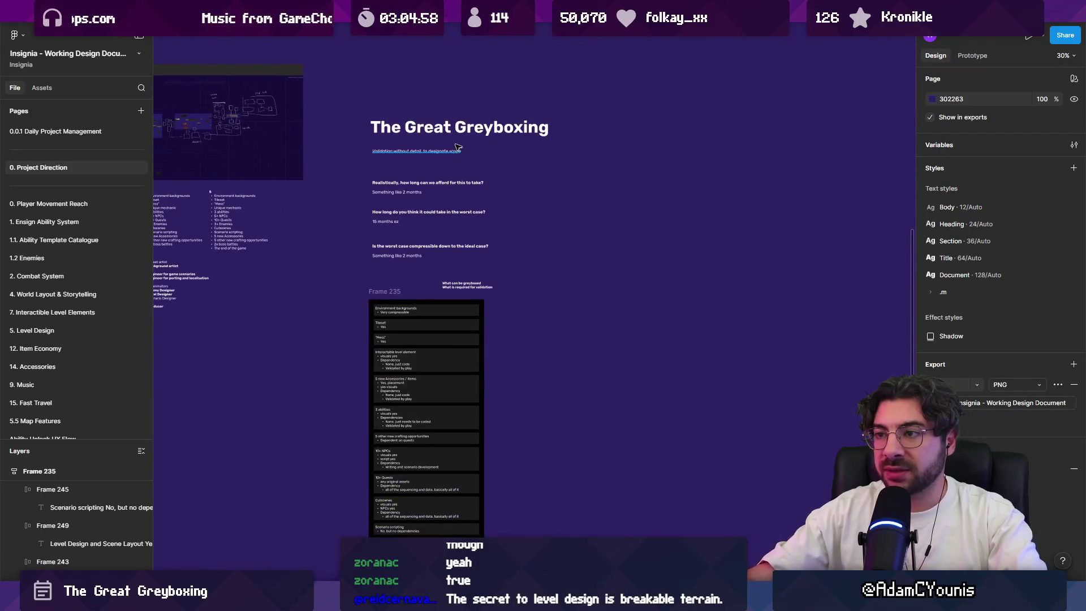
pyautogui.click(451, 130)
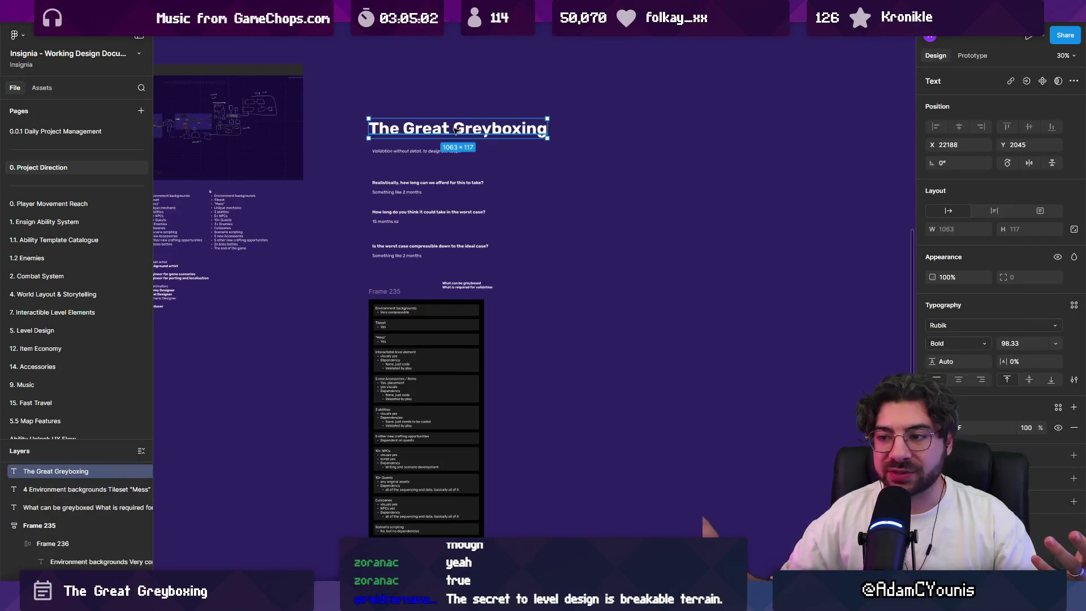
pyautogui.scroll(-3, 441, 238)
pyautogui.scroll(5, 416, 334)
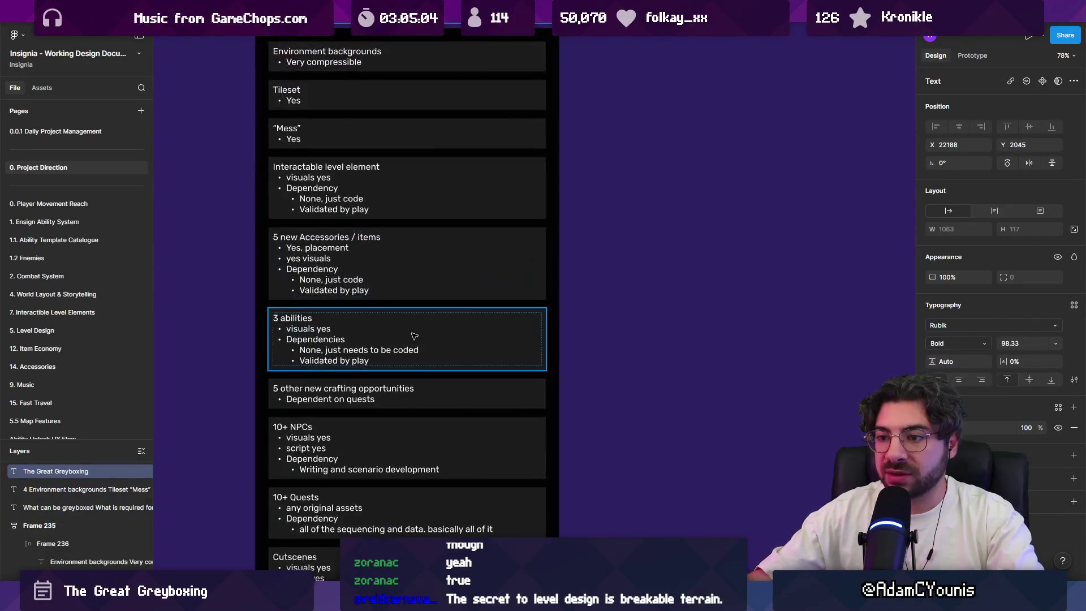
pyautogui.scroll(4, 423, 181)
pyautogui.scroll(-7, 415, 292)
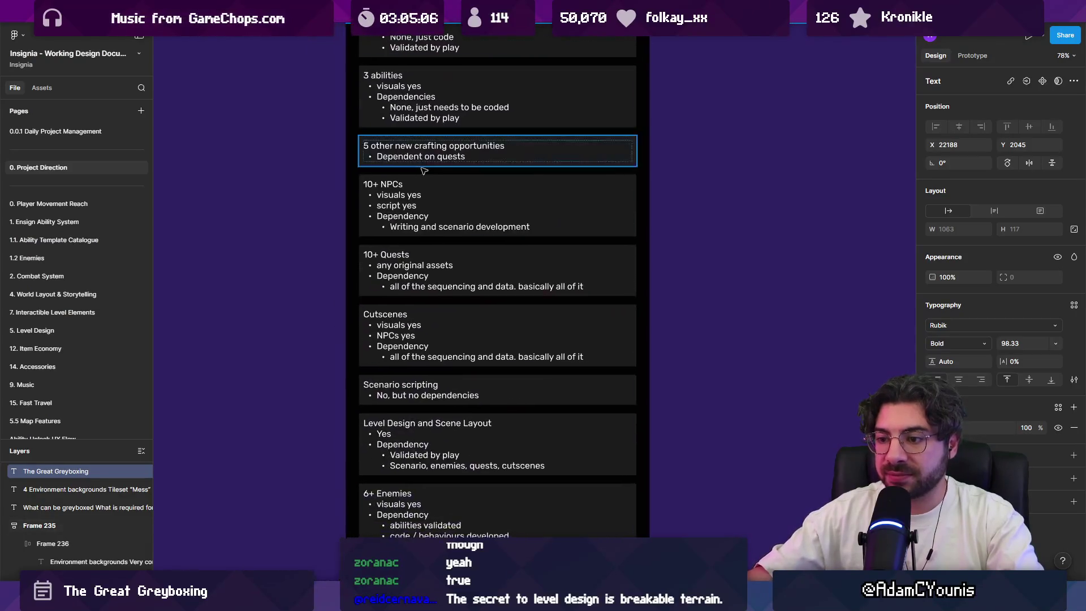
pyautogui.scroll(-3, 396, 297)
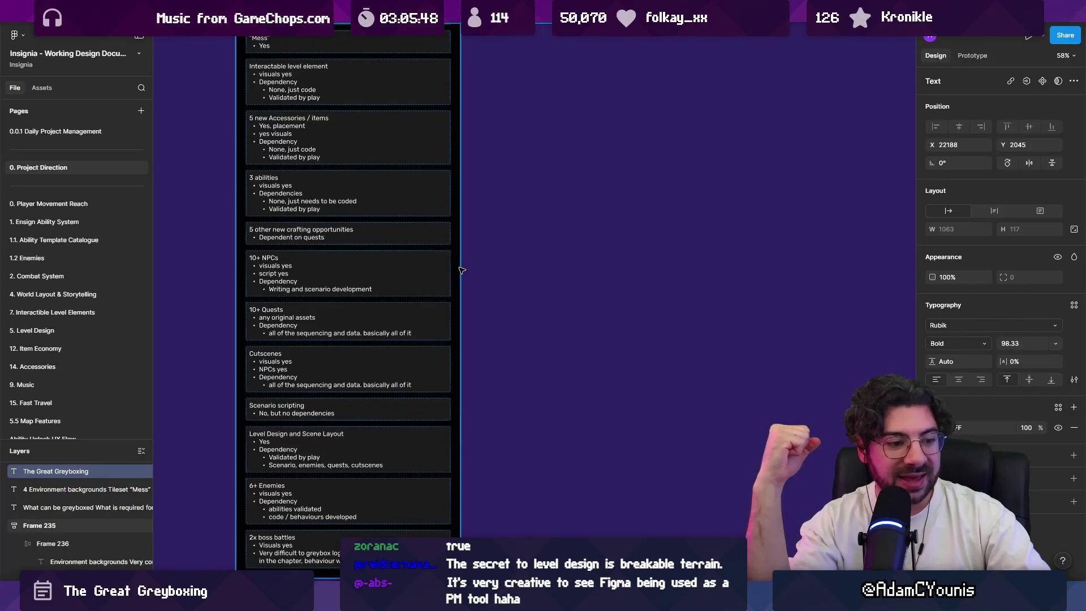
pyautogui.scroll(-10, 461, 271)
pyautogui.moveTo(407, 250); pyautogui.dragTo(833, 351)
pyautogui.scroll(10, 593, 263)
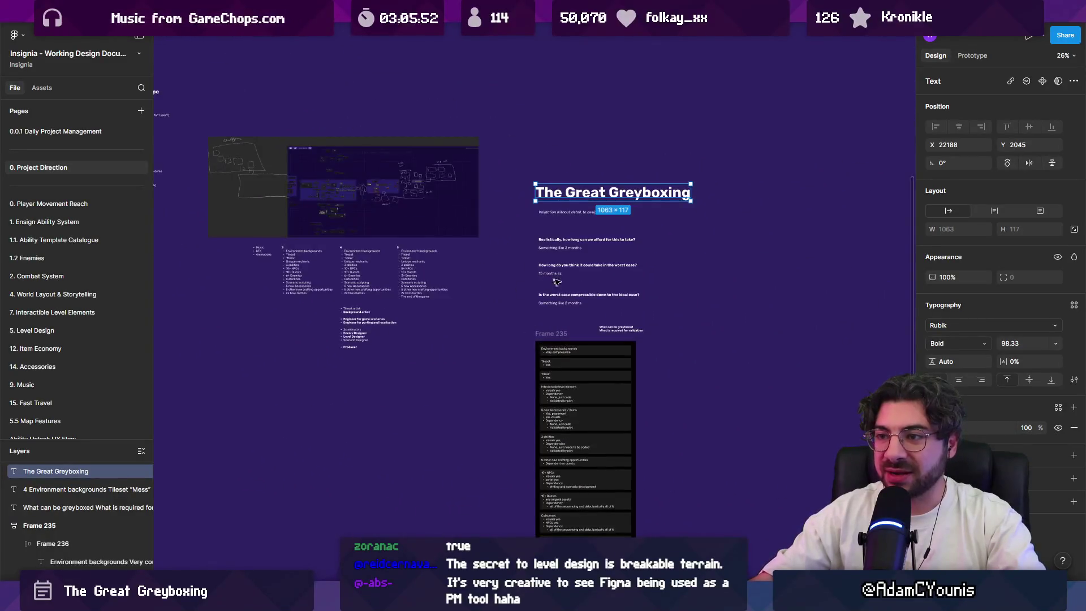
pyautogui.scroll(-2, 594, 263)
# Step: Visit the 0.0.1 Daily Project Management page, then go back to 0. Project Direction
pyautogui.click(104, 133)
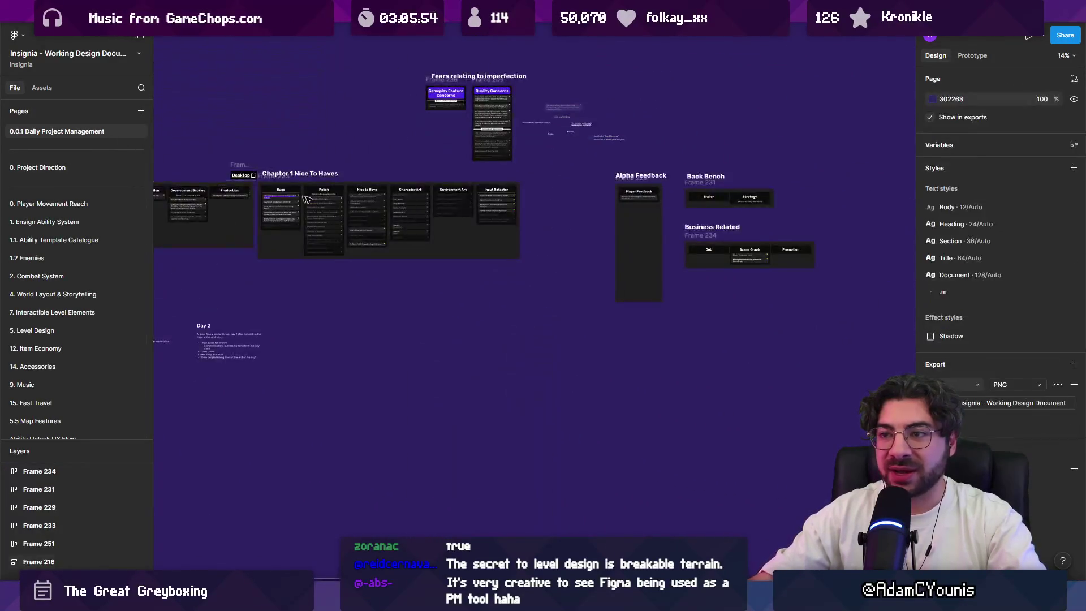
pyautogui.scroll(3, 451, 209)
pyautogui.scroll(-3, 331, 116)
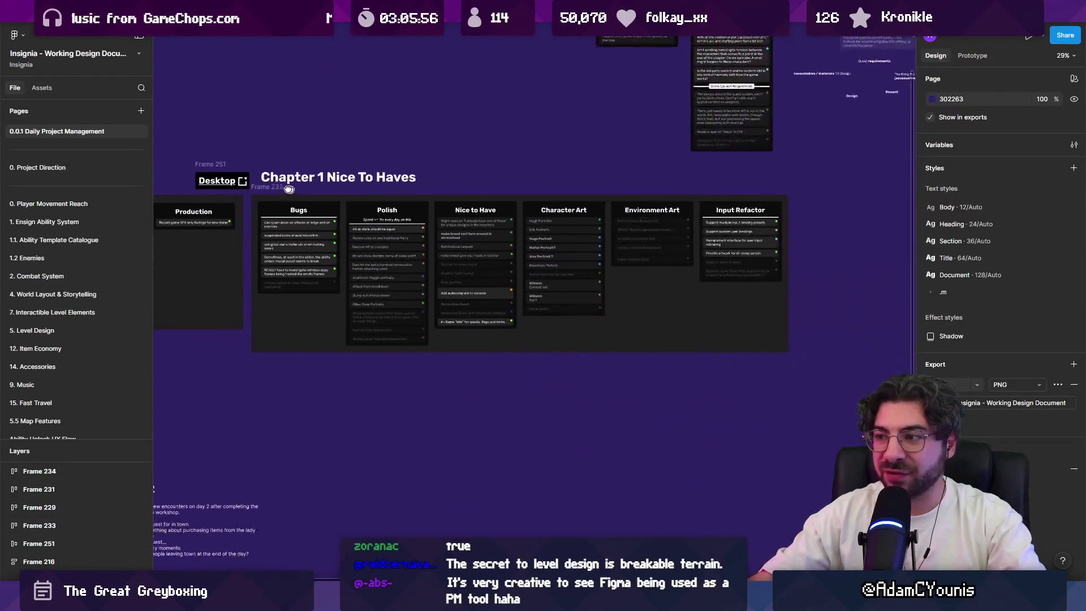
pyautogui.click(41, 168)
pyautogui.scroll(-4, 434, 229)
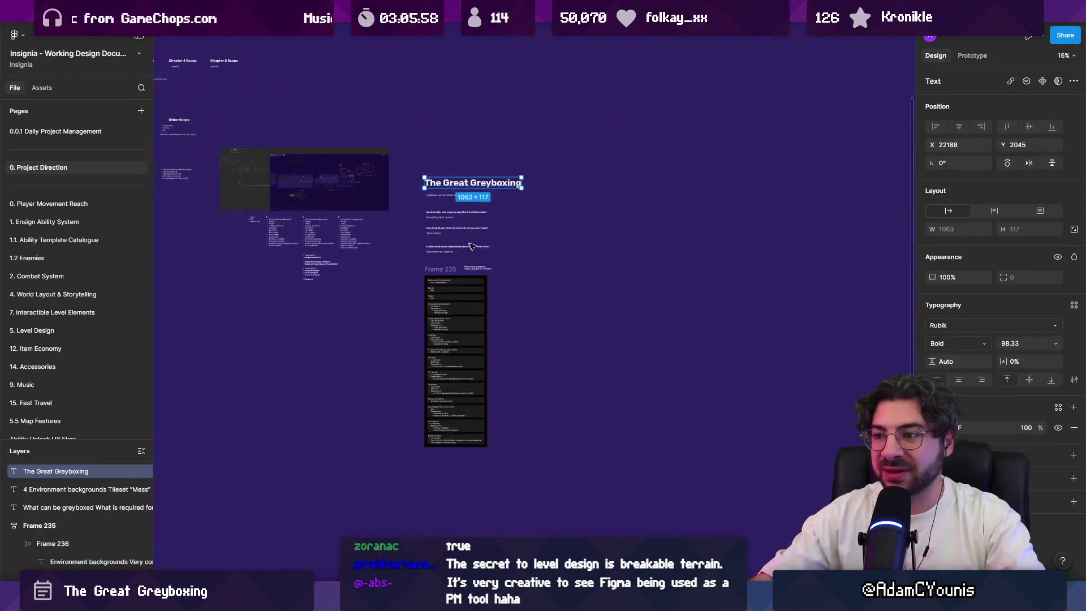
pyautogui.scroll(-2, 435, 250)
pyautogui.scroll(6, 434, 250)
pyautogui.scroll(-3, 409, 323)
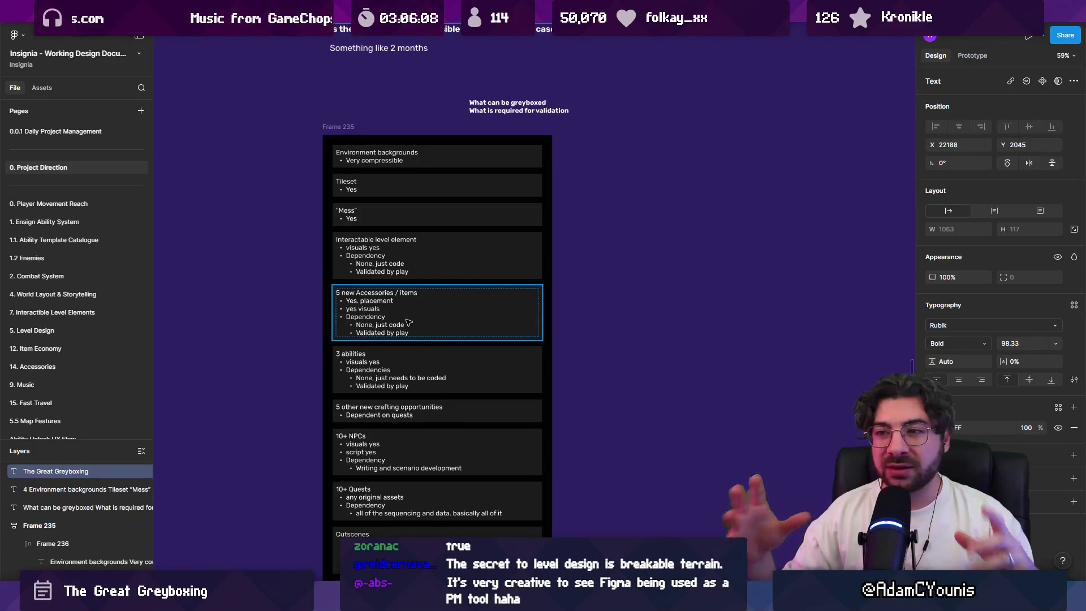
pyautogui.moveTo(436, 257)
pyautogui.mouseDown()
pyautogui.moveTo(447, 226)
pyautogui.moveTo(438, 487)
pyautogui.moveTo(448, 230)
pyautogui.mouseUp()
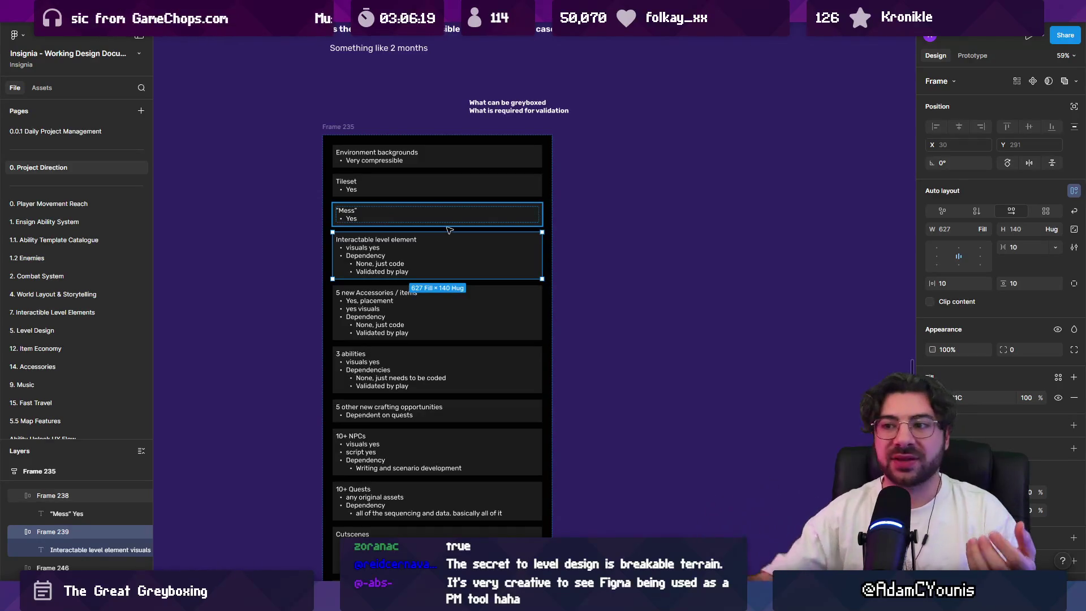
pyautogui.press('Escape')
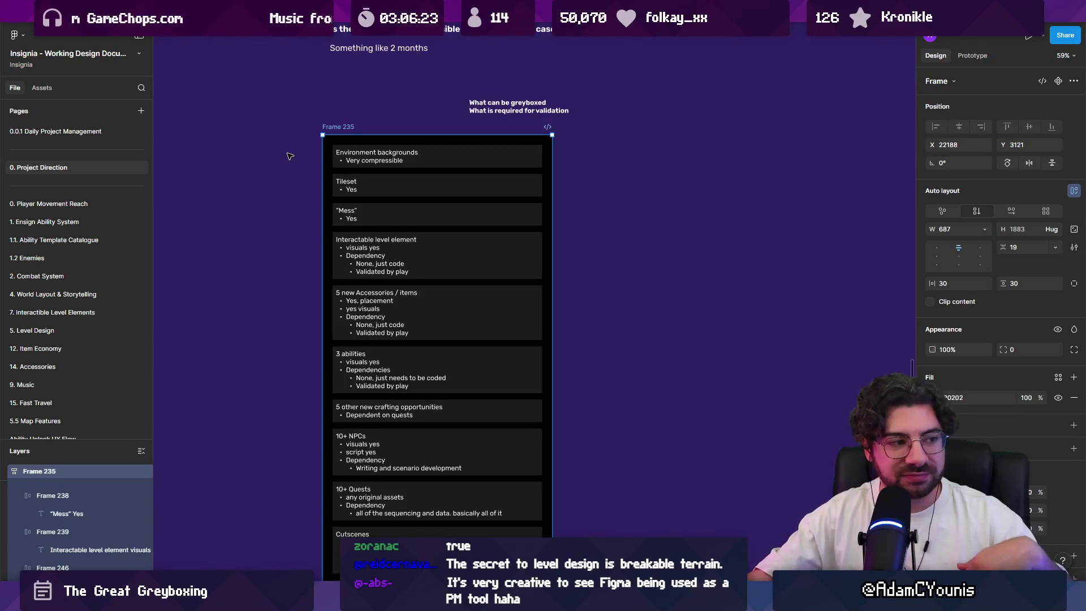
pyautogui.hscroll(3, 331, 218)
pyautogui.scroll(-1, 331, 218)
pyautogui.press('Escape')
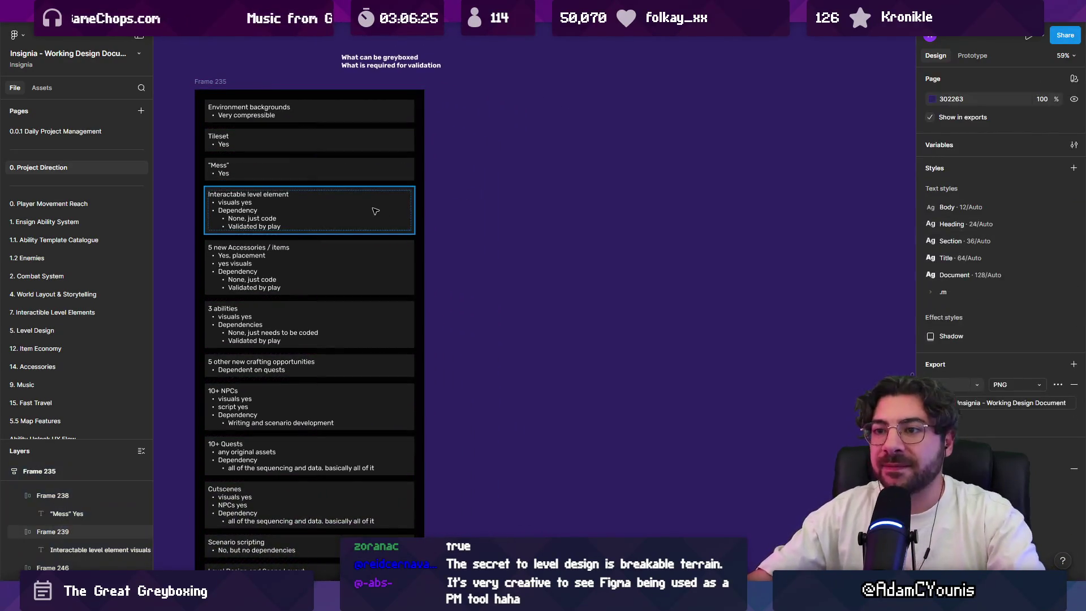
pyautogui.scroll(3, 376, 245)
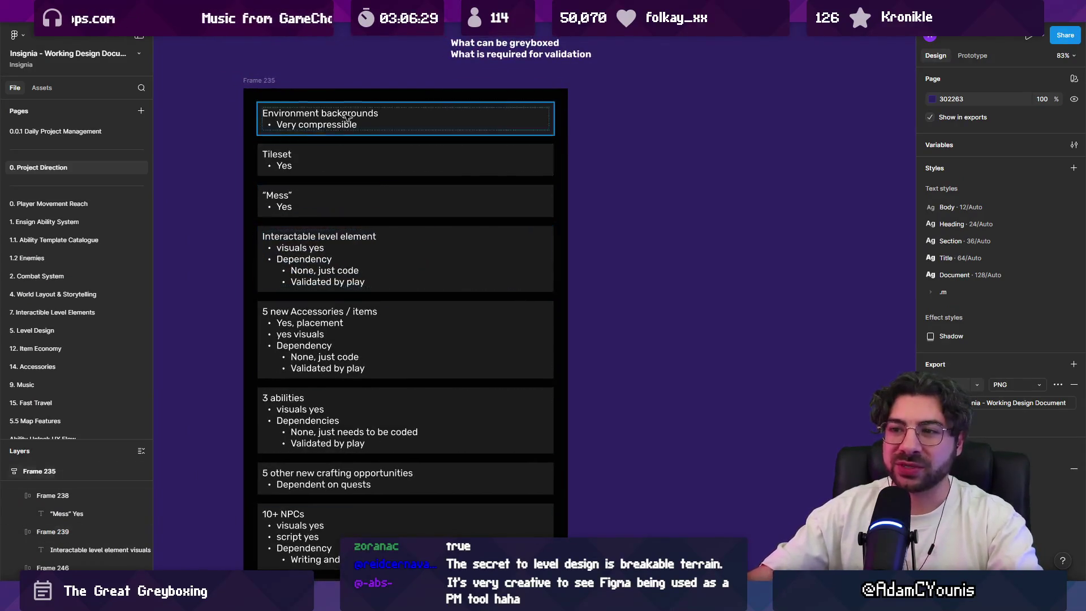
pyautogui.click(382, 260)
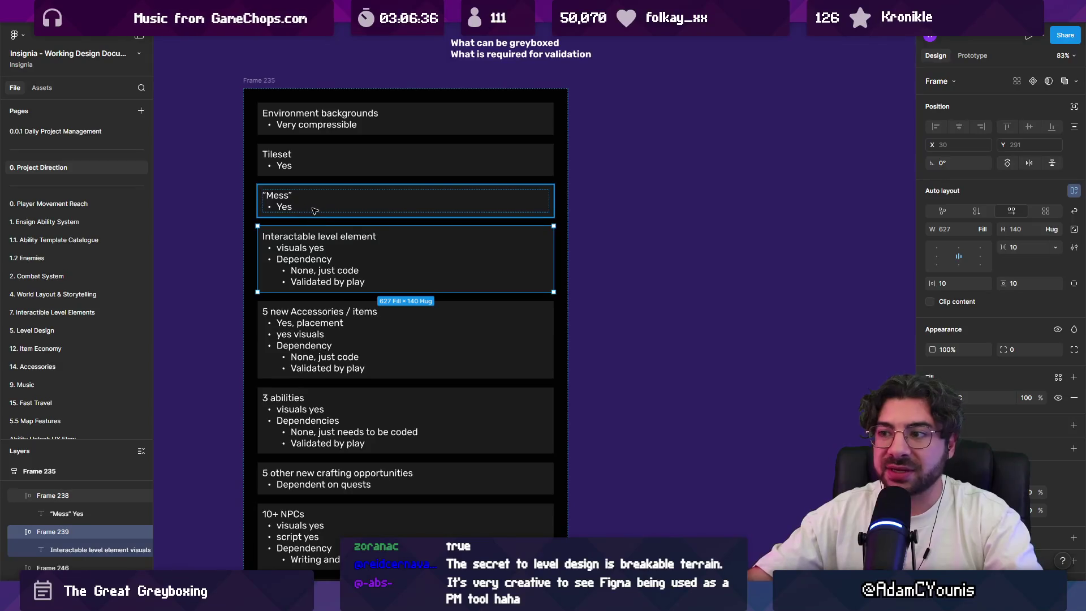
pyautogui.scroll(-5, 505, 245)
pyautogui.scroll(-1, 509, 255)
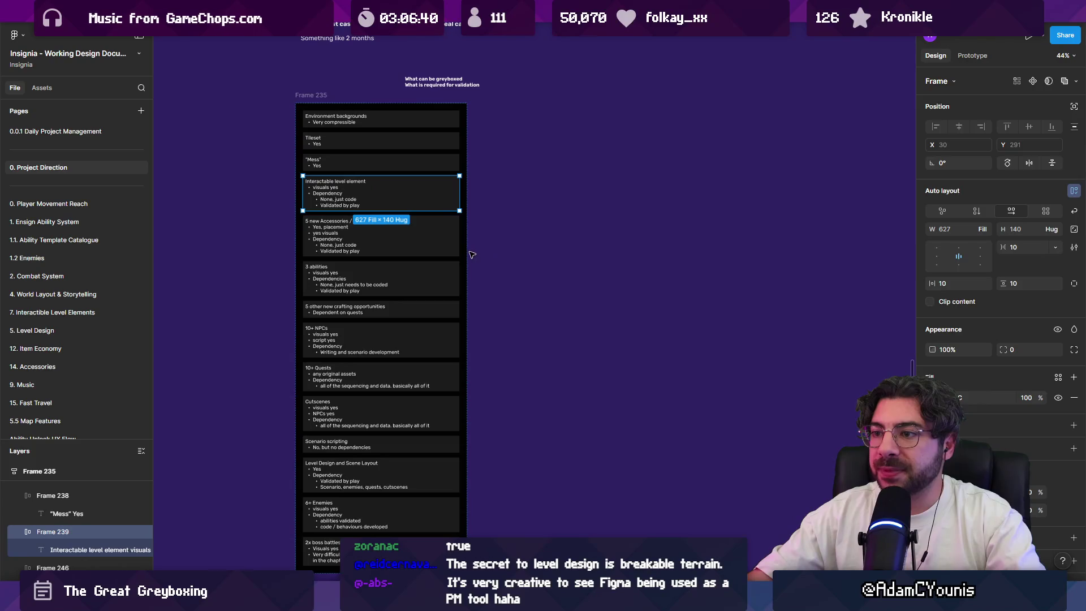
pyautogui.click(512, 250)
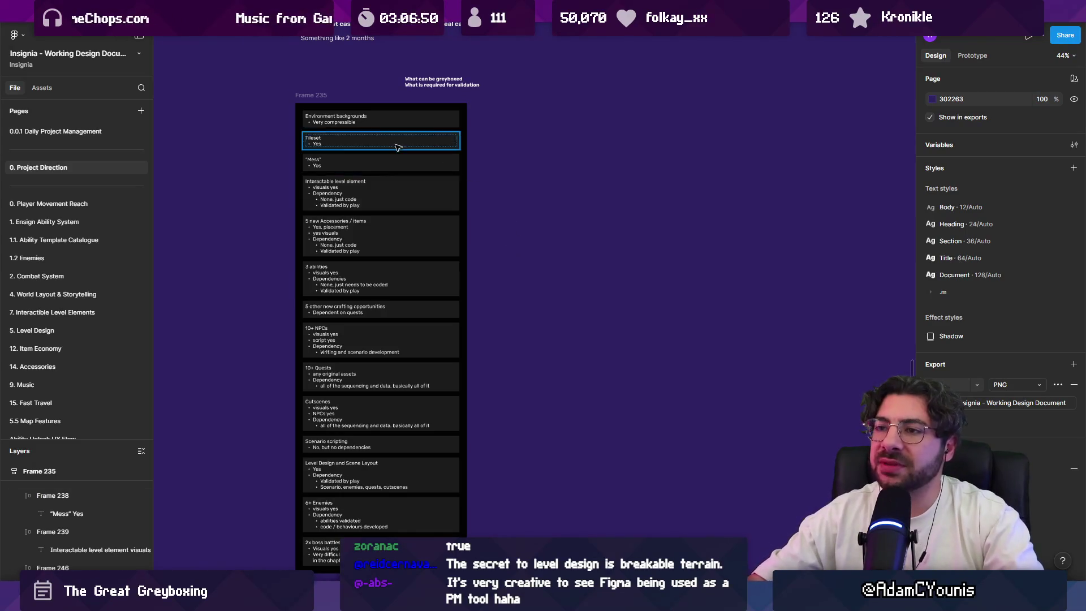
pyautogui.scroll(5, 349, 116)
pyautogui.scroll(-3, 333, 90)
pyautogui.click(310, 86)
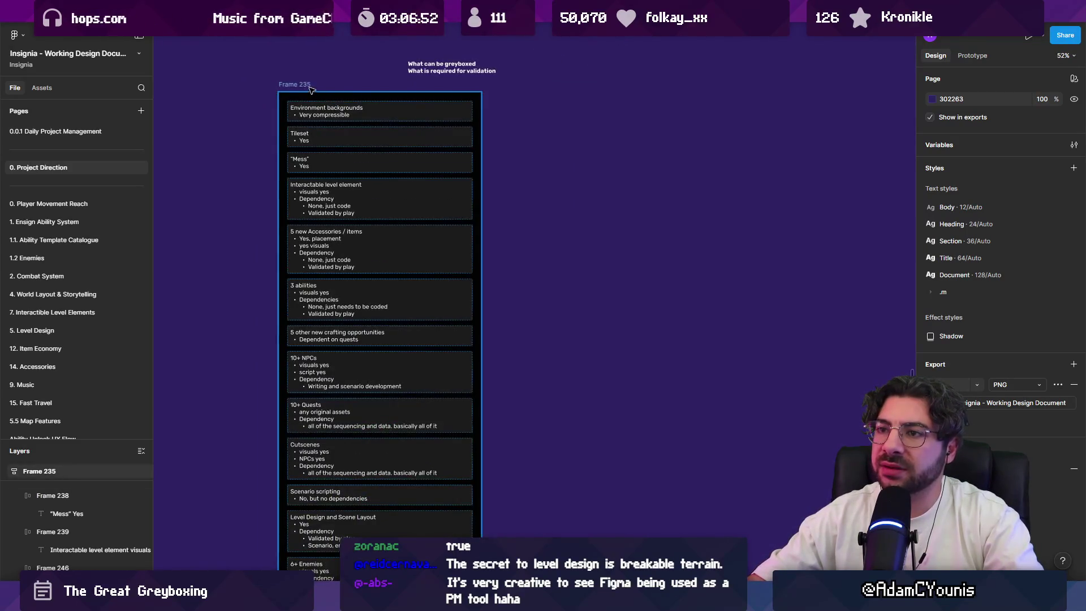
pyautogui.click(299, 87)
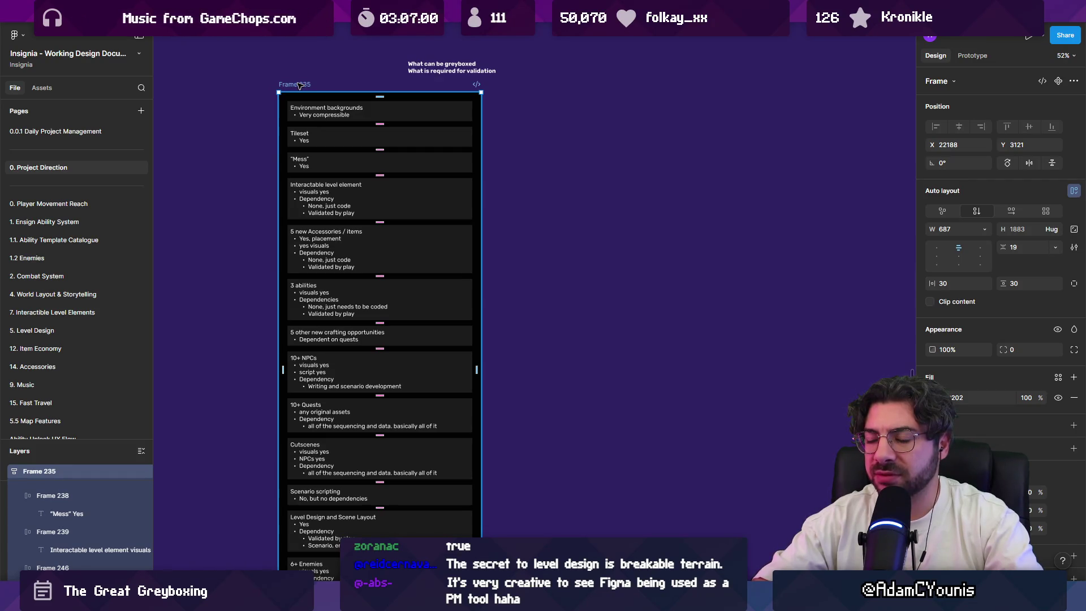
pyautogui.scroll(-4, 317, 238)
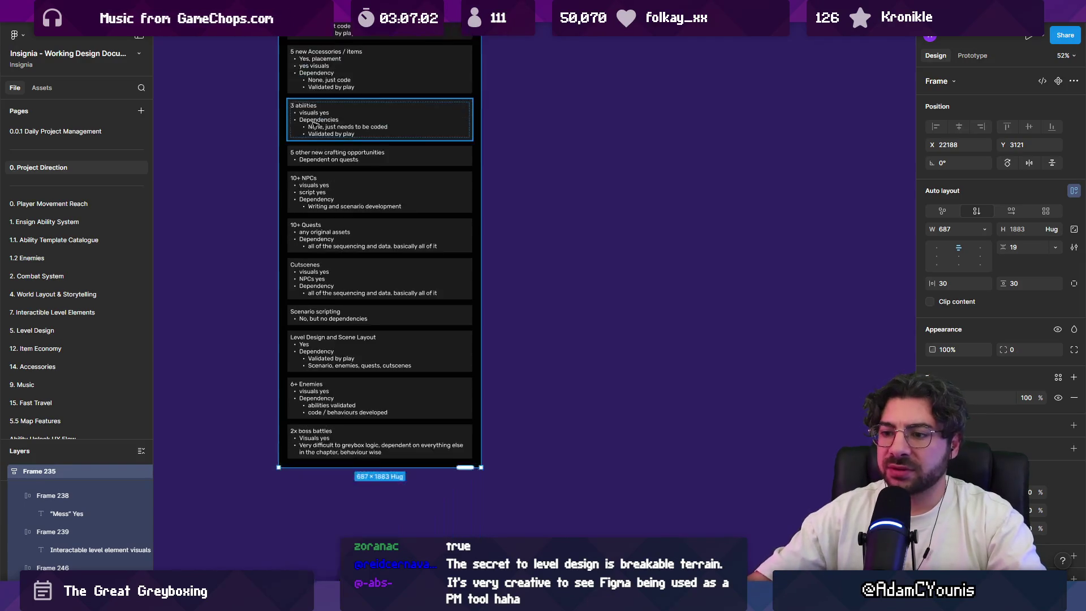
pyautogui.keyDown('ctrl'); pyautogui.scroll(5, 294, 345); pyautogui.keyUp('ctrl')
pyautogui.click(268, 346)
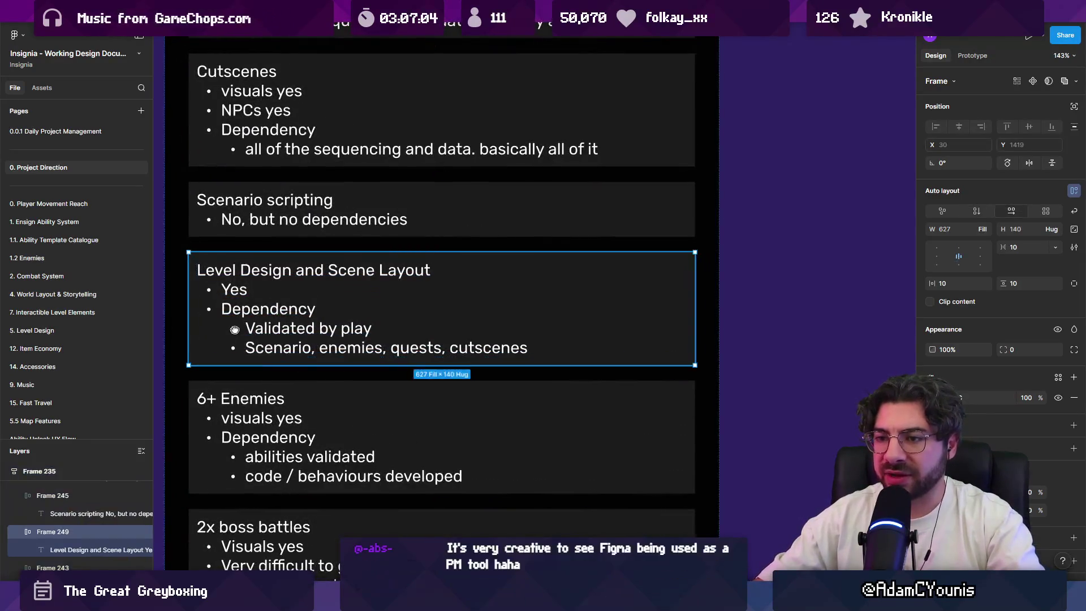
# Step: Duplicate the Level Design and Scene Layout card and retitle the copy 'Final Level Geometry'
pyautogui.hotkey('ctrl', 'd')
pyautogui.doubleClick(396, 348)
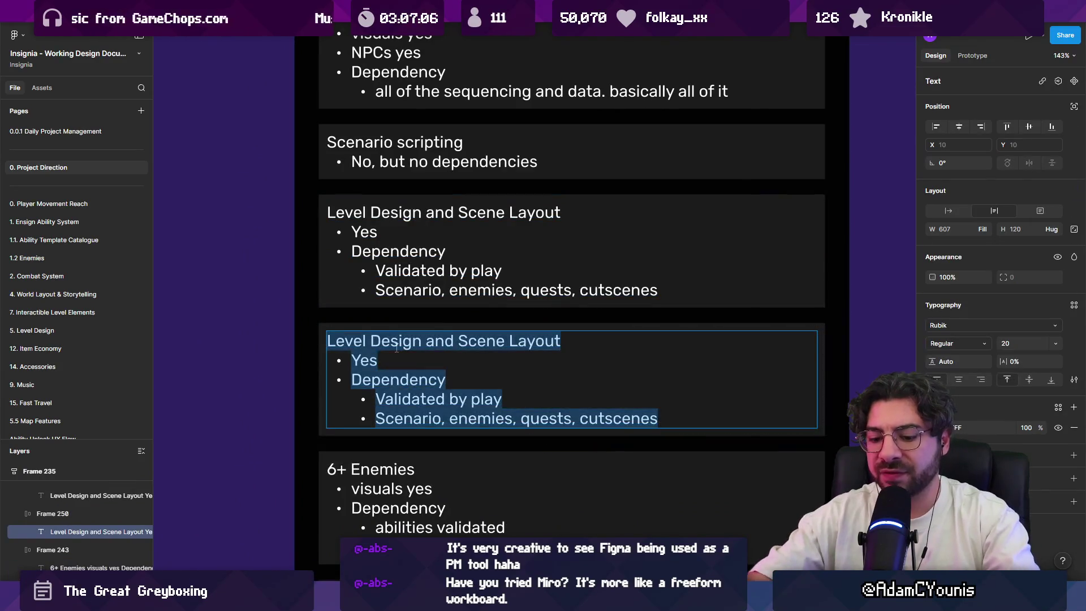
pyautogui.write('Final Level Geomet')
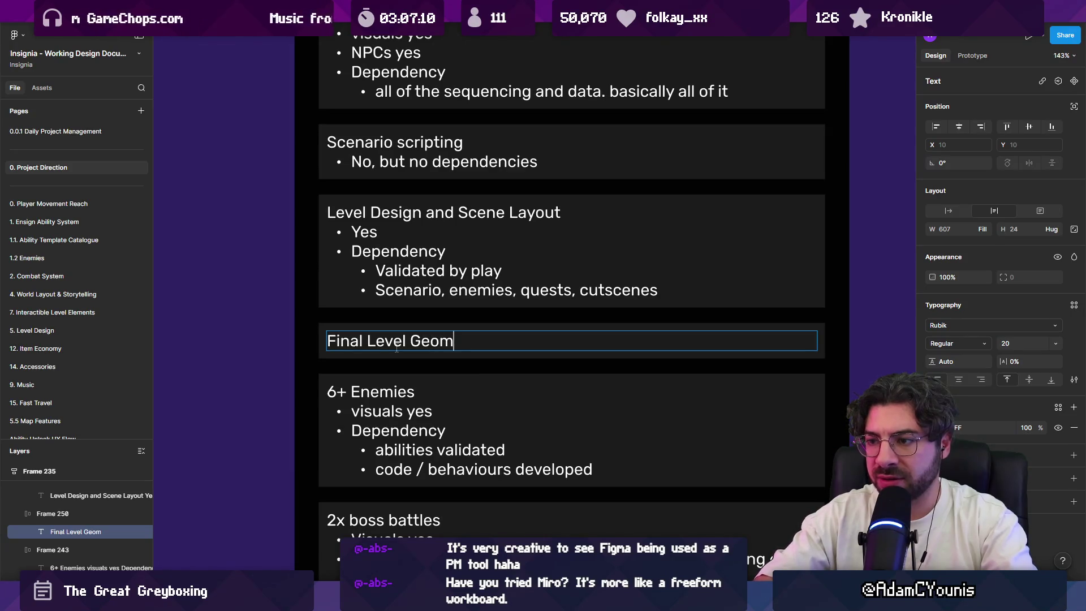
pyautogui.write('ry')
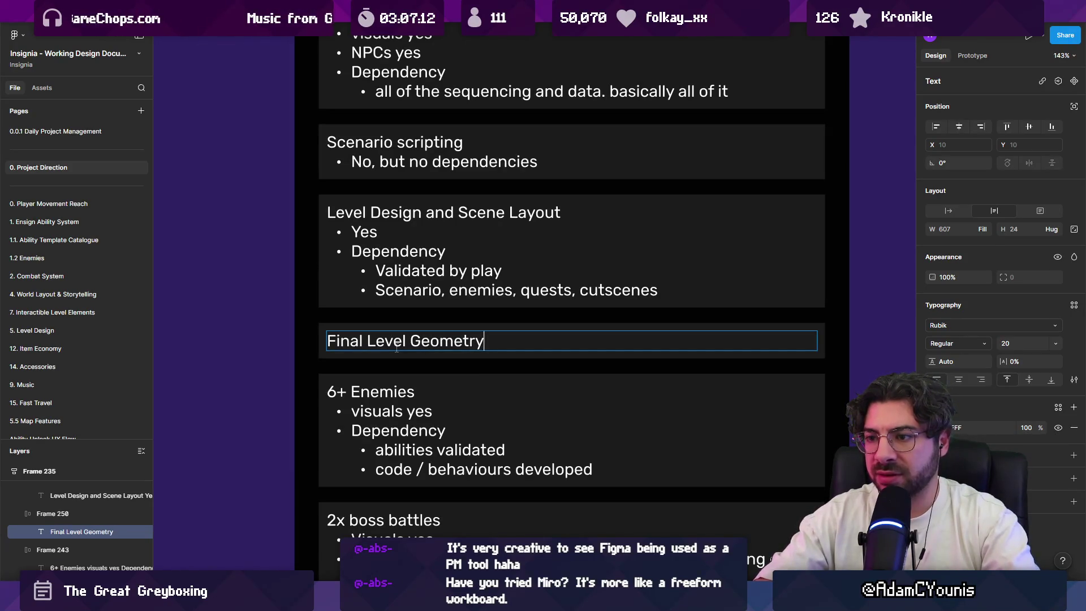
pyautogui.press('Return')
pyautogui.press('Escape')
pyautogui.press('Tab')
pyautogui.press('Return')
pyautogui.press('Escape')
pyautogui.hotkey('shift', 'Tab')
pyautogui.press('Return')
pyautogui.press('Down')
# Step: List 'No' and 'Dependency' with sub-bullets Validated by Scenario, Enemies and Item placement
pyautogui.write('-')
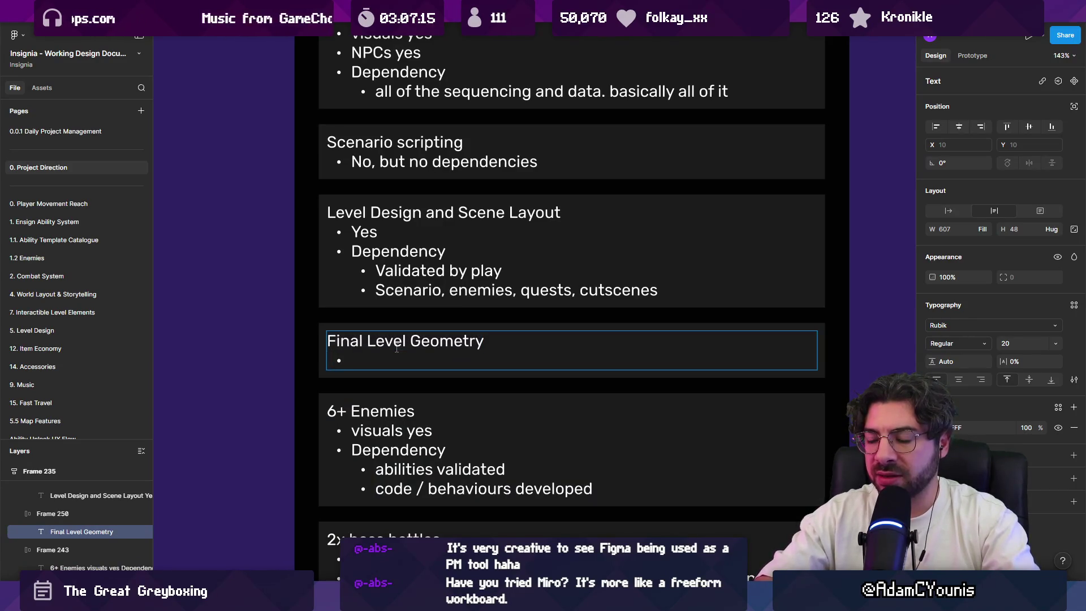
pyautogui.write(' No')
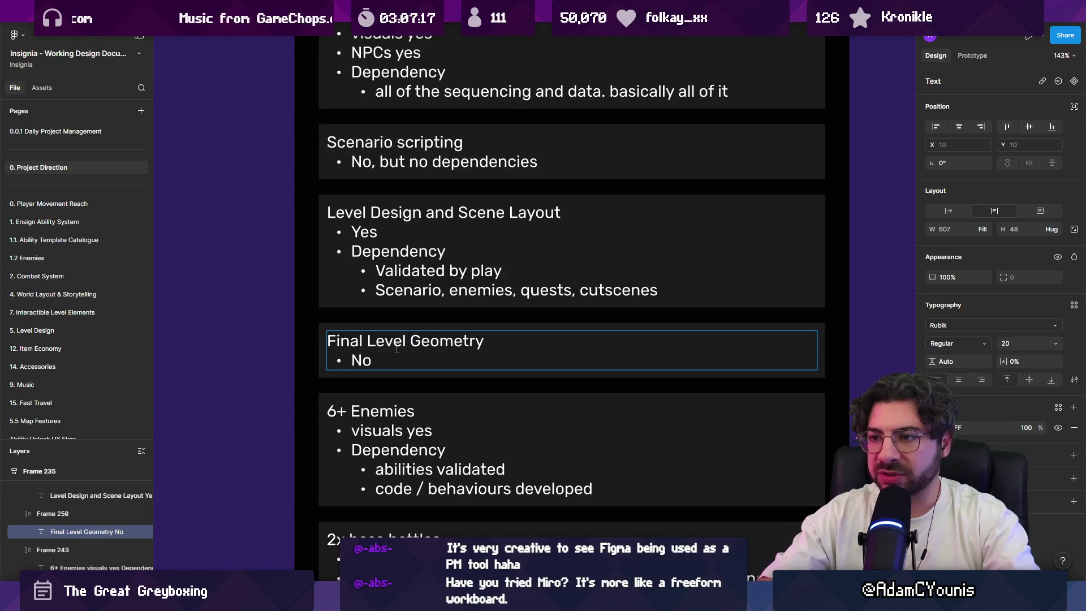
pyautogui.press('Return')
pyautogui.write('Dependency')
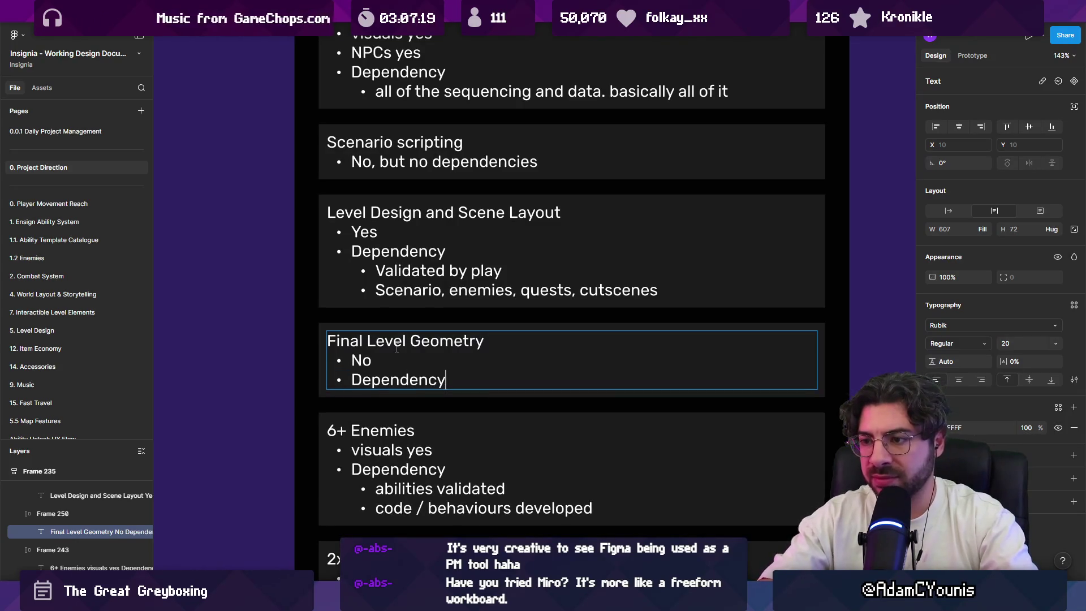
pyautogui.press('Return')
pyautogui.press('Tab')
pyautogui.write('alidated by ')
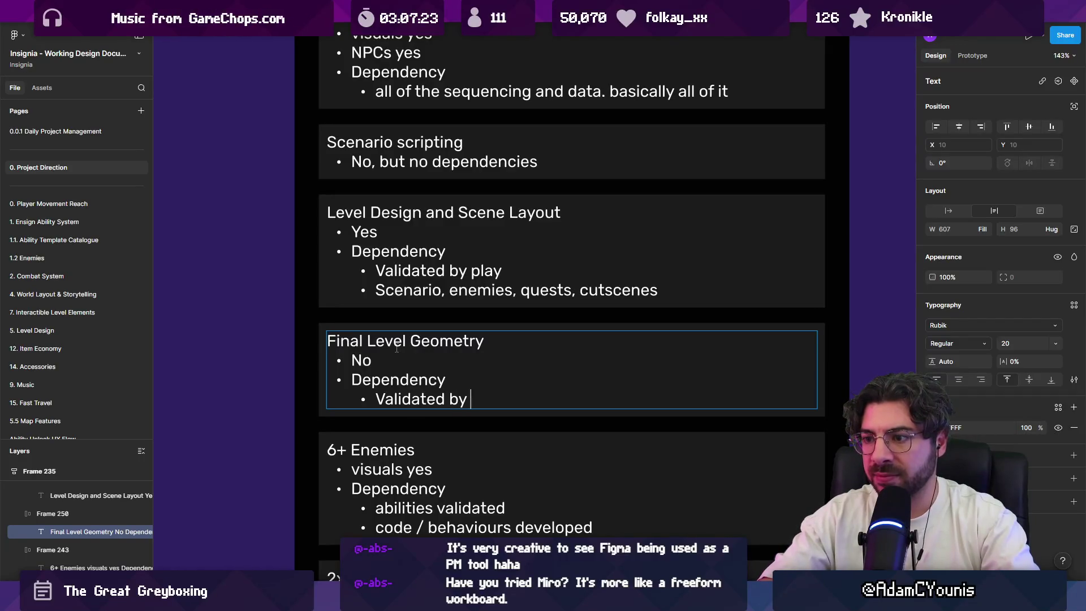
pyautogui.write('Scenario')
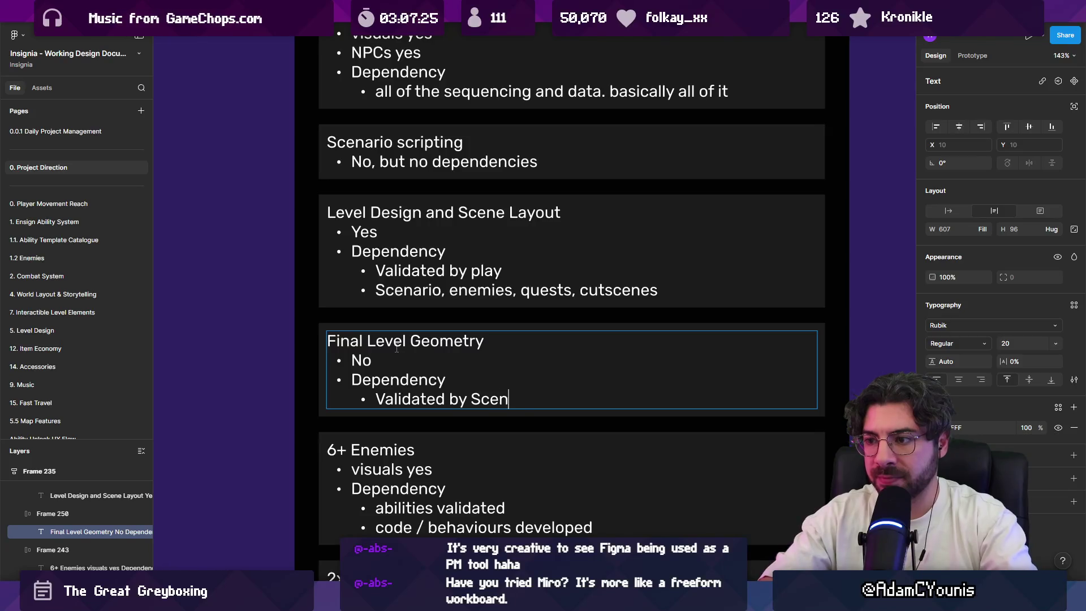
pyautogui.press('Return')
pyautogui.write('Valida')
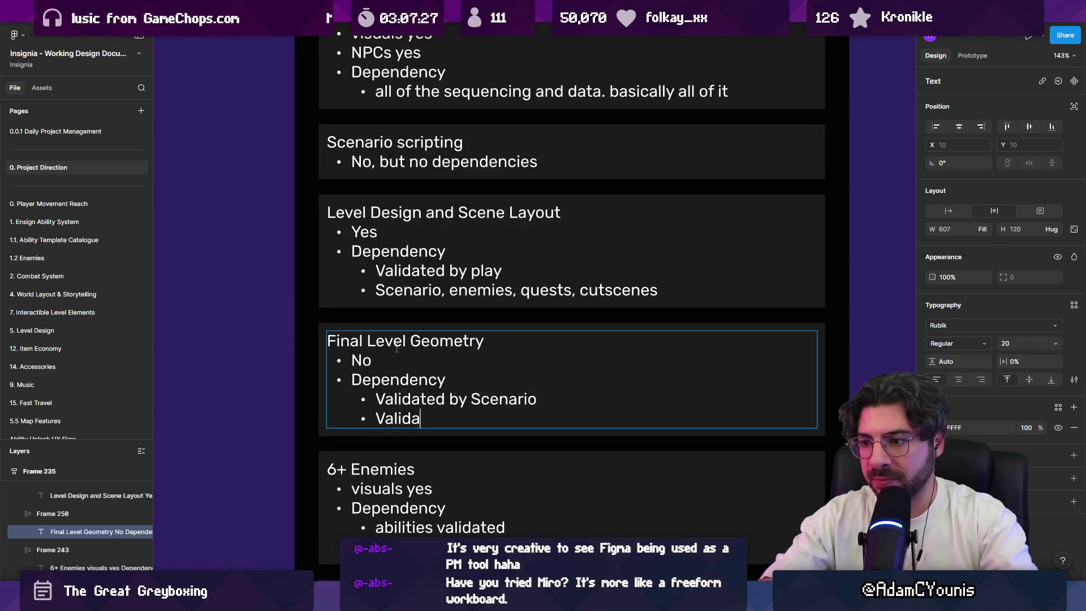
pyautogui.write('ted by Enemies')
pyautogui.press('Return')
pyautogui.write('V')
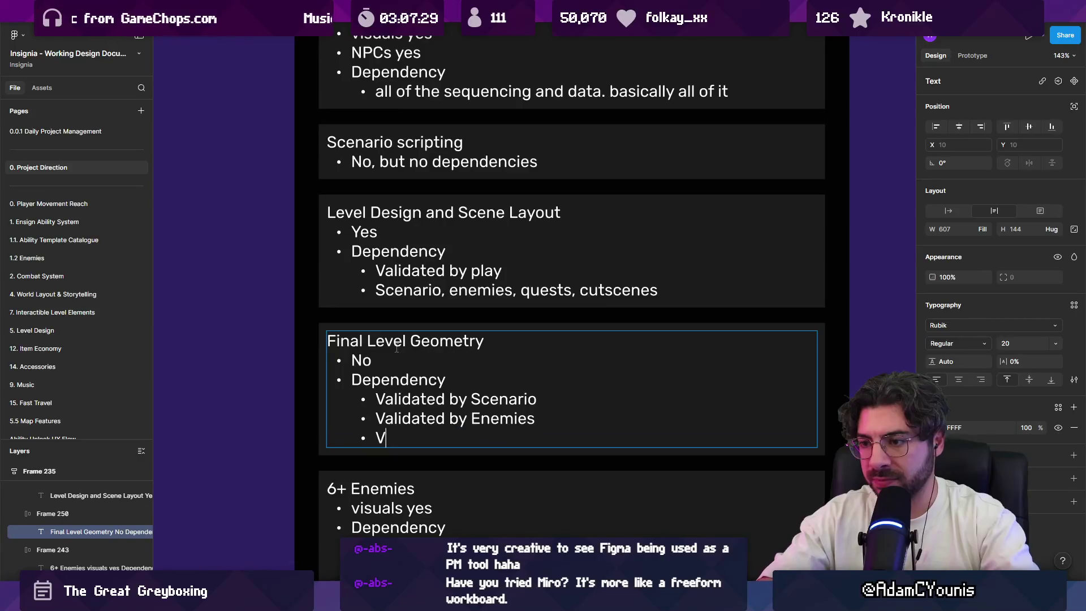
pyautogui.write('alidated by Item placement')
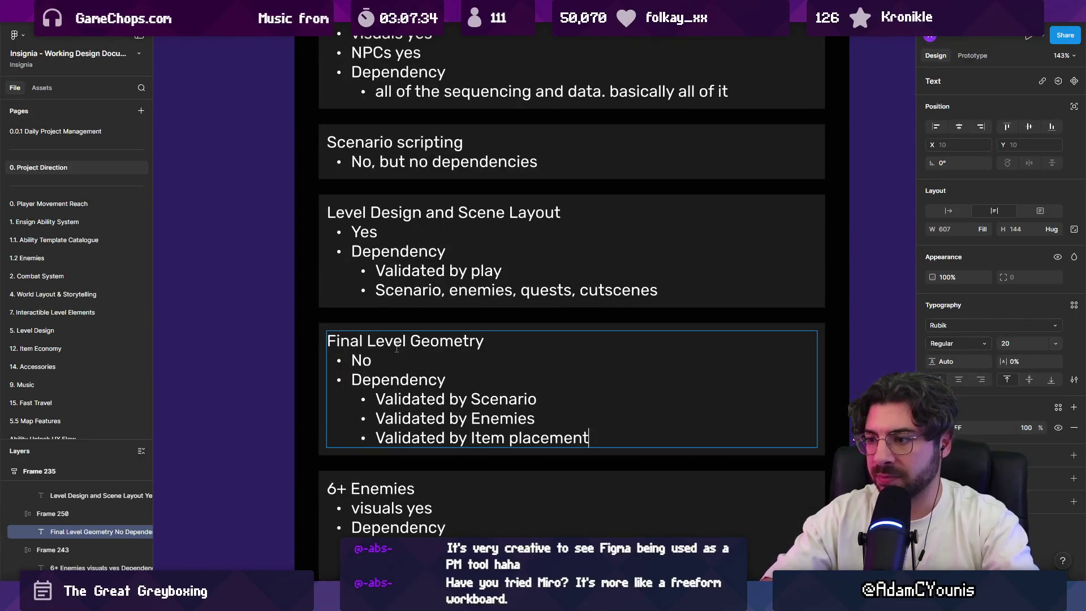
pyautogui.press('Return')
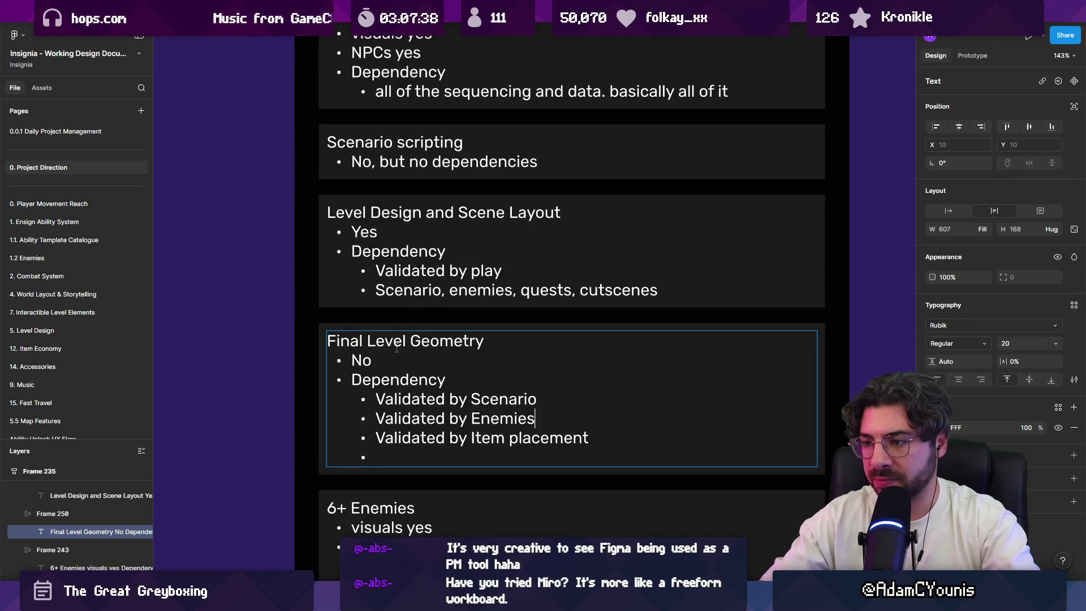
# Step: Change 'Validated by Enemies' to 'Validated by Enemies and placement' and remove the empty bullet
pyautogui.press('Up')
pyautogui.press('Up')
pyautogui.press('End')
pyautogui.write('and palcement')
pyautogui.press('BackSpace')
pyautogui.press('BackSpace')
pyautogui.press('BackSpace')
pyautogui.press('BackSpace')
pyautogui.press('BackSpace')
pyautogui.press('BackSpace')
pyautogui.write('lacement')
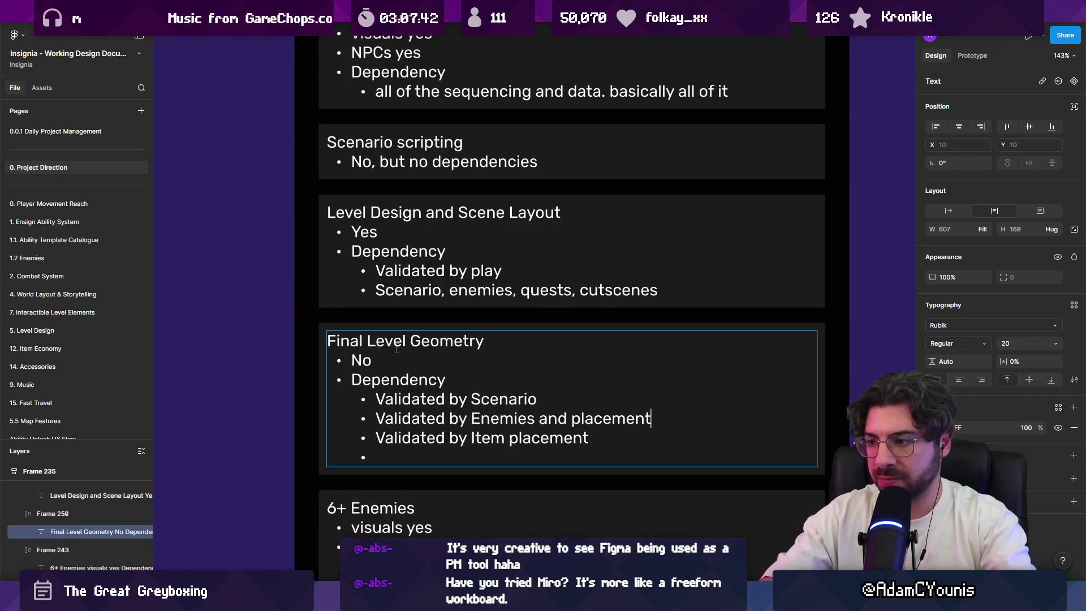
pyautogui.press('BackSpace')
pyautogui.press('Escape')
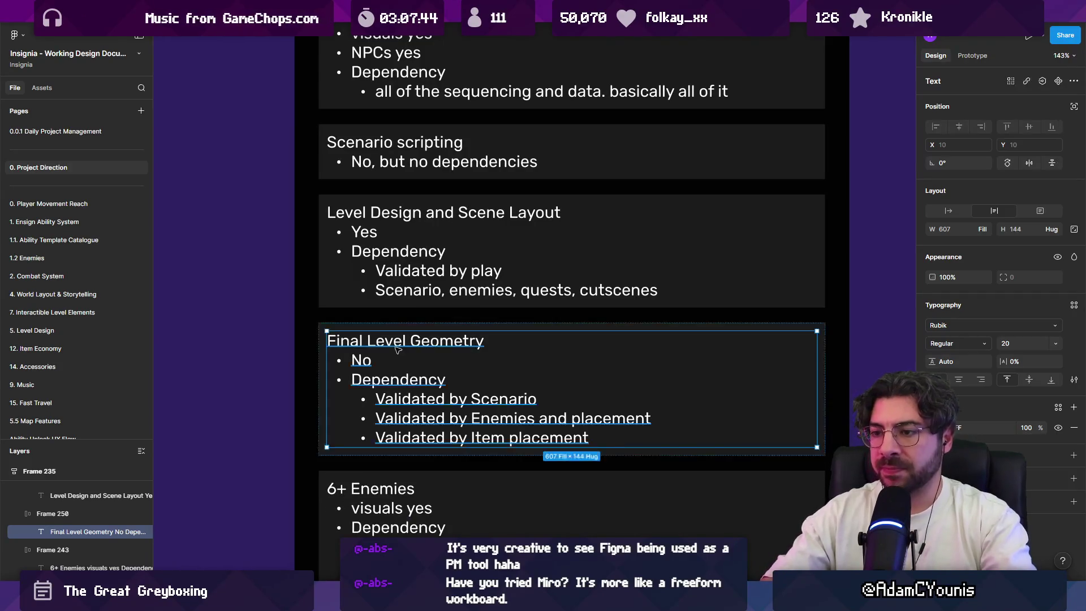
pyautogui.press('Escape')
pyautogui.keyDown('ctrl'); pyautogui.scroll(-5, 371, 343); pyautogui.keyUp('ctrl')
# Step: Bold the Final Level Geometry, 6+ Enemies, 2x boss battles, Level Design, Scenario scripting and Cutscenes headings
pyautogui.keyDown('ctrl'); pyautogui.scroll(-5, 357, 351); pyautogui.keyUp('ctrl')
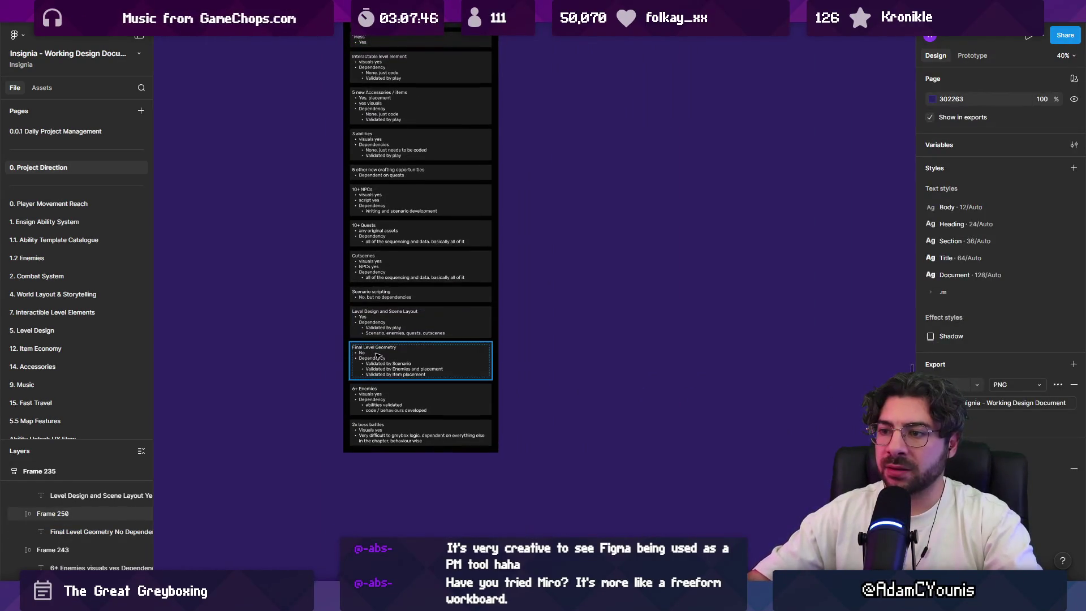
pyautogui.click(431, 319)
pyautogui.keyDown('ctrl'); pyautogui.scroll(5, 389, 346); pyautogui.keyUp('ctrl')
pyautogui.doubleClick(369, 343)
pyautogui.tripleClick(369, 342)
pyautogui.hotkey('ctrl', 'b')
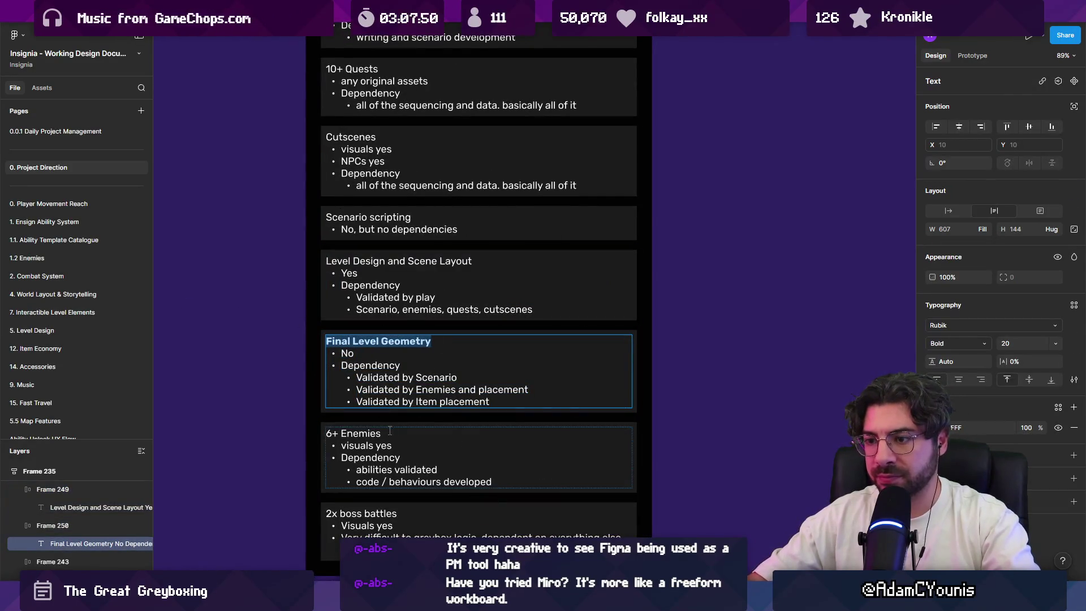
pyautogui.tripleClick(362, 433)
pyautogui.hotkey('ctrl', 'b')
pyautogui.tripleClick(362, 513)
pyautogui.hotkey('ctrl', 'b')
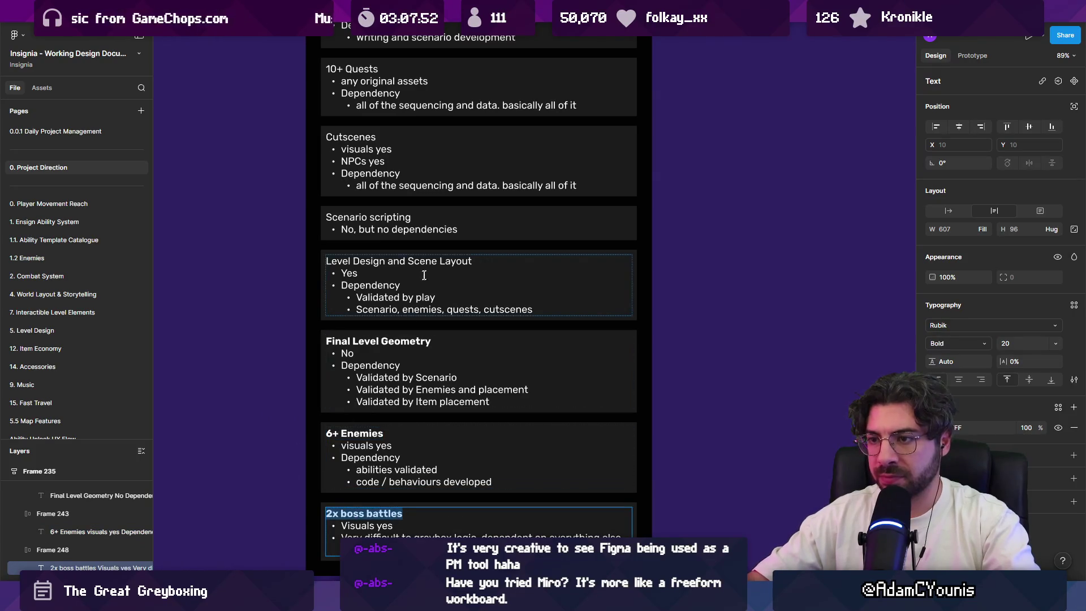
pyautogui.tripleClick(478, 261)
pyautogui.hotkey('ctrl', 'b')
pyautogui.tripleClick(367, 218)
pyautogui.hotkey('ctrl', 'b')
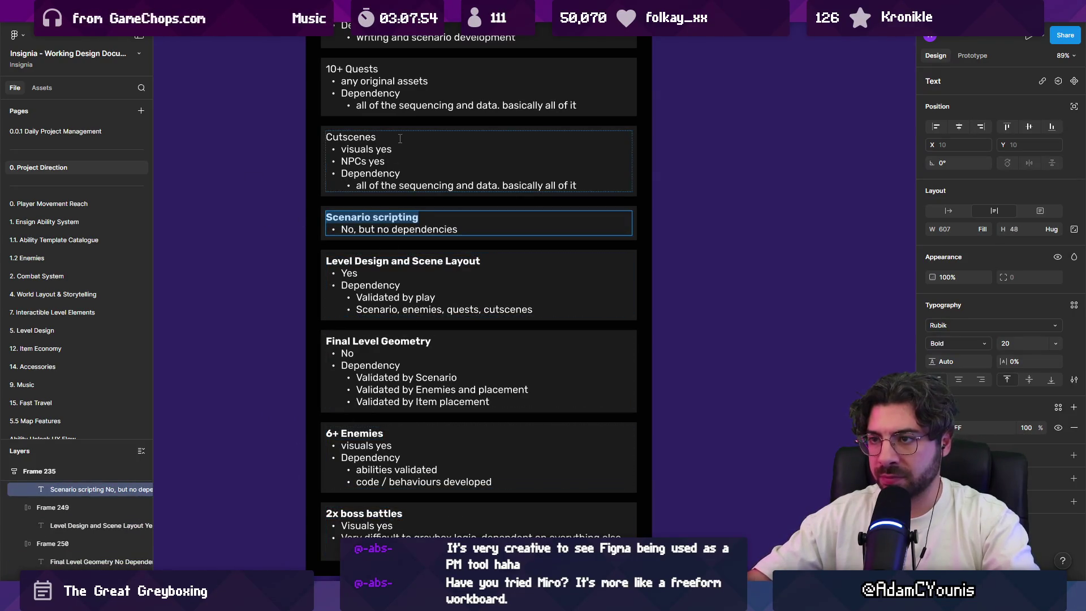
pyautogui.tripleClick(368, 138)
pyautogui.hotkey('ctrl', 'b')
# Step: Bold the 10+ Quests, 10+ NPCs, 5 other new crafting opportunities, 3 abilities and 5 new Accessories / items headings
pyautogui.scroll(2, 382, 205)
pyautogui.scroll(3, 383, 205)
pyautogui.tripleClick(387, 284)
pyautogui.hotkey('ctrl', 'b')
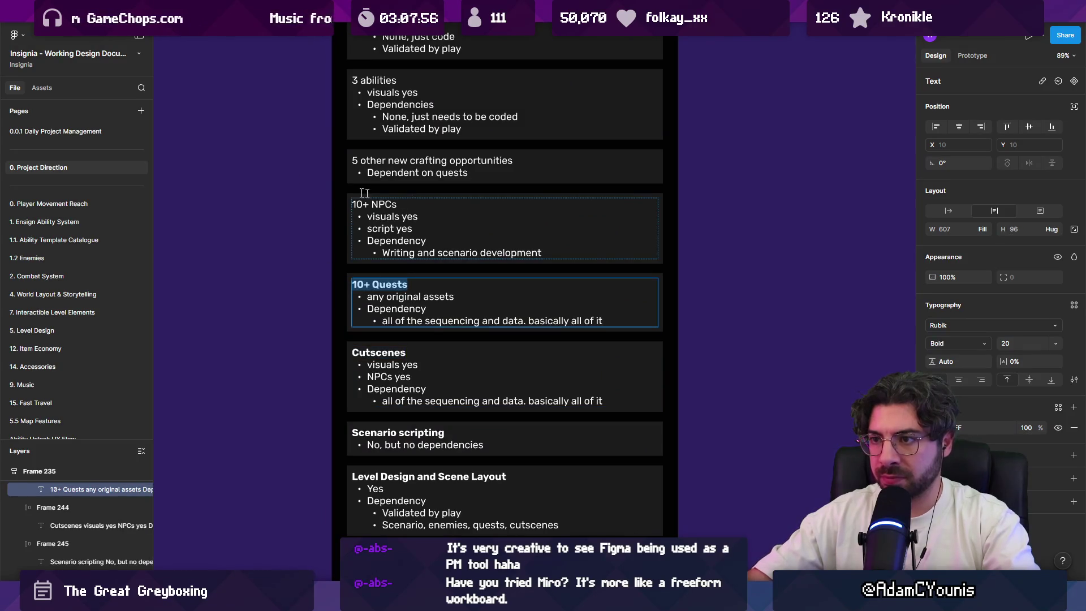
pyautogui.tripleClick(390, 203)
pyautogui.hotkey('ctrl', 'b')
pyautogui.scroll(3, 390, 198)
pyautogui.tripleClick(396, 334)
pyautogui.hotkey('ctrl', 'b')
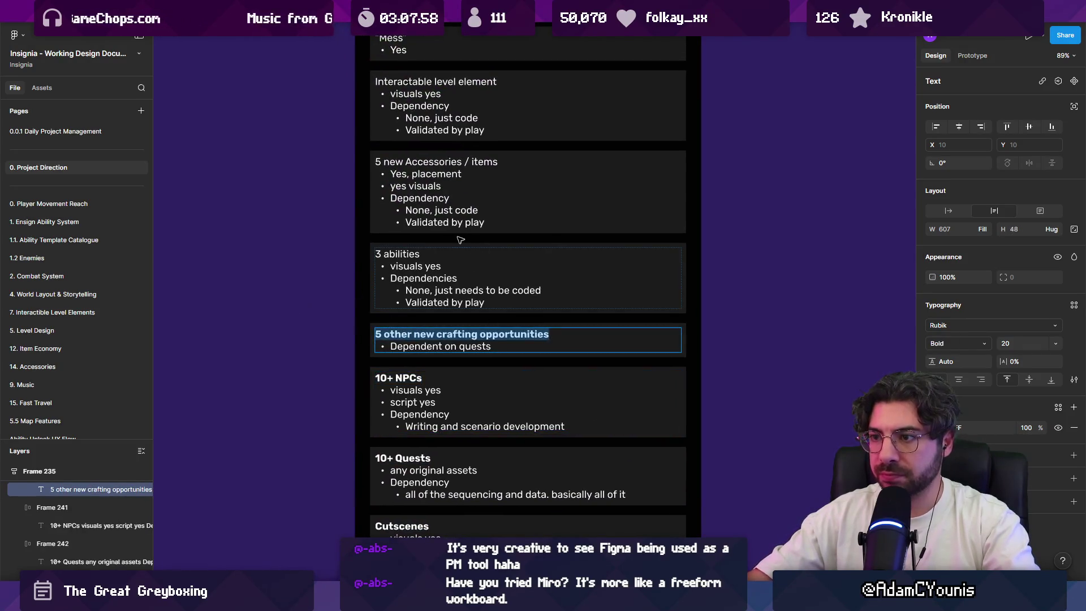
pyautogui.tripleClick(347, 254)
pyautogui.hotkey('ctrl', 'b')
pyautogui.tripleClick(346, 162)
pyautogui.hotkey('ctrl', 'b')
# Step: Bold the Interactable level element, Mess, Tileset and Environment backgrounds headings, then deselect
pyautogui.scroll(5, 317, 204)
pyautogui.click(306, 213)
pyautogui.tripleClick(396, 213)
pyautogui.hotkey('ctrl', 'b')
pyautogui.tripleClick(396, 168)
pyautogui.hotkey('ctrl', 'b')
pyautogui.tripleClick(397, 125)
pyautogui.hotkey('ctrl', 'b')
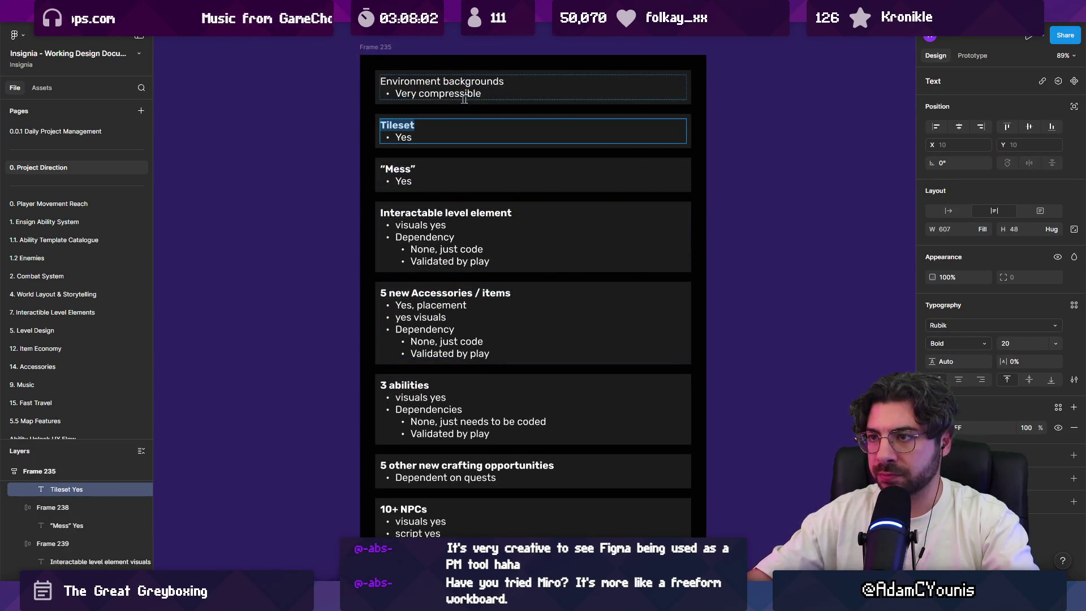
pyautogui.tripleClick(516, 84)
pyautogui.hotkey('ctrl', 'b')
pyautogui.click(303, 158)
pyautogui.scroll(-5, 320, 209)
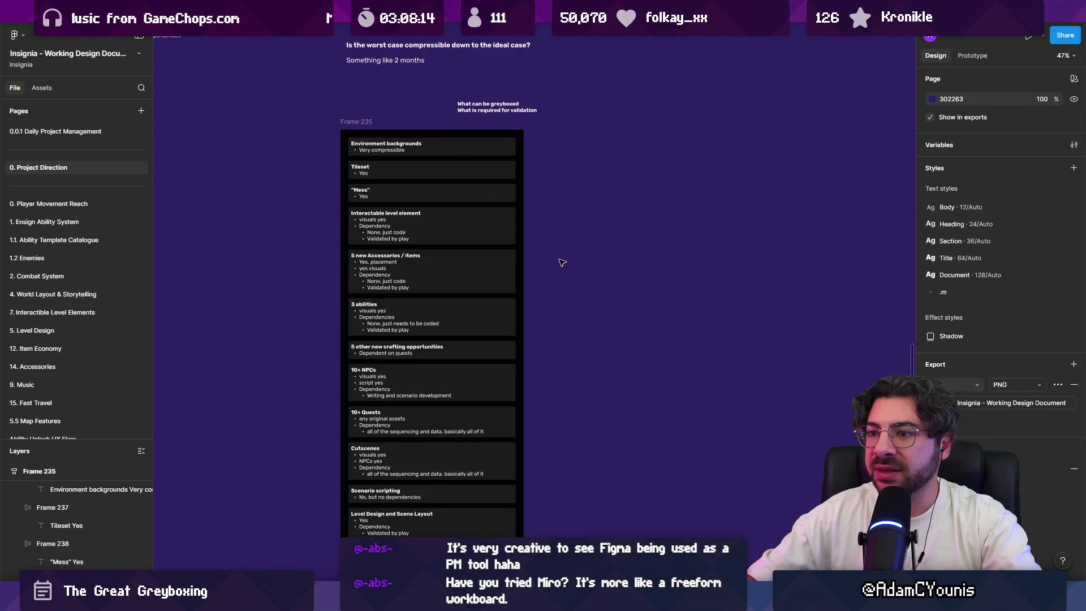
# Step: Narrow Frame 235 from 687 to 614 wide
pyautogui.scroll(-3, 551, 244)
pyautogui.click(492, 281)
pyautogui.hotkey('shift', 'Return')
pyautogui.moveTo(511, 254); pyautogui.dragTo(489, 262)
pyautogui.click(514, 267)
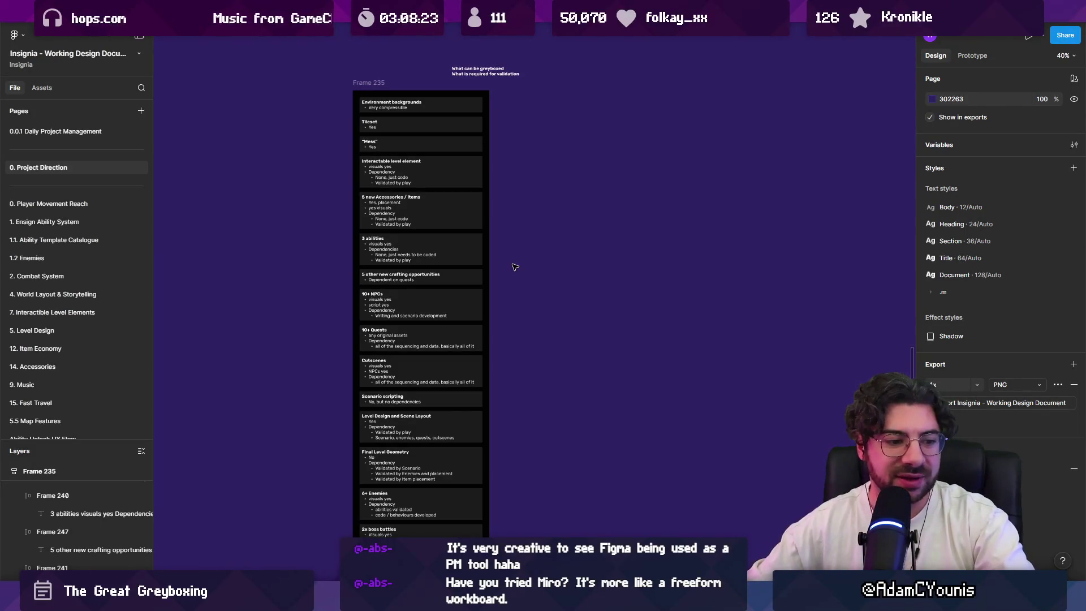
# Step: Give all the cards inside Frame 235 a corner radius of 5
pyautogui.scroll(-2, 514, 267)
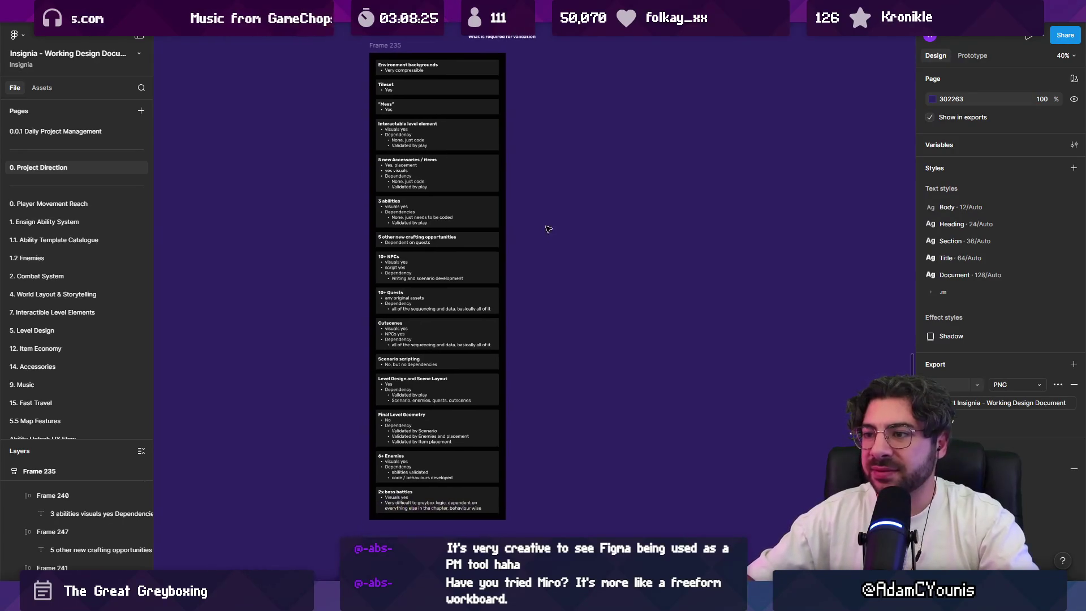
pyautogui.click(504, 243)
pyautogui.click(535, 245)
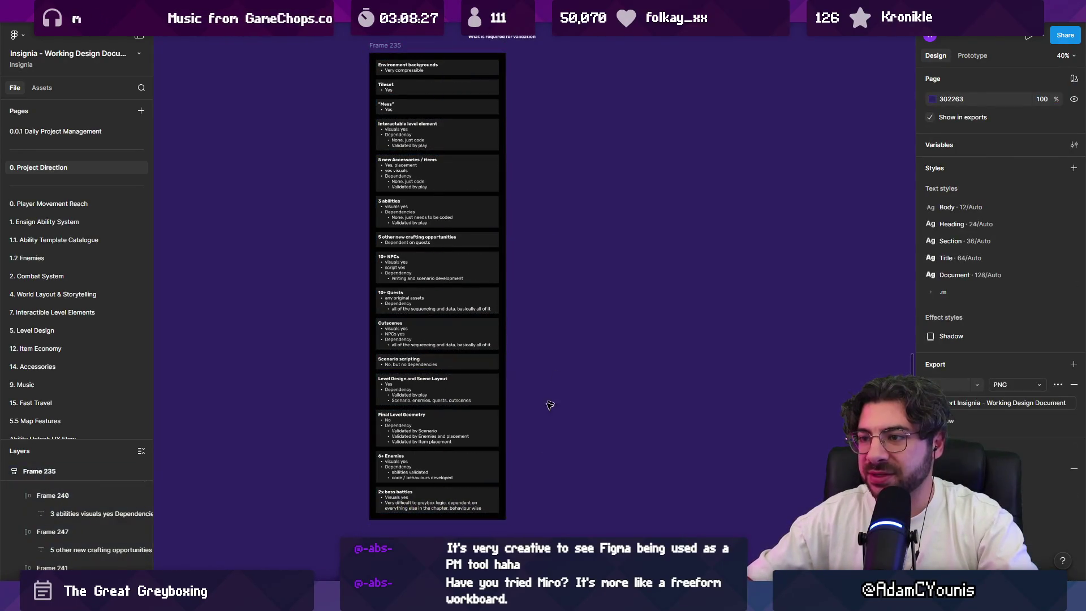
pyautogui.moveTo(498, 532); pyautogui.dragTo(472, 65)
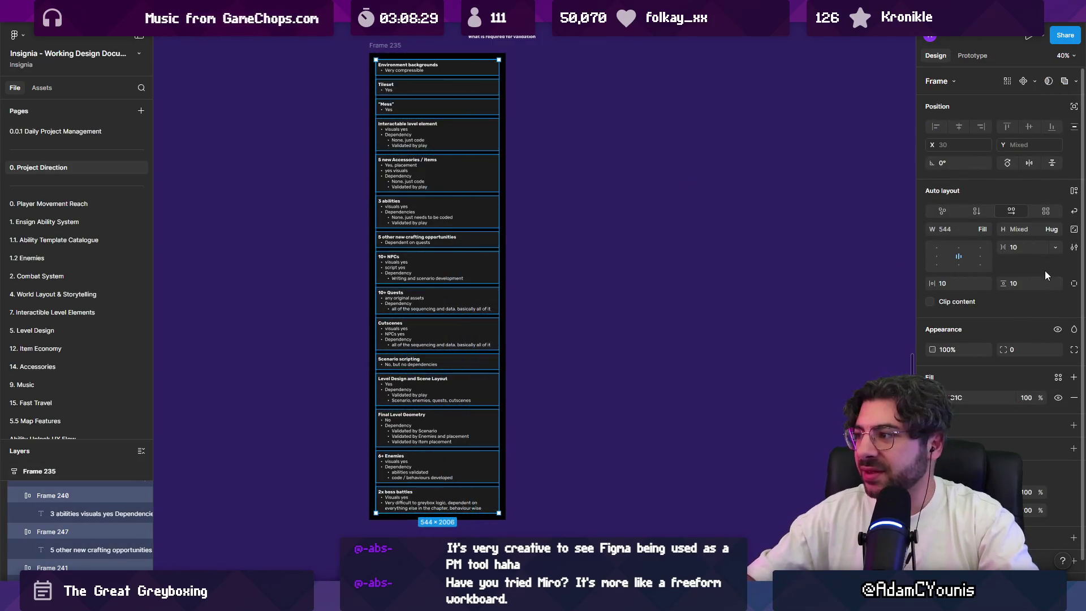
pyautogui.moveTo(1003, 349); pyautogui.dragTo(1059, 316)
pyautogui.click(669, 346)
# Step: Shift Frame 235 down-left and place a copy of the two-line greyboxing note to its right
pyautogui.scroll(5, 475, 180)
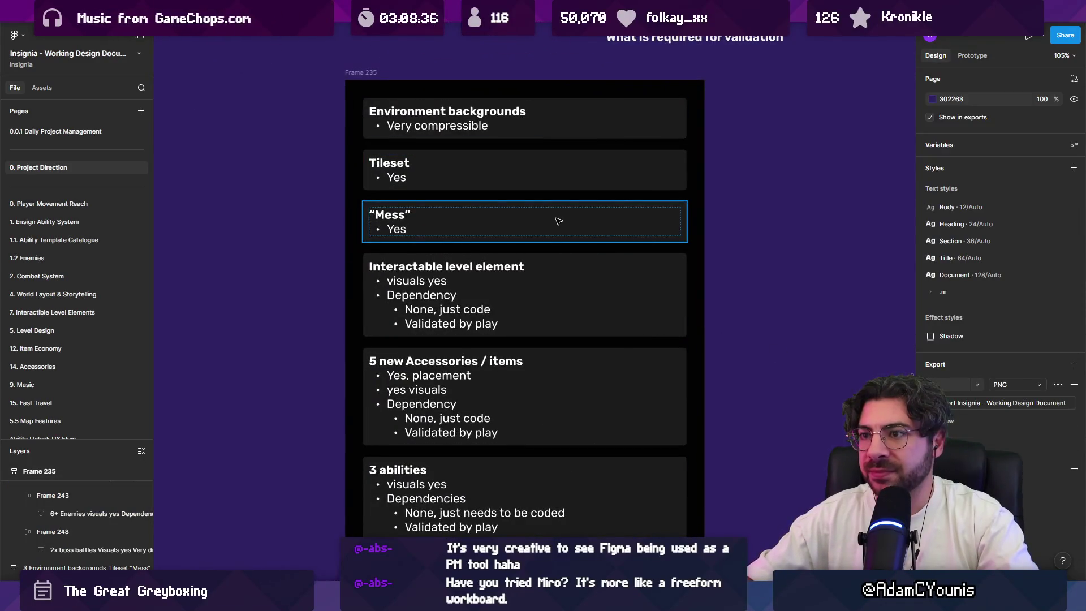
pyautogui.scroll(-5, 577, 310)
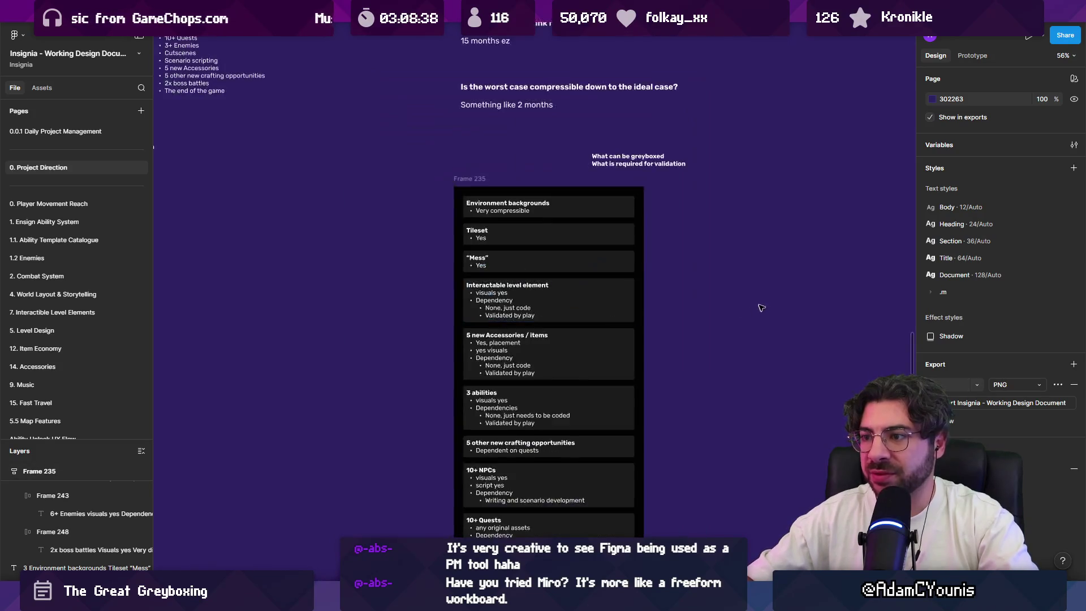
pyautogui.scroll(-2, 754, 308)
pyautogui.hscroll(3, 575, 228)
pyautogui.moveTo(271, 113)
pyautogui.mouseDown()
pyautogui.moveTo(220, 172)
pyautogui.moveTo(199, 132)
pyautogui.mouseUp()
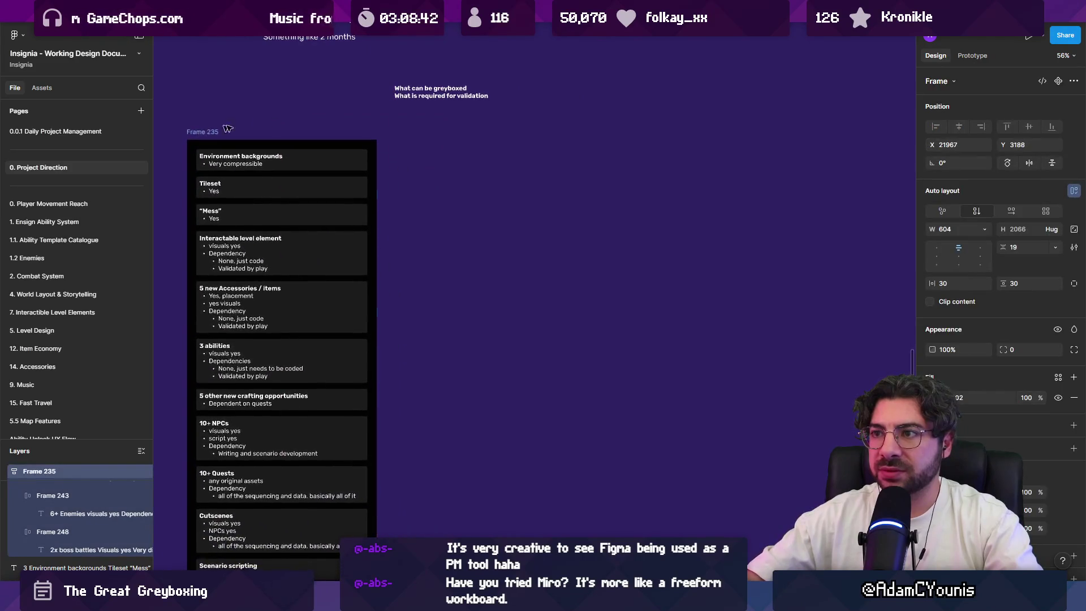
pyautogui.moveTo(441, 92); pyautogui.dragTo(537, 136)
pyautogui.press('Return')
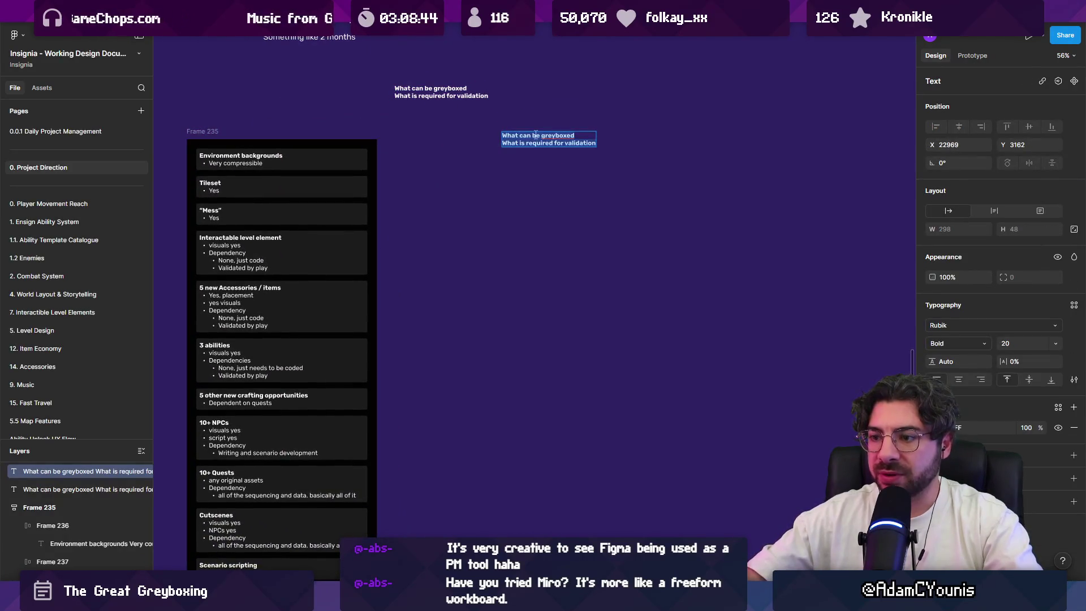
# Step: Duplicate Frame 235 as Frame 236, keeping only the Environment backgrounds card
pyautogui.write('MVP')
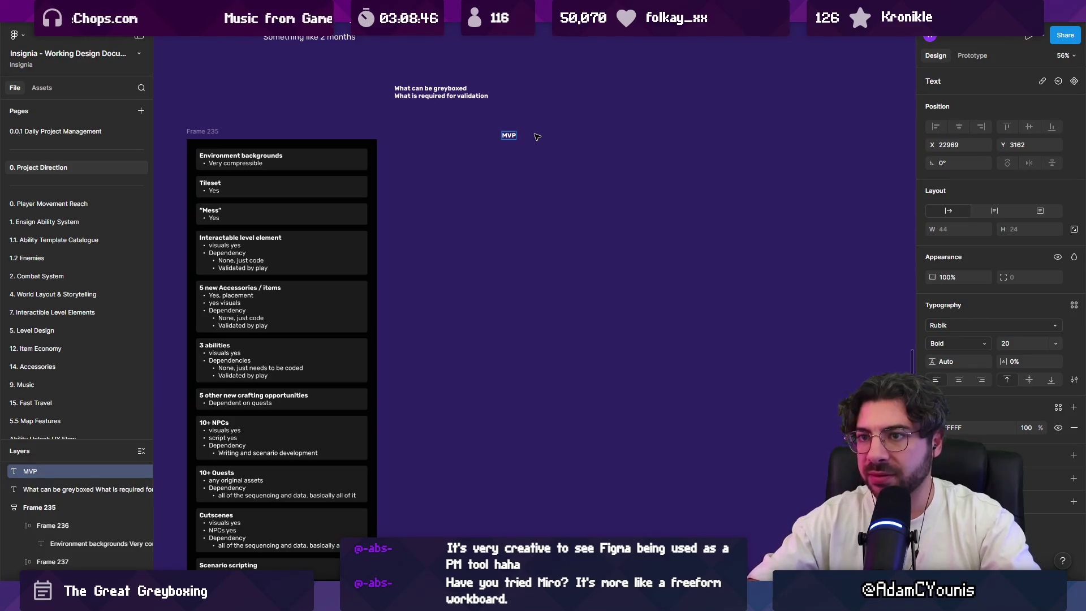
pyautogui.moveTo(306, 183); pyautogui.dragTo(555, 184)
pyautogui.scroll(-3, 560, 199)
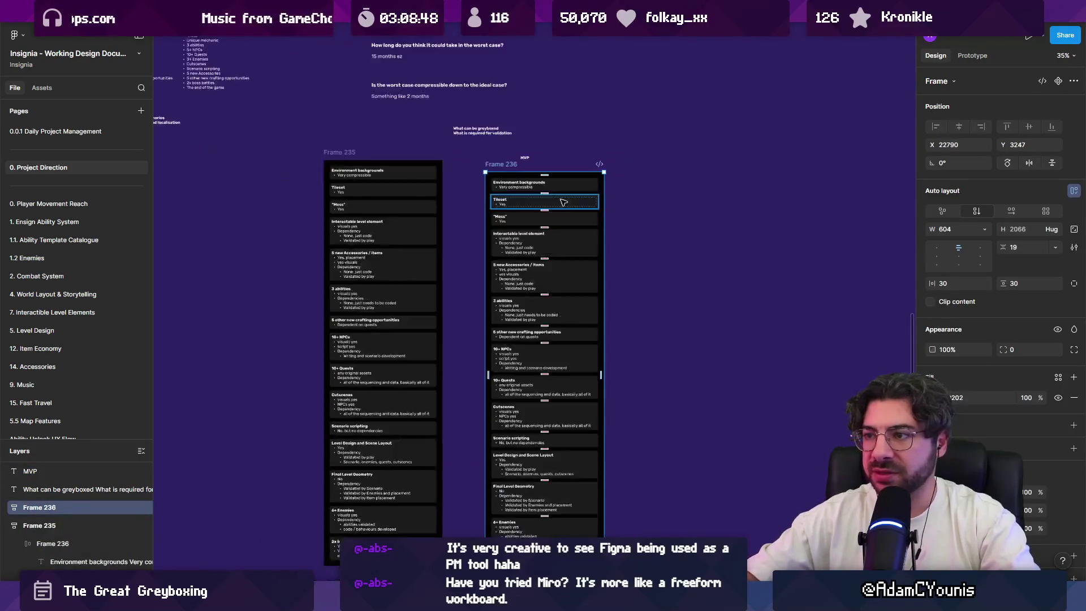
pyautogui.scroll(-2, 560, 199)
pyautogui.press('Return')
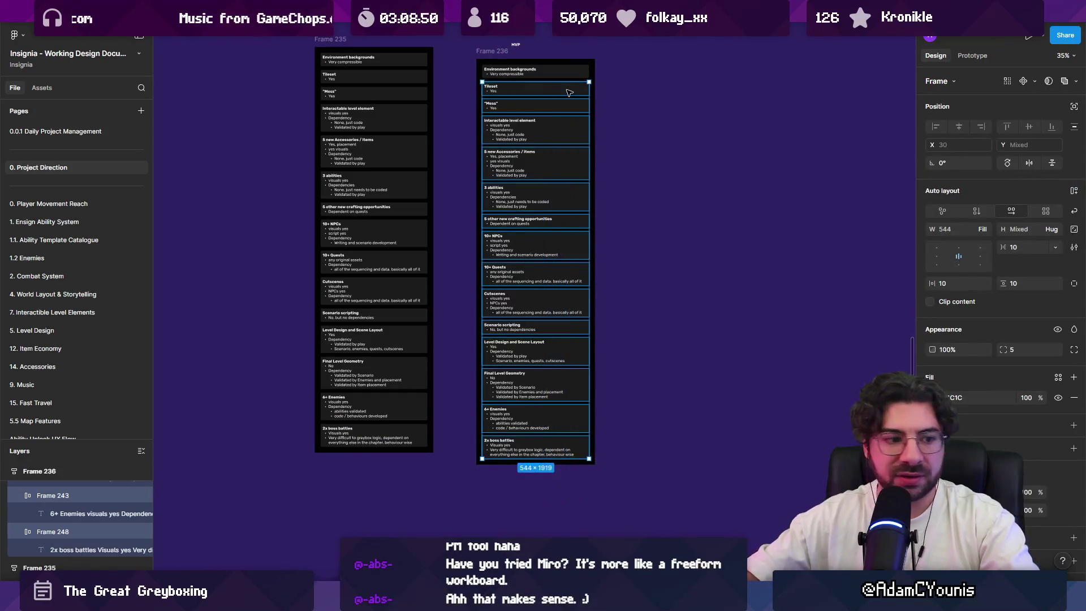
pyautogui.press('Delete')
pyautogui.scroll(2, 488, 191)
pyautogui.scroll(5, 487, 191)
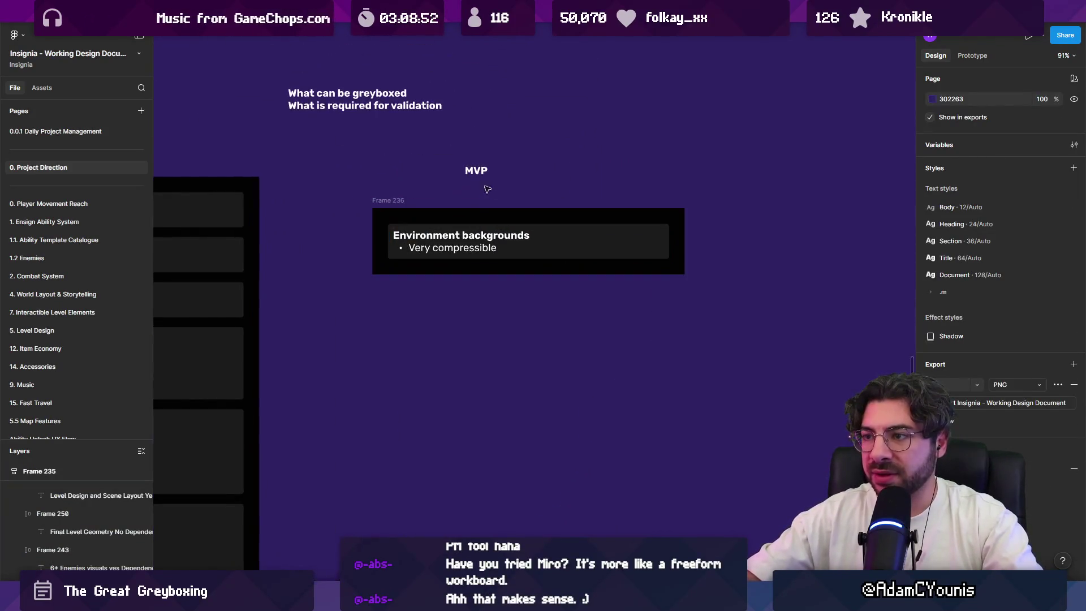
# Step: Add an enlarged copy of the MVP label to Frame 236, retitled 'Greybox MVP'
pyautogui.moveTo(477, 174); pyautogui.dragTo(527, 230)
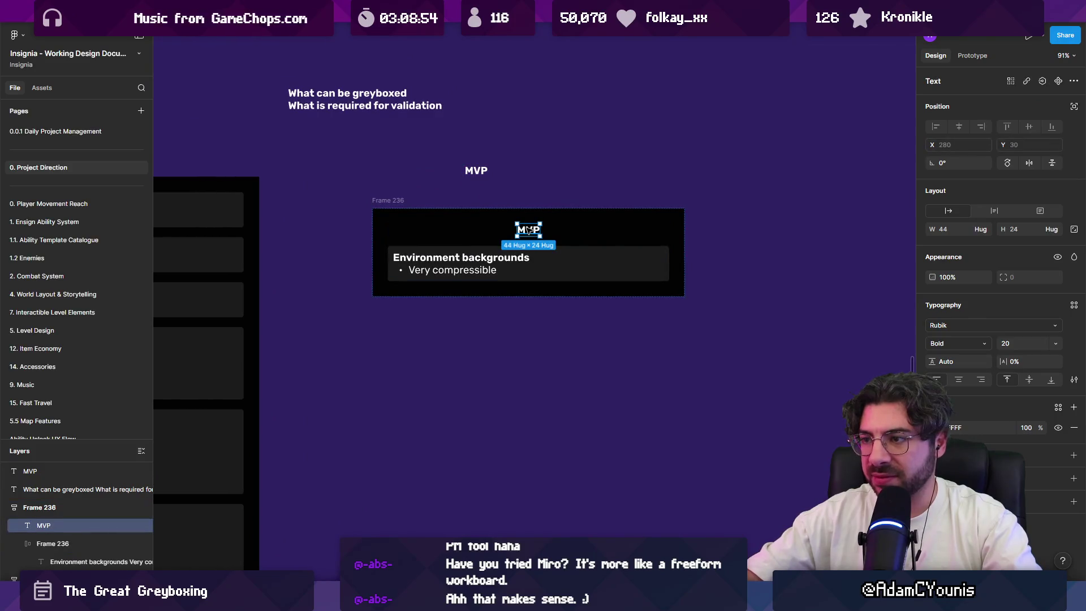
pyautogui.press('k')
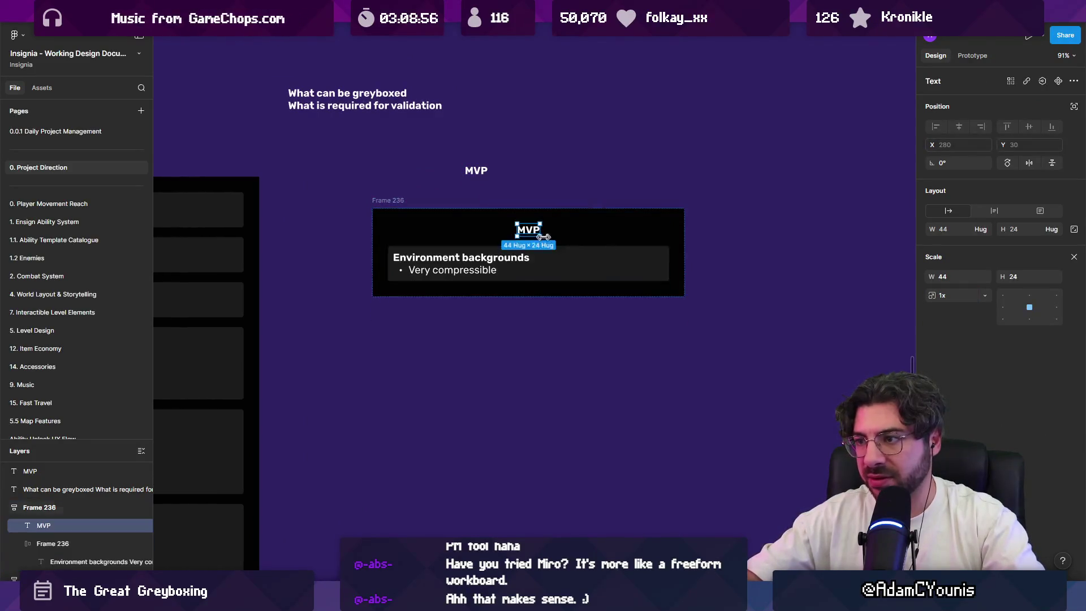
pyautogui.moveTo(539, 238)
pyautogui.mouseDown()
pyautogui.moveTo(598, 305)
pyautogui.moveTo(557, 259)
pyautogui.mouseUp()
pyautogui.doubleClick(557, 258)
pyautogui.write('Greybo')
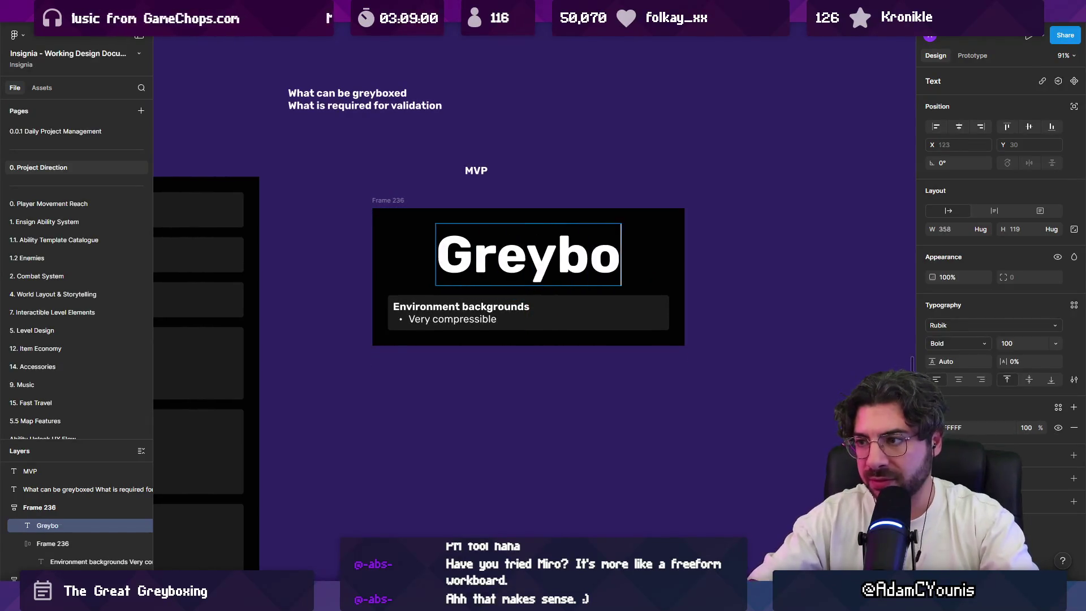
pyautogui.write('x MVP')
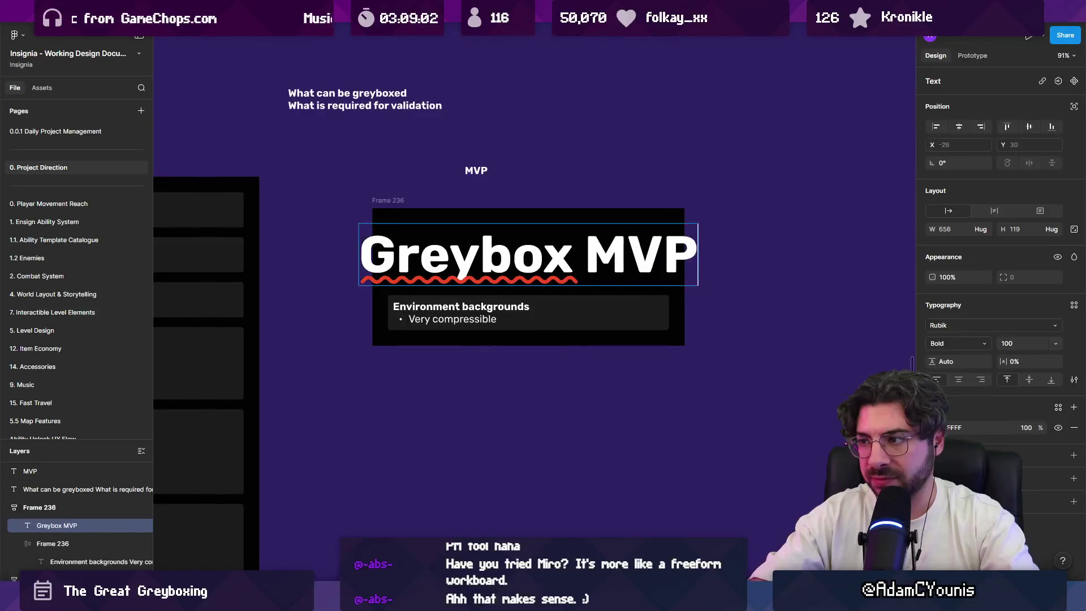
pyautogui.press('Escape')
pyautogui.press('k')
pyautogui.moveTo(698, 285)
pyautogui.mouseDown()
pyautogui.moveTo(654, 265)
pyautogui.moveTo(673, 226)
pyautogui.moveTo(671, 272)
pyautogui.mouseUp()
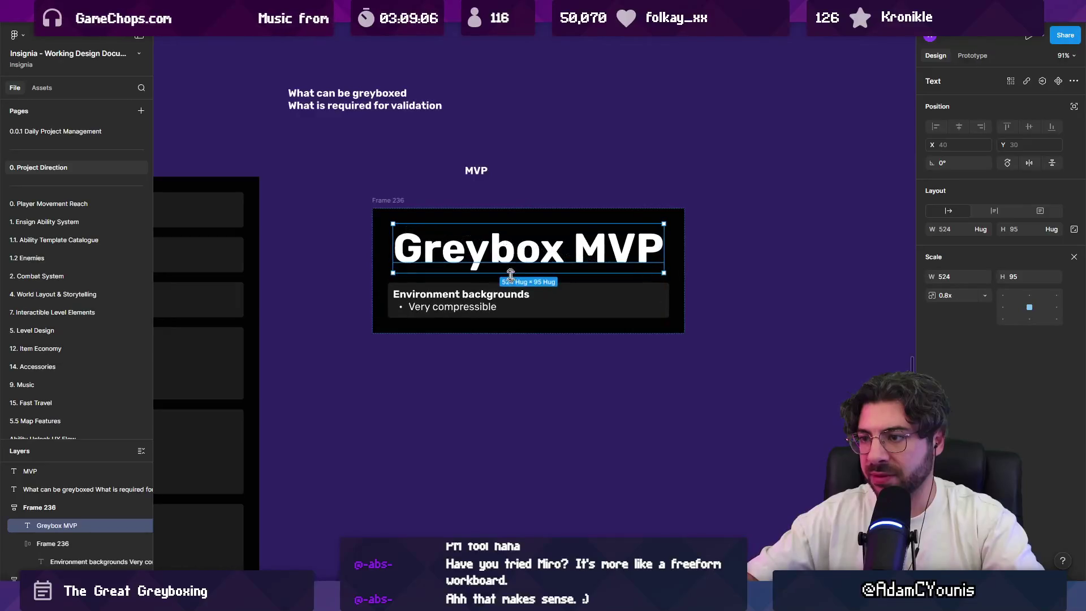
pyautogui.scroll(-5, 619, 154)
pyautogui.scroll(-1, 530, 218)
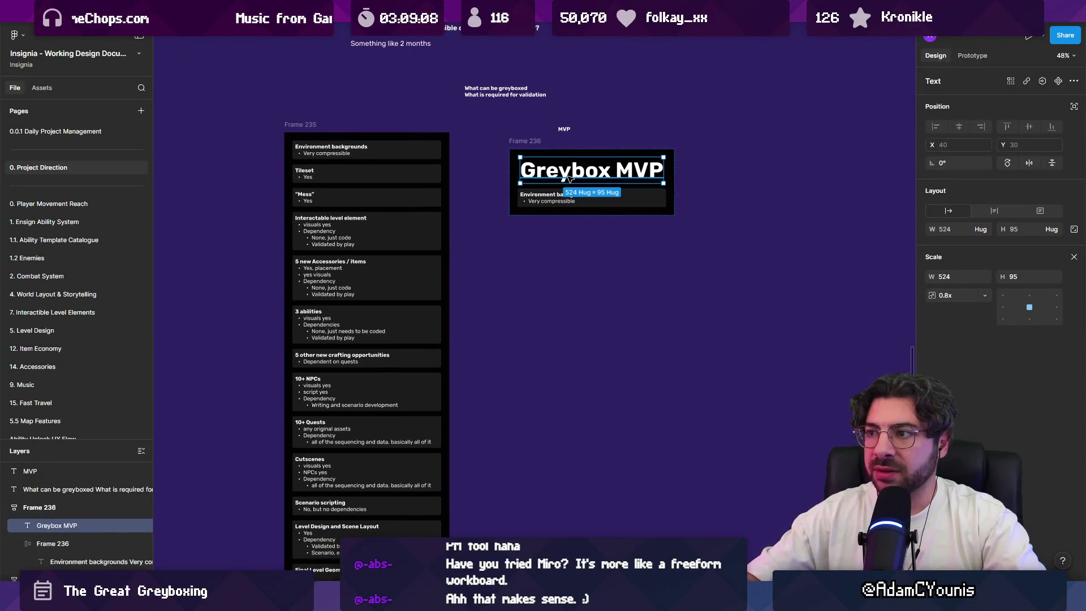
pyautogui.scroll(3, 545, 205)
pyautogui.press('Return')
# Step: Replace the Accessories card's bullet wording with 'Delegatable'
pyautogui.doubleClick(603, 196)
pyautogui.hotkey('ctrl', 'a')
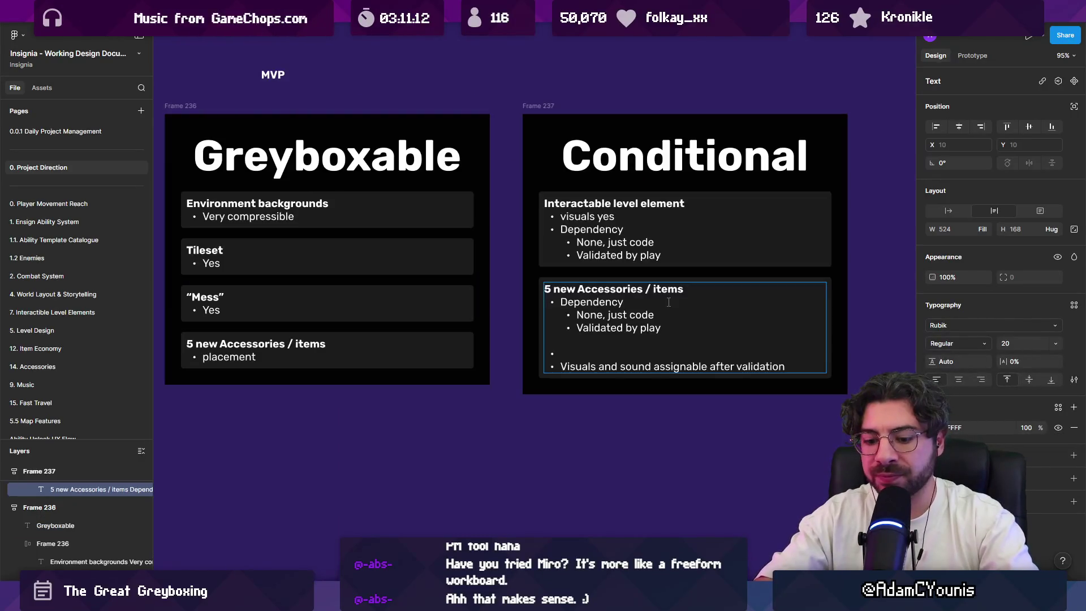
pyautogui.write('sourc')
pyautogui.hotkey('ctrl', 'shift', 'Left')
pyautogui.write('Delegatable')
# Step: Indent the Visuals and sound bullet and split it into separate bullets
pyautogui.press('Right')
pyautogui.press('Tab')
pyautogui.hotkey('ctrl', 'Right')
pyautogui.hotkey('ctrl', 'shift', 'Right')
pyautogui.press('Delete')
pyautogui.press('Return')
# Step: Move the words 'after validation' so they follow 'Delegatable'
pyautogui.hotkey('ctrl', 'Right')
pyautogui.hotkey('shift', 'End')
pyautogui.hotkey('ctrl', 'c')
pyautogui.press('Delete')
pyautogui.press('Up')
pyautogui.press('Up')
pyautogui.press('Left')
pyautogui.hotkey('ctrl', 'v')
pyautogui.hotkey('ctrl', 'shift', 'Left')
pyautogui.hotkey('ctrl', 'shift', 'Left')
pyautogui.press('Left')
# Step: Delete 'assignable' and the sound line, making the bullet read 'Delegated after validation'
pyautogui.hotkey('shift', 'End')
pyautogui.press('Left')
pyautogui.hotkey('shift', 'End')
pyautogui.press('Delete')
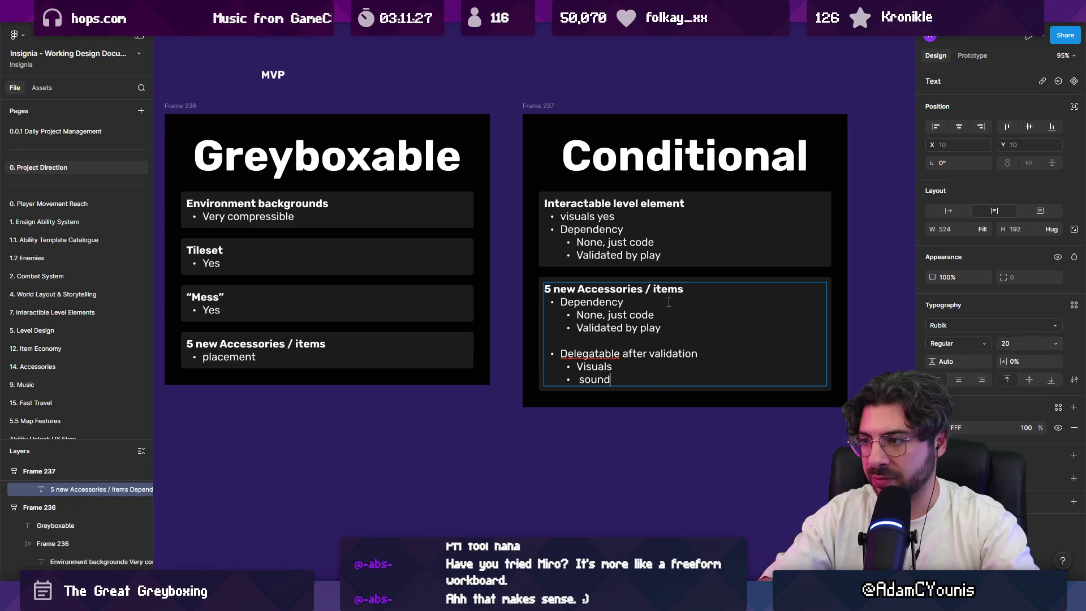
pyautogui.hotkey('shift', 'Home')
pyautogui.press('BackSpace')
pyautogui.press('BackSpace')
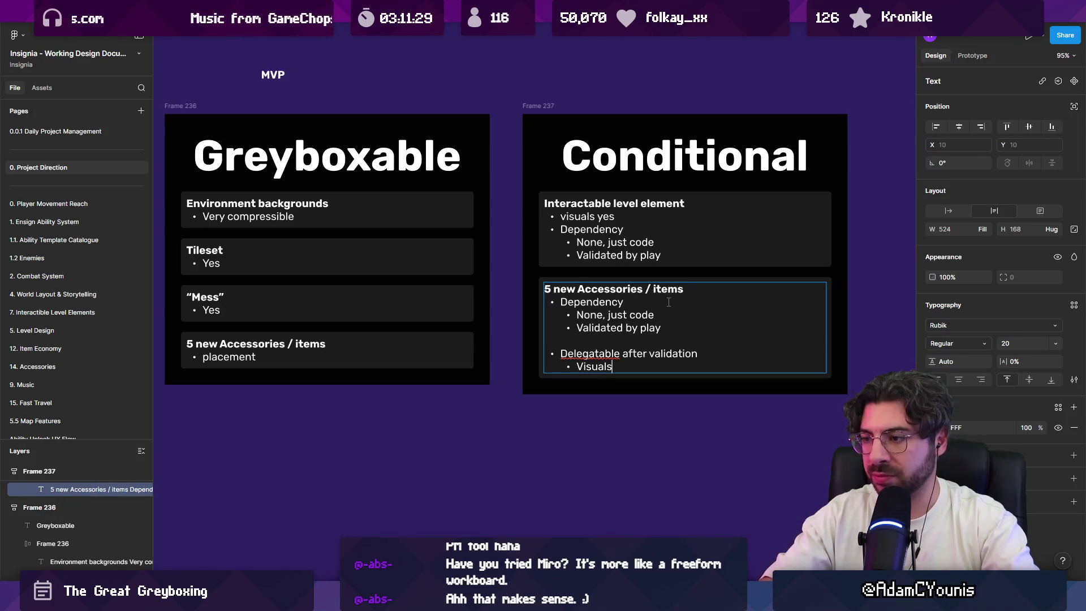
pyautogui.press('BackSpace')
pyautogui.press('BackSpace')
pyautogui.press('BackSpace')
pyautogui.write('ed')
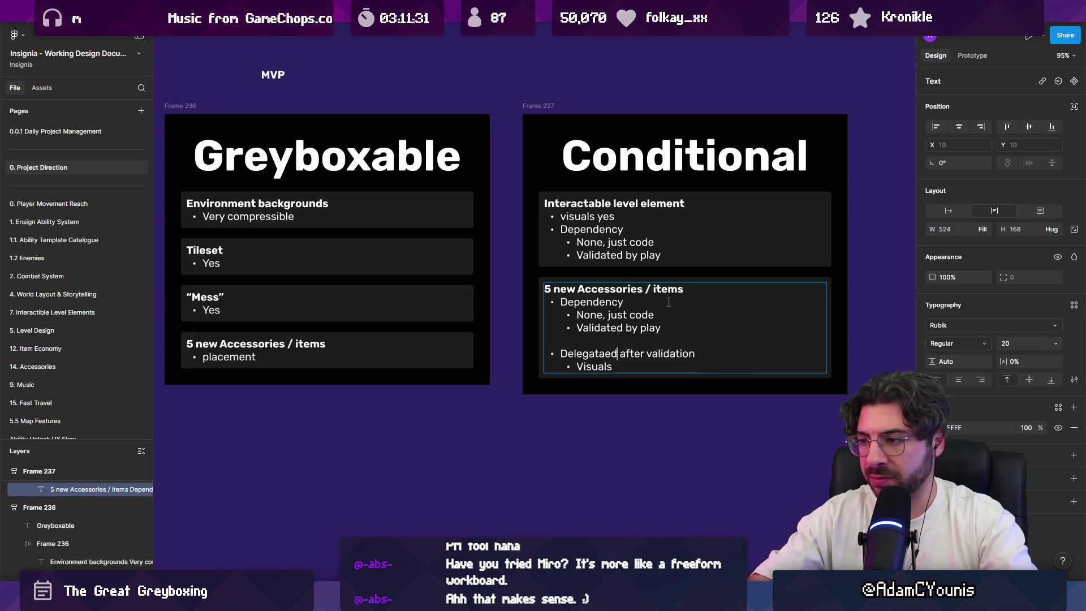
pyautogui.press('Escape')
pyautogui.click(587, 426)
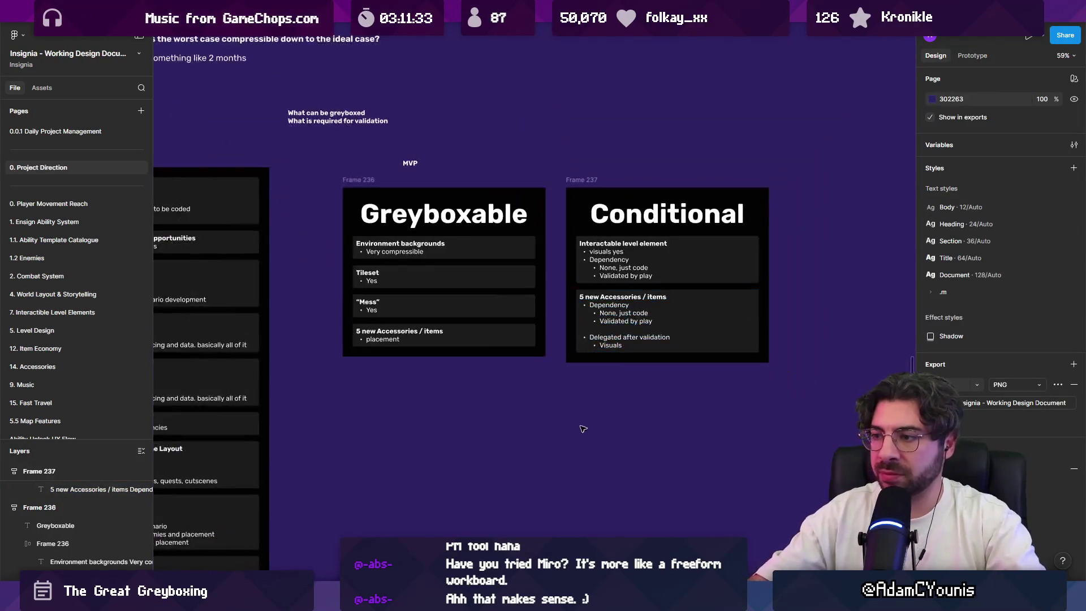
pyautogui.scroll(-5, 587, 426)
pyautogui.scroll(-3, 505, 346)
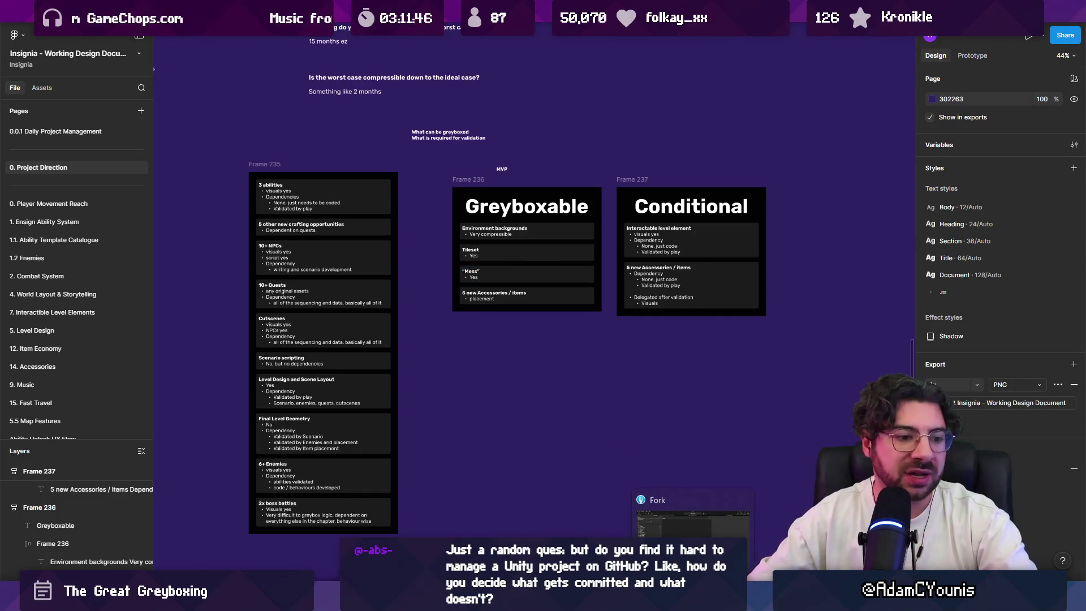
pyautogui.click(692, 600)
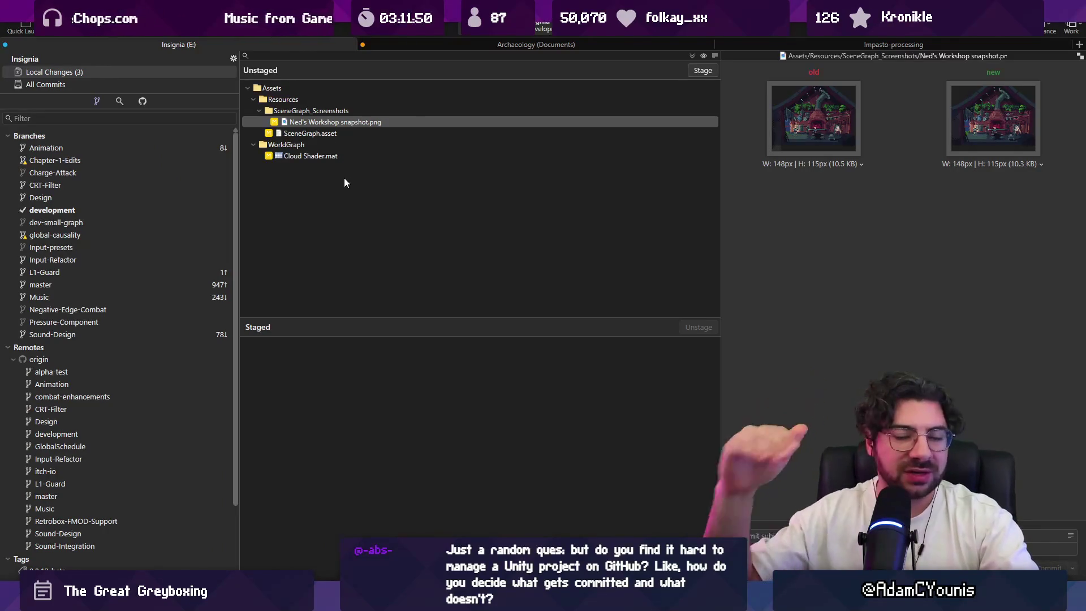
pyautogui.hotkey('alt', 'Tab')
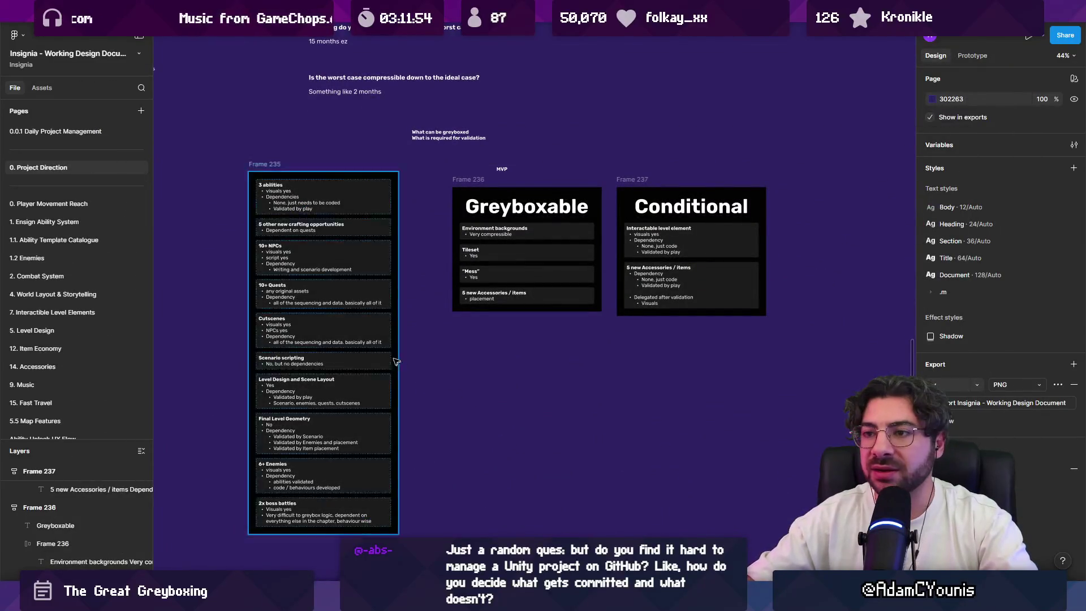
# Step: Move the 3 abilities and crafting opportunities cards into the Conditional list
pyautogui.scroll(-1, 414, 367)
pyautogui.scroll(3, 315, 161)
pyautogui.scroll(-2, 314, 161)
pyautogui.moveTo(315, 161)
pyautogui.mouseDown()
pyautogui.moveTo(618, 381)
pyautogui.moveTo(453, 348)
pyautogui.mouseUp()
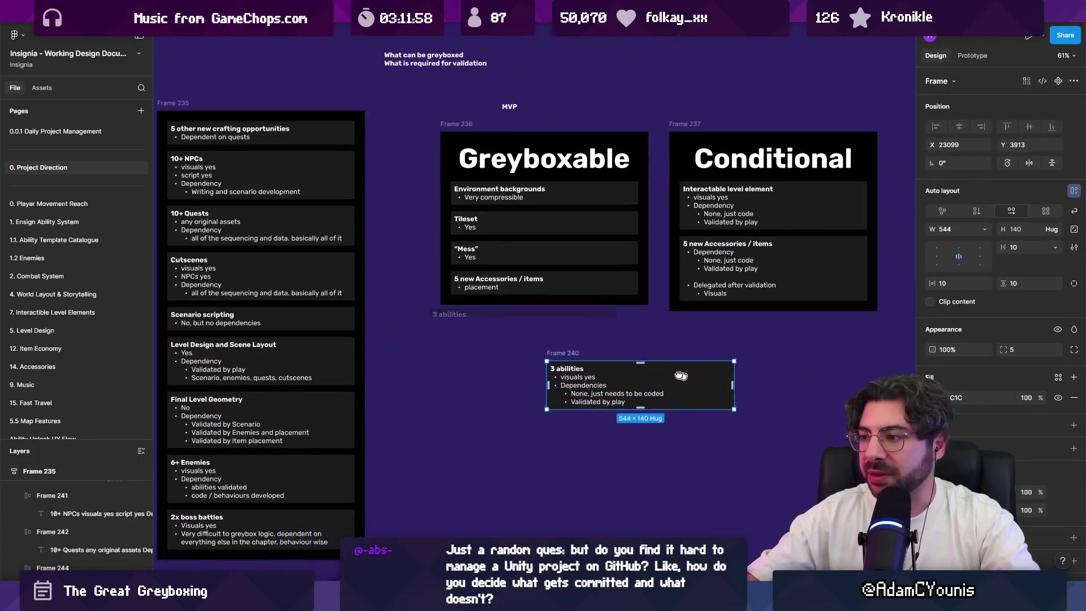
pyautogui.scroll(3, 456, 351)
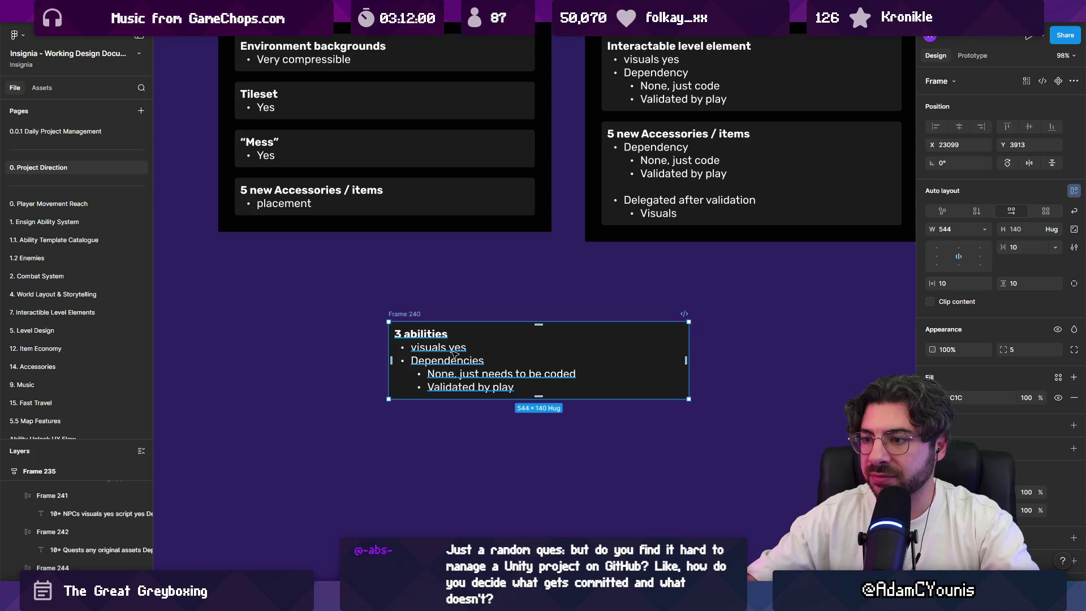
pyautogui.moveTo(411, 316); pyautogui.dragTo(707, 266)
pyautogui.scroll(-5, 736, 271)
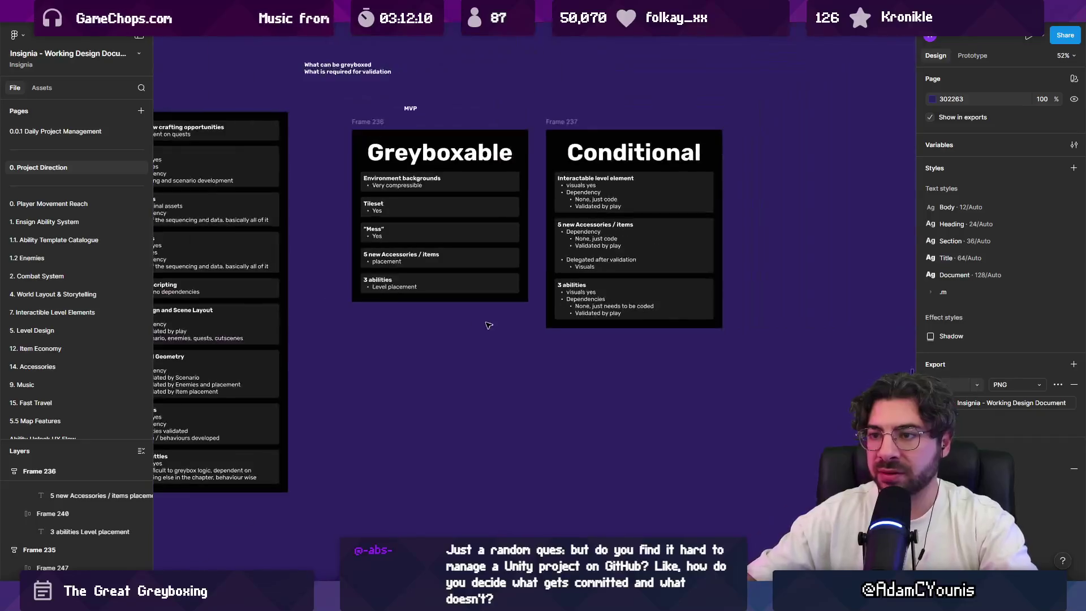
pyautogui.moveTo(368, 142); pyautogui.dragTo(614, 344)
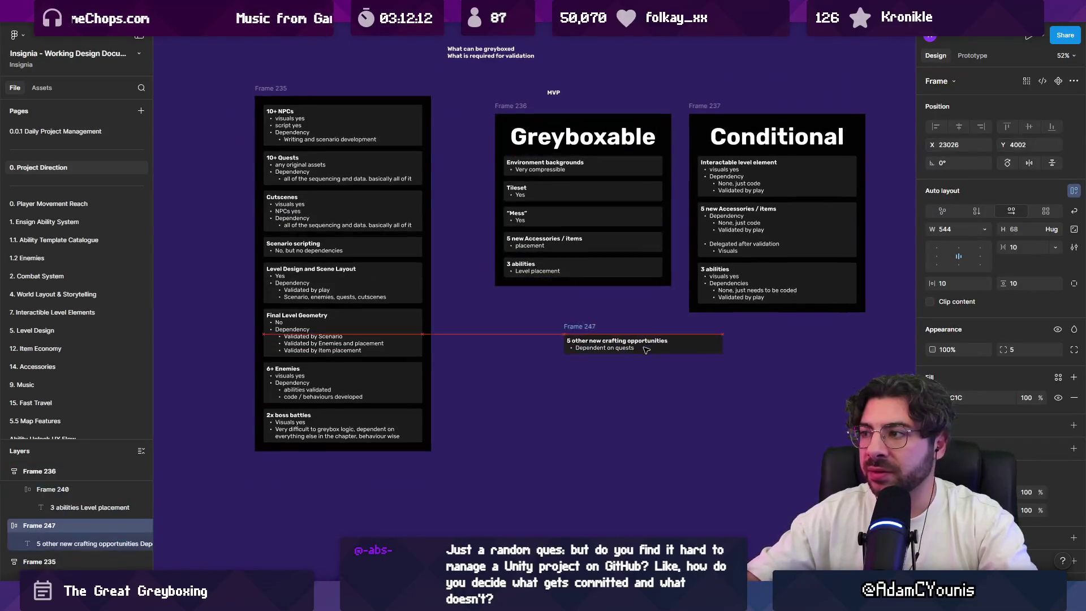
pyautogui.scroll(5, 464, 372)
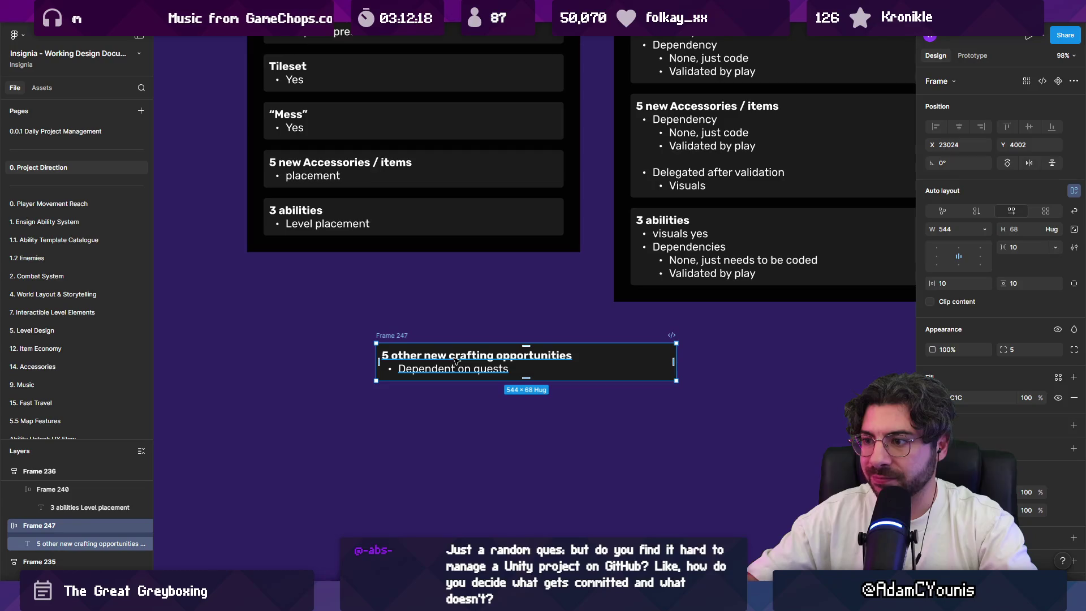
pyautogui.moveTo(456, 361); pyautogui.dragTo(707, 452)
# Step: Change 'script' to 'dialogue' on the 10+ NPCs card and move it into Greyboxable
pyautogui.scroll(-3, 858, 307)
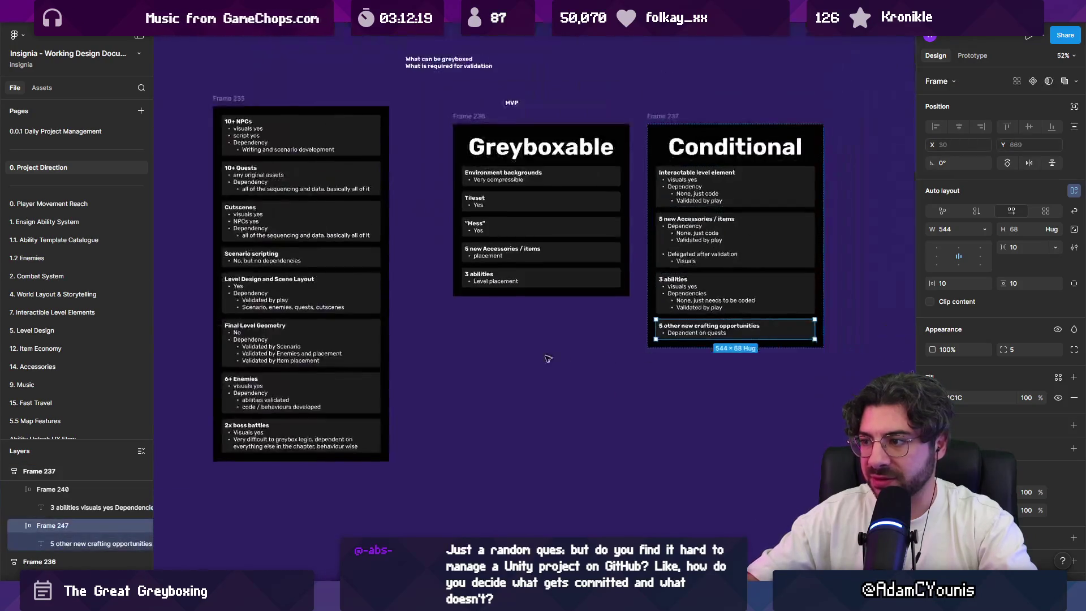
pyautogui.moveTo(339, 101); pyautogui.dragTo(669, 355)
pyautogui.scroll(5, 669, 355)
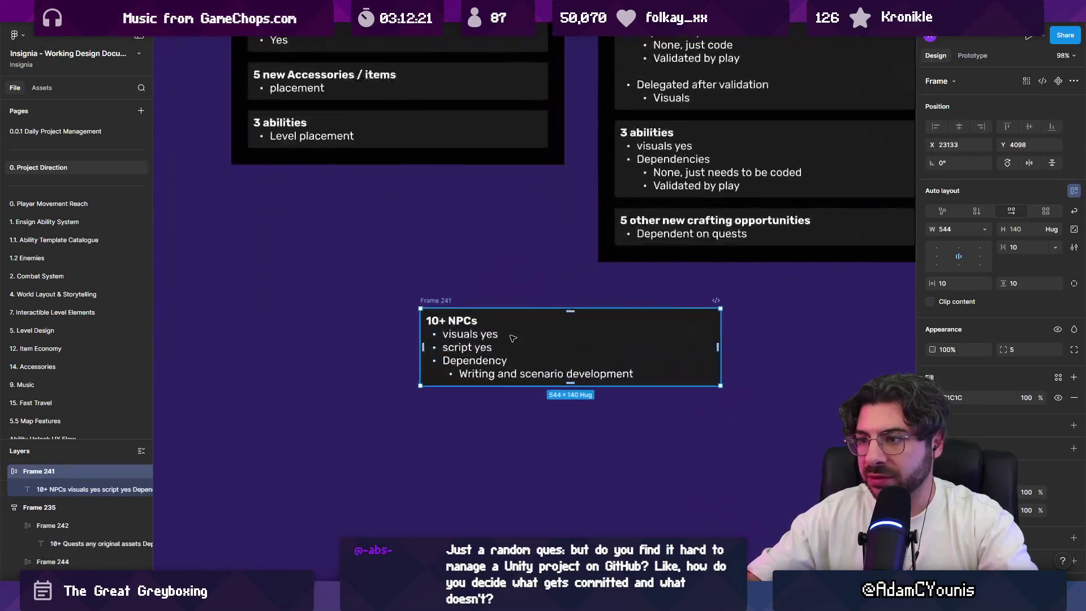
pyautogui.scroll(2, 491, 355)
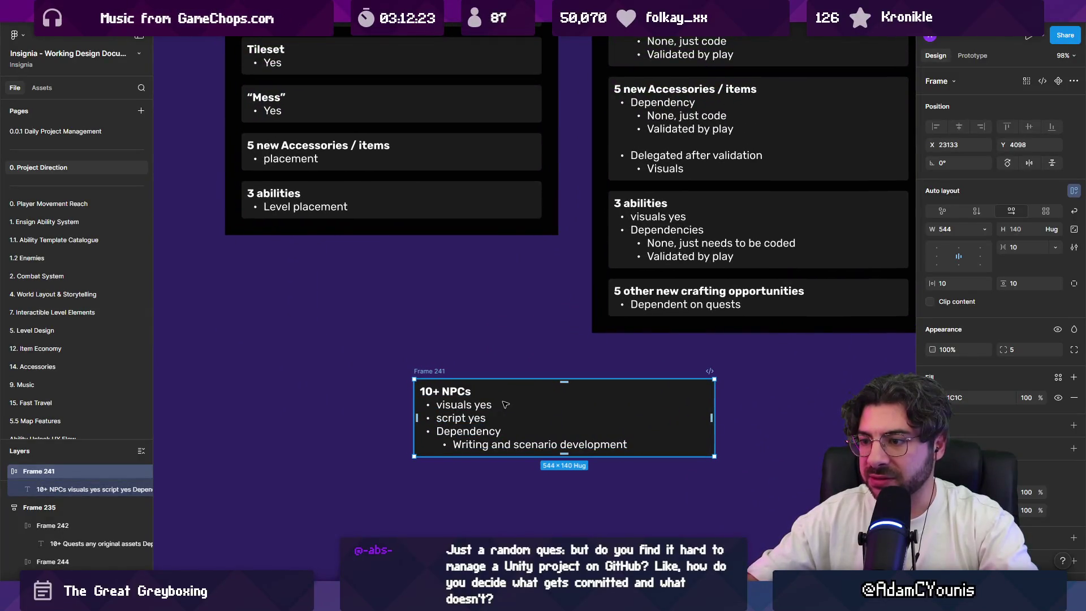
pyautogui.doubleClick(491, 418)
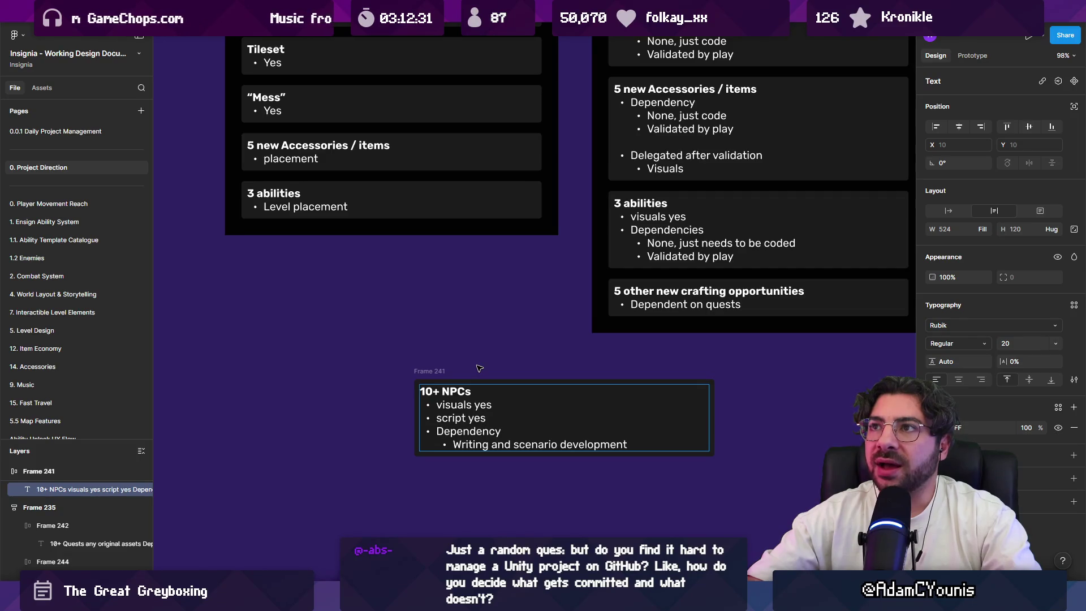
pyautogui.press('Escape')
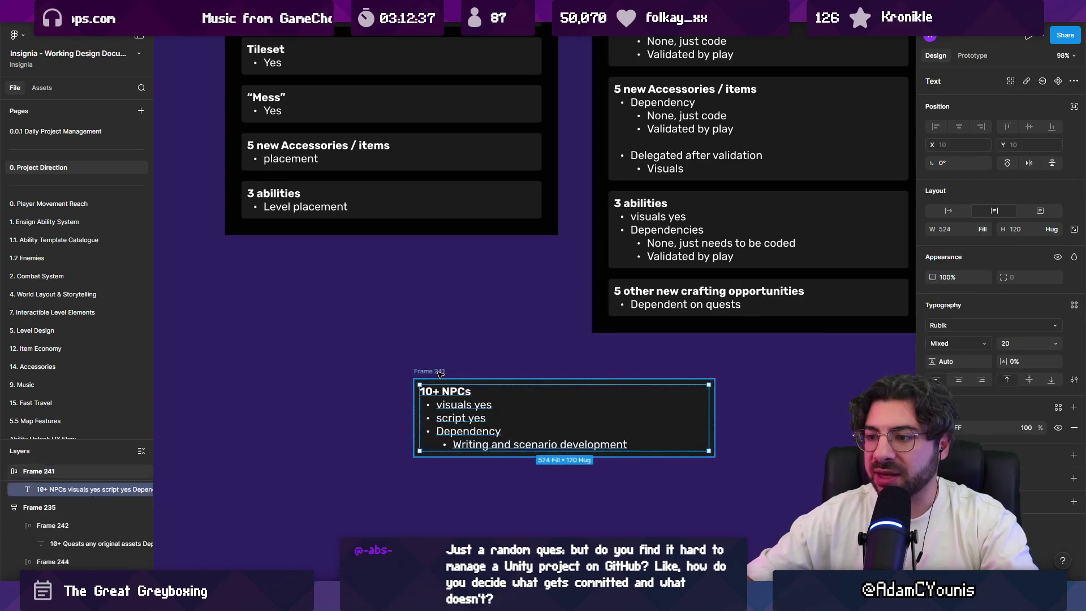
pyautogui.moveTo(434, 374); pyautogui.dragTo(303, 307)
pyautogui.doubleClick(326, 351)
pyautogui.doubleClick(326, 351)
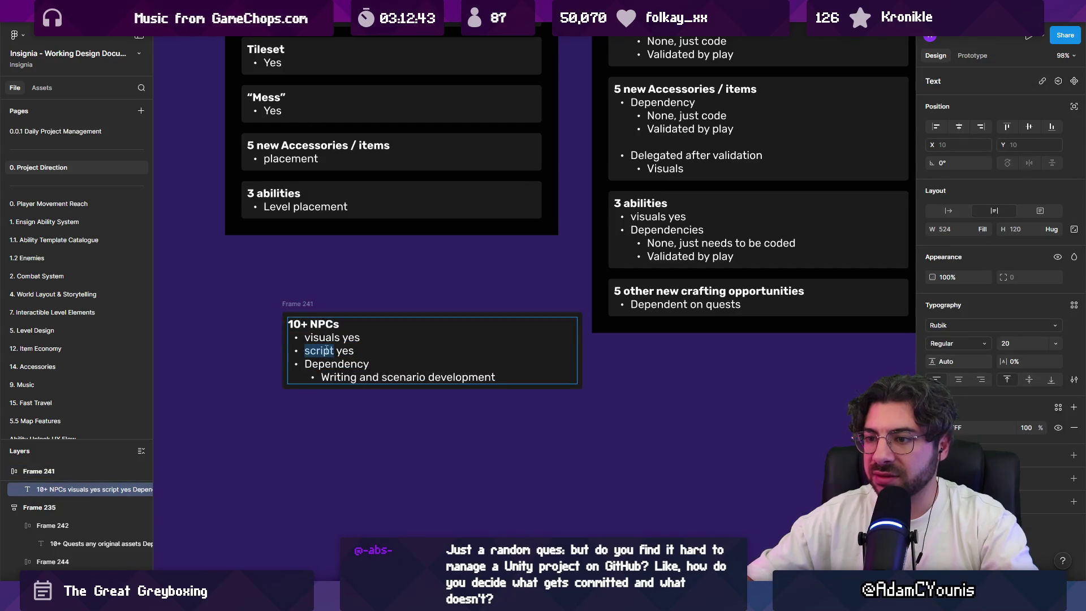
pyautogui.write('dialogue')
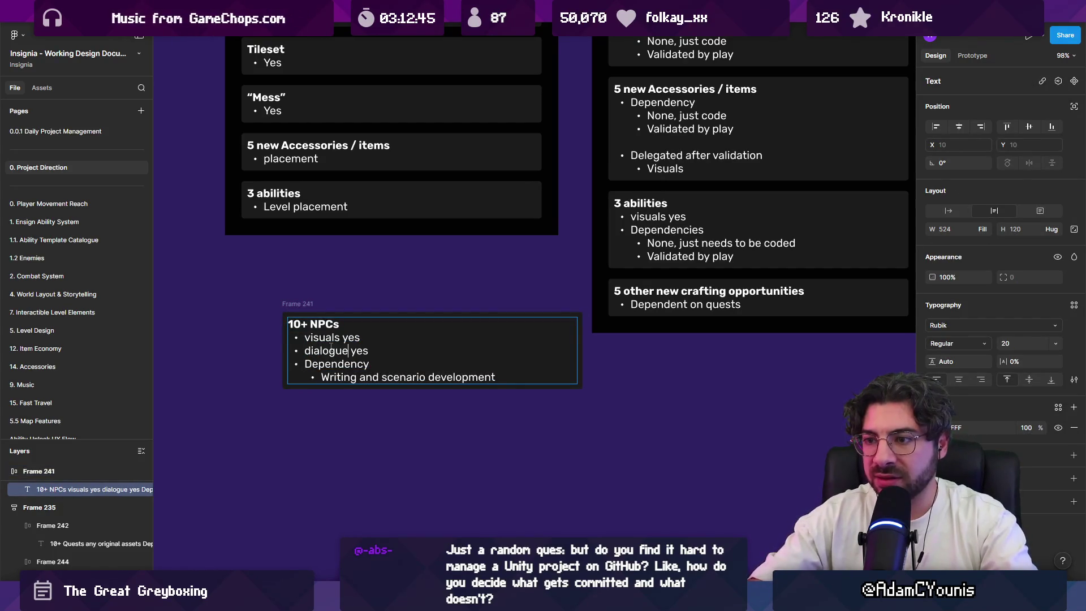
pyautogui.press('Escape')
pyautogui.press('Escape')
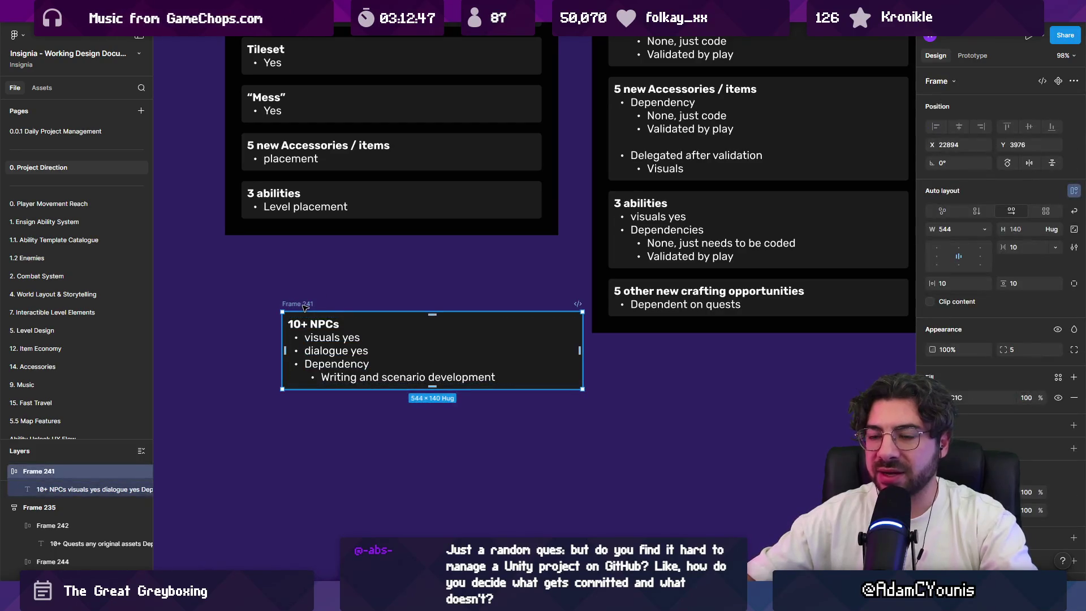
pyautogui.moveTo(303, 307); pyautogui.dragTo(269, 222)
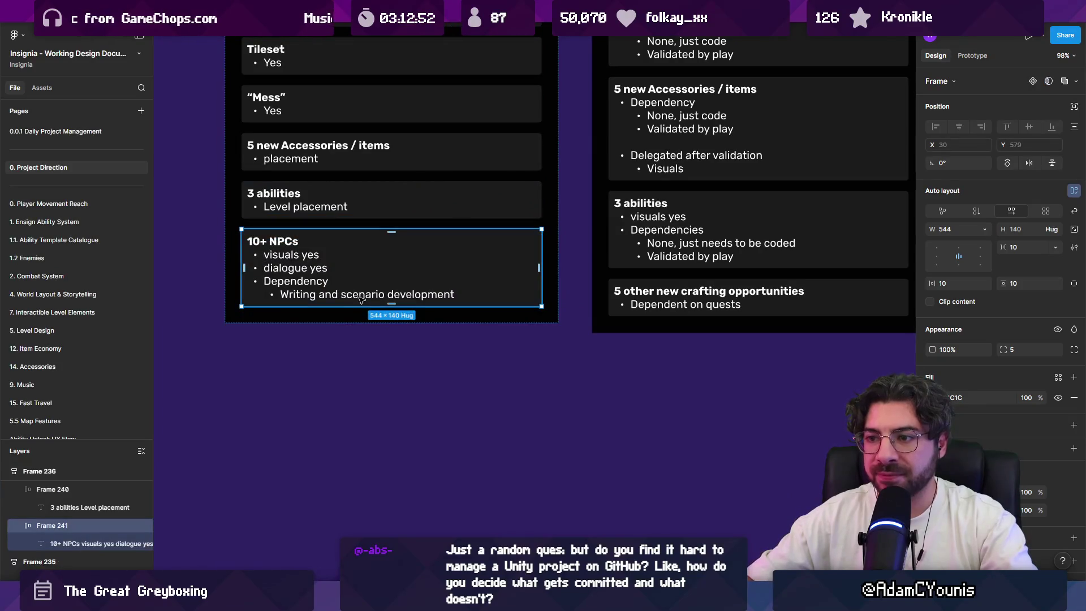
# Step: Select both Dependency lines in the 10+ NPCs card text
pyautogui.scroll(-5, 362, 300)
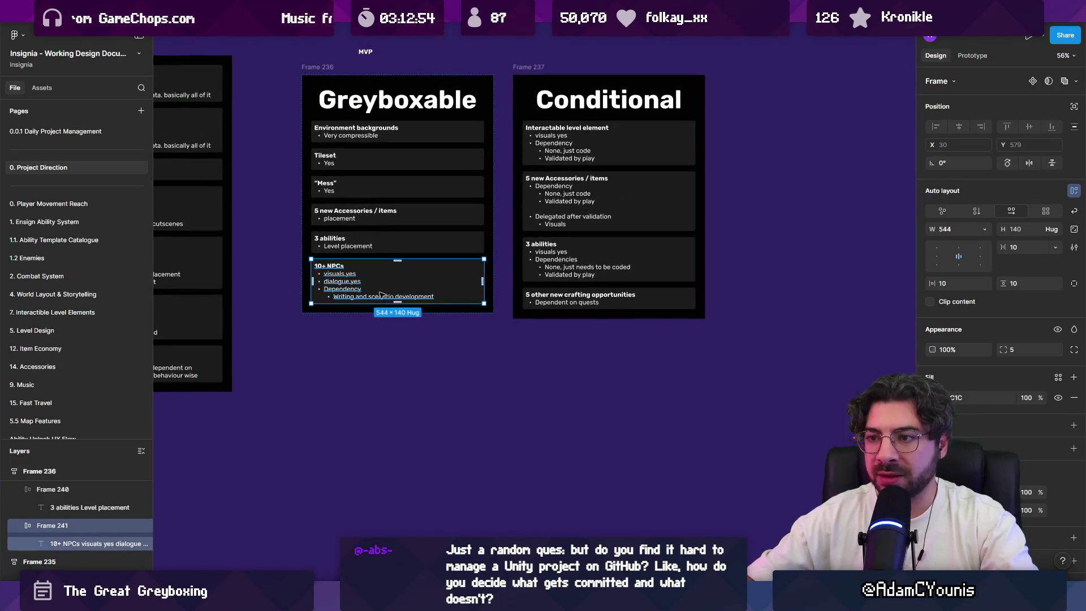
pyautogui.scroll(2, 346, 298)
pyautogui.scroll(3, 346, 298)
pyautogui.doubleClick(342, 289)
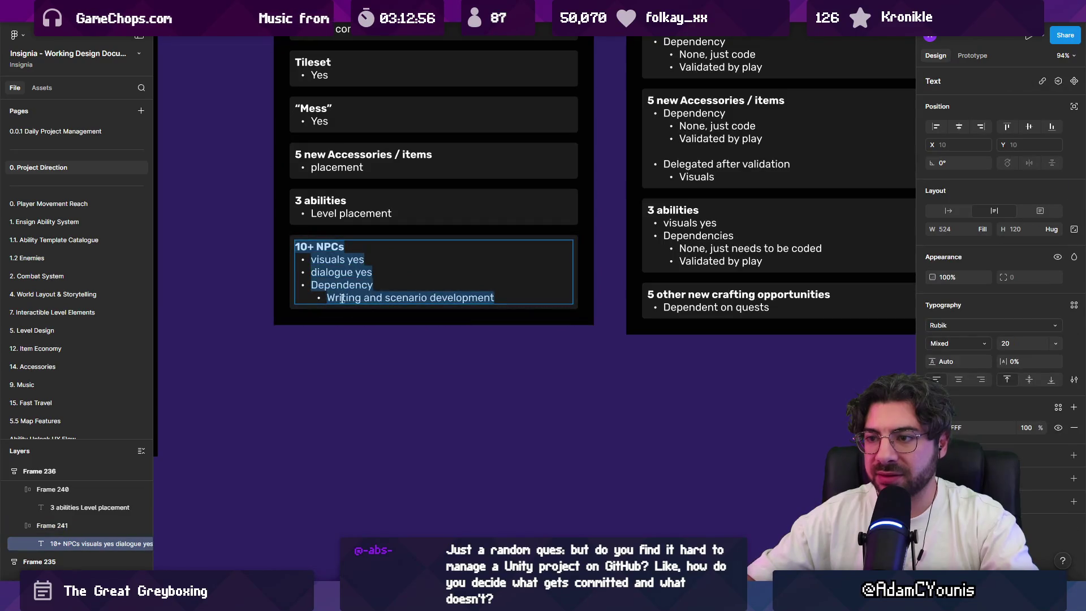
pyautogui.doubleClick(341, 285)
pyautogui.moveTo(311, 284); pyautogui.dragTo(495, 299)
# Step: Colour the selected 10+ NPCs dependency text red
pyautogui.click(932, 427)
pyautogui.moveTo(884, 364); pyautogui.dragTo(898, 310)
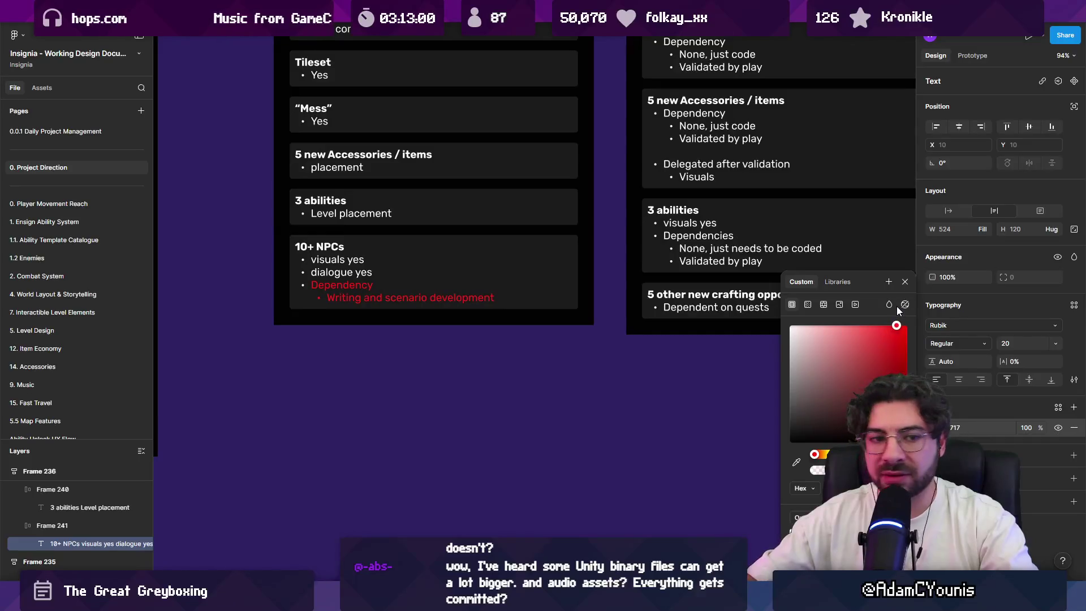
pyautogui.click(650, 386)
# Step: Select the 10+ Quests card in the left column
pyautogui.scroll(-1, 650, 386)
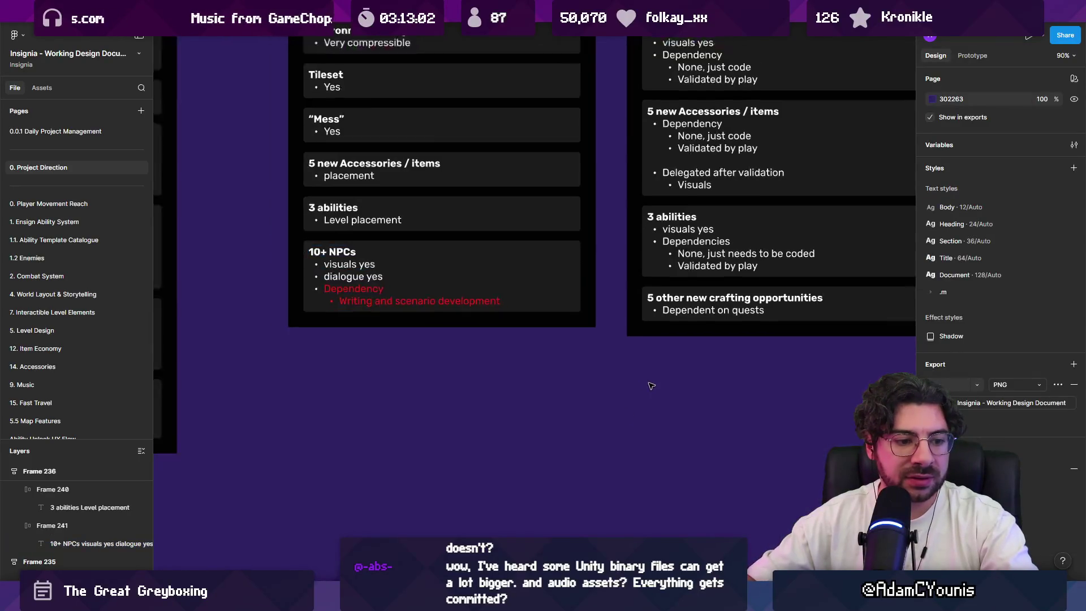
pyautogui.scroll(-3, 650, 386)
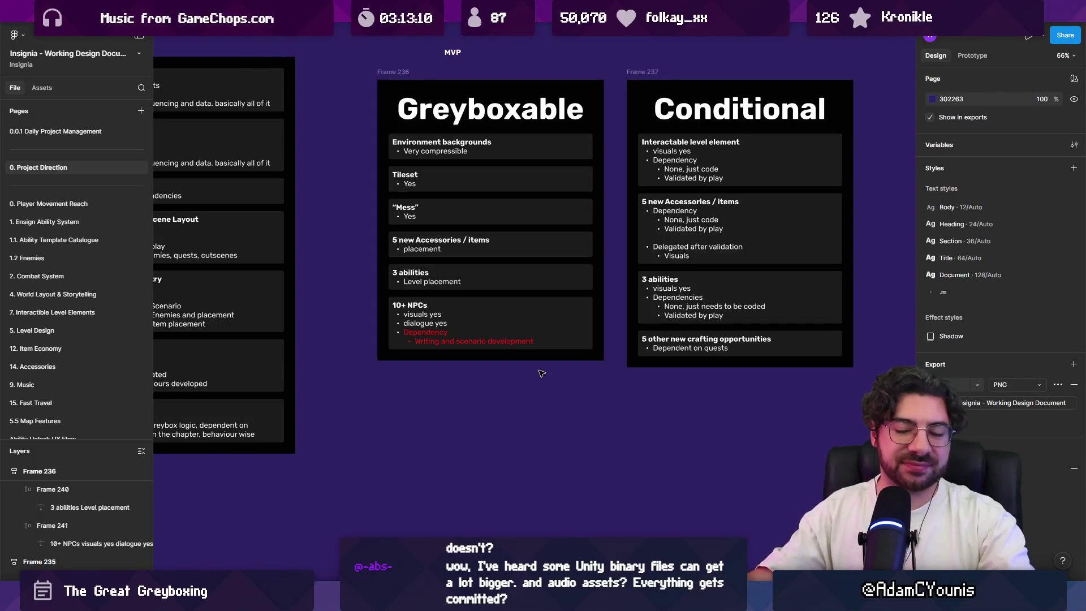
pyautogui.hscroll(-5, 484, 327)
pyautogui.scroll(1, 485, 327)
pyautogui.click(390, 152)
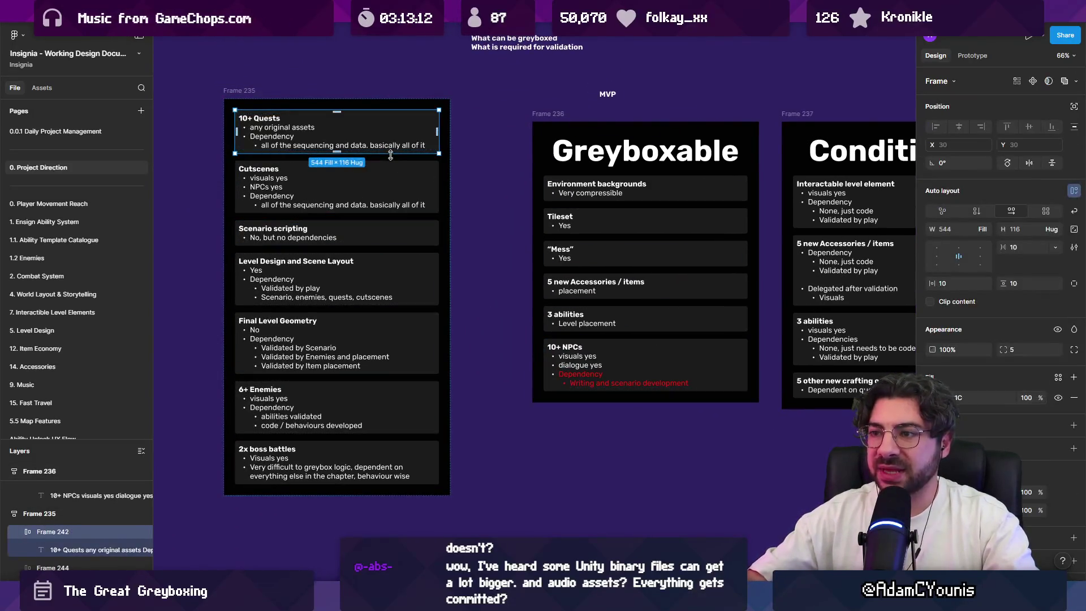
# Step: Move the 10+ Quests card from the left column into the Conditional list
pyautogui.hscroll(3, 391, 146)
pyautogui.scroll(-1, 392, 146)
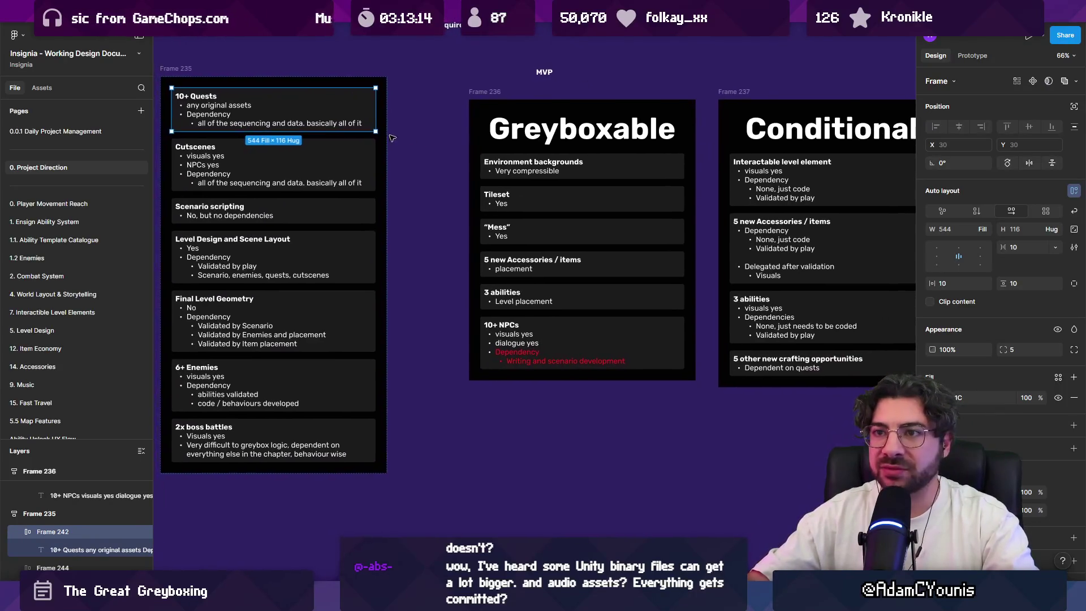
pyautogui.moveTo(362, 121)
pyautogui.mouseDown()
pyautogui.moveTo(746, 447)
pyautogui.moveTo(782, 461)
pyautogui.mouseUp()
pyautogui.hscroll(5, 590, 352)
pyautogui.scroll(-3, 590, 352)
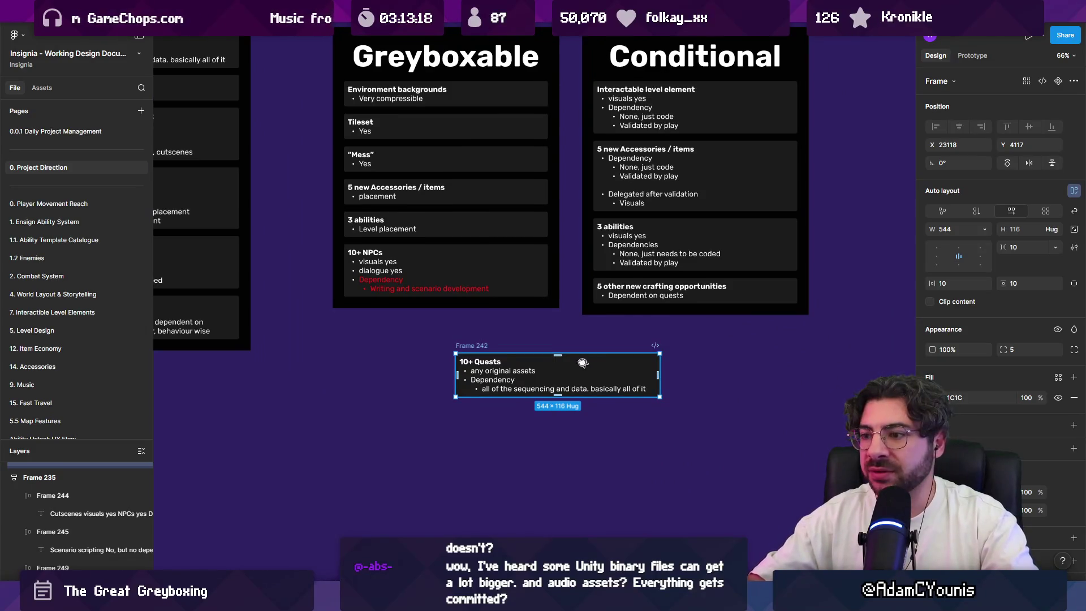
pyautogui.moveTo(583, 362); pyautogui.dragTo(552, 333)
pyautogui.scroll(3, 526, 338)
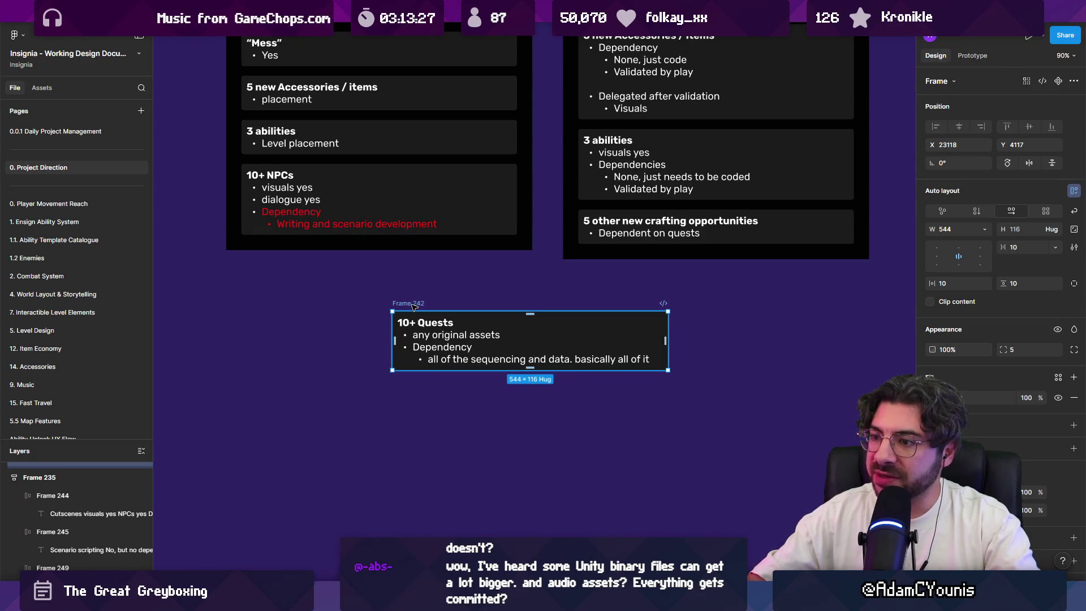
pyautogui.moveTo(413, 306)
pyautogui.mouseDown()
pyautogui.moveTo(595, 333)
pyautogui.moveTo(599, 249)
pyautogui.moveTo(631, 294)
pyautogui.mouseUp()
# Step: Place the Cutscenes card in Conditional directly below 10+ Quests
pyautogui.scroll(-5, 632, 299)
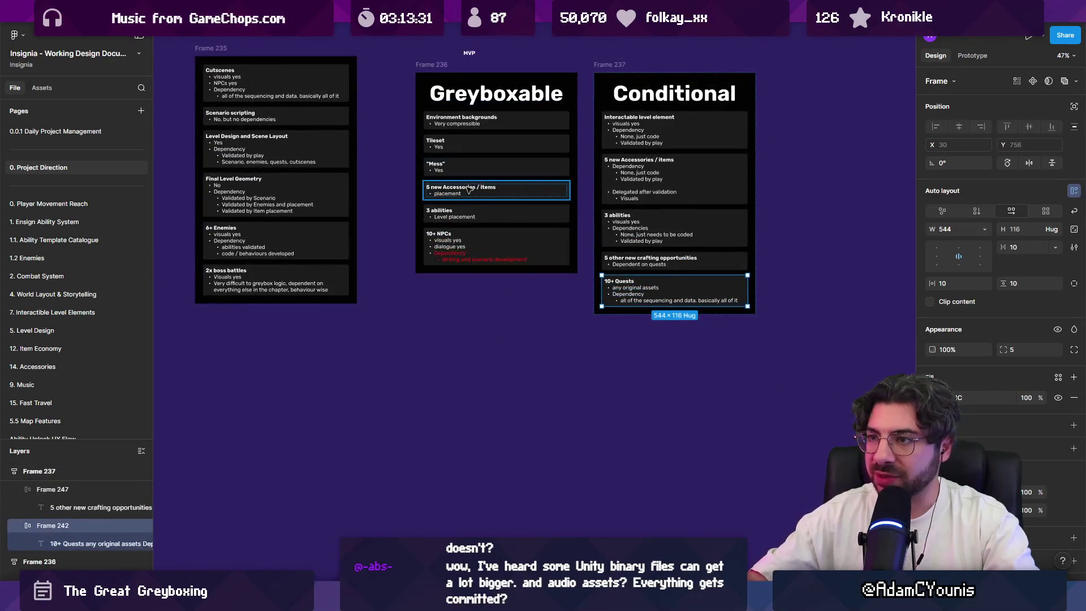
pyautogui.scroll(4, 631, 322)
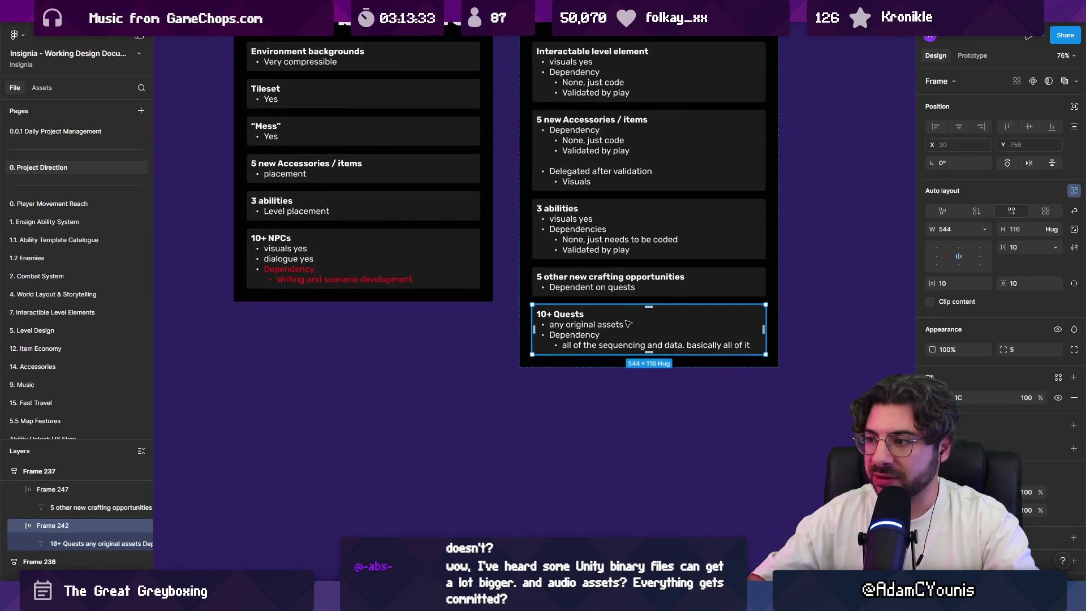
pyautogui.scroll(-3, 560, 277)
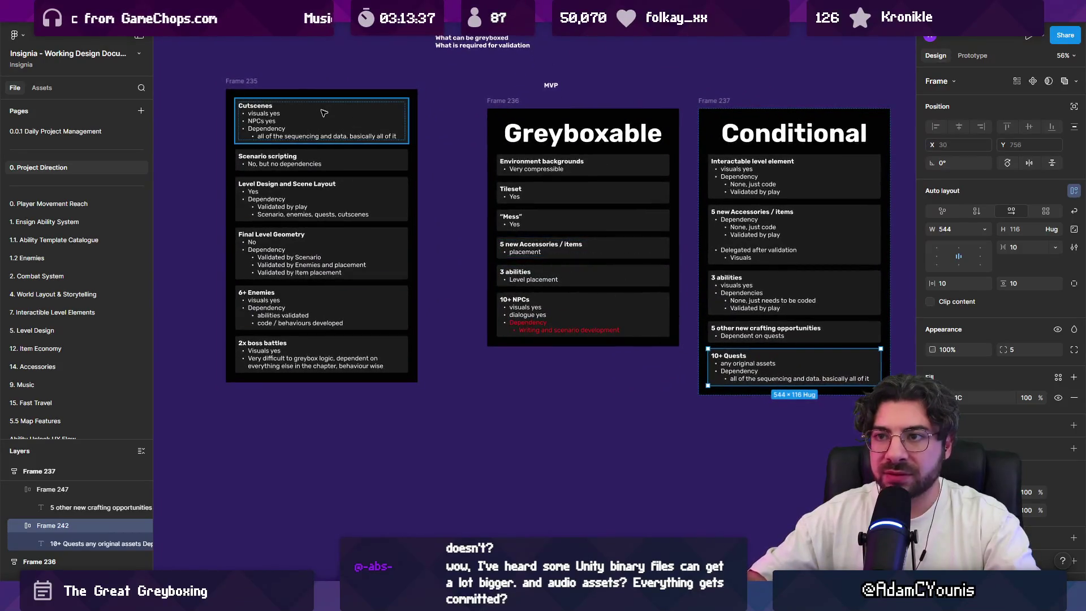
pyautogui.moveTo(323, 119); pyautogui.dragTo(641, 413)
pyautogui.scroll(5, 641, 413)
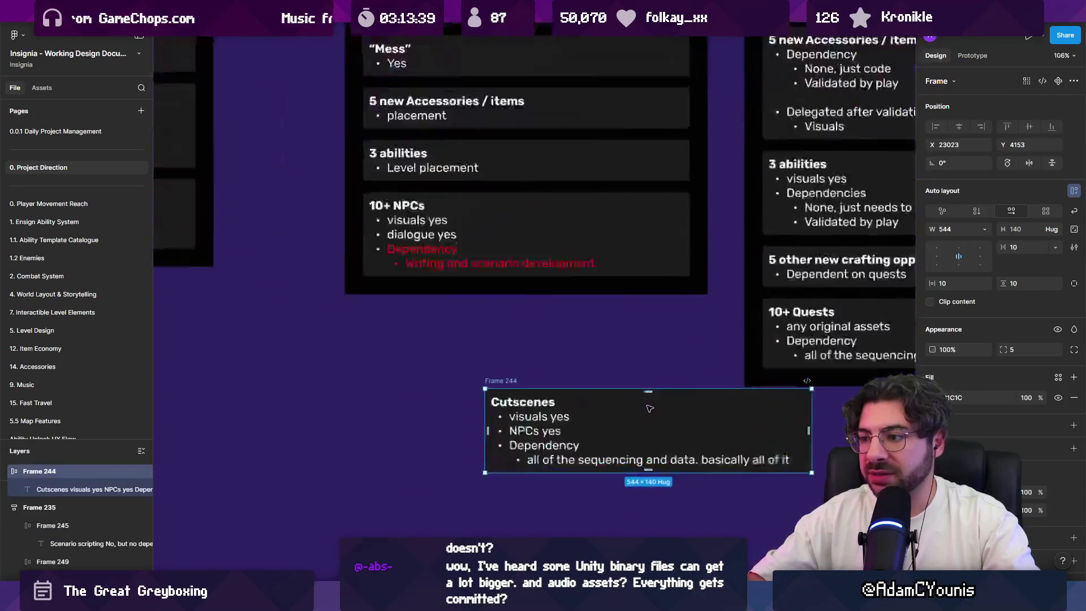
pyautogui.hscroll(1, 525, 348)
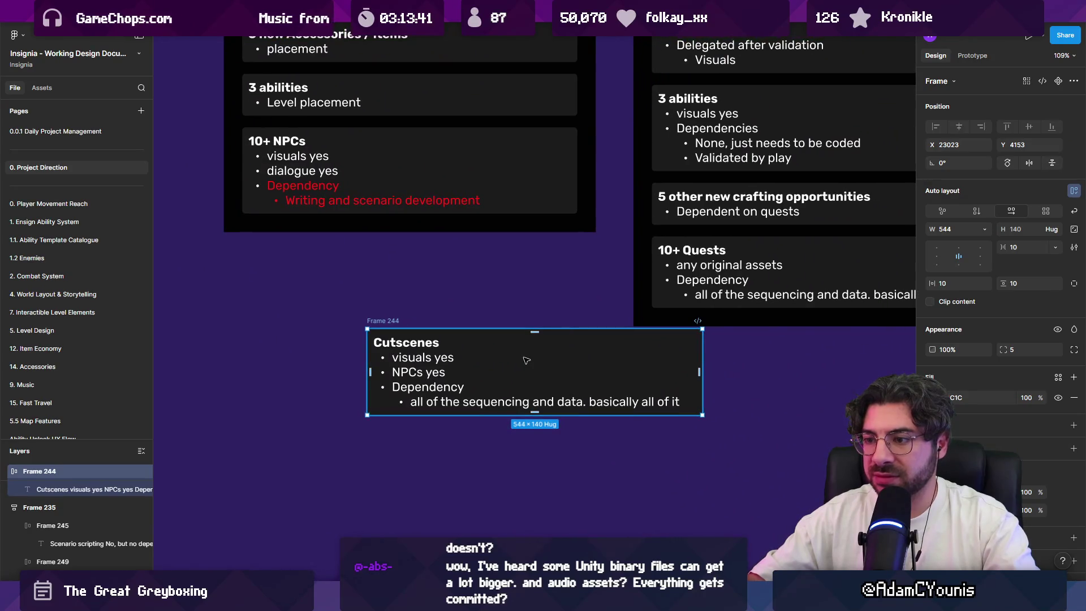
pyautogui.scroll(-4, 526, 361)
pyautogui.moveTo(510, 365)
pyautogui.mouseDown()
pyautogui.moveTo(677, 335)
pyautogui.moveTo(452, 367)
pyautogui.moveTo(440, 385)
pyautogui.mouseUp()
pyautogui.scroll(4, 440, 385)
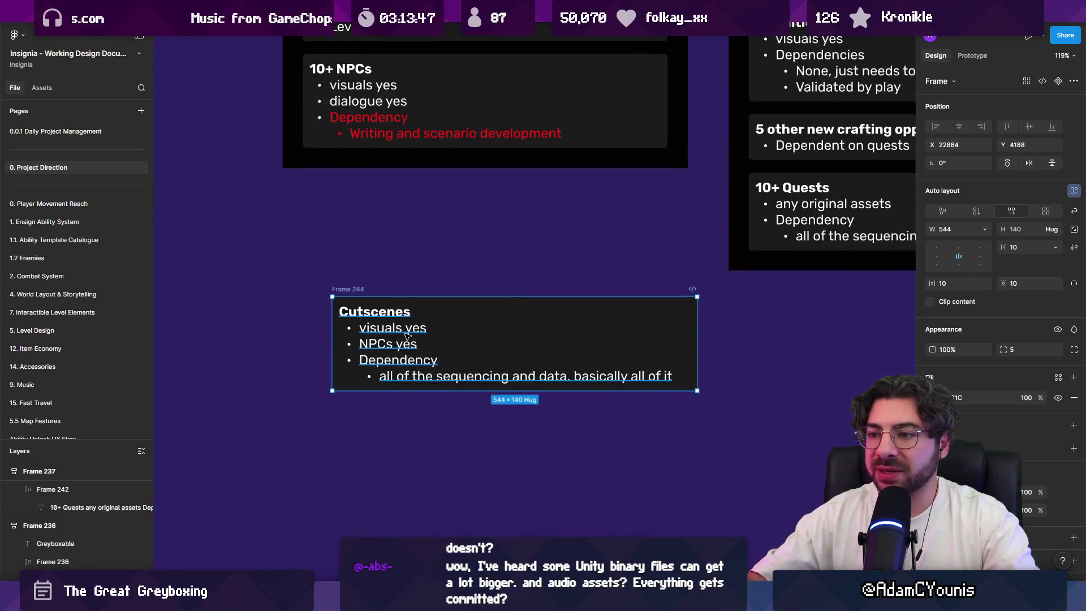
pyautogui.doubleClick(415, 324)
pyautogui.scroll(-5, 399, 292)
pyautogui.press('Escape')
pyautogui.press('Escape')
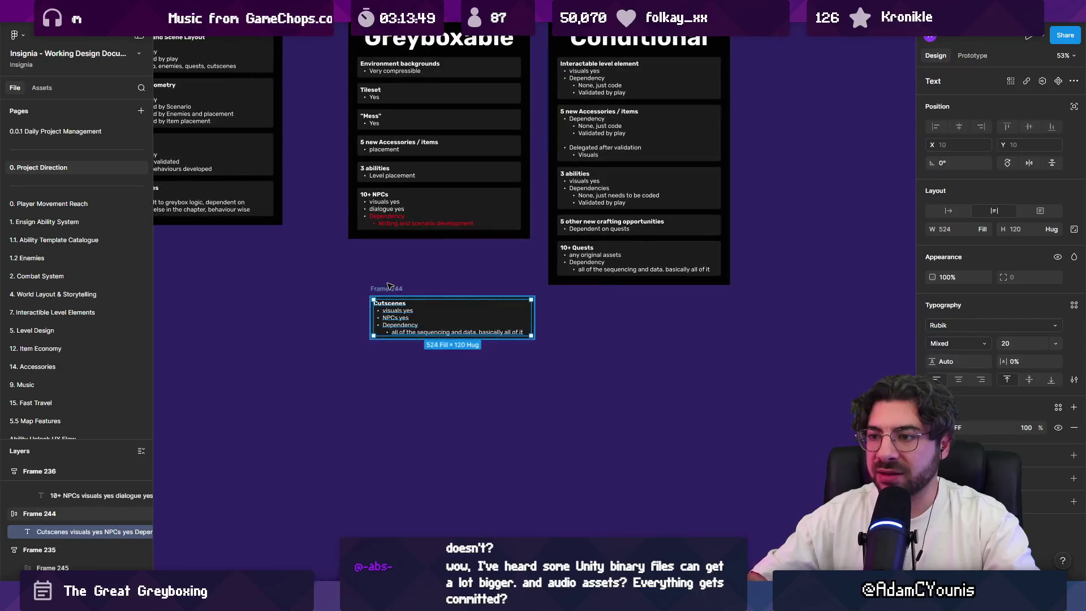
pyautogui.moveTo(389, 287)
pyautogui.mouseDown()
pyautogui.moveTo(591, 302)
pyautogui.moveTo(594, 315)
pyautogui.mouseUp()
pyautogui.scroll(3, 485, 308)
pyautogui.scroll(2, 396, 226)
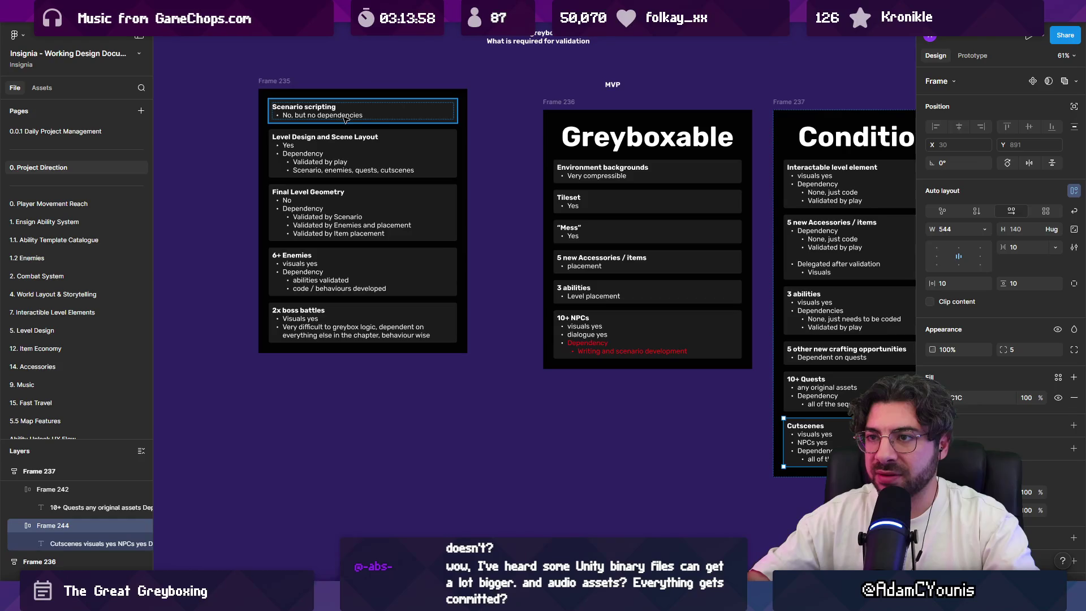
# Step: Move the Scenario scripting and Level Design and Scene Layout cards into Greyboxable
pyautogui.moveTo(337, 117)
pyautogui.mouseDown()
pyautogui.moveTo(419, 464)
pyautogui.moveTo(566, 382)
pyautogui.mouseUp()
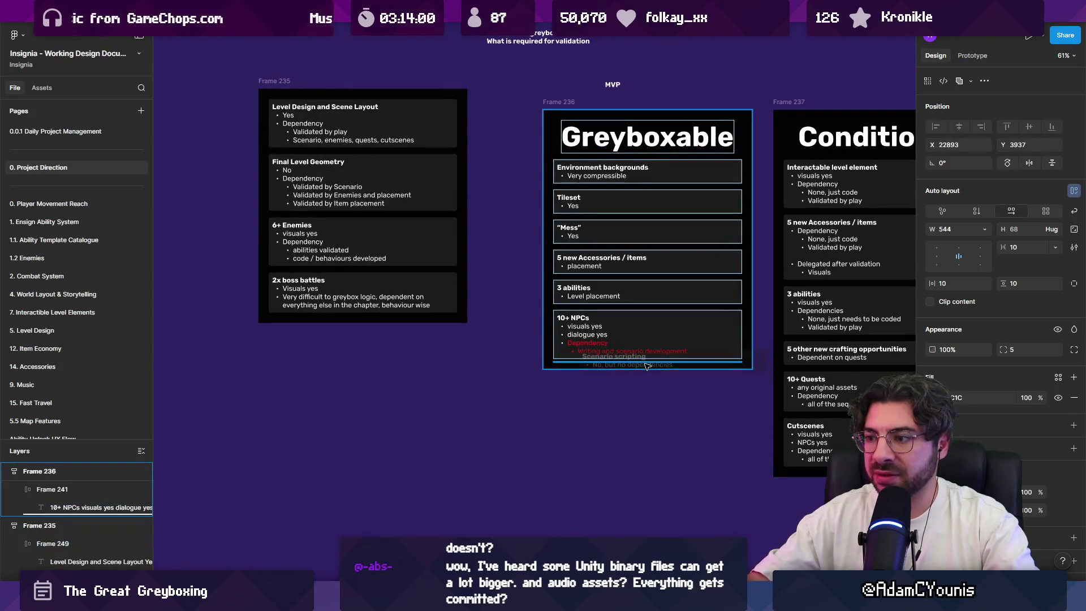
pyautogui.scroll(2, 296, 119)
pyautogui.hscroll(2, 295, 120)
pyautogui.click(290, 122)
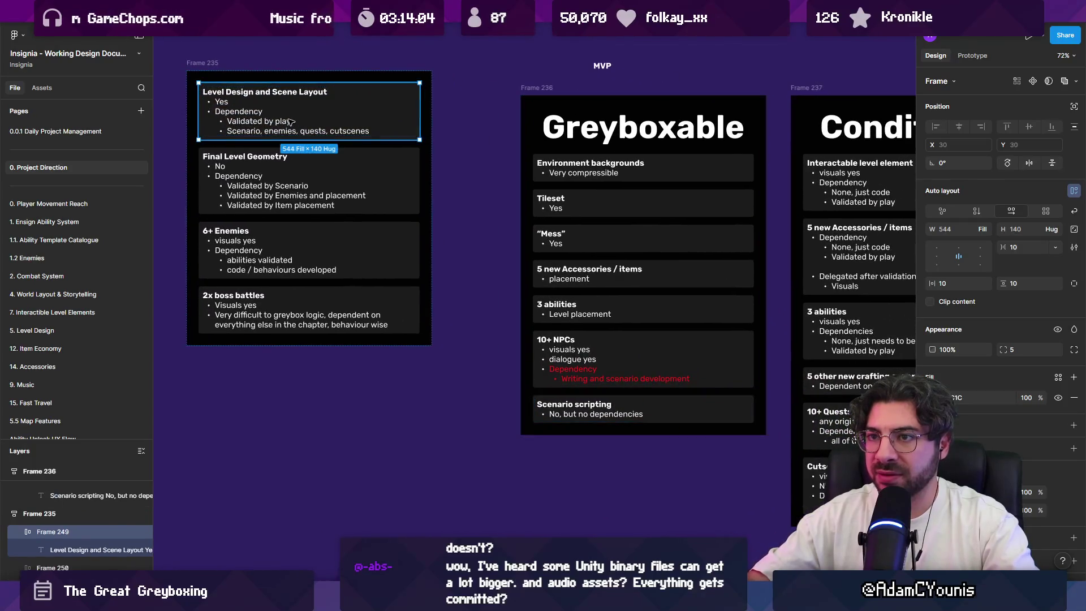
pyautogui.hotkey('ctrl', 'z')
pyautogui.click(566, 127)
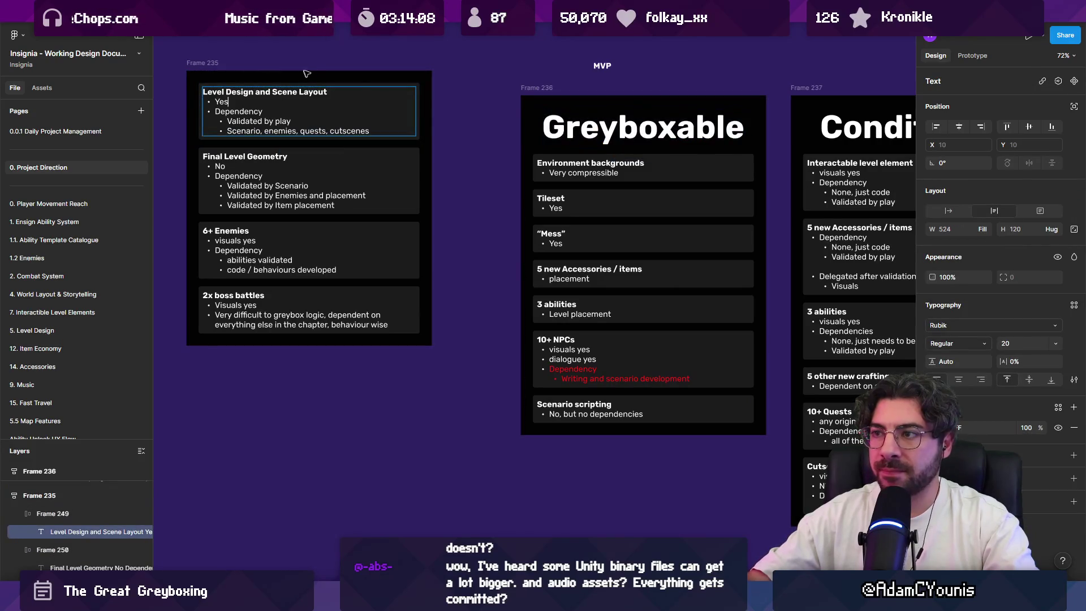
pyautogui.click(259, 99)
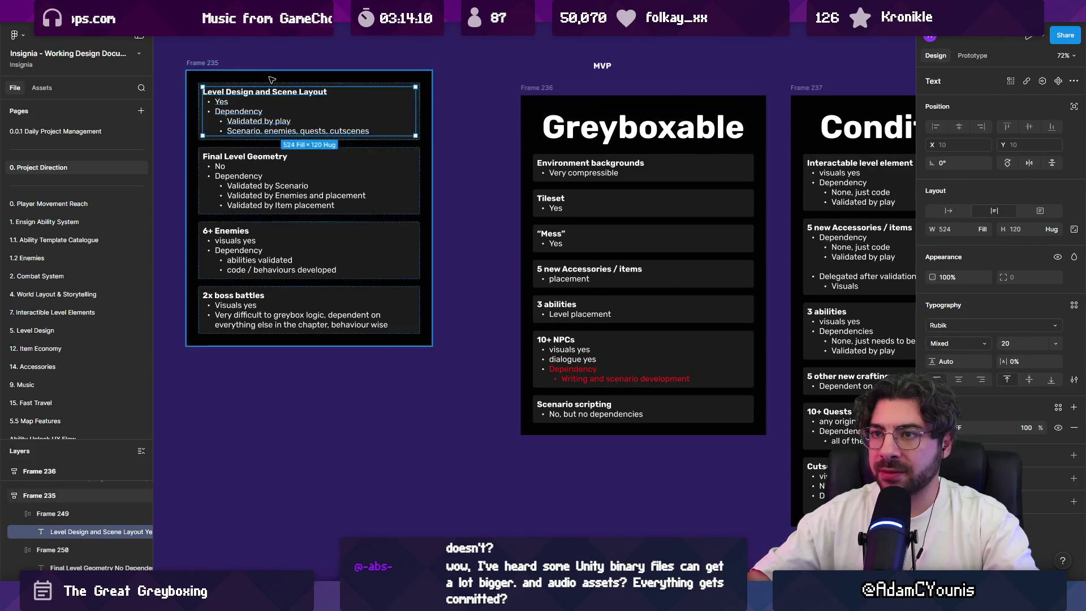
pyautogui.press('Escape')
pyautogui.click(414, 106)
pyautogui.moveTo(311, 107)
pyautogui.mouseDown()
pyautogui.moveTo(337, 125)
pyautogui.moveTo(497, 390)
pyautogui.moveTo(538, 422)
pyautogui.mouseUp()
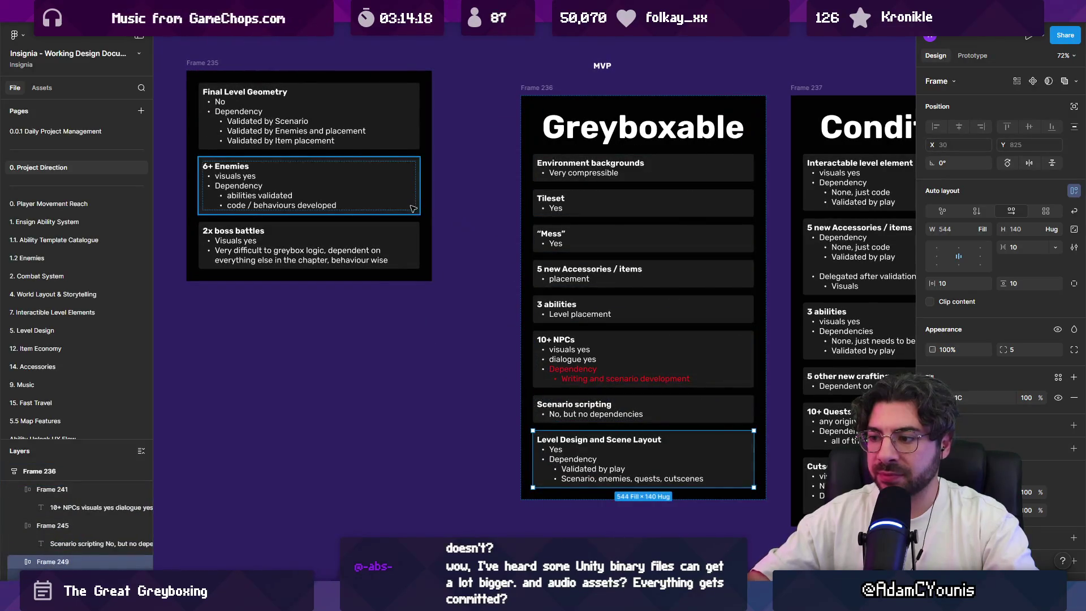
# Step: Move Final Level Geometry, 6+ Enemies and 2x boss battles into Conditional, emptying the left frame
pyautogui.scroll(-1, 387, 199)
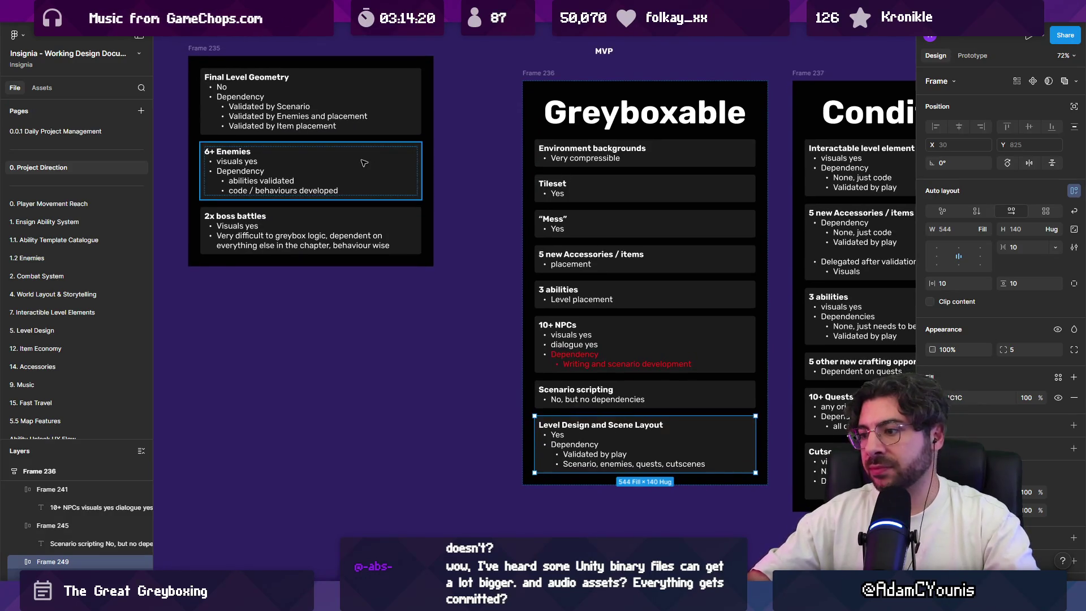
pyautogui.click(318, 116)
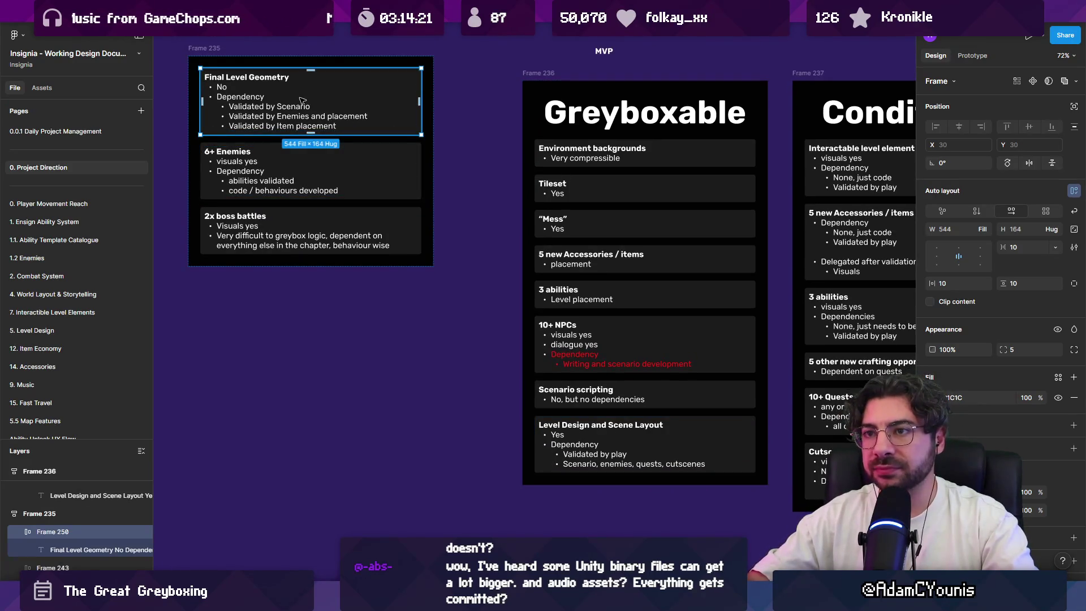
pyautogui.moveTo(303, 101)
pyautogui.mouseDown()
pyautogui.moveTo(498, 237)
pyautogui.moveTo(803, 498)
pyautogui.mouseUp()
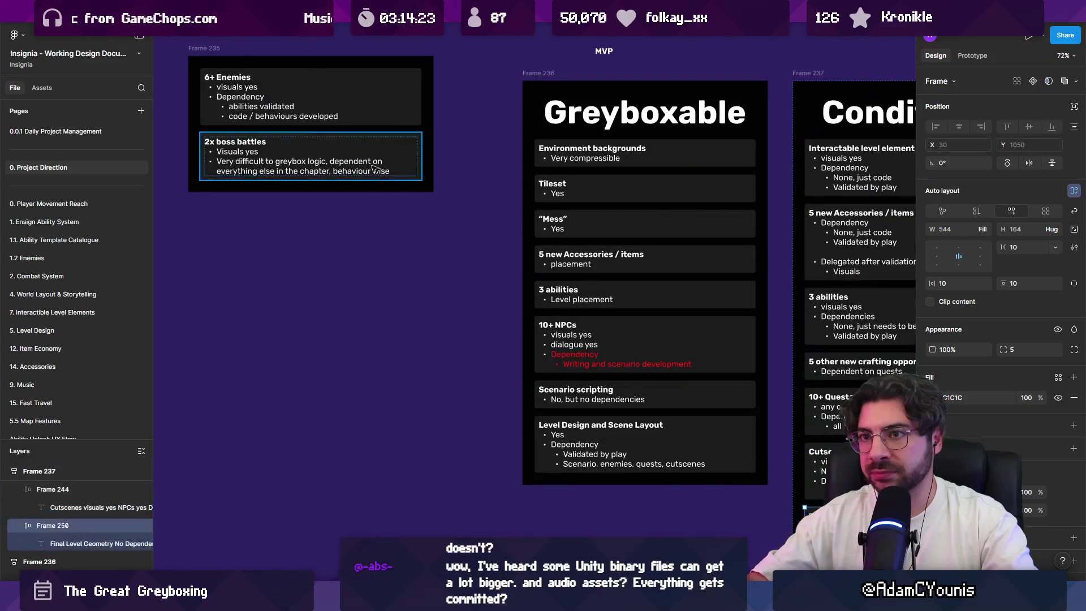
pyautogui.click(236, 89)
pyautogui.scroll(-3, 238, 89)
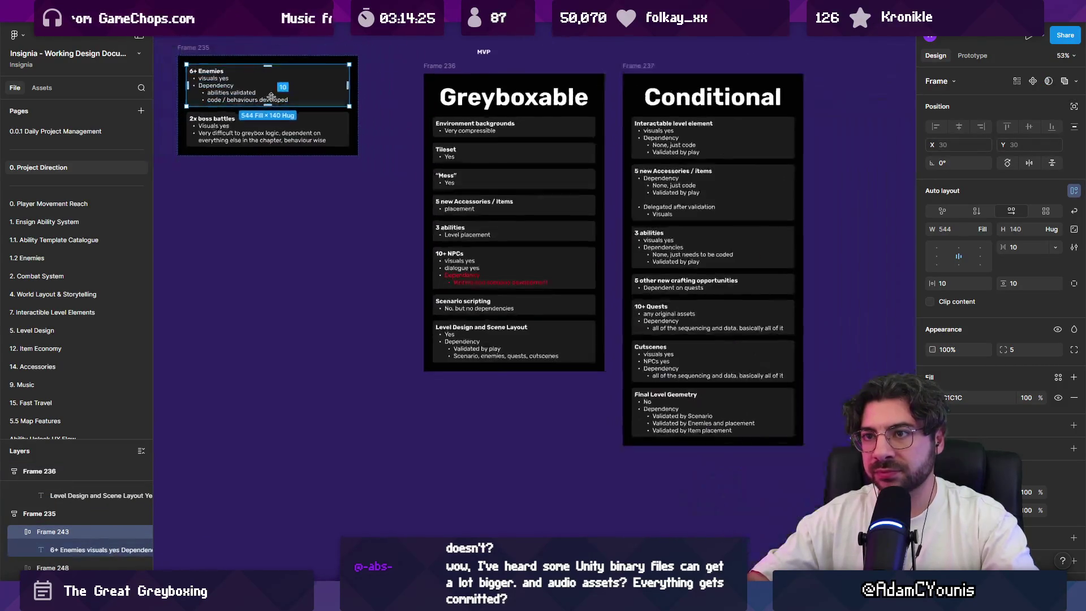
pyautogui.scroll(1, 247, 89)
pyautogui.moveTo(249, 107); pyautogui.dragTo(743, 493)
pyautogui.moveTo(271, 121)
pyautogui.mouseDown()
pyautogui.moveTo(277, 149)
pyautogui.moveTo(714, 495)
pyautogui.mouseUp()
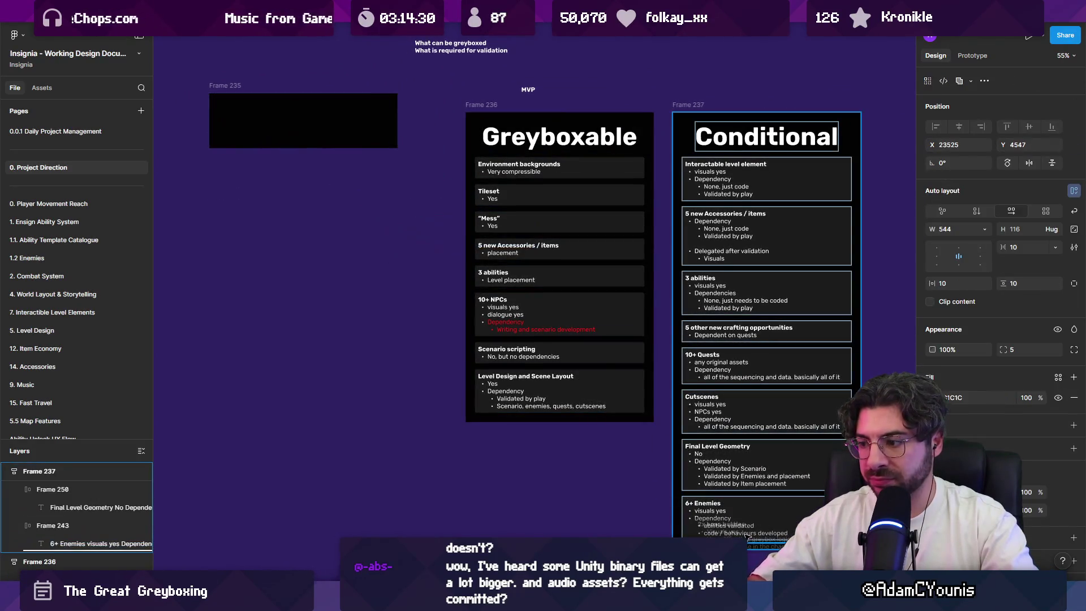
pyautogui.click(237, 86)
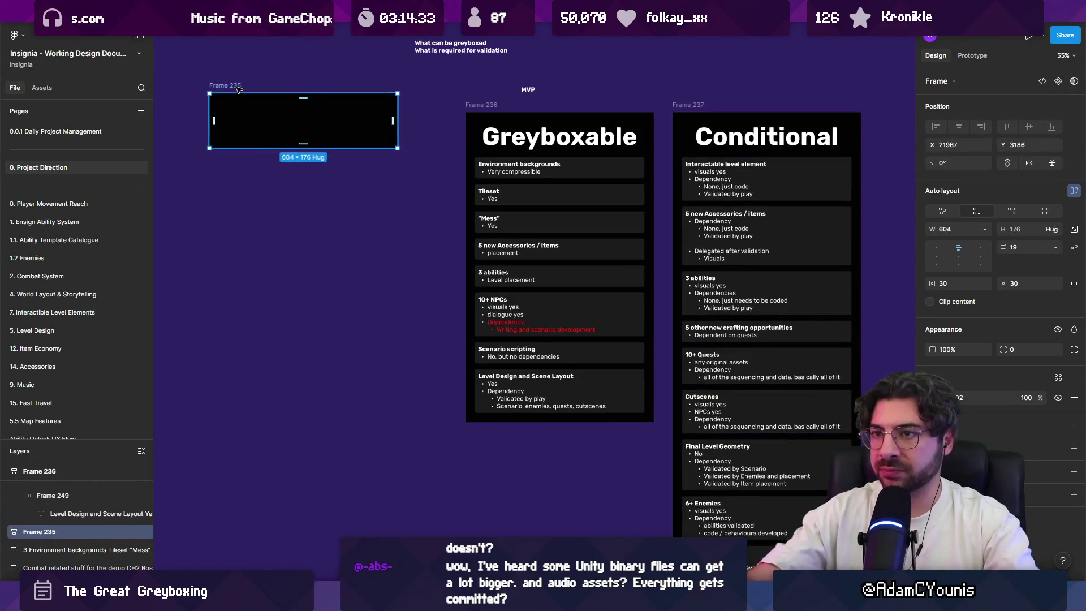
# Step: Delete the empty left frame
pyautogui.press('Delete')
pyautogui.scroll(-3, 447, 169)
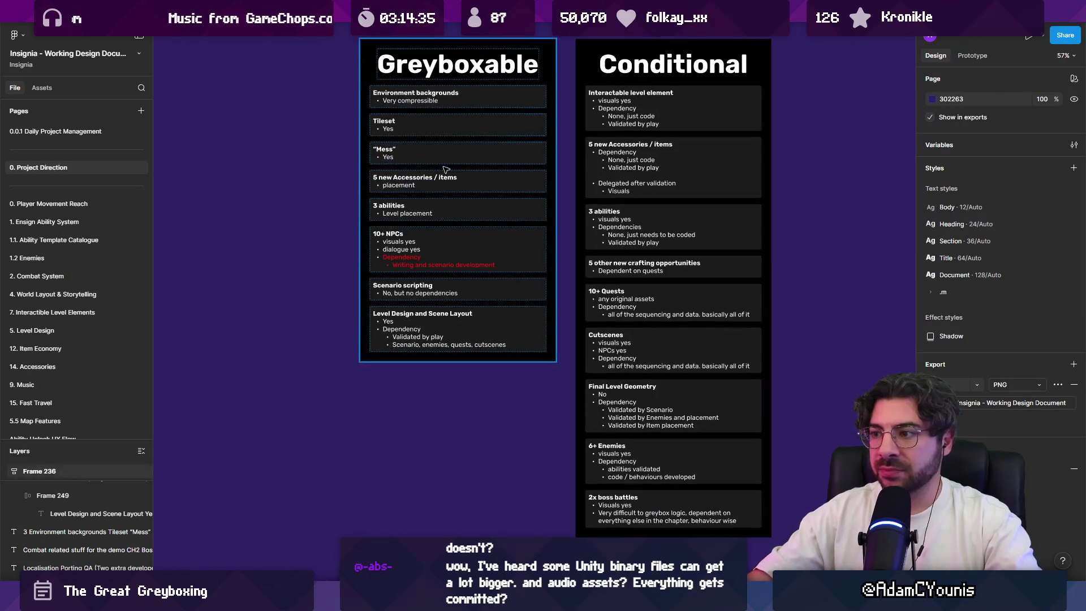
pyautogui.scroll(3, 446, 169)
pyautogui.click(435, 99)
pyautogui.click(441, 77)
pyautogui.scroll(5, 478, 190)
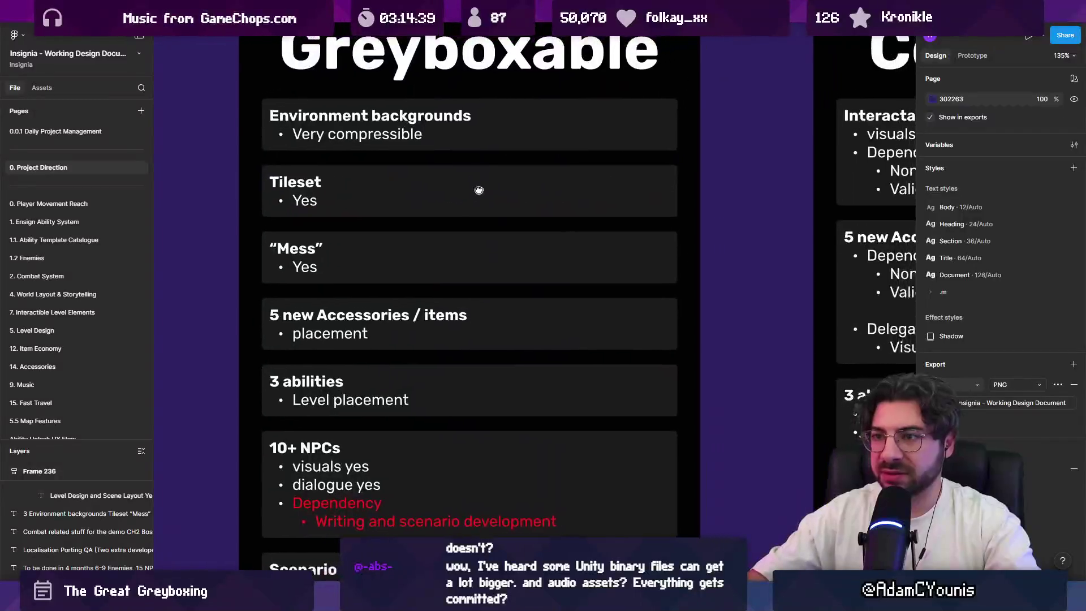
pyautogui.scroll(-2, 478, 190)
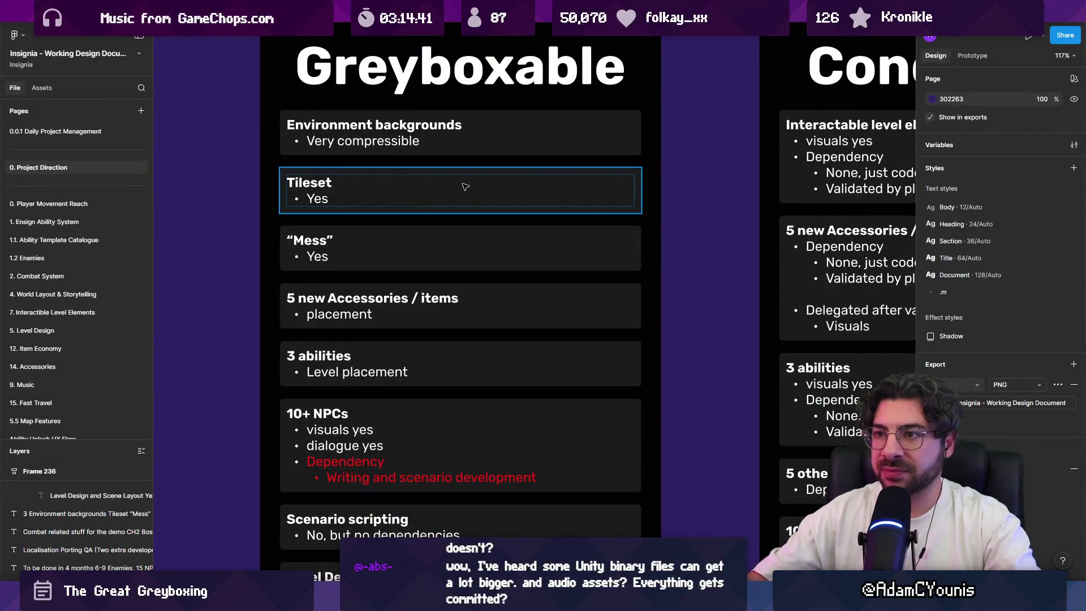
pyautogui.scroll(-3, 498, 192)
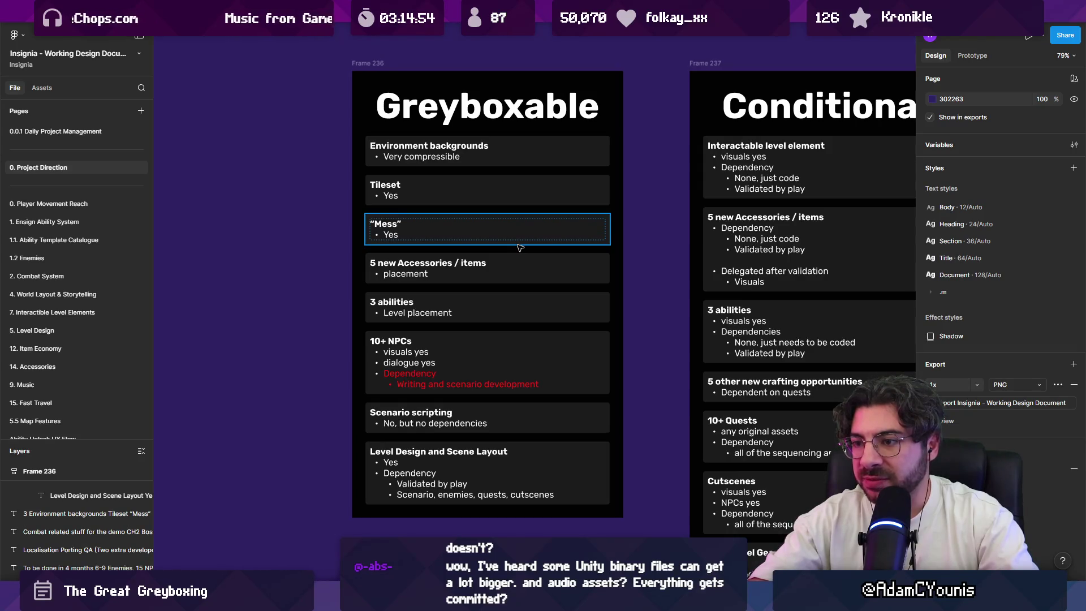
# Step: Append 'Placement' to the '5 new Accessories / items' and '3 abilities' headings
pyautogui.doubleClick(488, 264)
pyautogui.press('Return')
pyautogui.press('Right')
pyautogui.click(488, 264)
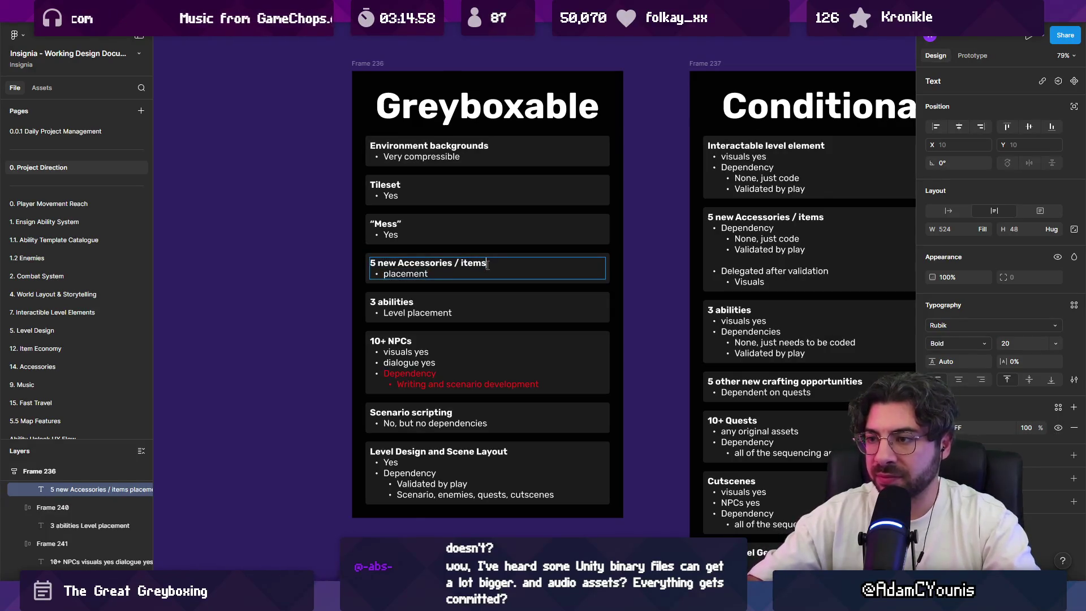
pyautogui.write(' Placement')
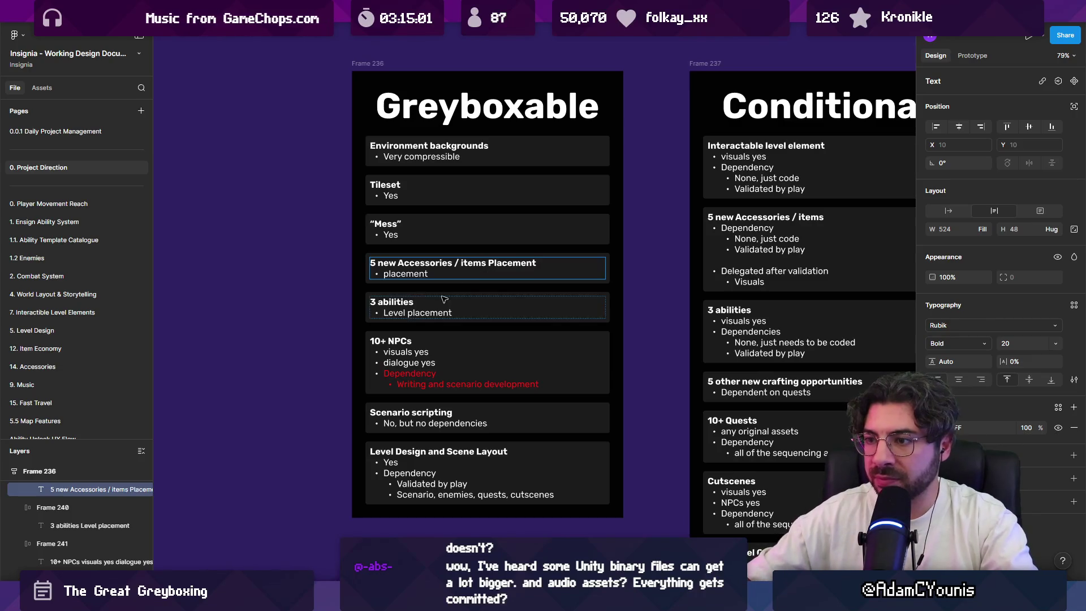
pyautogui.doubleClick(415, 304)
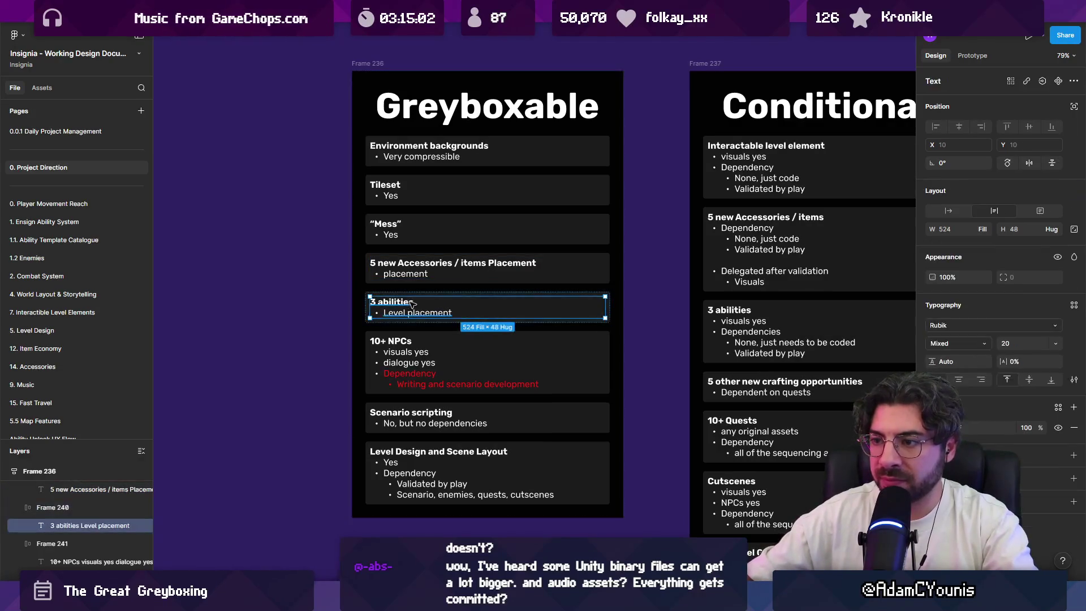
pyautogui.press('Return')
pyautogui.click(415, 303)
pyautogui.write('PLACEM')
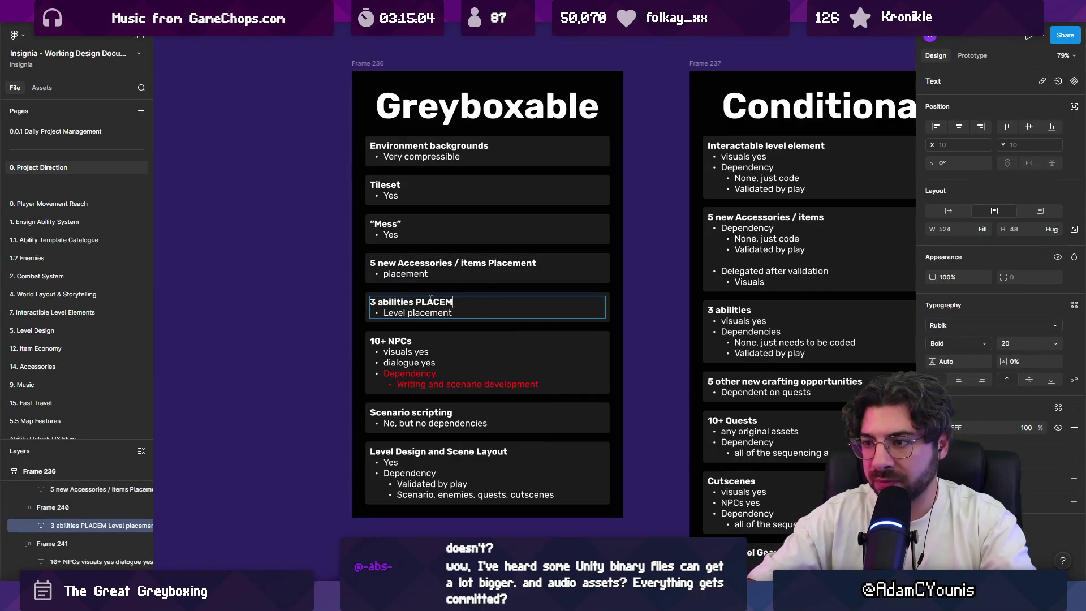
pyautogui.press('BackSpace')
pyautogui.press('BackSpace')
pyautogui.press('BackSpace')
pyautogui.write('lacement')
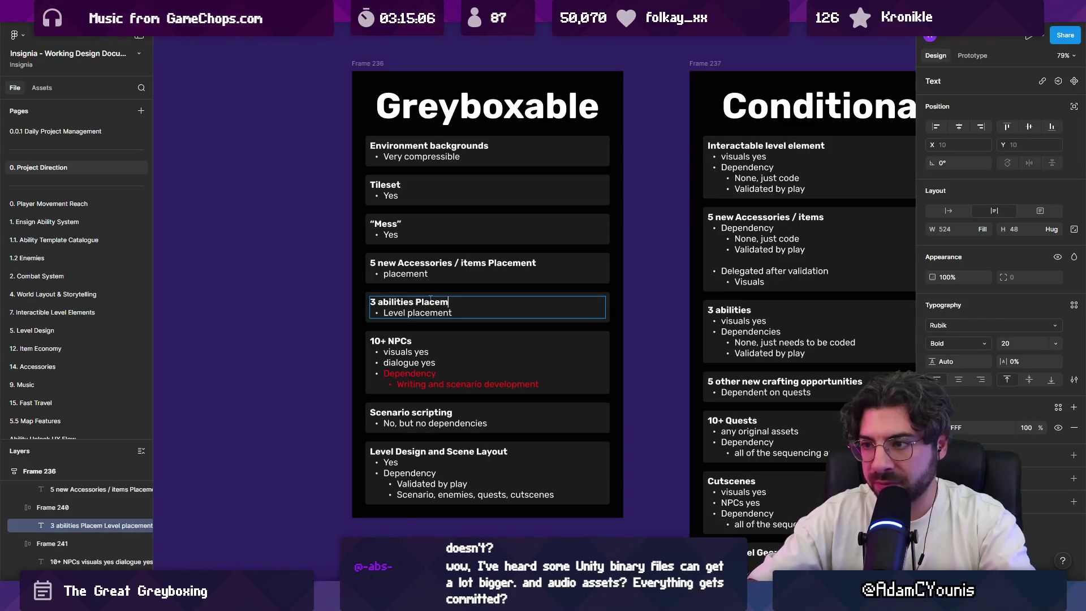
pyautogui.press('Escape')
pyautogui.press('Escape')
# Step: Duplicate the Greyboxable frame to the left of it
pyautogui.scroll(-2, 456, 298)
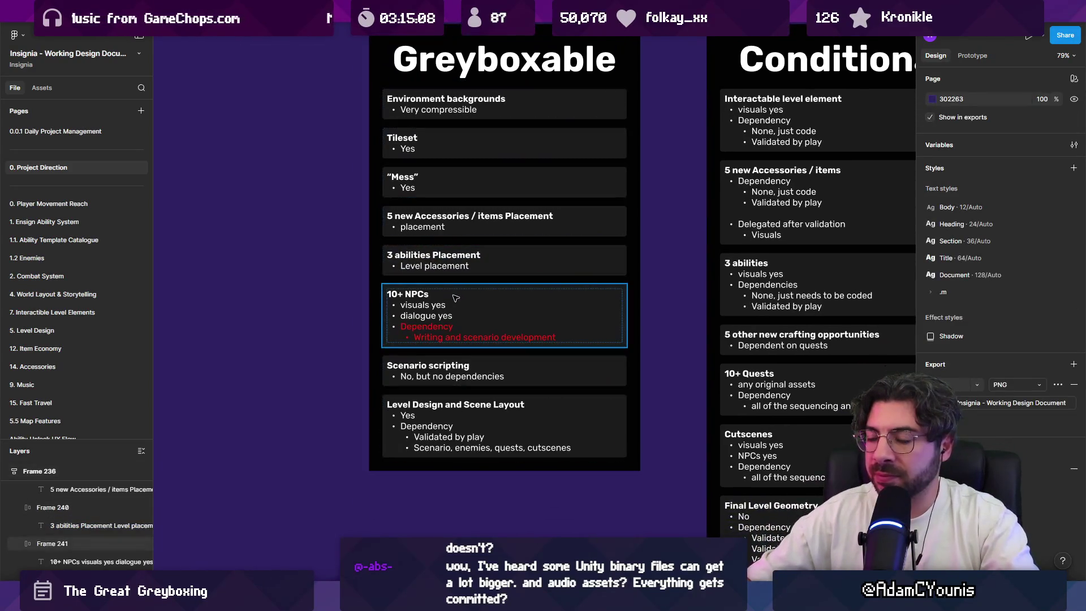
pyautogui.click(437, 299)
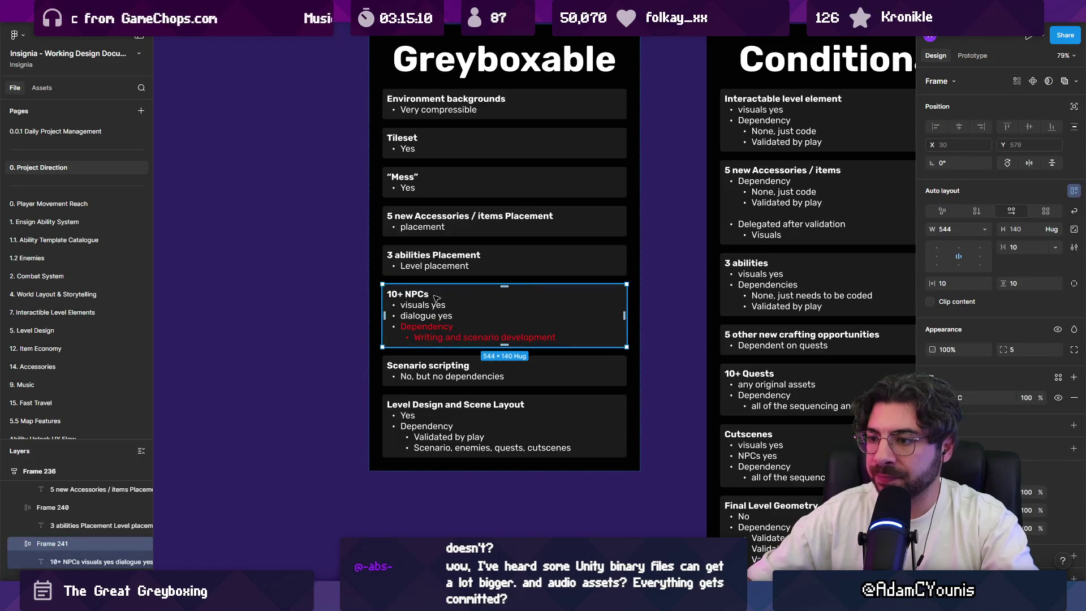
pyautogui.scroll(4, 437, 298)
pyautogui.hscroll(-4, 437, 298)
pyautogui.moveTo(499, 116); pyautogui.dragTo(196, 117)
# Step: Replace the copied frame's Greyboxable title with 'Skip'
pyautogui.doubleClick(265, 161)
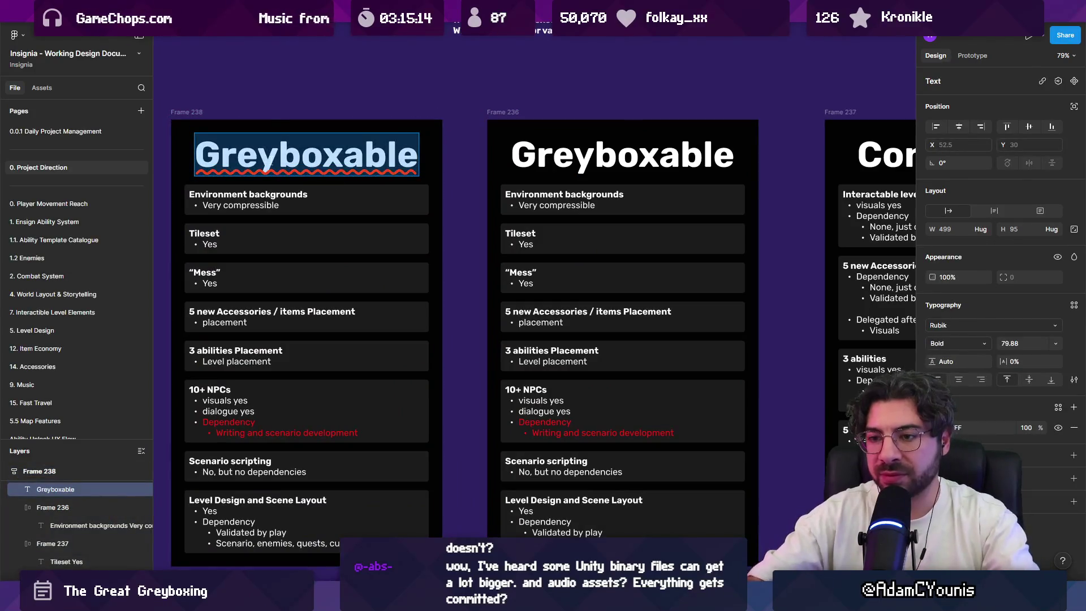
pyautogui.write('Don')
pyautogui.press('BackSpace')
pyautogui.press('BackSpace')
pyautogui.press('BackSpace')
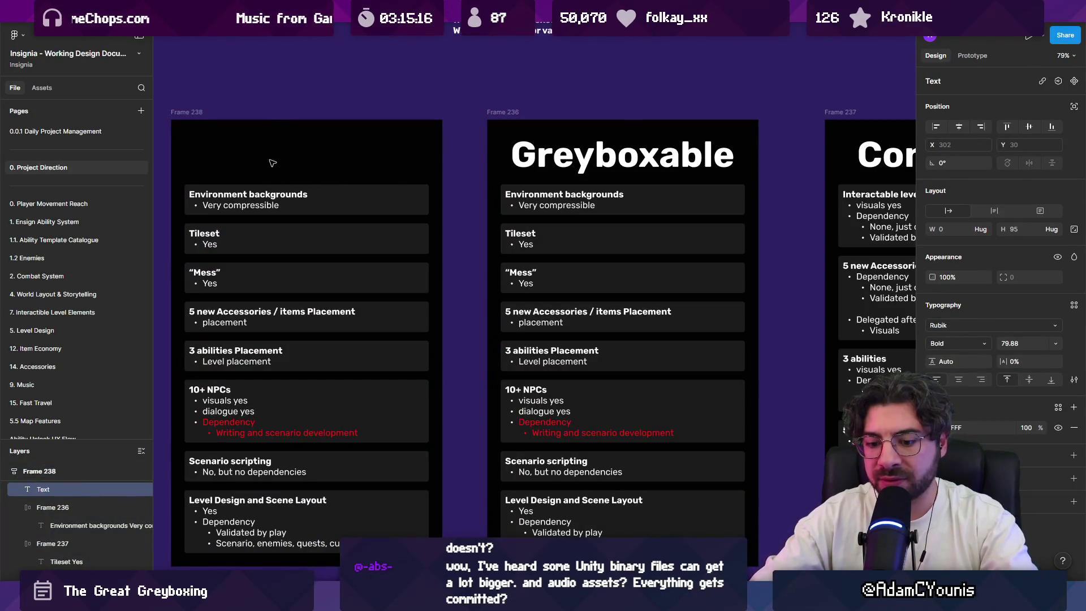
pyautogui.write('Leave')
pyautogui.press('BackSpace')
pyautogui.press('BackSpace')
pyautogui.press('BackSpace')
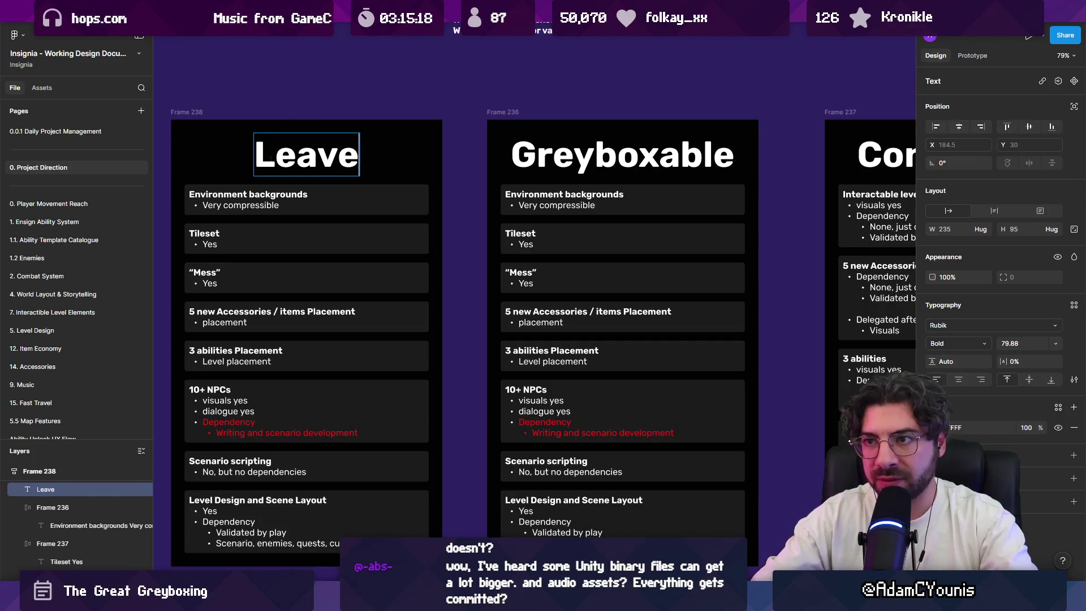
pyautogui.press('BackSpace')
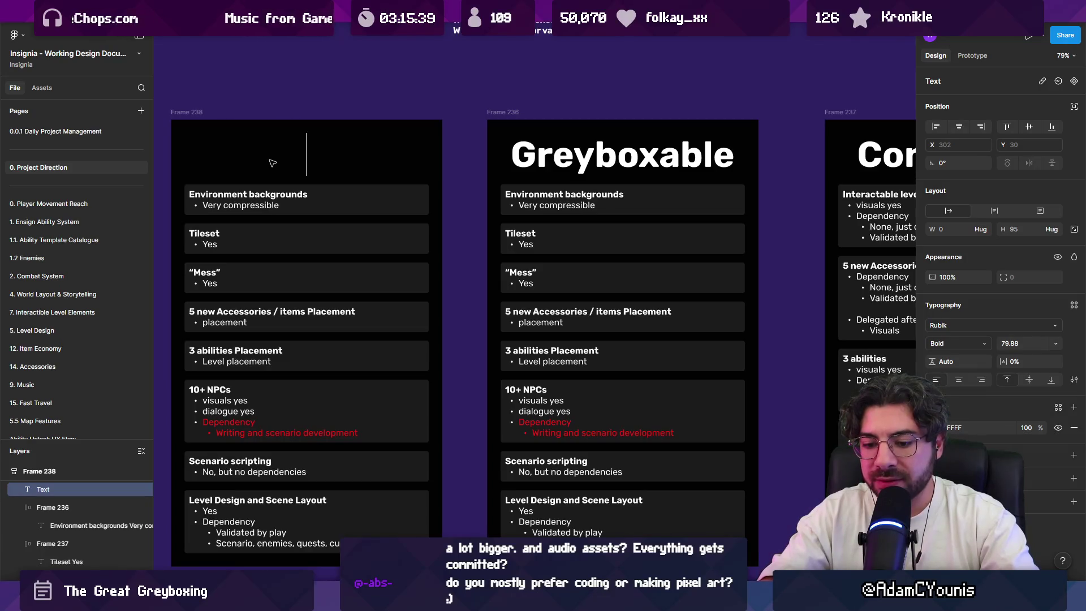
pyautogui.write('Skip')
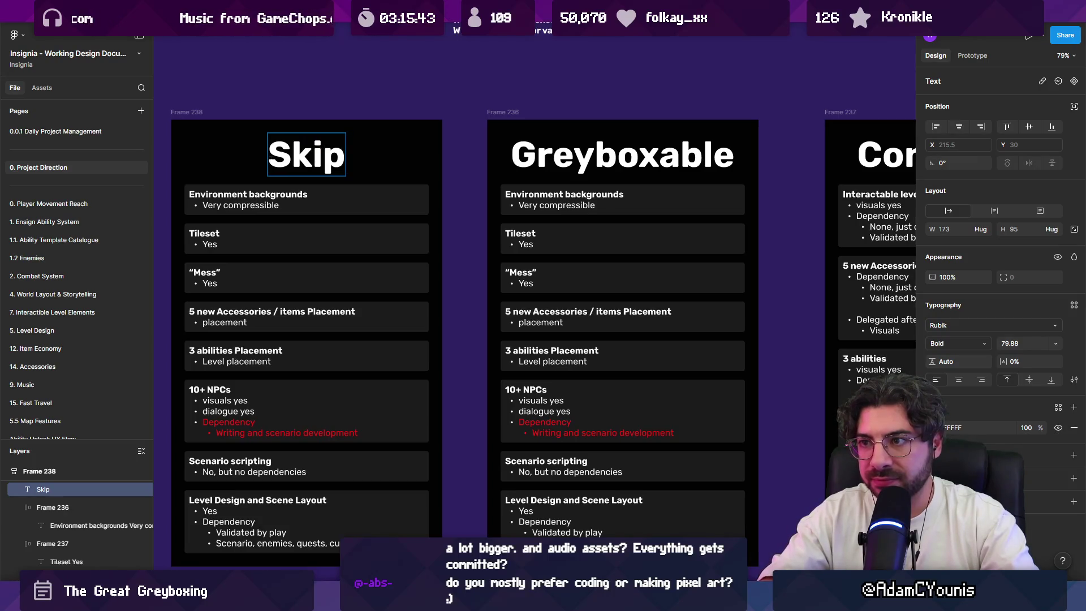
pyautogui.doubleClick(271, 159)
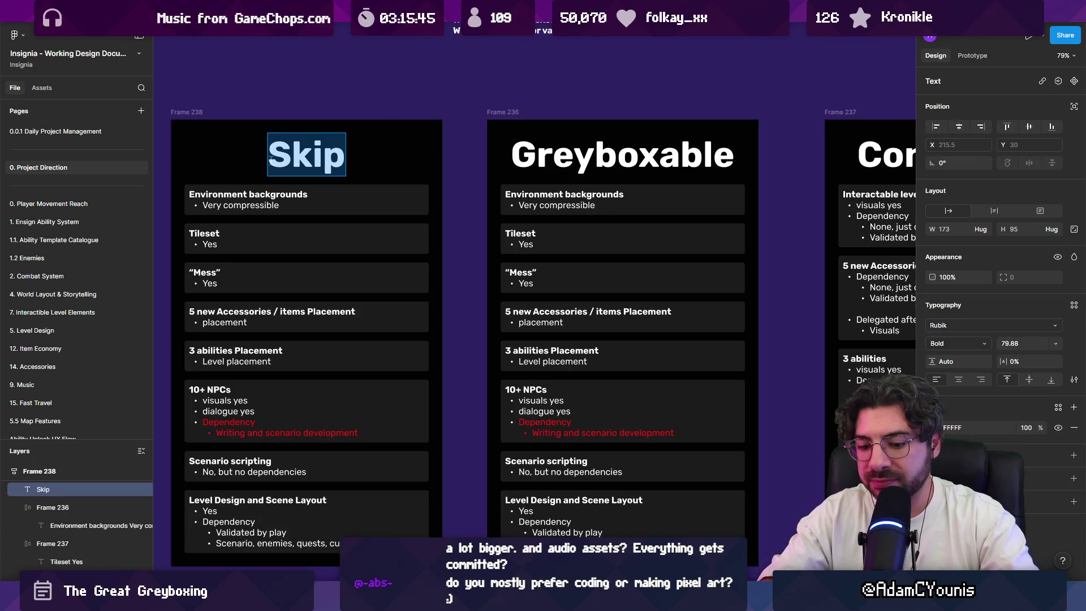
pyautogui.press('Escape')
pyautogui.press('Escape')
# Step: Select the Environment backgrounds, Tileset and 'Mess' cards in Skip
pyautogui.hscroll(-2, 380, 168)
pyautogui.scroll(-1, 380, 168)
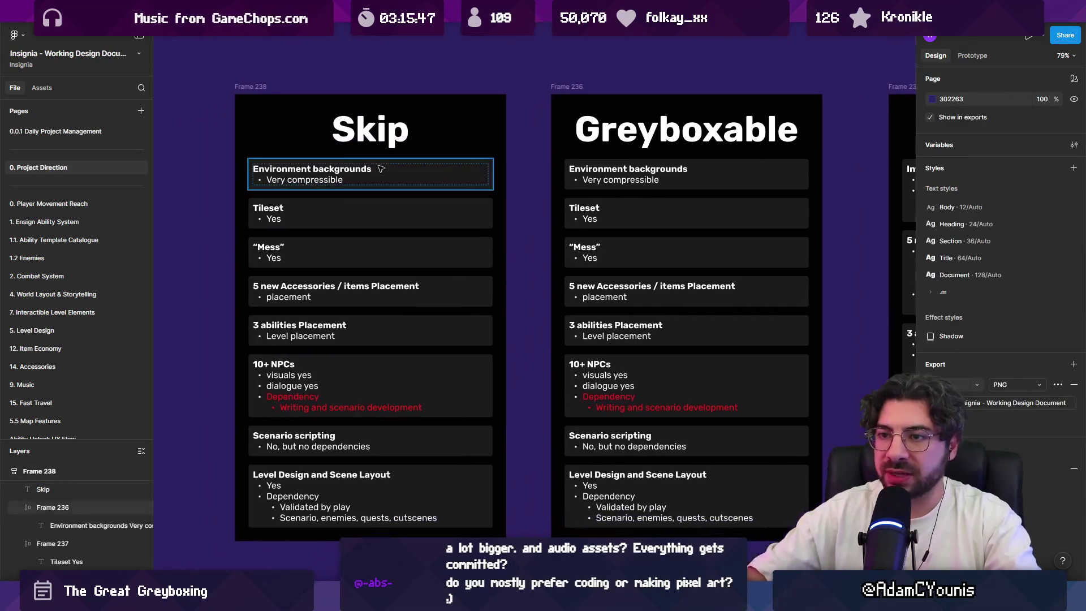
pyautogui.click(336, 180)
pyautogui.click(362, 218)
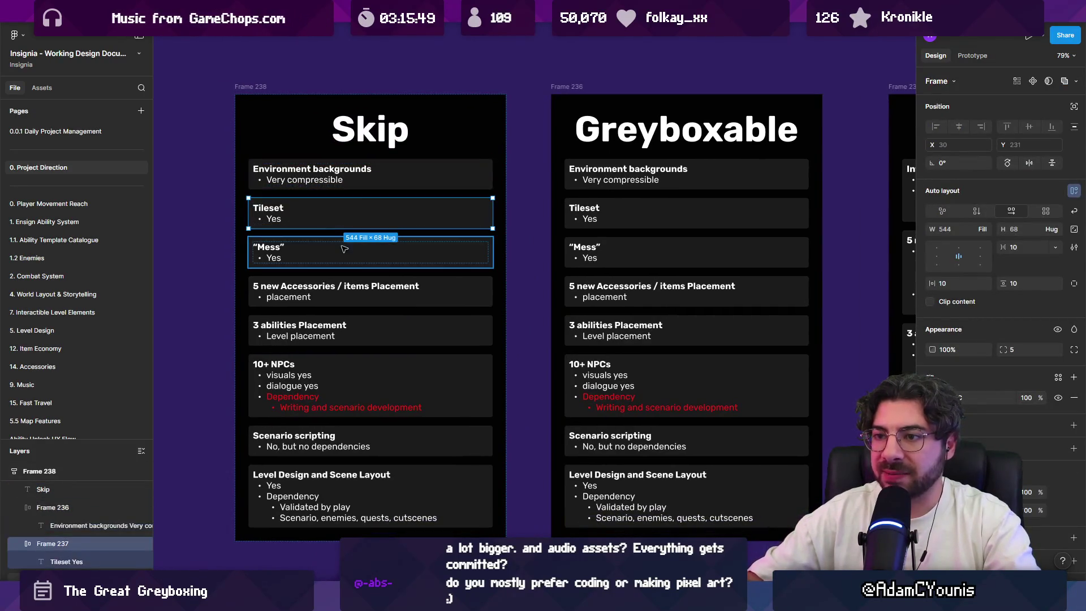
pyautogui.click(344, 251)
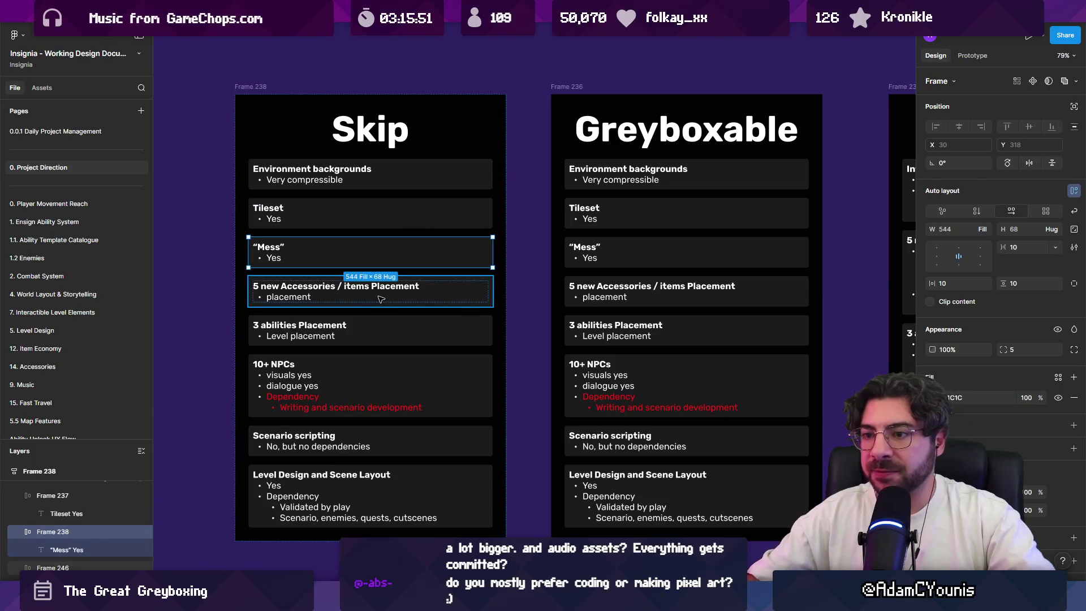
# Step: Delete the extra Skip cards, keeping only Environment backgrounds, Tileset and 'Mess'
pyautogui.click(374, 298)
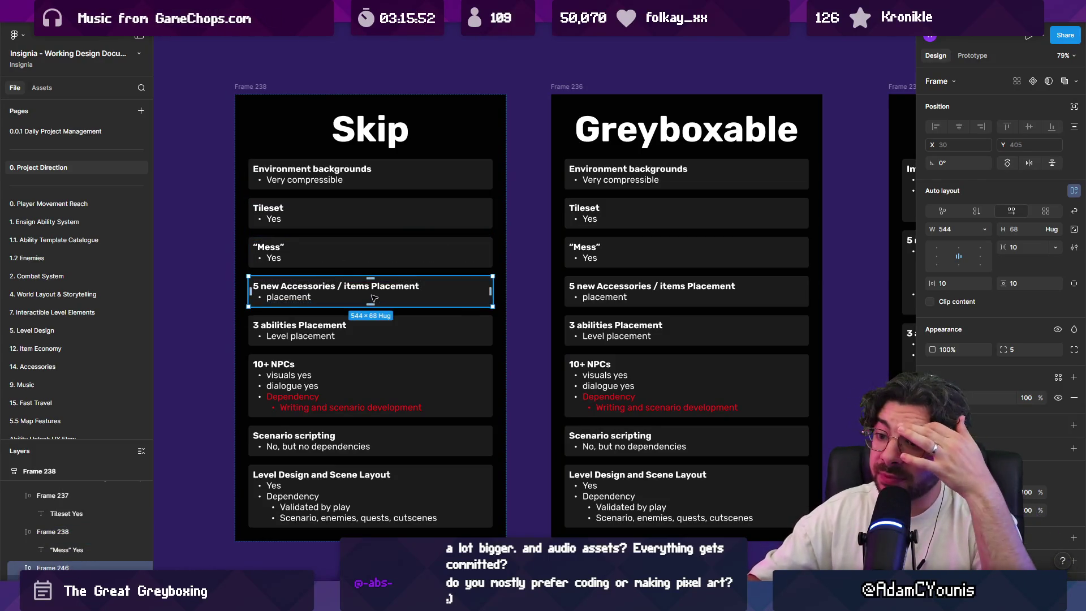
pyautogui.keyDown('shift'); pyautogui.click(370, 327); pyautogui.keyUp('shift')
pyautogui.keyDown('shift'); pyautogui.click(370, 369); pyautogui.keyUp('shift')
pyautogui.keyDown('shift'); pyautogui.click(370, 442); pyautogui.keyUp('shift')
pyautogui.keyDown('shift'); pyautogui.click(371, 487); pyautogui.keyUp('shift')
pyautogui.press('Delete')
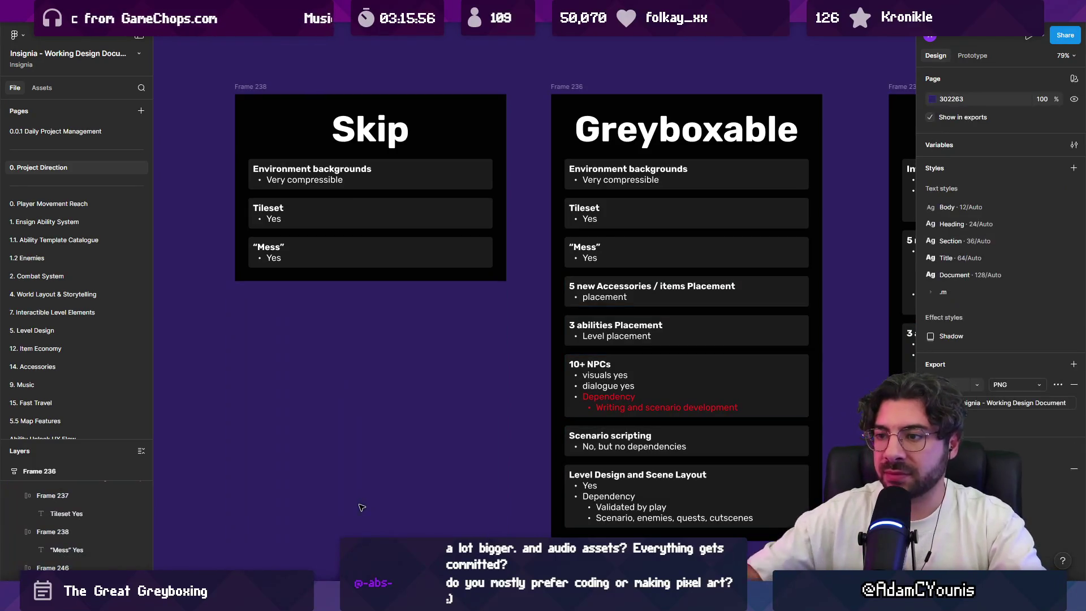
# Step: Delete Environment backgrounds, Tileset and 'Mess' from Greyboxable
pyautogui.click(614, 187)
pyautogui.keyDown('shift'); pyautogui.click(622, 218); pyautogui.keyUp('shift')
pyautogui.keyDown('shift'); pyautogui.click(626, 255); pyautogui.keyUp('shift')
pyautogui.press('Delete')
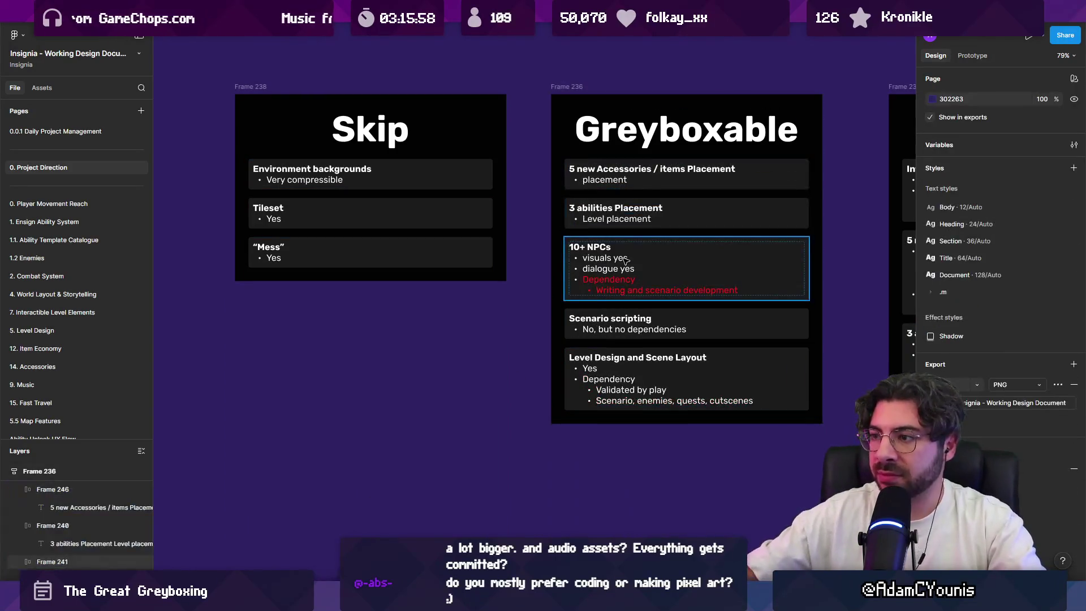
# Step: Move Level Design, Scenario scripting and 10+ NPCs to the top of Greyboxable
pyautogui.hscroll(3, 597, 225)
pyautogui.scroll(3, 509, 191)
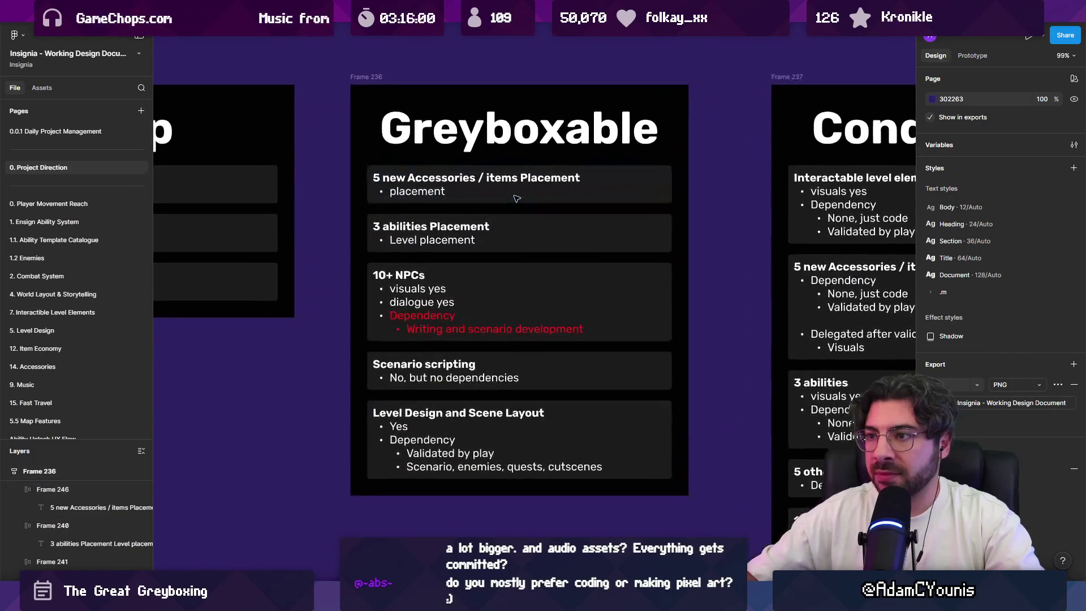
pyautogui.click(527, 427)
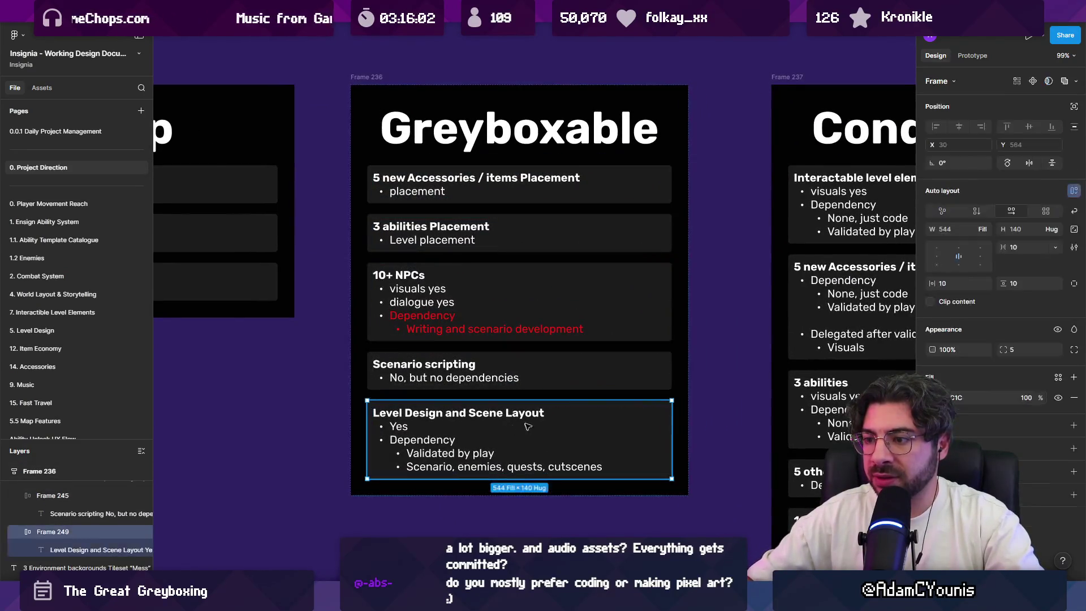
pyautogui.press('Up')
pyautogui.press('Up')
pyautogui.press('Up')
pyautogui.click(535, 471)
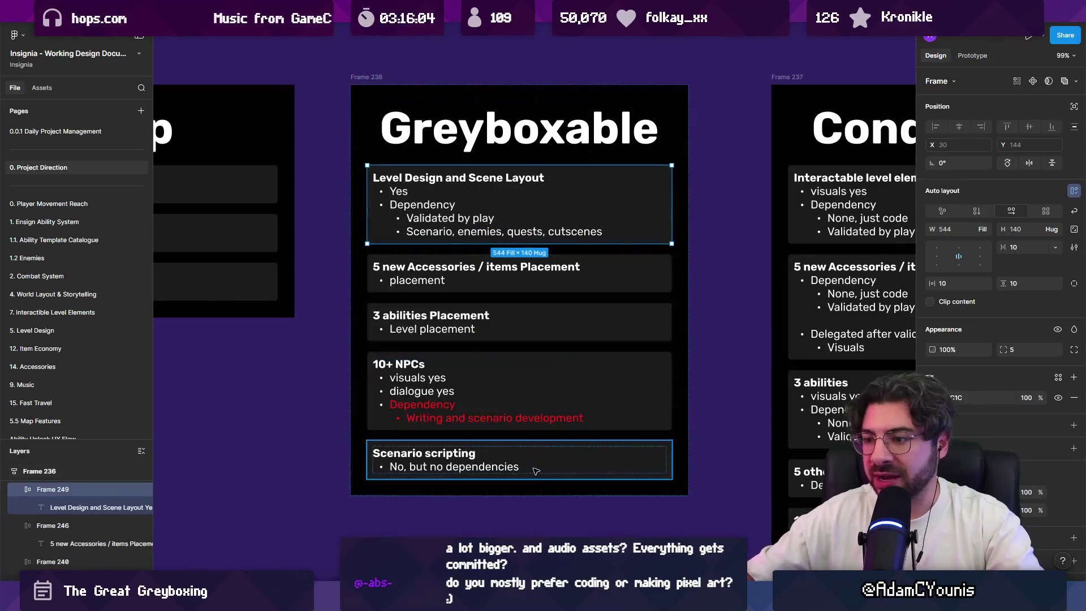
pyautogui.press('Up')
pyautogui.press('Up')
pyautogui.press('Up')
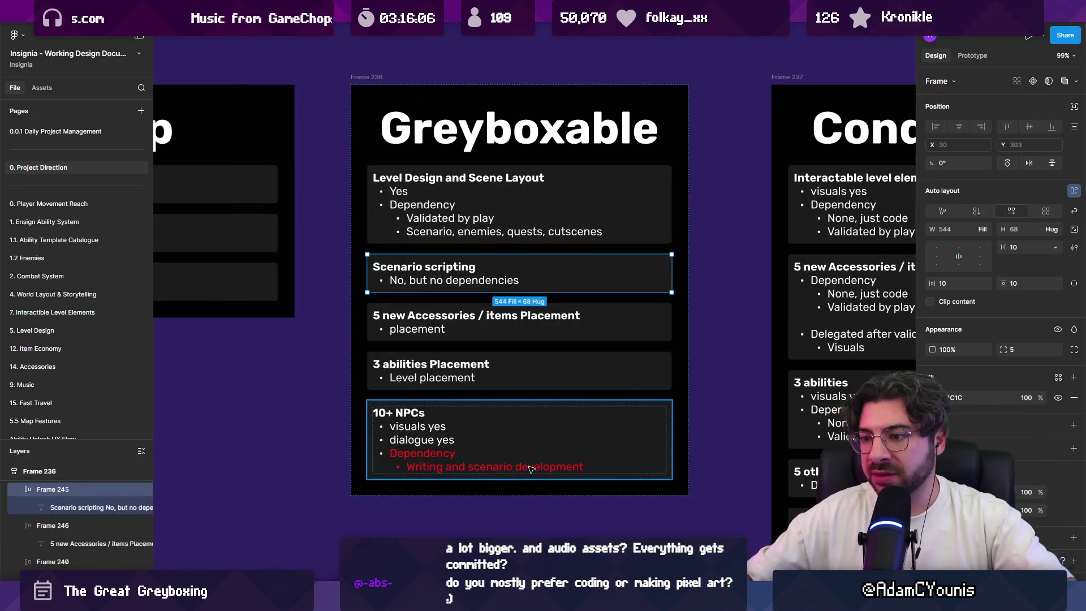
pyautogui.click(539, 466)
pyautogui.press('Up')
pyautogui.press('Up')
# Step: Review the Greyboxable cards from Level Design down to 3 abilities Placement
pyautogui.click(523, 413)
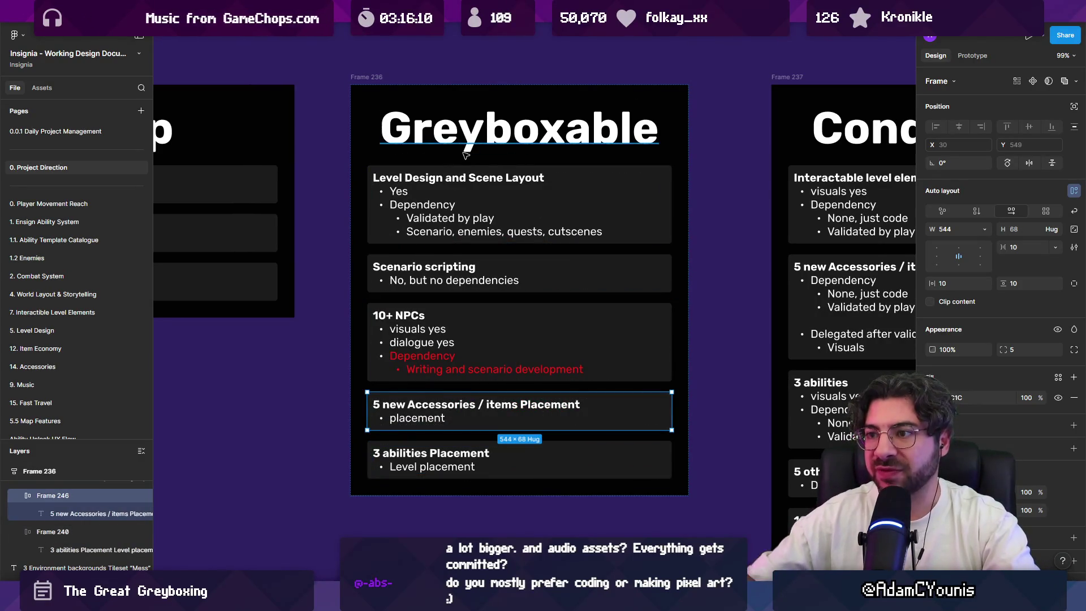
pyautogui.click(472, 192)
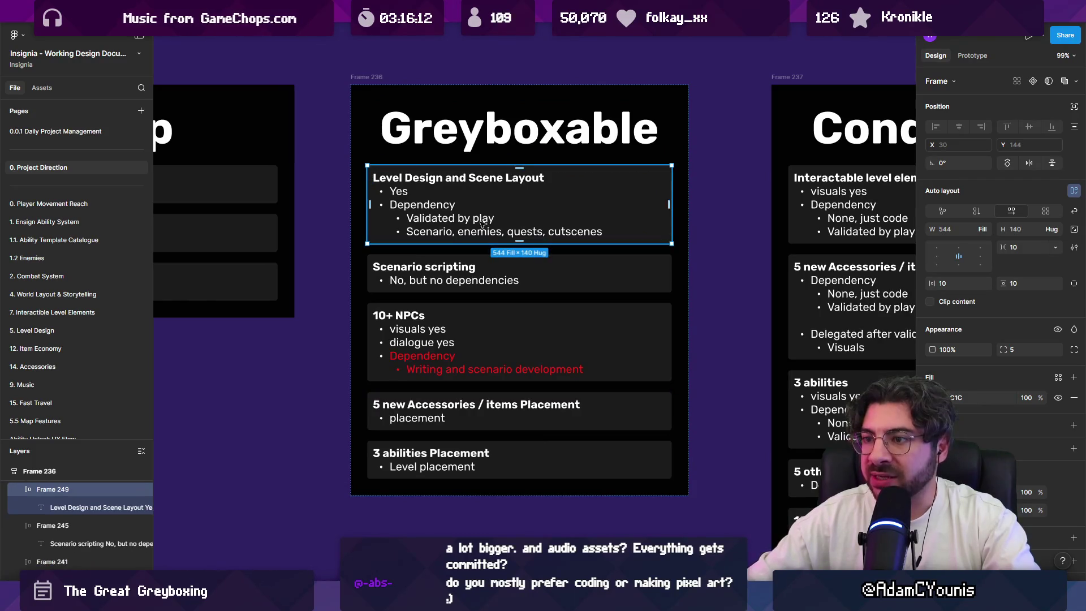
pyautogui.click(482, 271)
pyautogui.moveTo(485, 331); pyautogui.dragTo(418, 258)
pyautogui.click(418, 259)
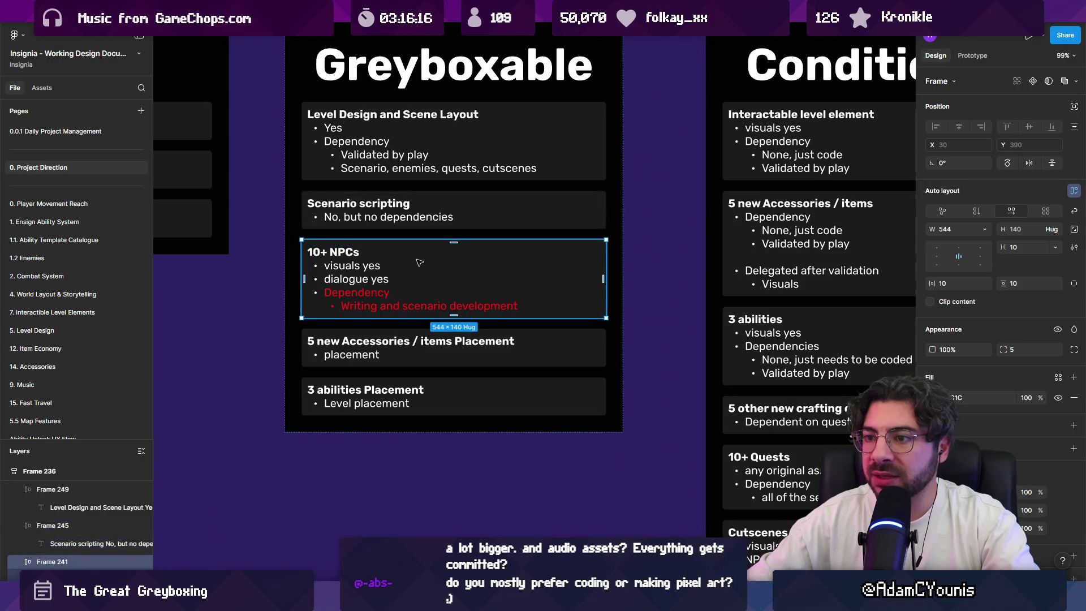
pyautogui.click(432, 360)
pyautogui.click(445, 390)
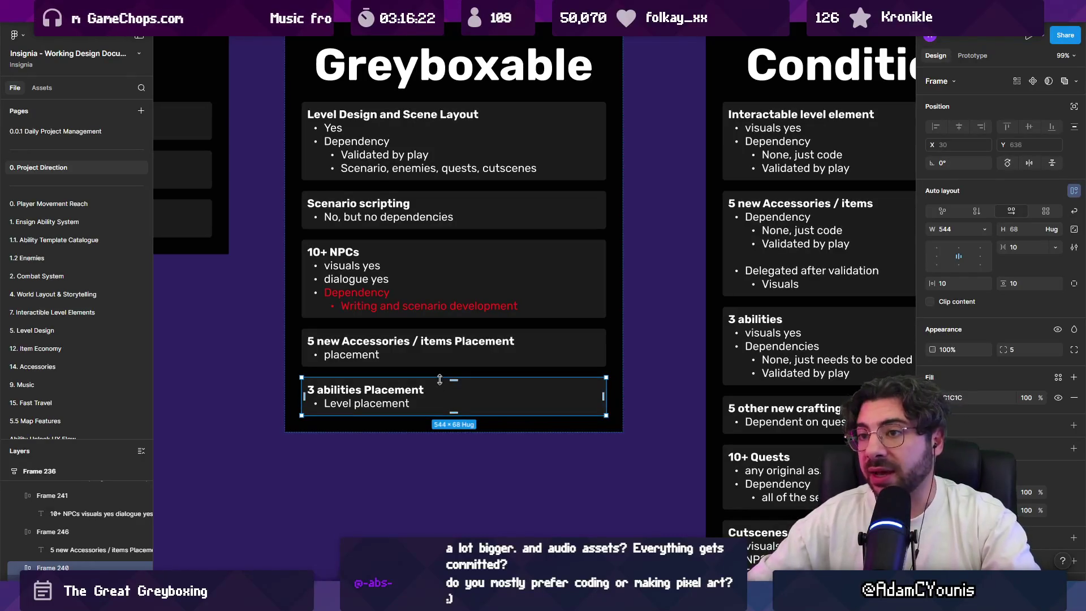
pyautogui.scroll(-5, 507, 246)
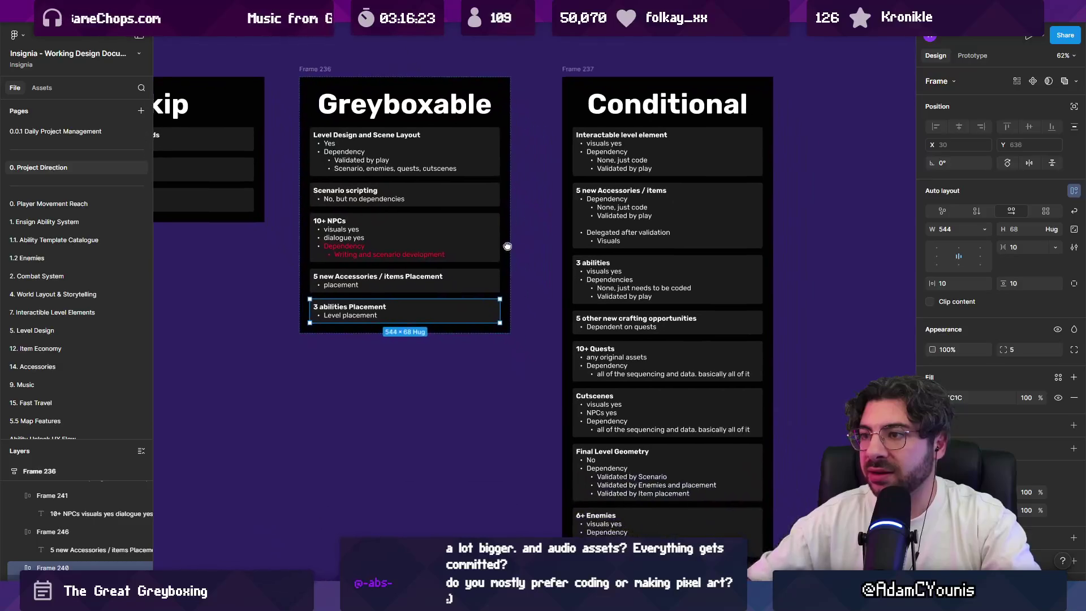
pyautogui.scroll(-3, 543, 244)
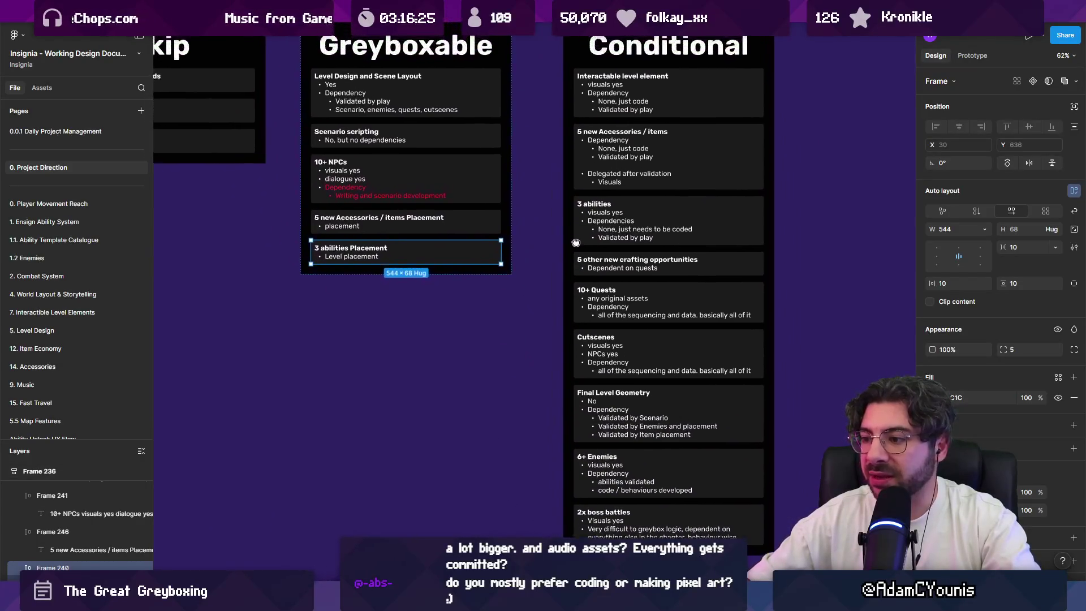
pyautogui.scroll(2, 576, 243)
pyautogui.moveTo(600, 250)
pyautogui.mouseDown()
pyautogui.moveTo(655, 251)
pyautogui.moveTo(402, 247)
pyautogui.moveTo(401, 296)
pyautogui.mouseUp()
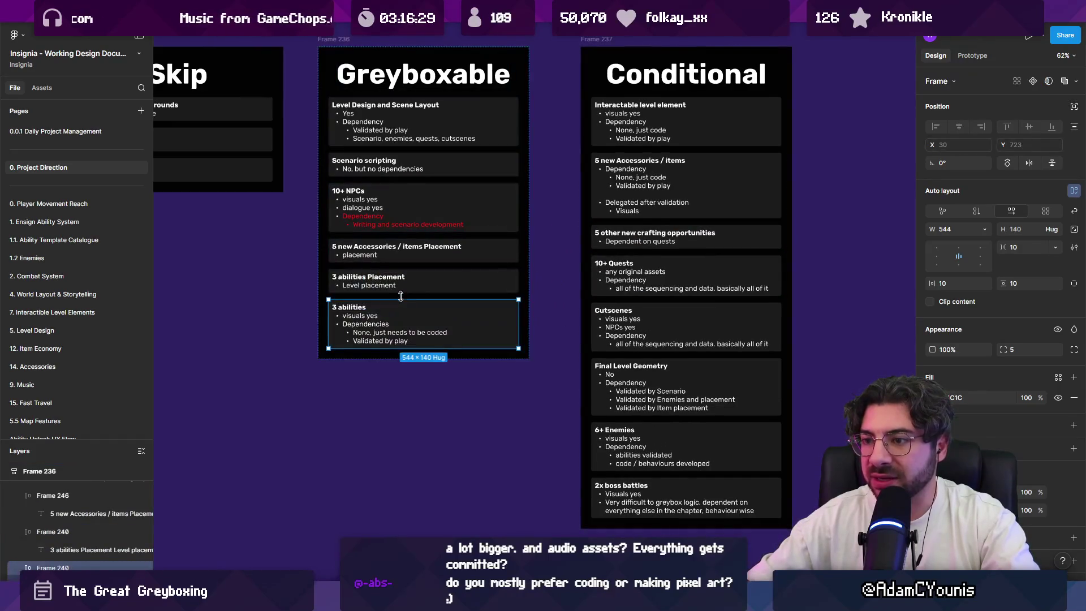
pyautogui.doubleClick(408, 341)
pyautogui.moveTo(408, 341); pyautogui.dragTo(343, 325)
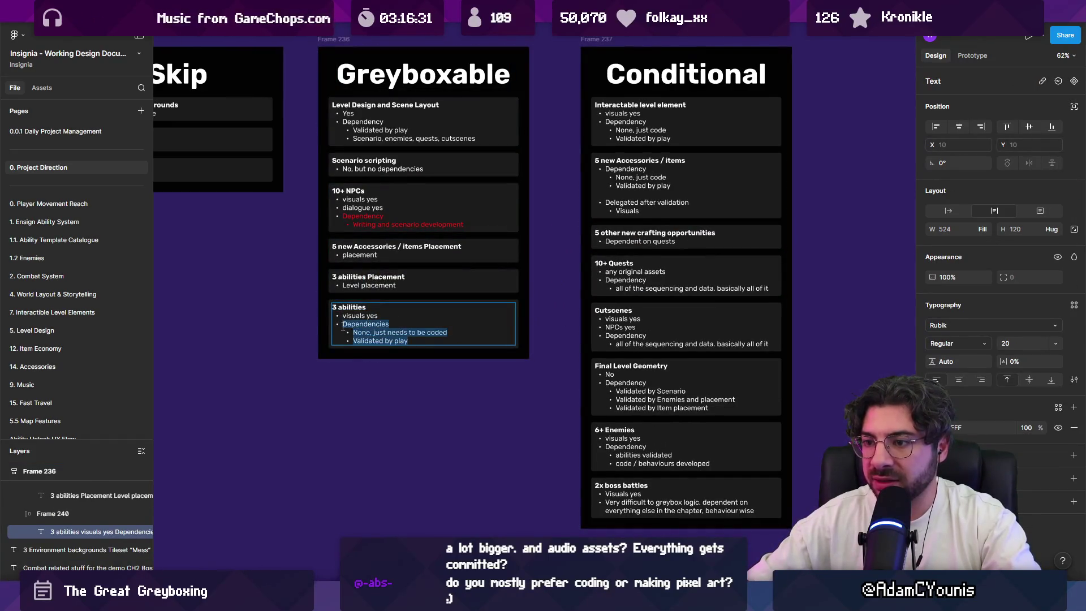
pyautogui.click(932, 428)
pyautogui.moveTo(854, 388); pyautogui.dragTo(914, 294)
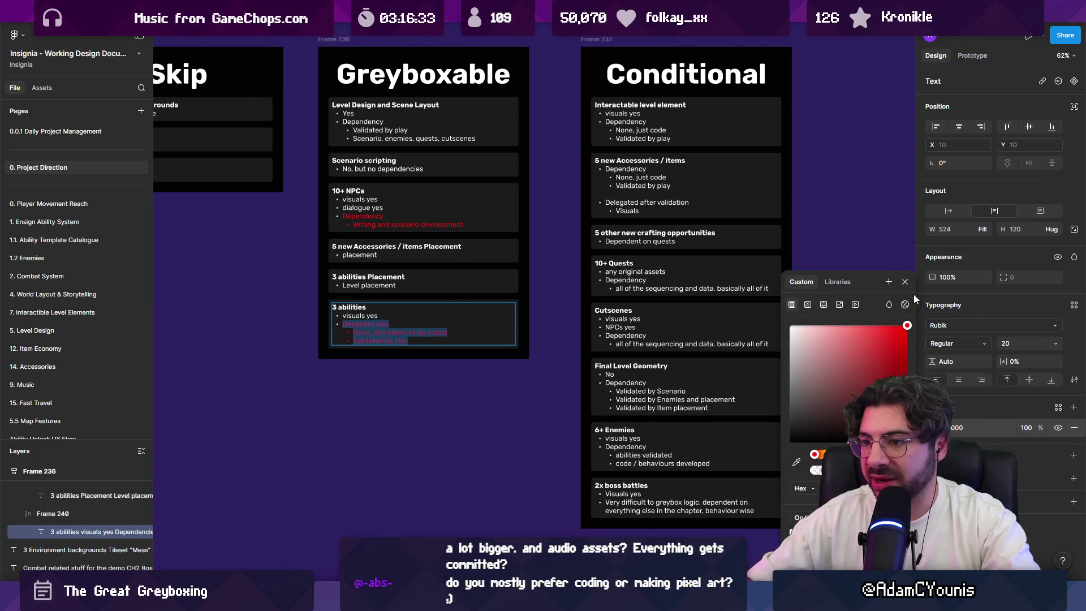
pyautogui.press('Escape')
pyautogui.press('Escape')
pyautogui.press('Escape')
pyautogui.scroll(2, 416, 290)
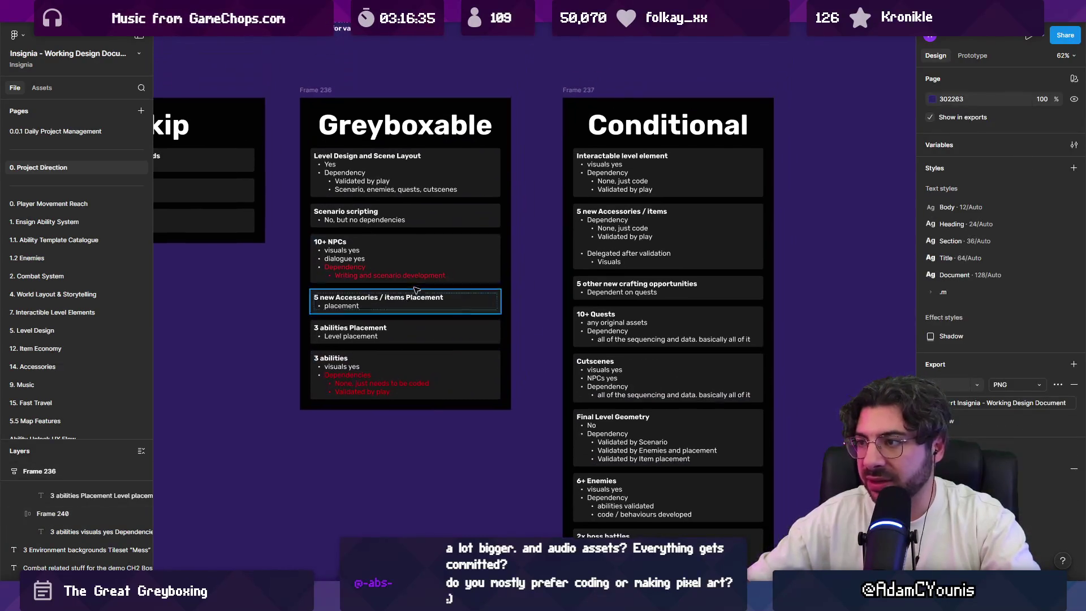
pyautogui.keyDown('ctrl'); pyautogui.scroll(1, 416, 289); pyautogui.keyUp('ctrl')
pyautogui.scroll(-1, 566, 226)
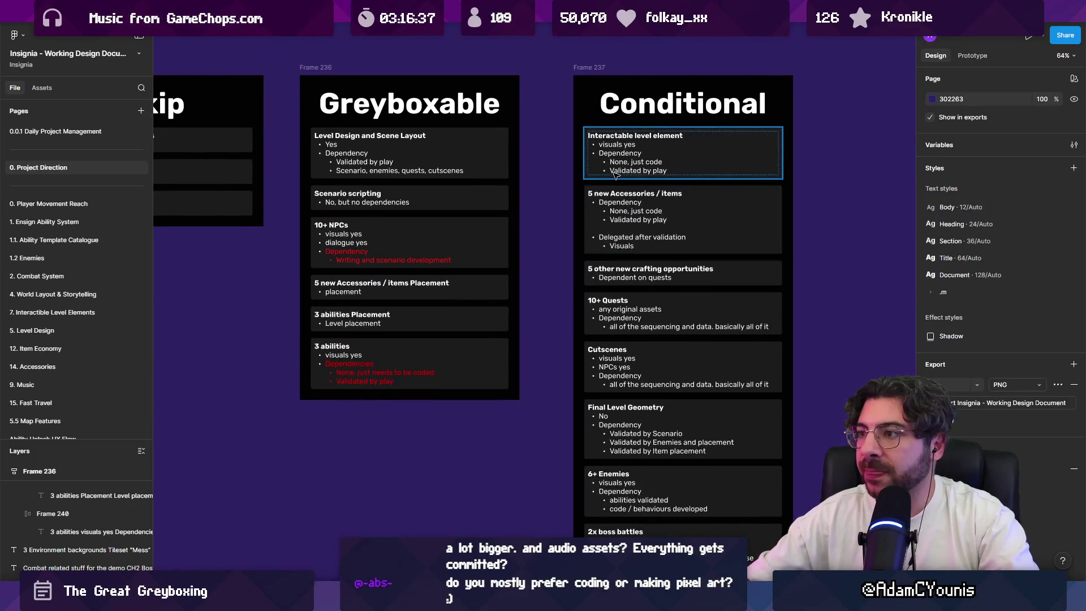
pyautogui.click(617, 173)
pyautogui.scroll(-1, 637, 226)
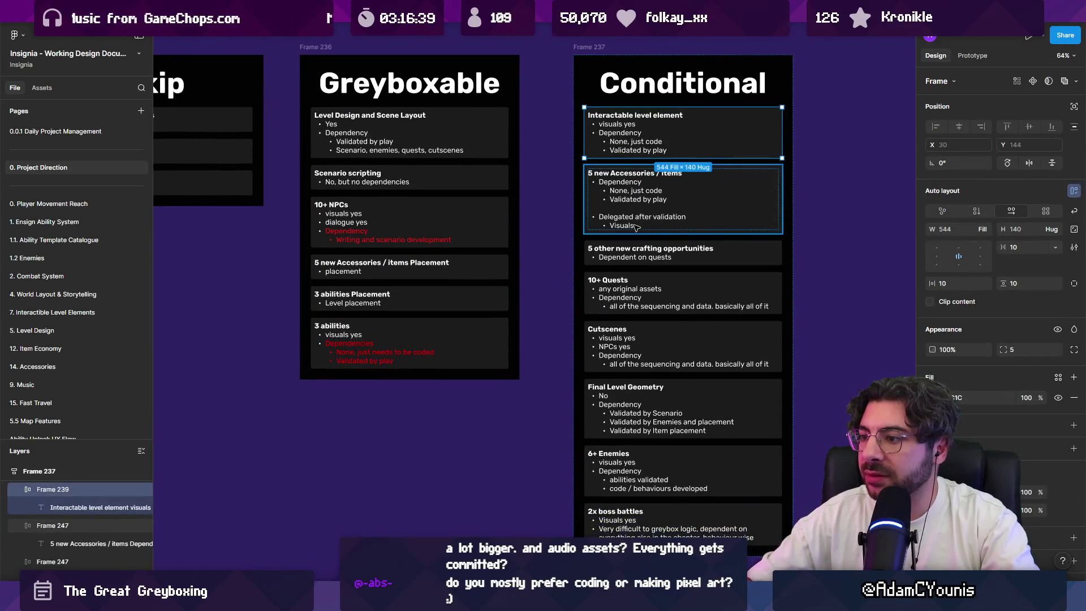
pyautogui.click(655, 347)
pyautogui.moveTo(656, 347); pyautogui.dragTo(381, 368)
pyautogui.scroll(2, 335, 394)
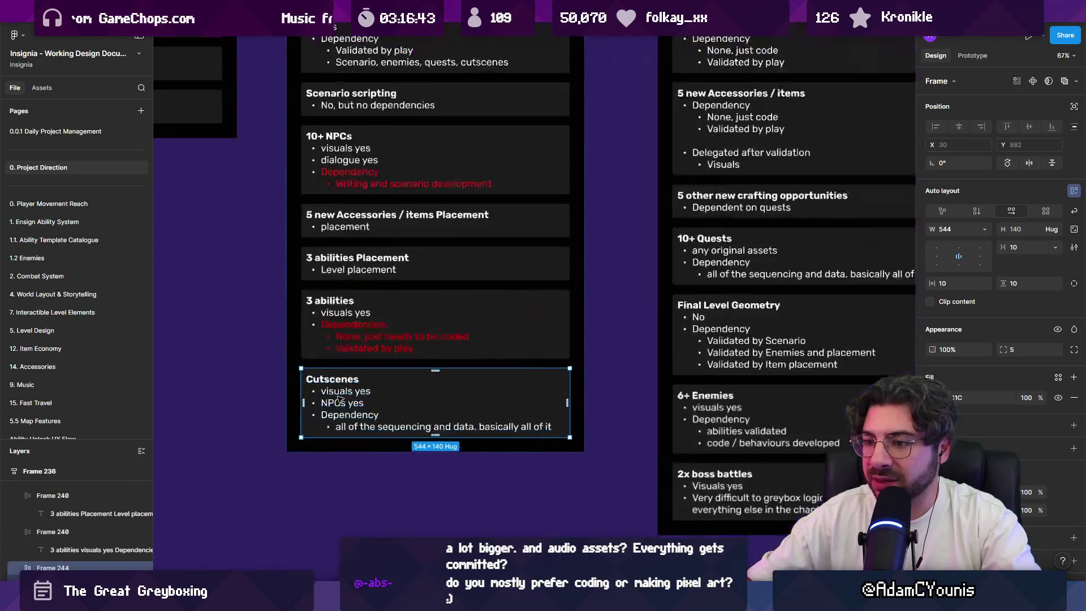
pyautogui.click(325, 413)
pyautogui.doubleClick(326, 413)
pyautogui.moveTo(321, 415); pyautogui.dragTo(552, 427)
pyautogui.click(932, 428)
pyautogui.click(815, 454)
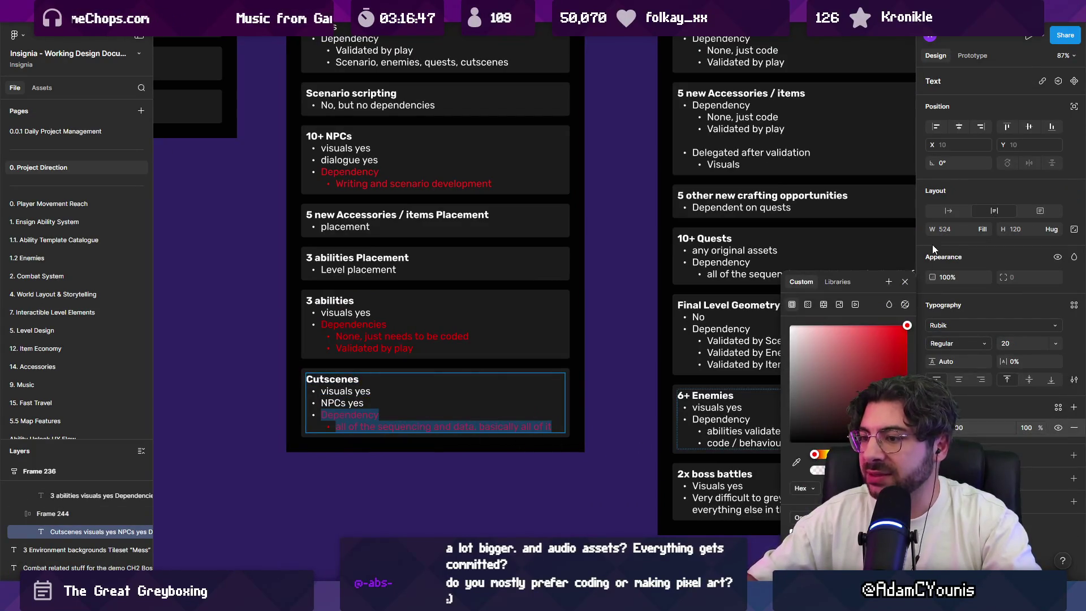
pyautogui.press('Escape')
pyautogui.press('Escape')
pyautogui.scroll(-3, 530, 309)
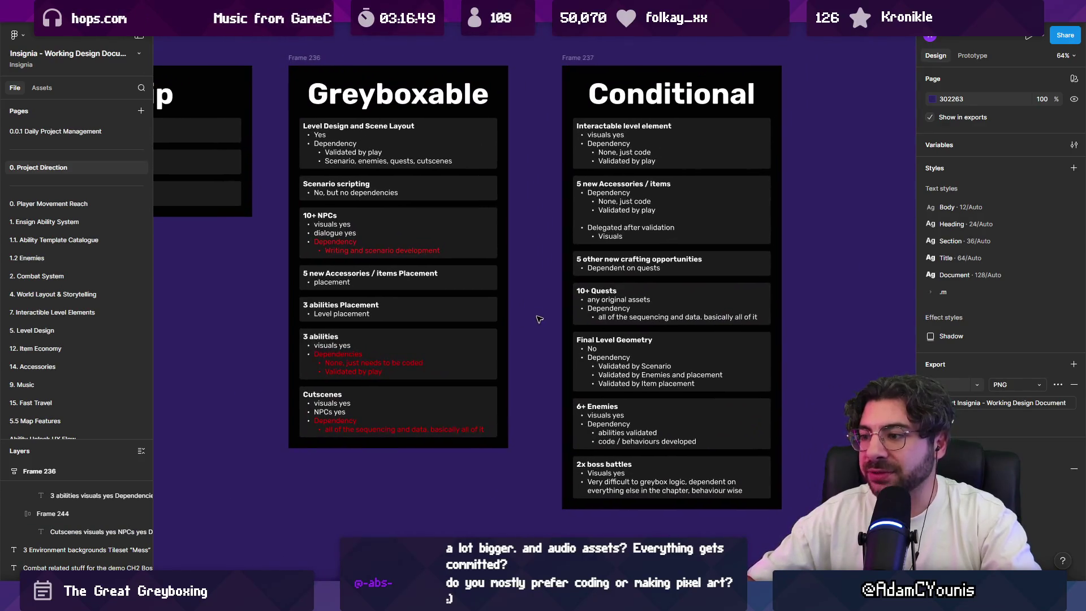
pyautogui.moveTo(549, 318)
pyautogui.mouseDown()
pyautogui.moveTo(649, 330)
pyautogui.moveTo(592, 307)
pyautogui.mouseUp()
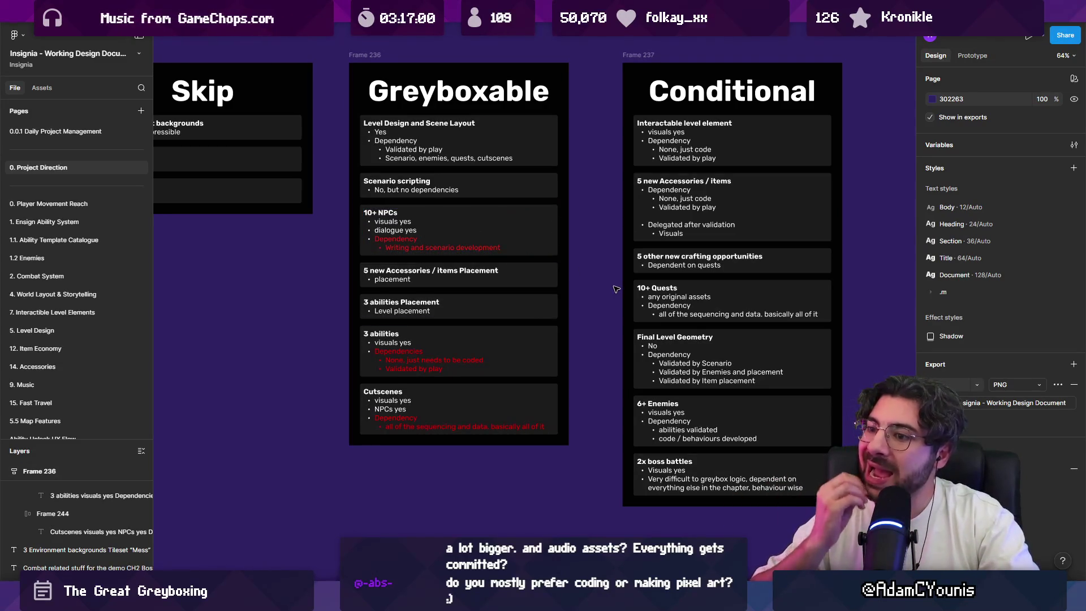
# Step: Drag the 6+ Enemies card out of Conditional to sit below it
pyautogui.click(660, 306)
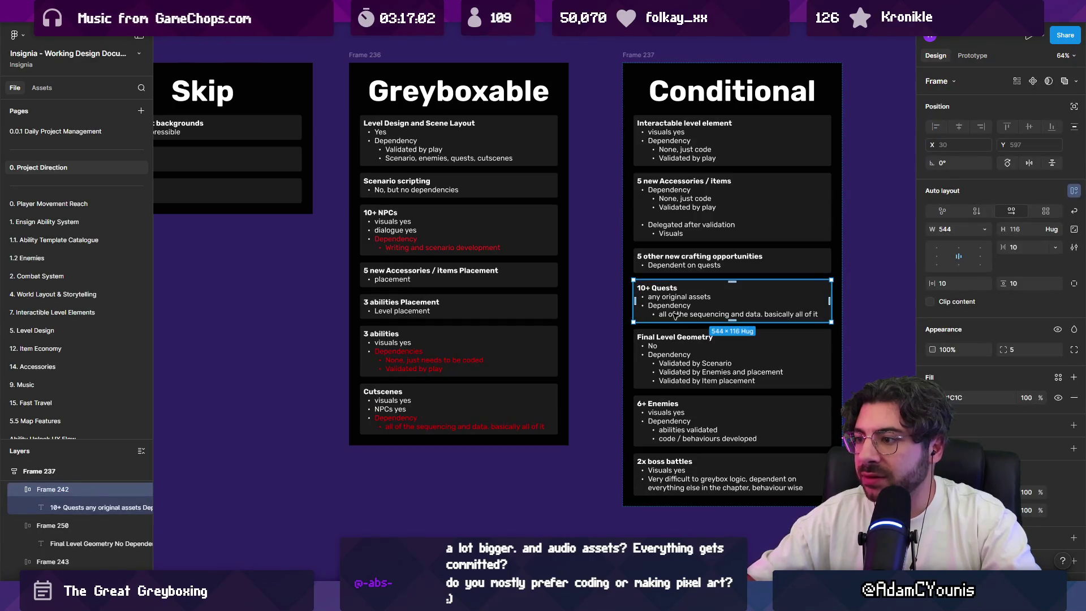
pyautogui.click(684, 357)
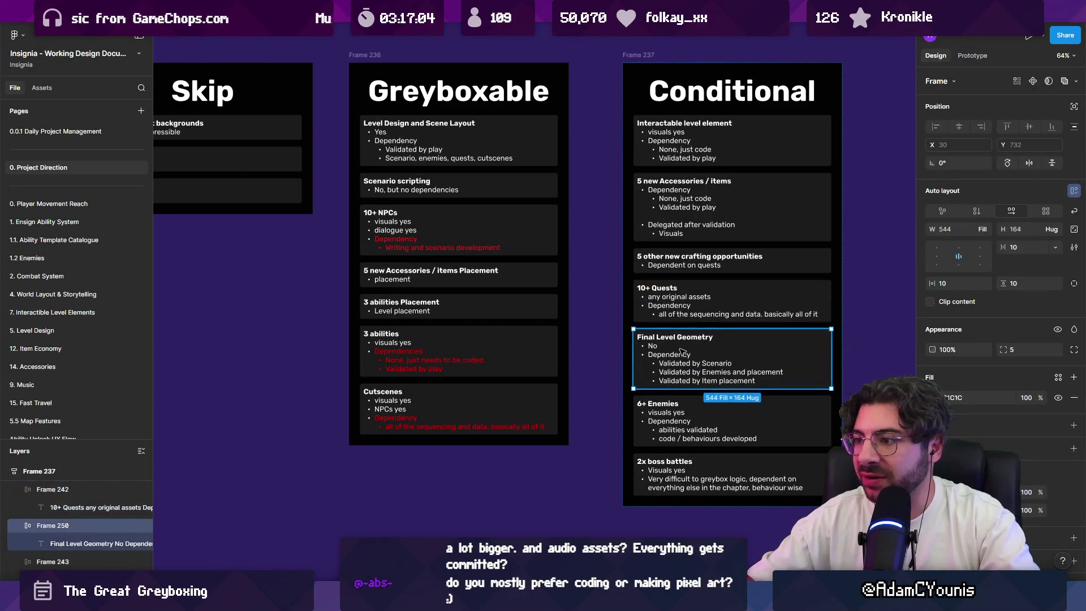
pyautogui.click(701, 410)
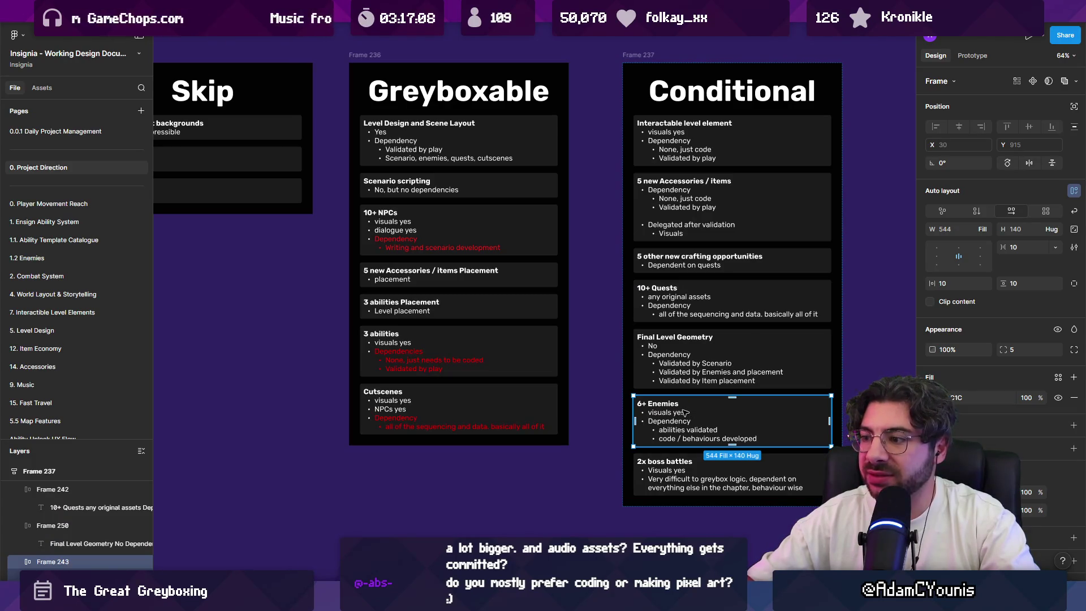
pyautogui.moveTo(684, 413)
pyautogui.mouseDown()
pyautogui.moveTo(569, 501)
pyautogui.moveTo(687, 469)
pyautogui.moveTo(676, 484)
pyautogui.moveTo(557, 481)
pyautogui.mouseUp()
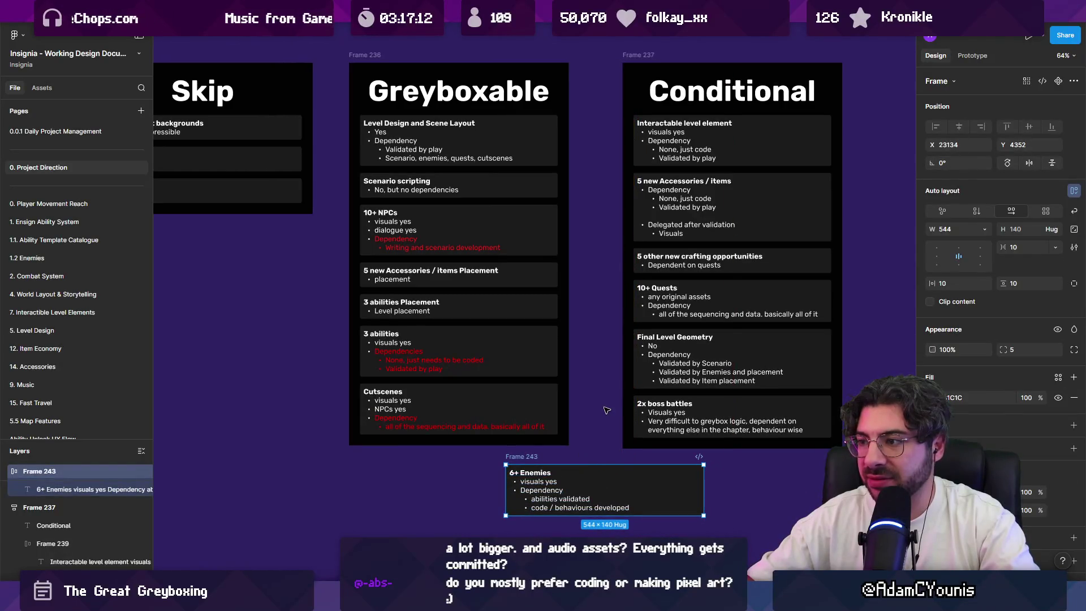
pyautogui.moveTo(616, 381); pyautogui.dragTo(559, 375)
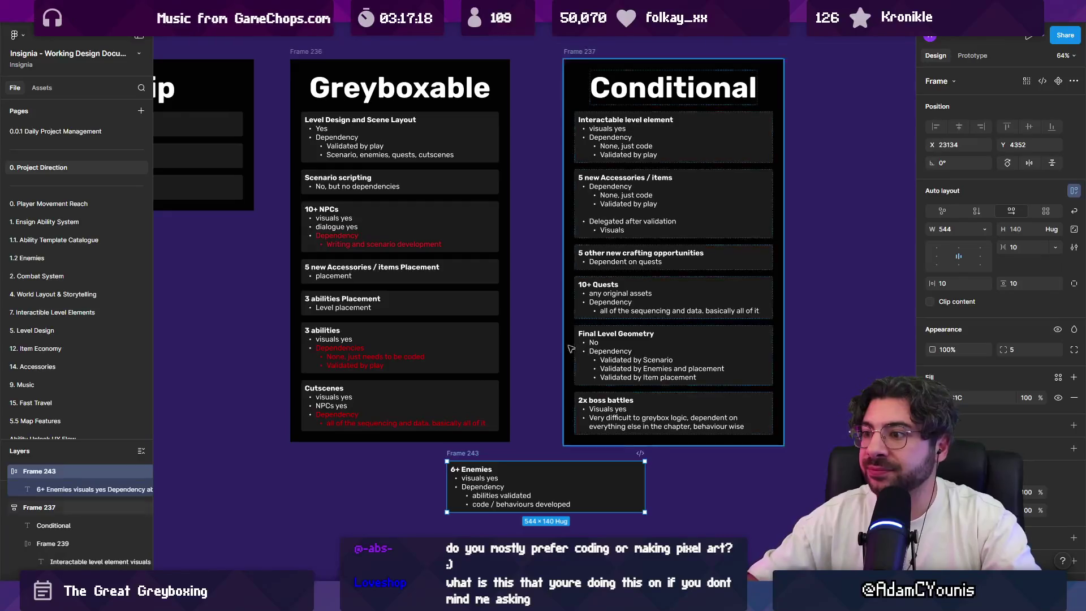
# Step: Review the Conditional cards and select the Interactable level element card
pyautogui.click(661, 264)
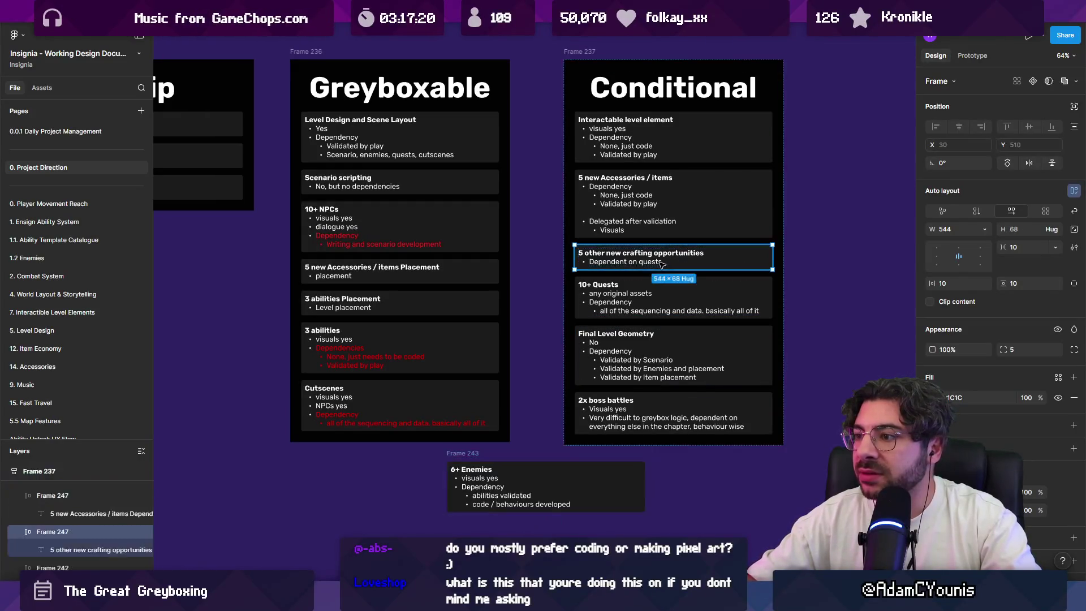
pyautogui.click(660, 219)
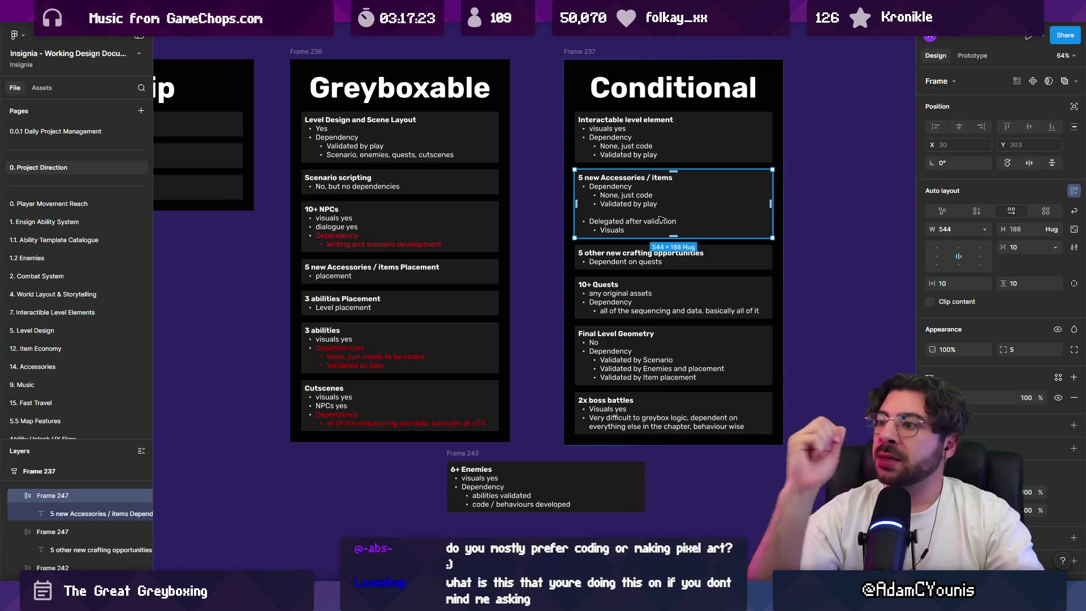
pyautogui.scroll(3, 632, 148)
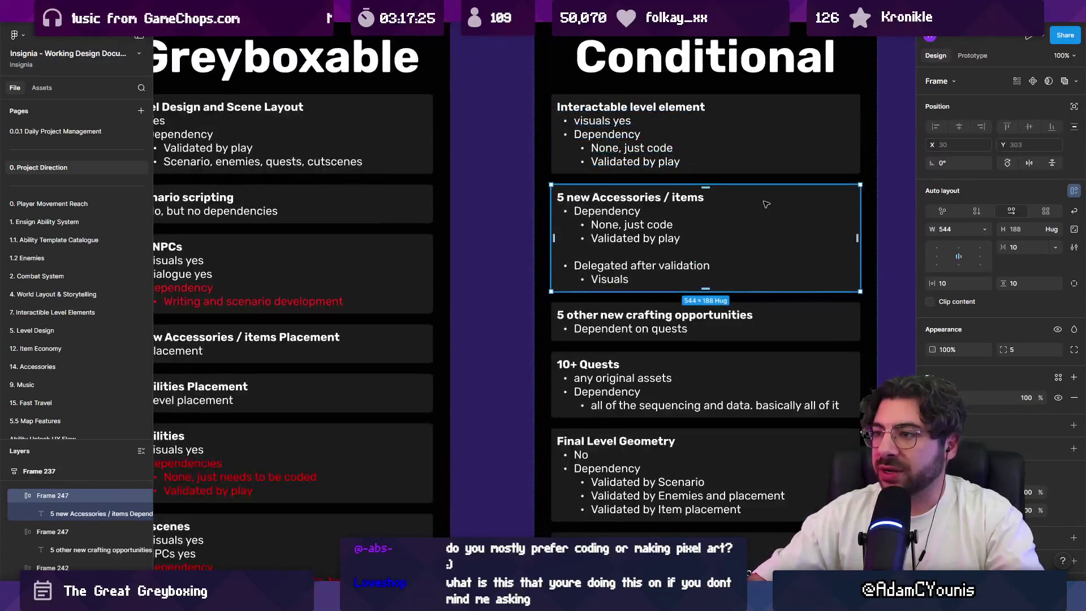
pyautogui.scroll(2, 639, 218)
pyautogui.scroll(-5, 610, 136)
pyautogui.scroll(-2, 609, 136)
pyautogui.click(607, 135)
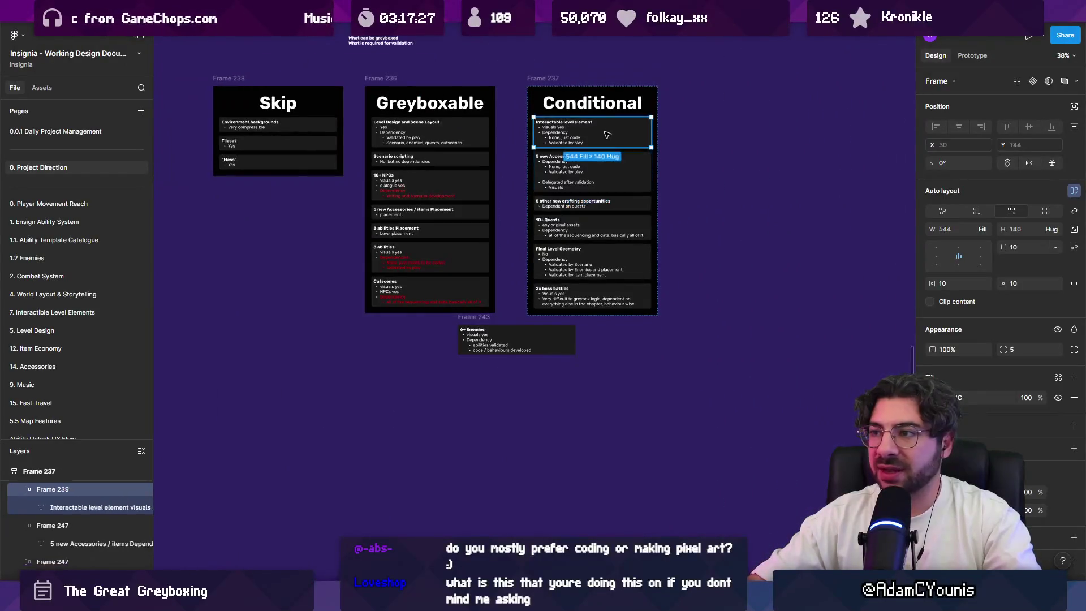
# Step: Move Interactable level element into Greyboxable and colour its dependency lines red
pyautogui.moveTo(601, 131)
pyautogui.mouseDown()
pyautogui.moveTo(464, 221)
pyautogui.moveTo(446, 300)
pyautogui.moveTo(416, 348)
pyautogui.moveTo(416, 308)
pyautogui.moveTo(325, 306)
pyautogui.mouseUp()
pyautogui.scroll(3, 424, 283)
pyautogui.scroll(3, 417, 309)
pyautogui.click(417, 309)
pyautogui.doubleClick(445, 331)
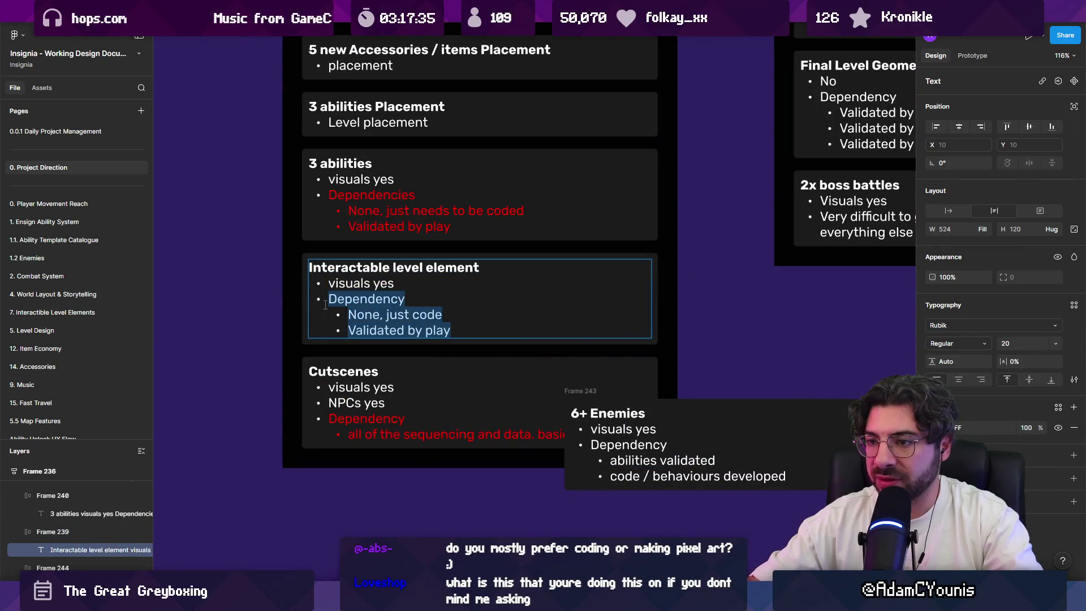
pyautogui.click(931, 428)
pyautogui.click(792, 470)
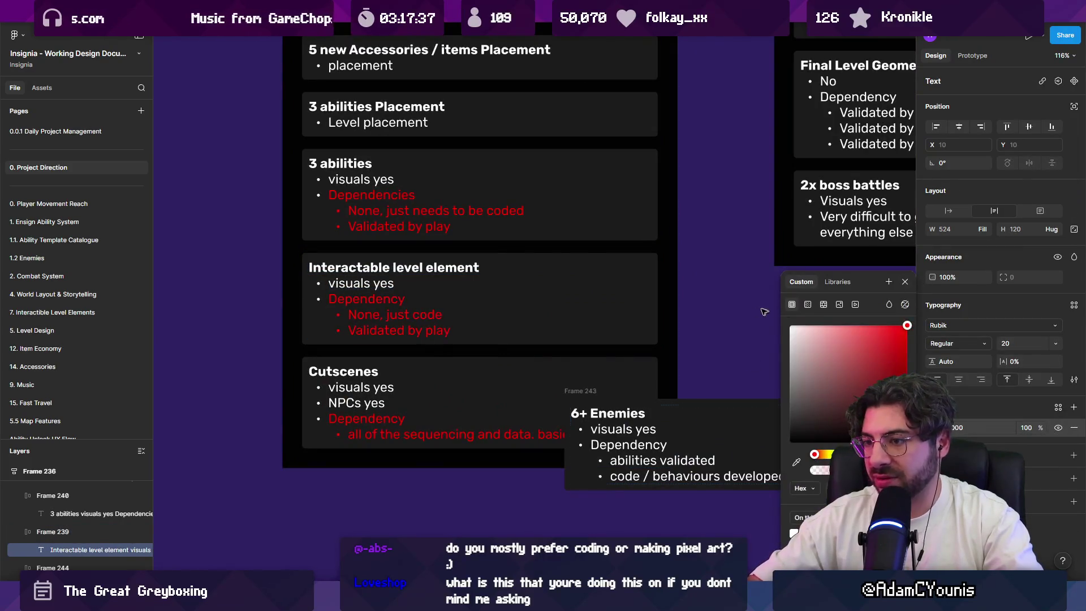
pyautogui.press('Escape')
pyautogui.press('Escape')
# Step: Place the 6+ Enemies card after Cutscenes in Greyboxable
pyautogui.scroll(-3, 625, 324)
pyautogui.moveTo(650, 396); pyautogui.dragTo(657, 451)
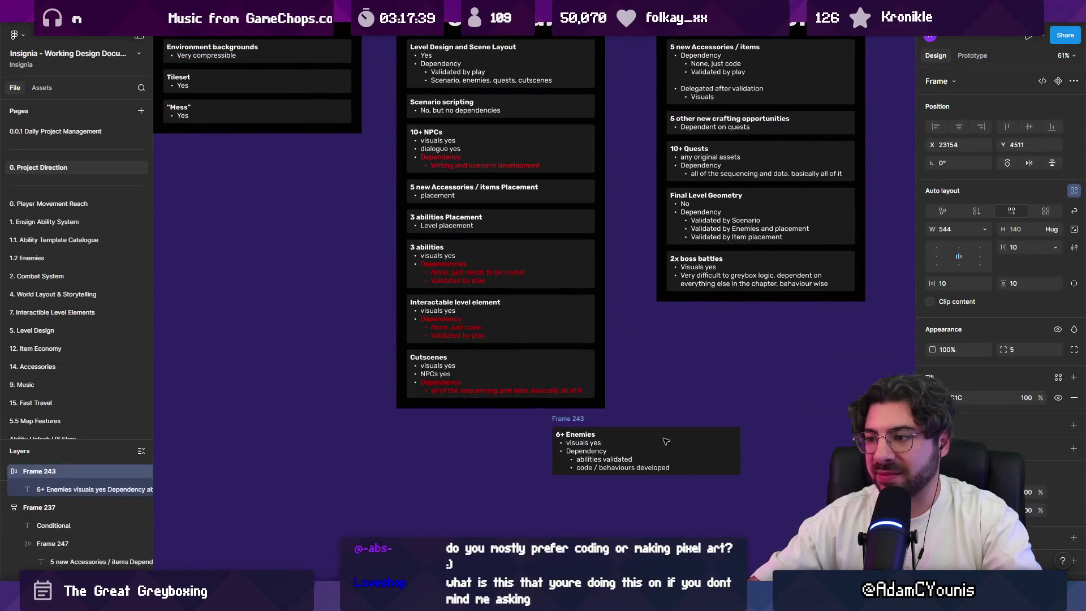
pyautogui.scroll(5, 588, 344)
pyautogui.scroll(-3, 589, 343)
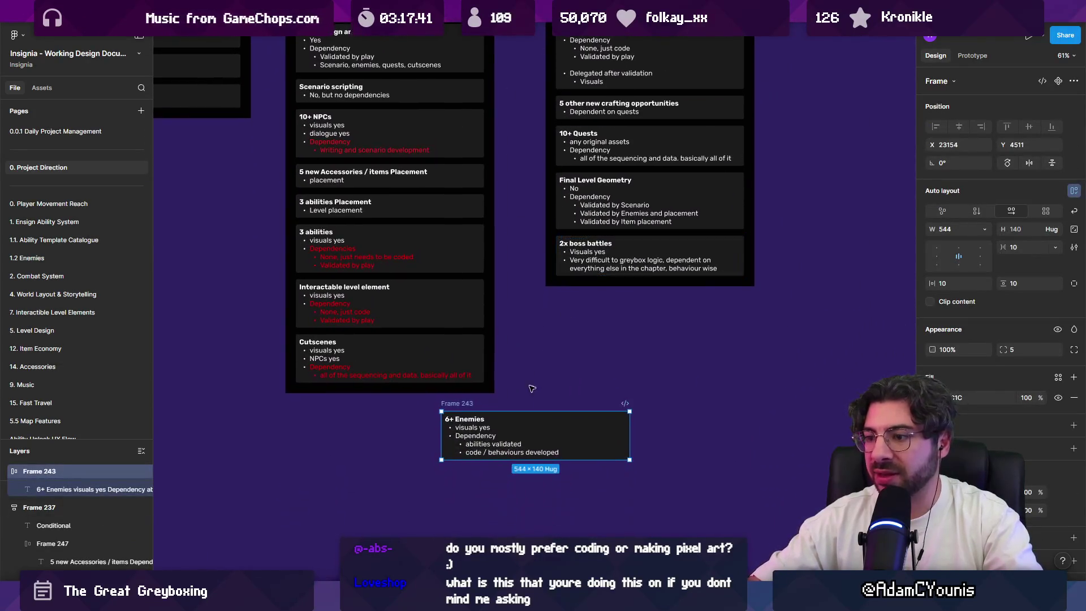
pyautogui.moveTo(468, 405)
pyautogui.mouseDown()
pyautogui.moveTo(408, 416)
pyautogui.moveTo(349, 396)
pyautogui.moveTo(349, 419)
pyautogui.mouseUp()
# Step: Select the two 6+ Enemies dependency lines, then deselect and check 2x boss battles
pyautogui.doubleClick(349, 419)
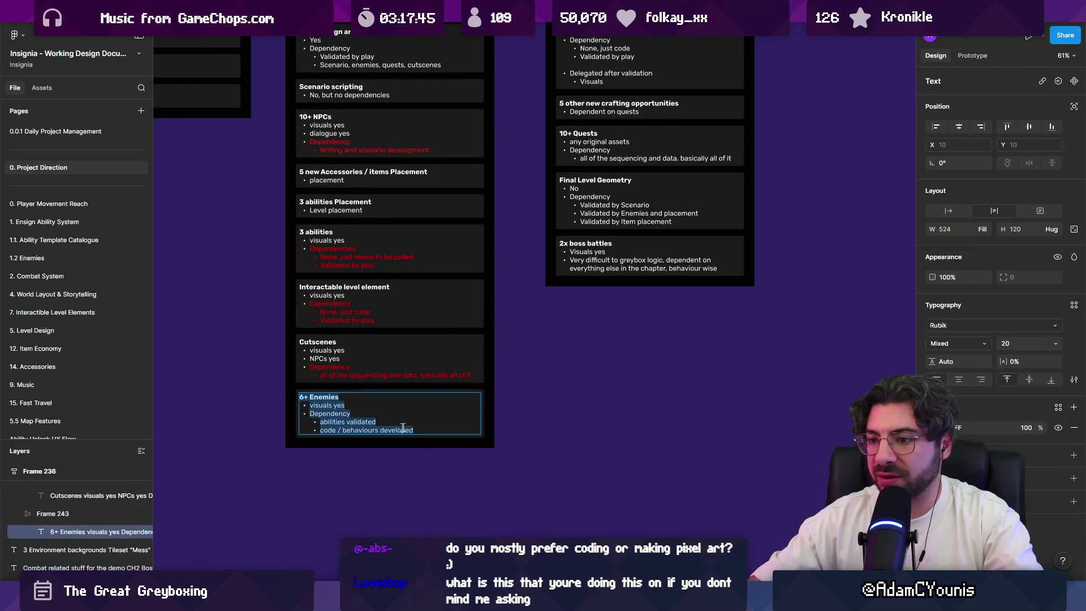
pyautogui.moveTo(413, 431); pyautogui.dragTo(324, 423)
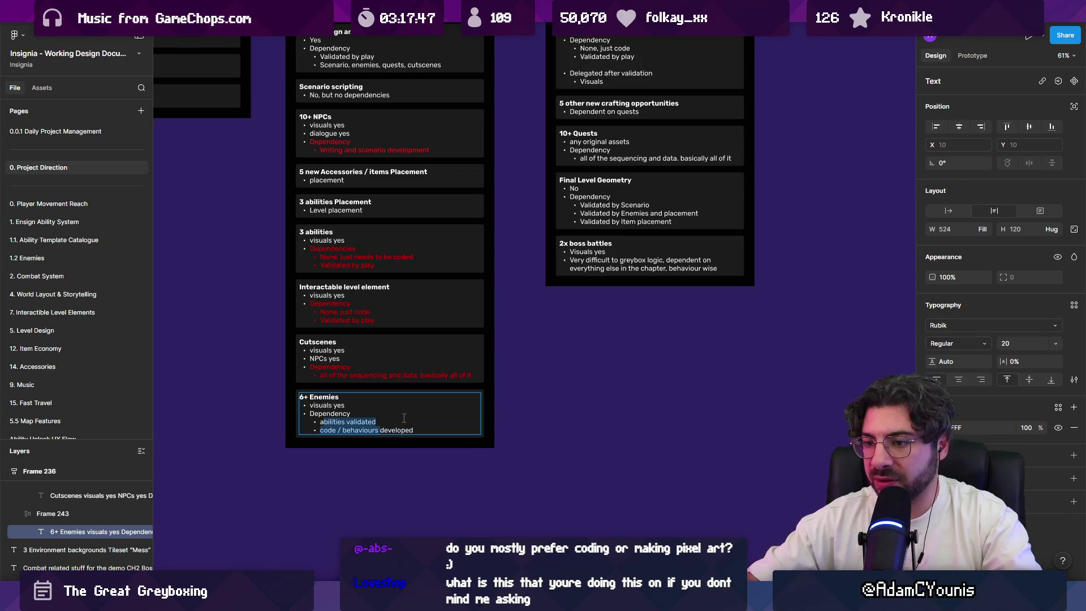
pyautogui.press('Left')
pyautogui.hotkey('ctrl', 'shift', 'End')
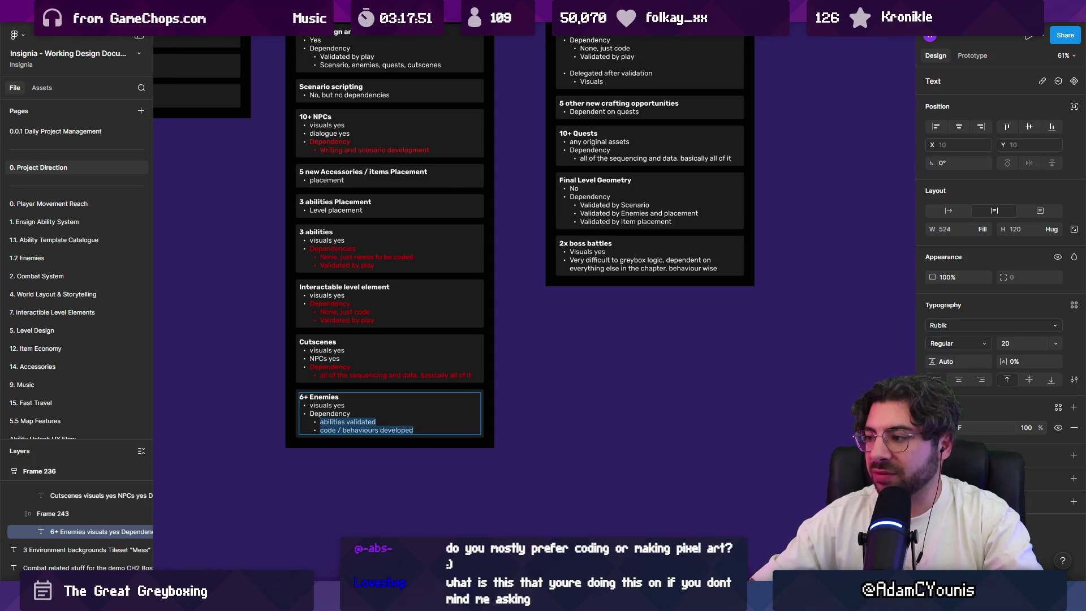
pyautogui.click(530, 498)
pyautogui.scroll(5, 530, 497)
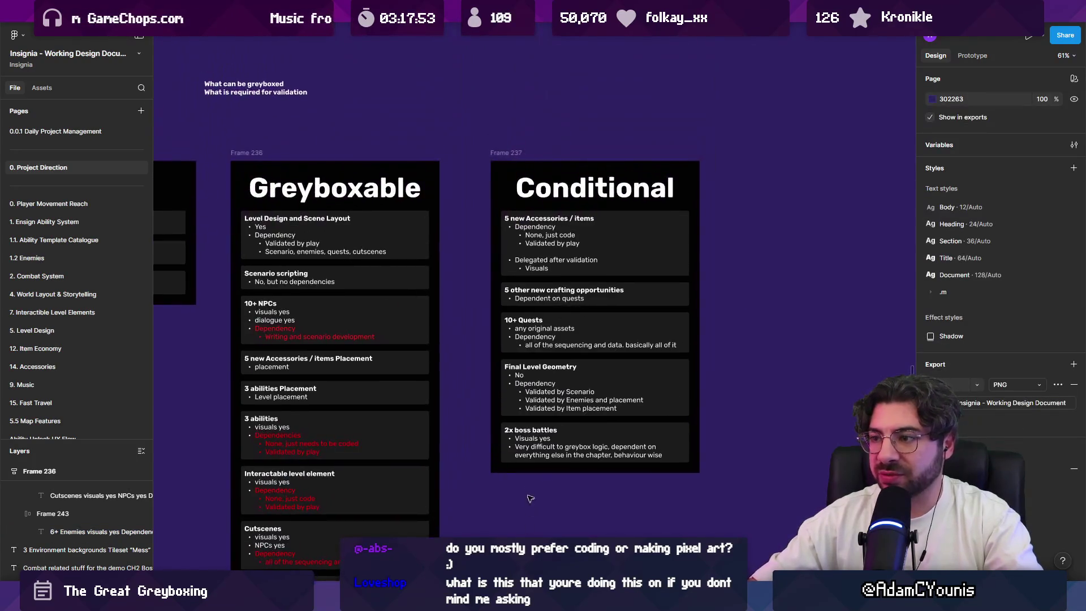
pyautogui.scroll(-1, 530, 498)
pyautogui.scroll(-2, 545, 377)
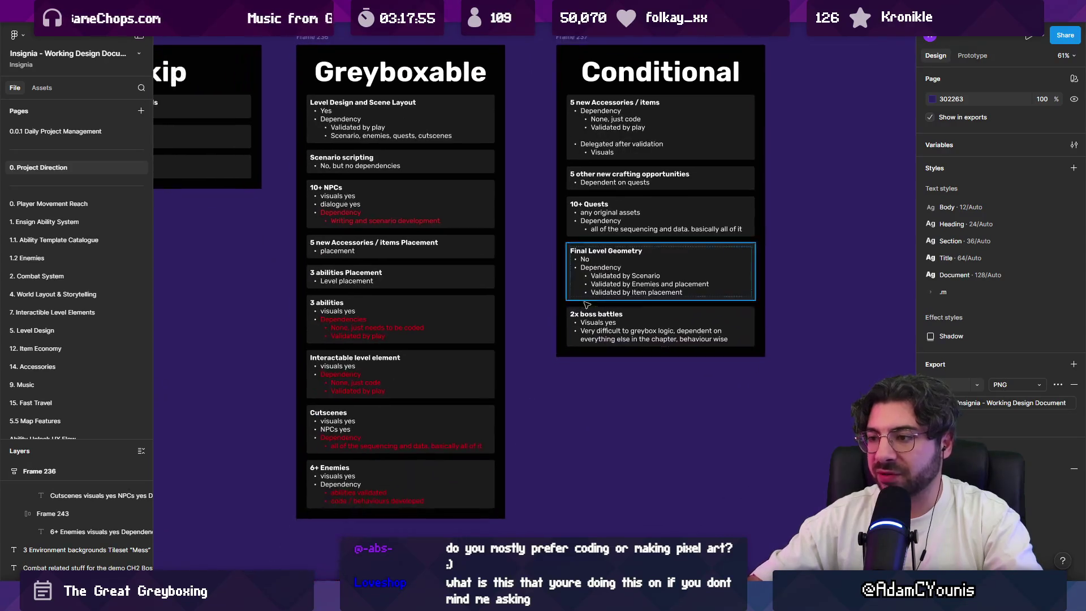
pyautogui.click(625, 325)
pyautogui.scroll(3, 566, 332)
pyautogui.scroll(3, 566, 332)
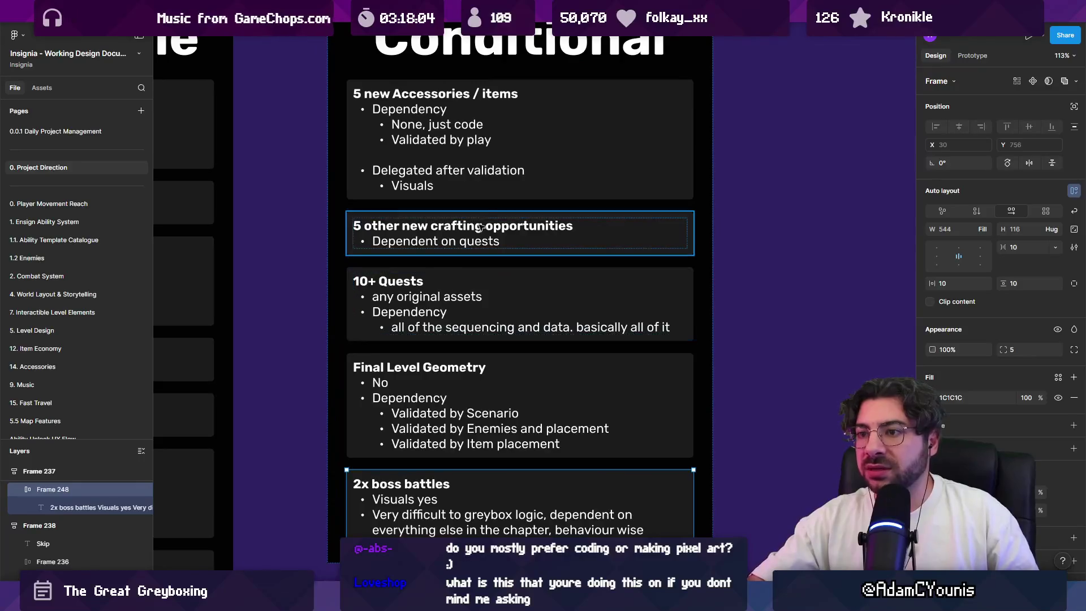
# Step: Nudge the Greyboxable column about 10 px to the right
pyautogui.click(510, 227)
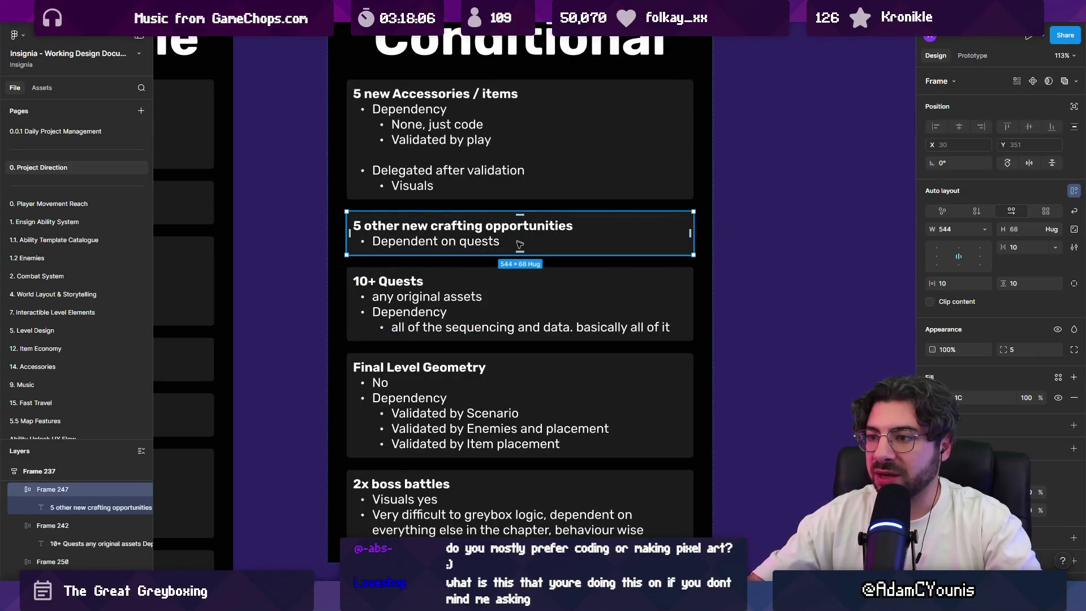
pyautogui.click(509, 308)
pyautogui.scroll(-1, 492, 396)
pyautogui.click(486, 421)
pyautogui.scroll(-2, 485, 430)
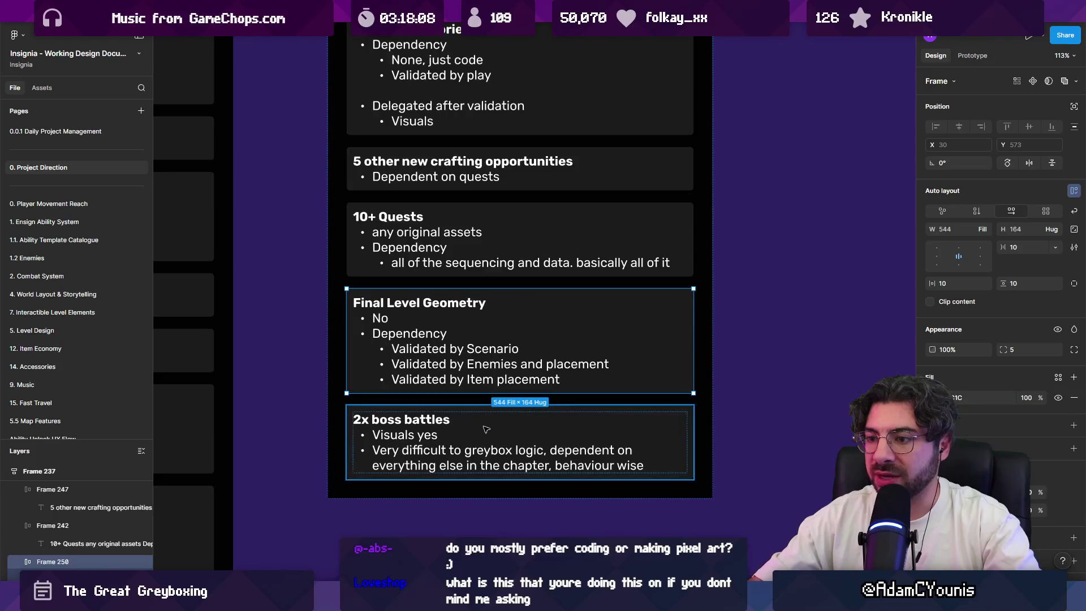
pyautogui.scroll(-5, 486, 429)
pyautogui.click(389, 296)
pyautogui.moveTo(442, 218); pyautogui.dragTo(448, 221)
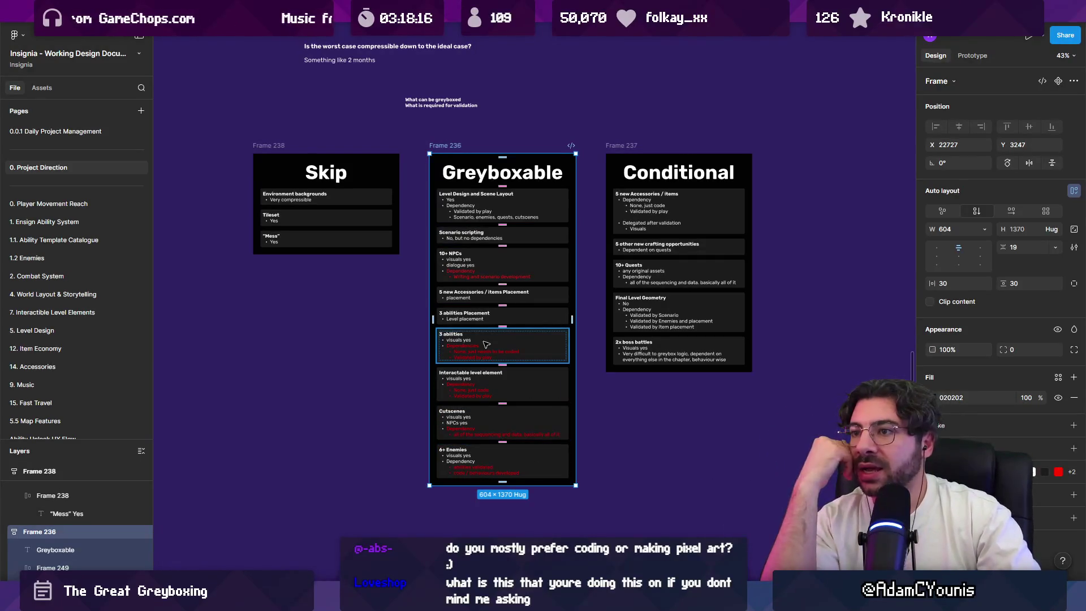
pyautogui.click(433, 103)
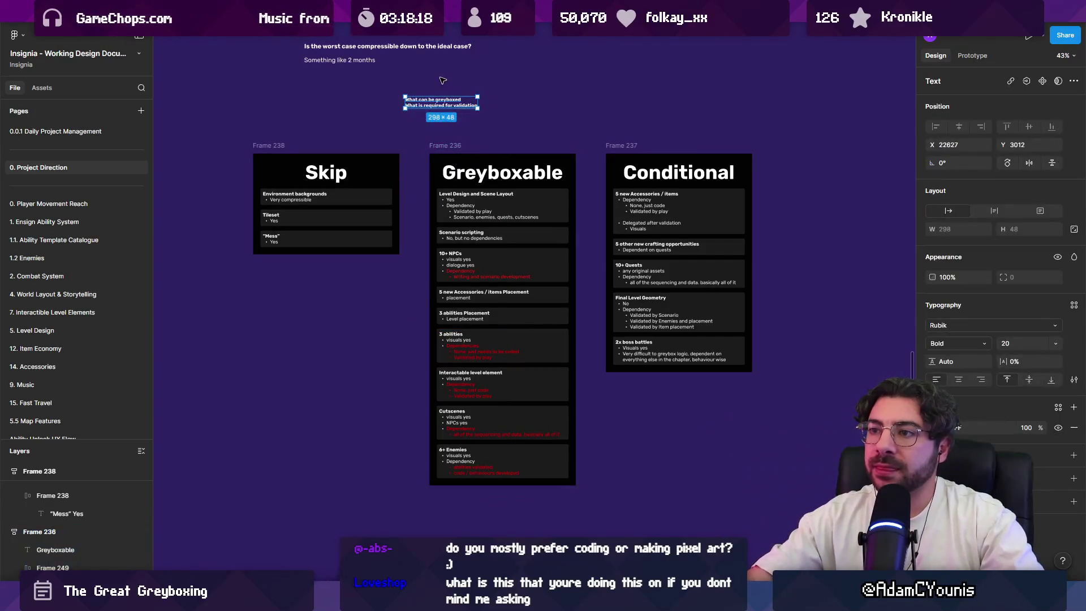
# Step: Delete the 'What can be greyboxed / What is required for validation' note above the columns
pyautogui.press('Delete')
pyautogui.scroll(4, 503, 174)
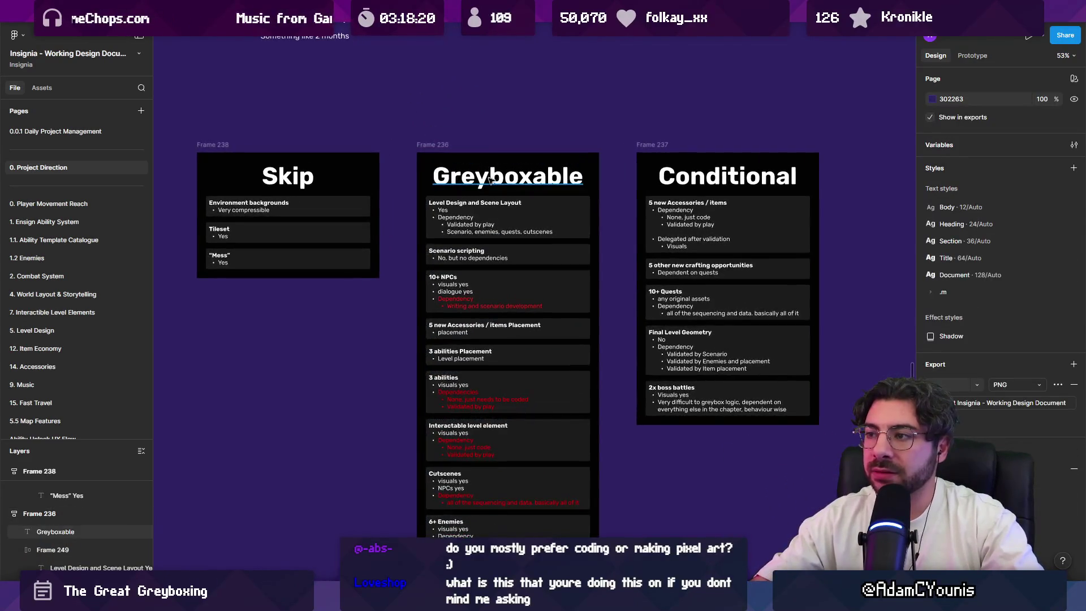
pyautogui.scroll(-3, 565, 152)
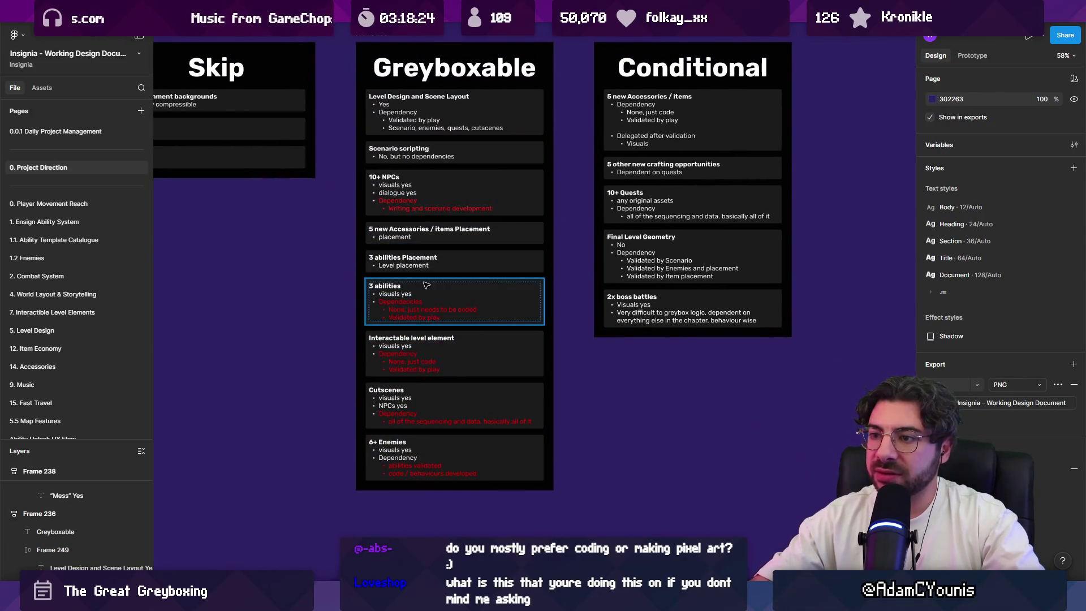
pyautogui.scroll(3, 425, 305)
pyautogui.scroll(-4, 426, 305)
pyautogui.scroll(3, 421, 340)
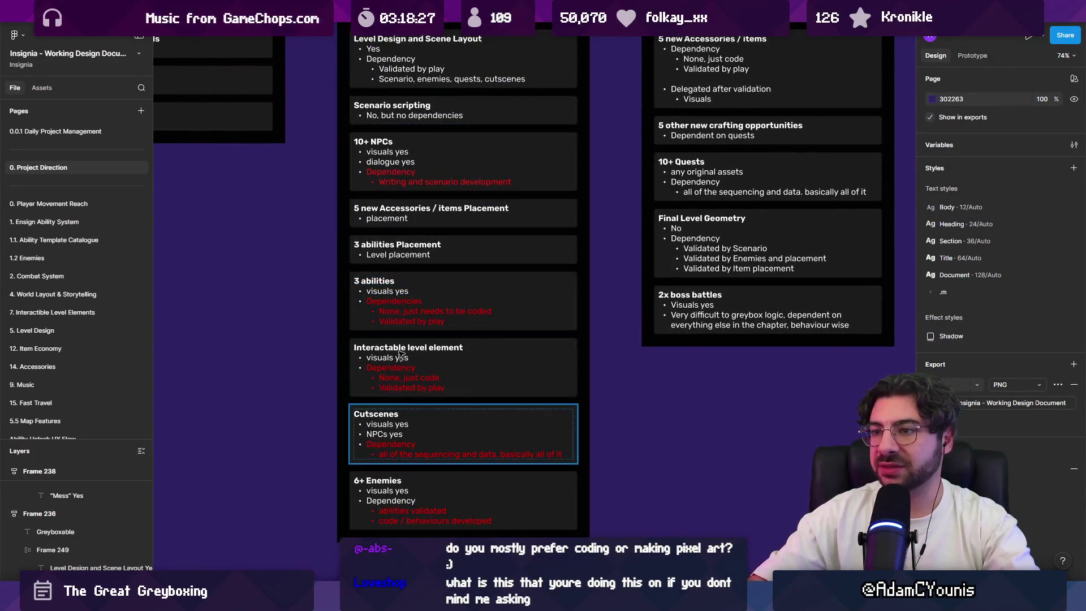
pyautogui.scroll(2, 449, 207)
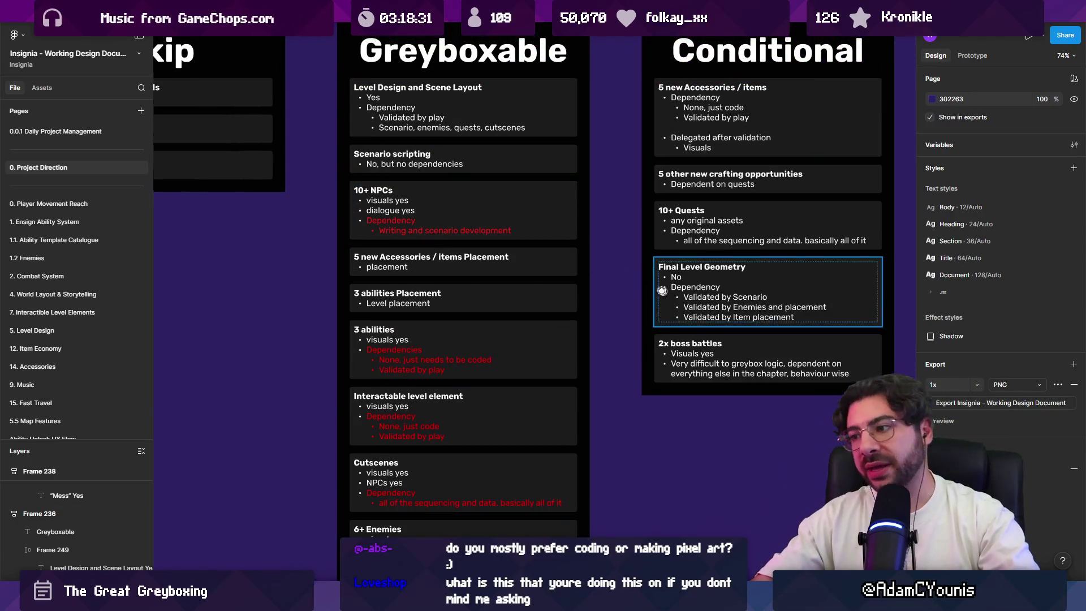
pyautogui.hscroll(5, 656, 266)
pyautogui.scroll(-1, 657, 266)
pyautogui.click(488, 314)
pyautogui.doubleClick(500, 311)
pyautogui.click(500, 311)
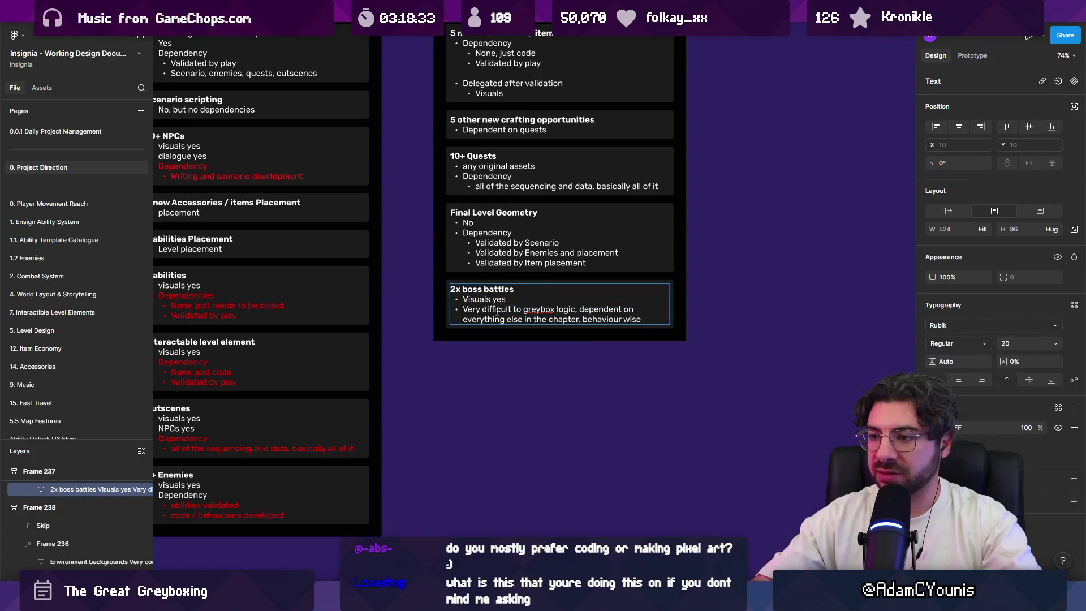
pyautogui.moveTo(464, 309); pyautogui.dragTo(659, 342)
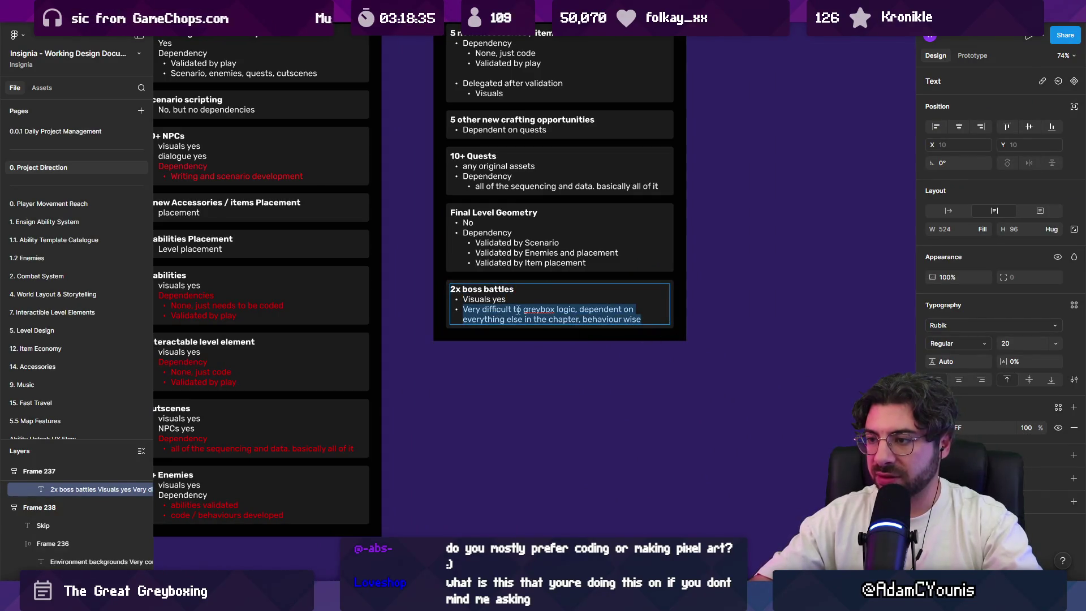
pyautogui.scroll(3, 523, 310)
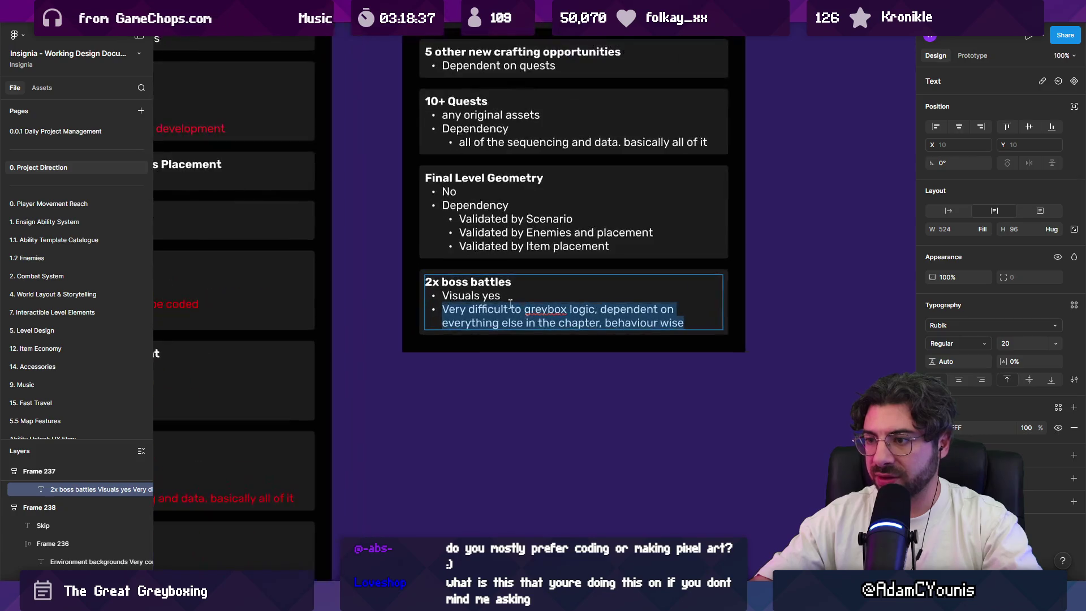
pyautogui.click(955, 423)
pyautogui.click(908, 326)
pyautogui.moveTo(592, 216)
pyautogui.mouseDown()
pyautogui.moveTo(599, 292)
pyautogui.moveTo(464, 309)
pyautogui.moveTo(438, 283)
pyautogui.mouseUp()
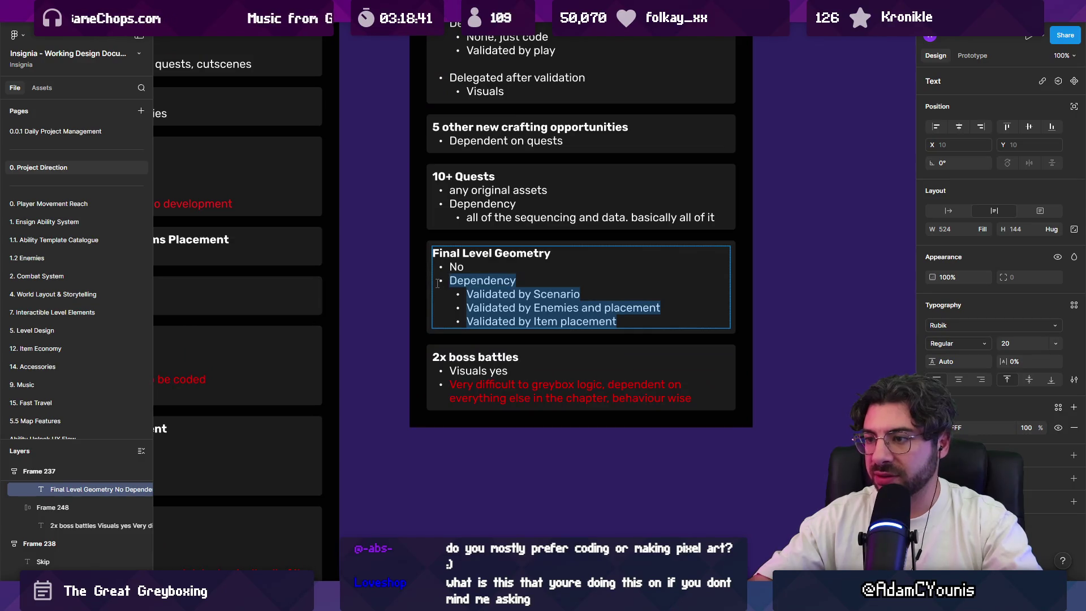
pyautogui.moveTo(692, 397); pyautogui.dragTo(450, 384)
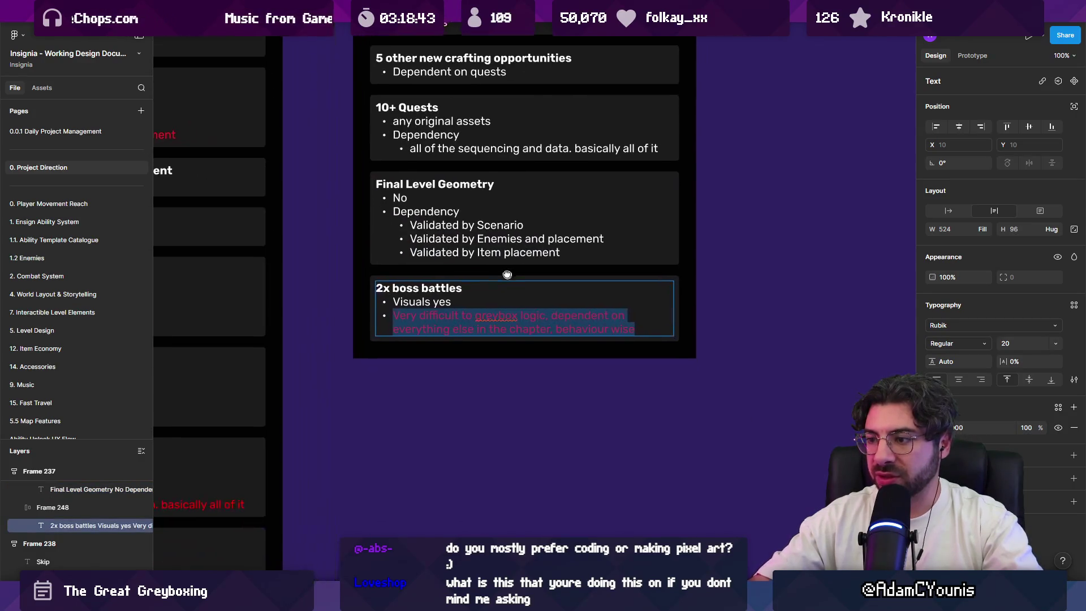
pyautogui.scroll(-2, 444, 294)
pyautogui.click(463, 304)
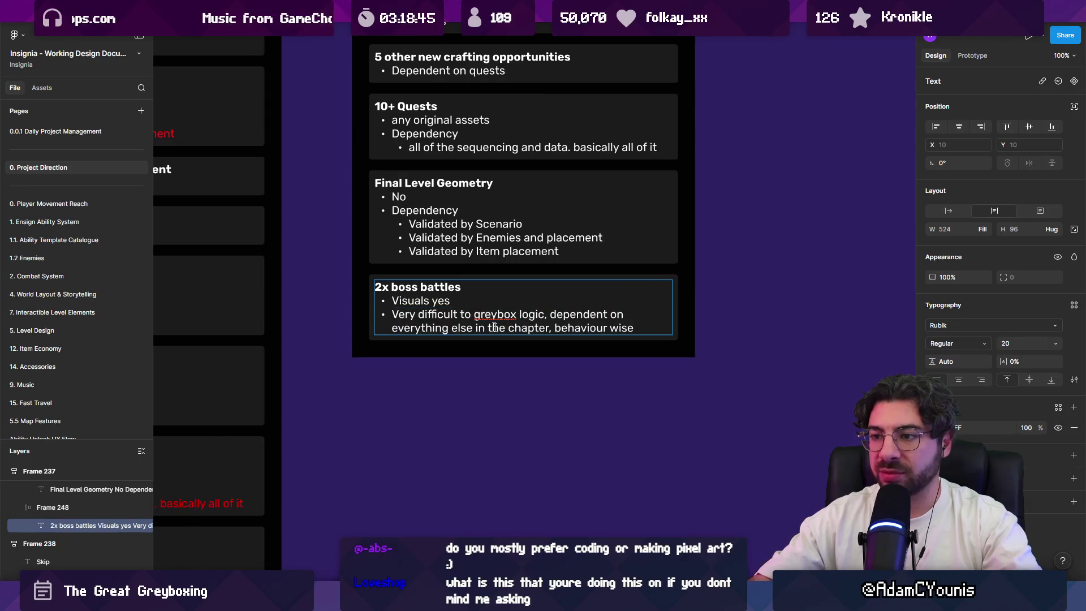
pyautogui.moveTo(391, 314); pyautogui.dragTo(651, 329)
pyautogui.scroll(-4, 651, 328)
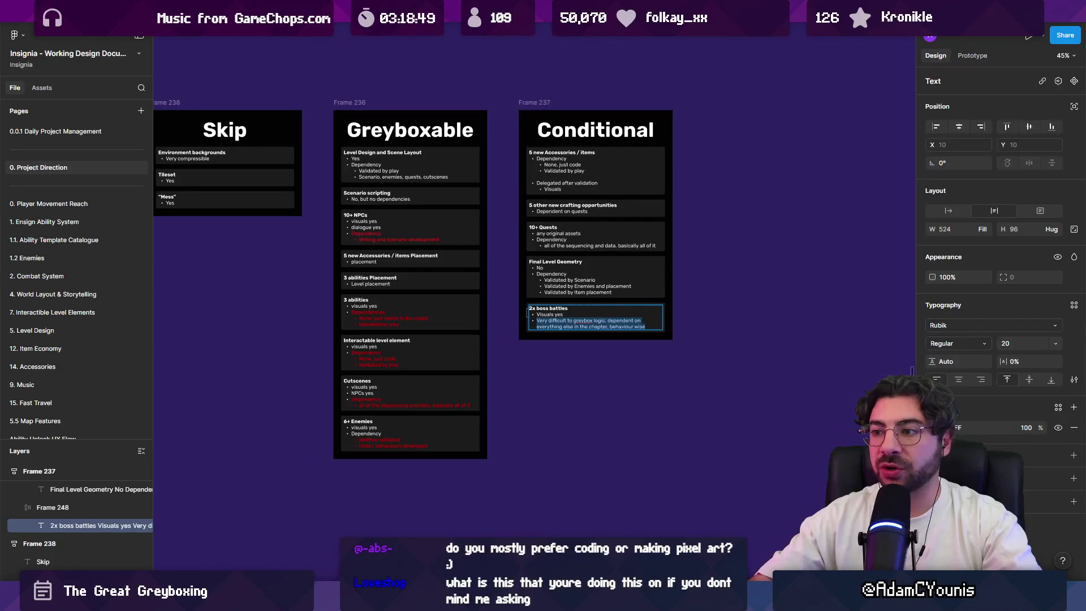
pyautogui.press('Escape')
pyautogui.press('Escape')
pyautogui.press('Escape')
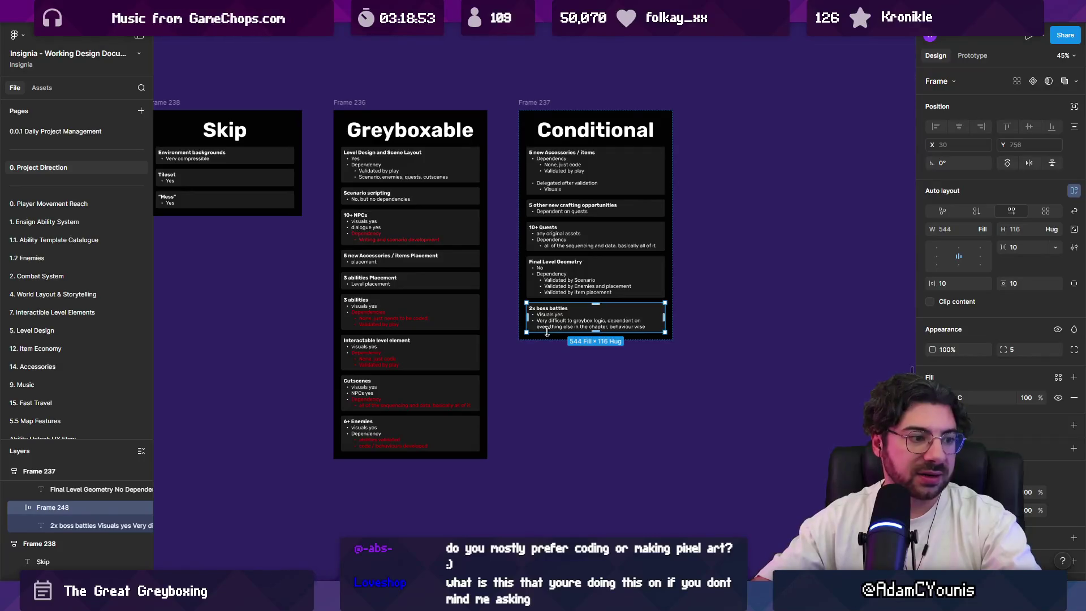
# Step: Retitle the Conditional heading in Frame 237 as 'Dependent'
pyautogui.moveTo(499, 88)
pyautogui.mouseDown()
pyautogui.moveTo(668, 312)
pyautogui.moveTo(702, 399)
pyautogui.mouseUp()
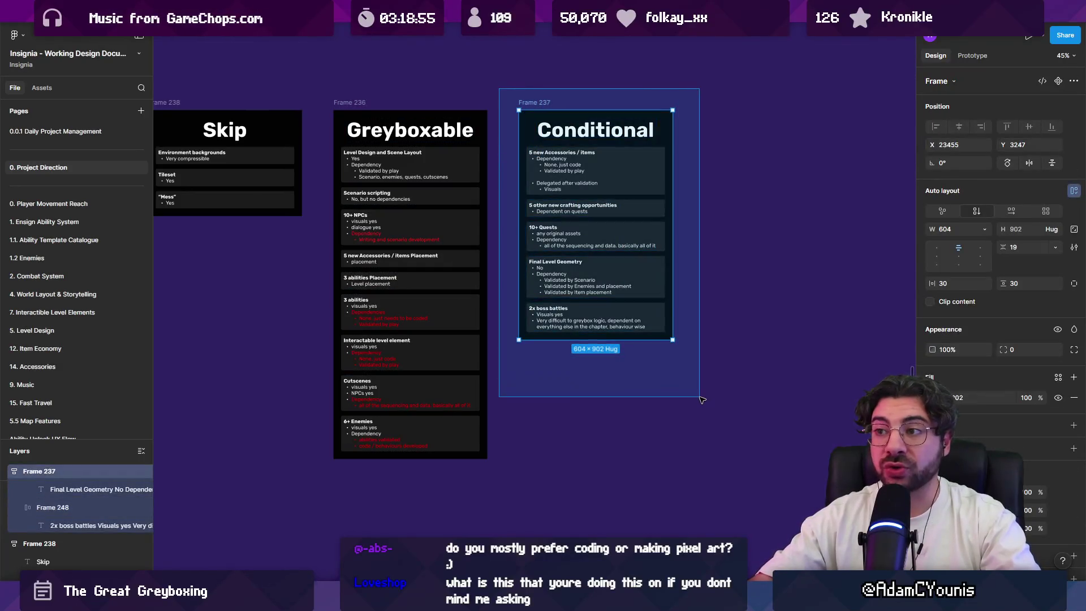
pyautogui.doubleClick(558, 136)
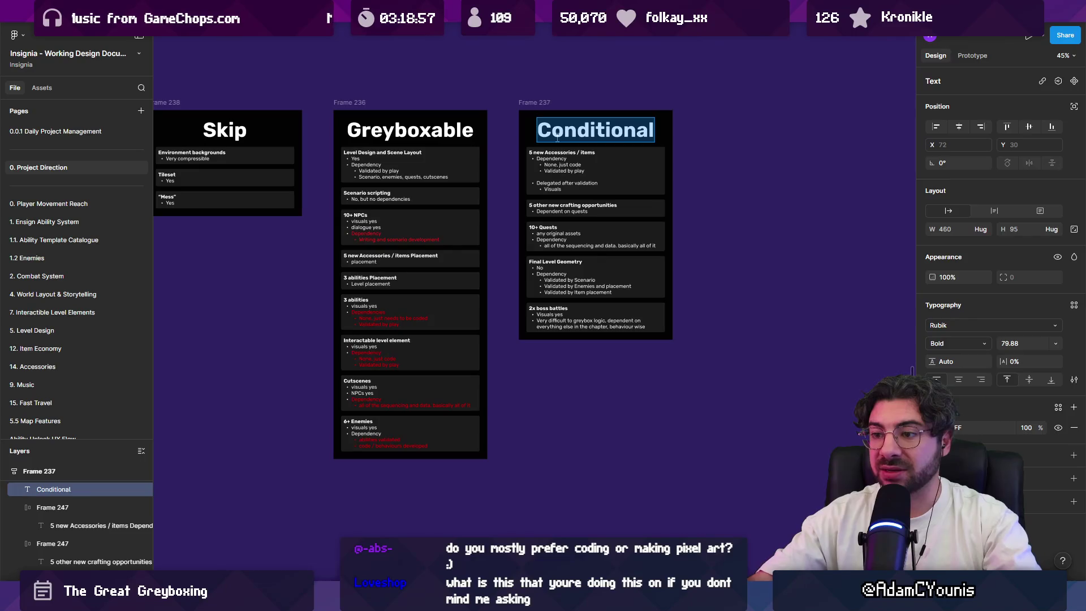
pyautogui.write('Depo')
pyautogui.press('BackSpace')
pyautogui.write('e')
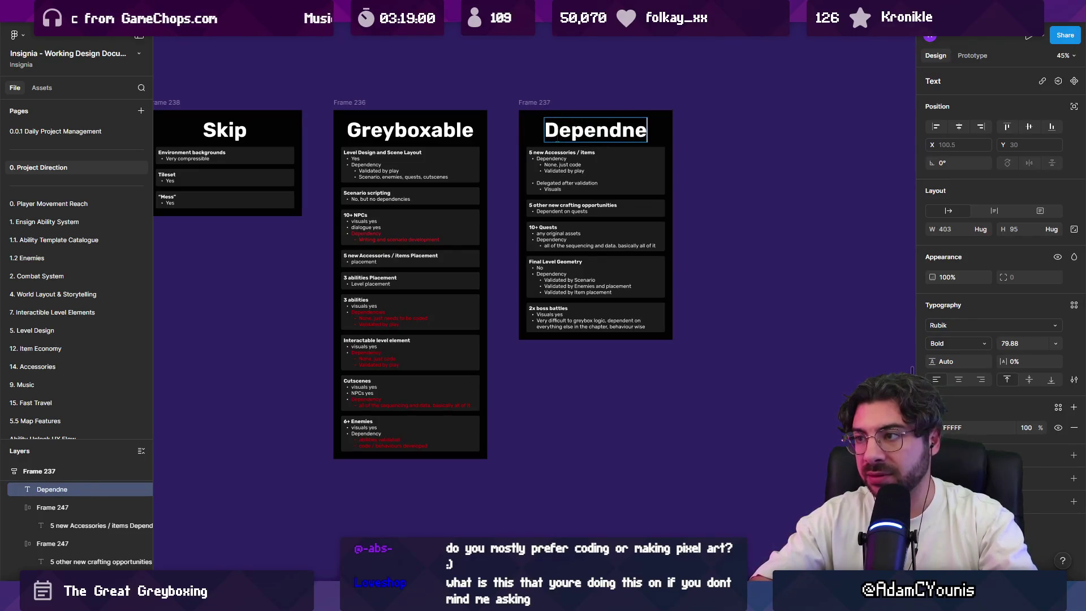
pyautogui.write('ndencies None, just')
pyautogui.click(504, 198)
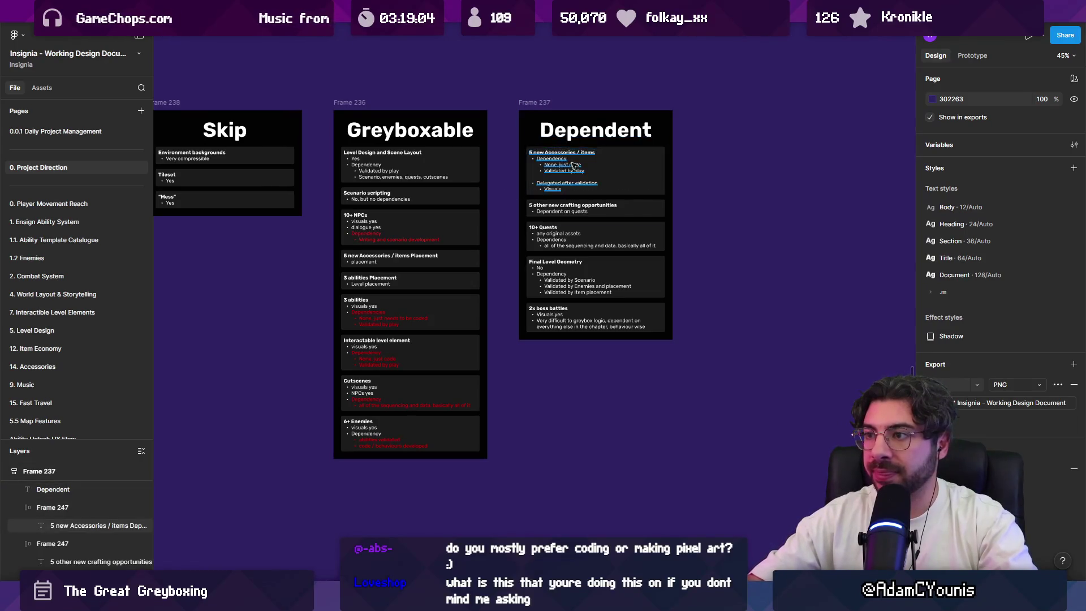
pyautogui.scroll(3, 584, 165)
pyautogui.scroll(1, 693, 204)
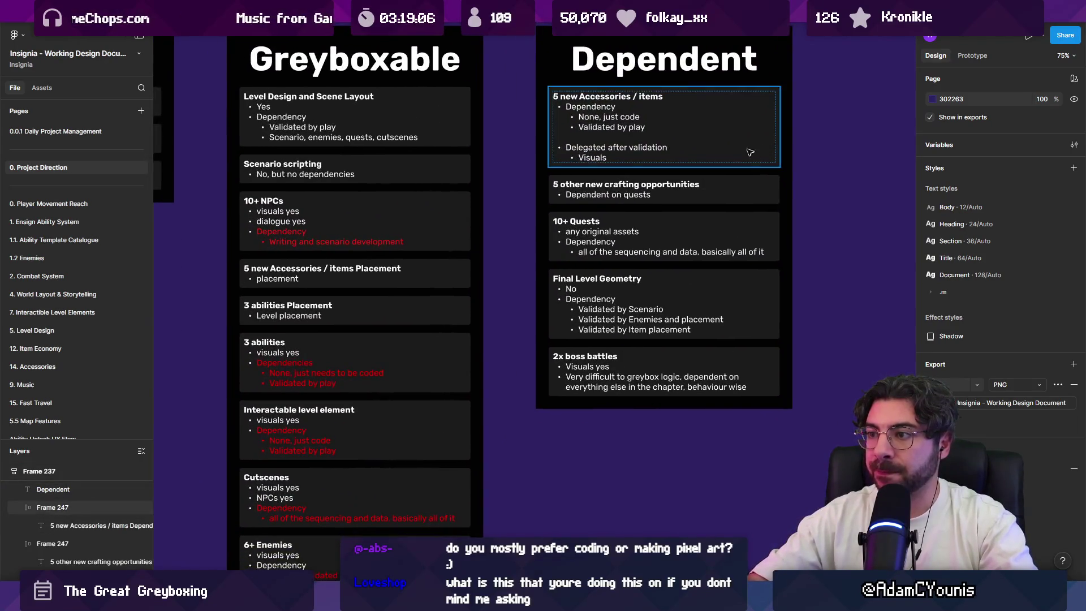
pyautogui.scroll(1, 709, 229)
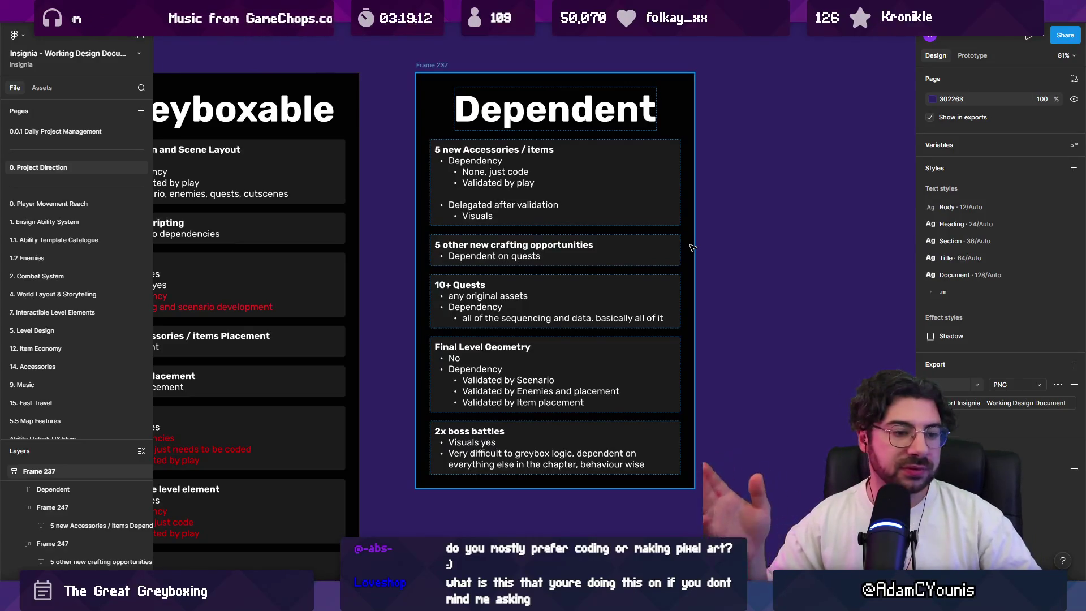
# Step: Copy the first card's text to the top of the Dependent frame and make it italic
pyautogui.click(492, 169)
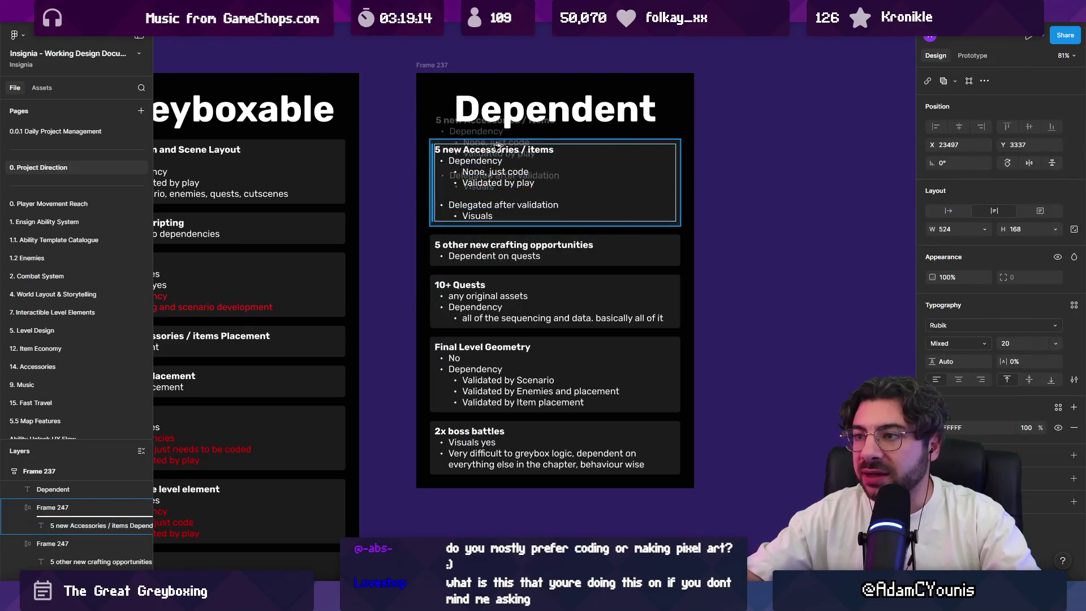
pyautogui.moveTo(507, 177); pyautogui.dragTo(530, 112)
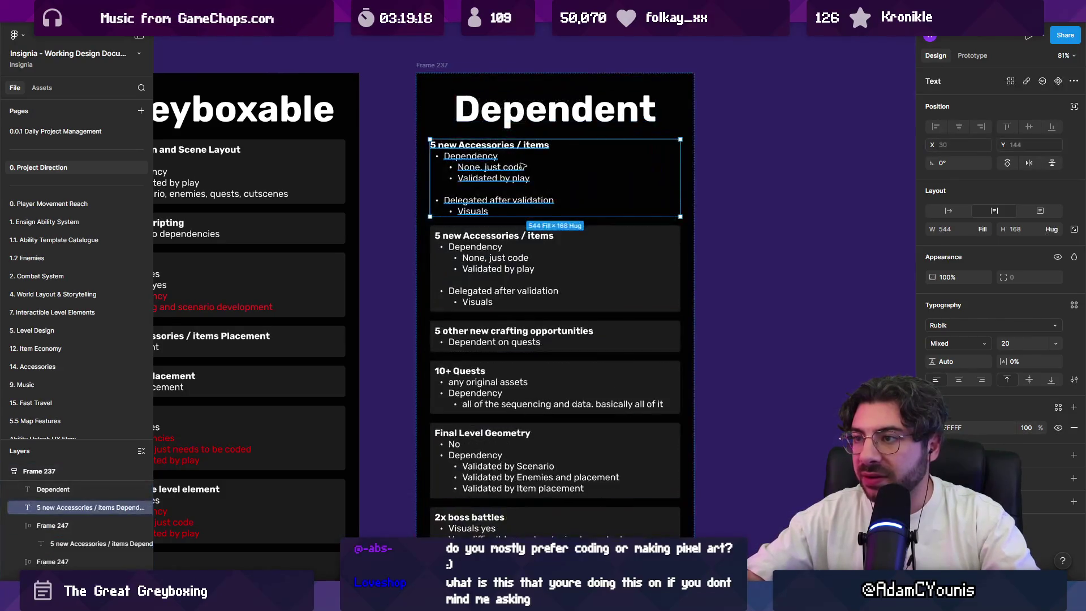
pyautogui.write('Hopefully')
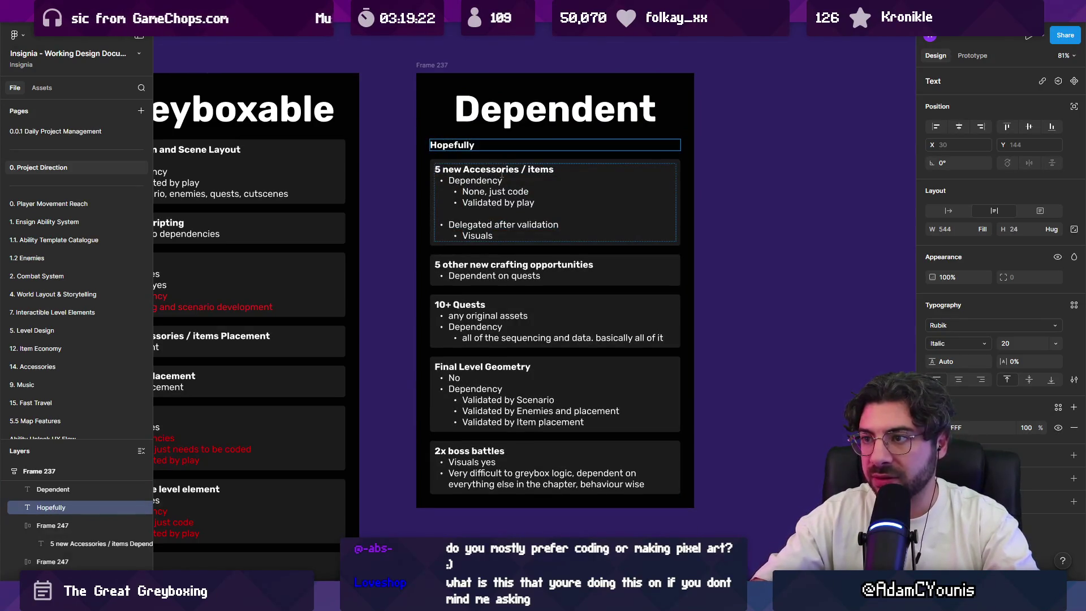
pyautogui.press('Escape')
pyautogui.press('Return')
# Step: Write the note: side or guaranteed content with no conditions and nothing dependent on it
pyautogui.write(', s')
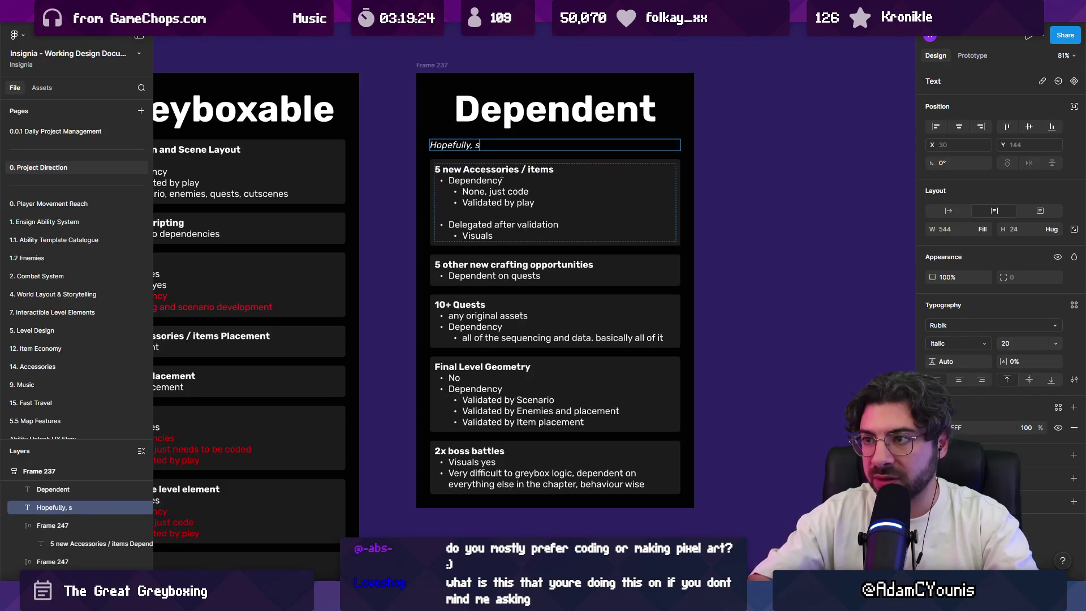
pyautogui.write('ide content ')
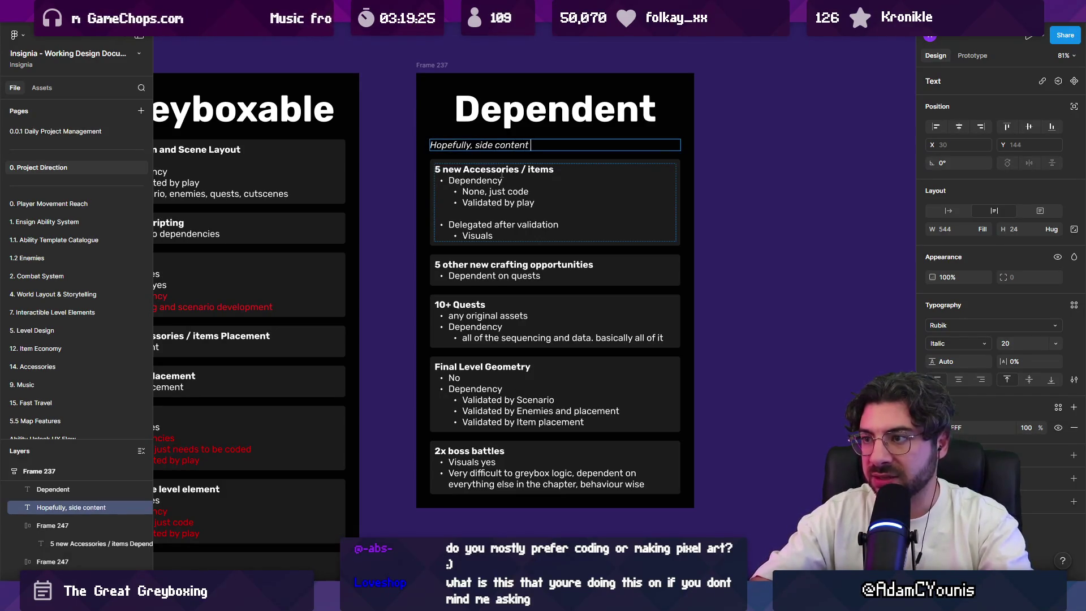
pyautogui.write('or content that is guar')
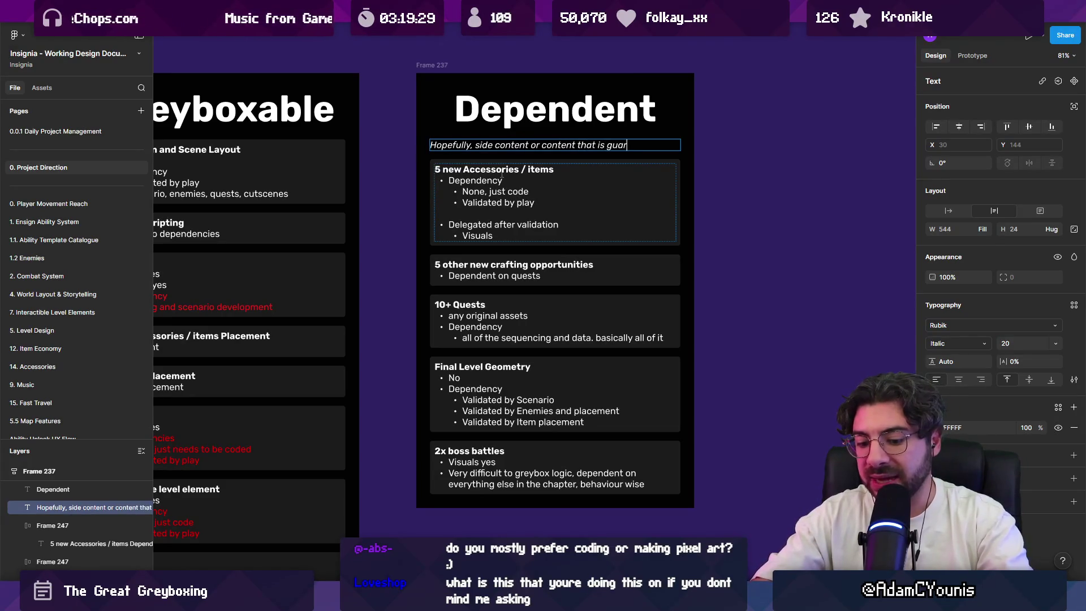
pyautogui.write('ante')
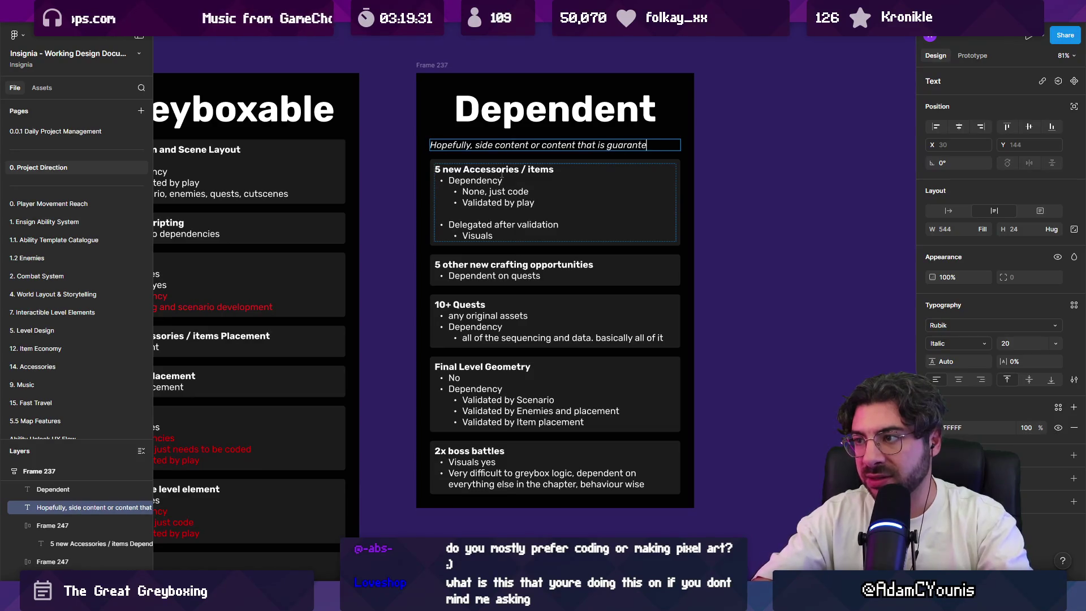
pyautogui.write('eto be')
pyautogui.write('he game without ')
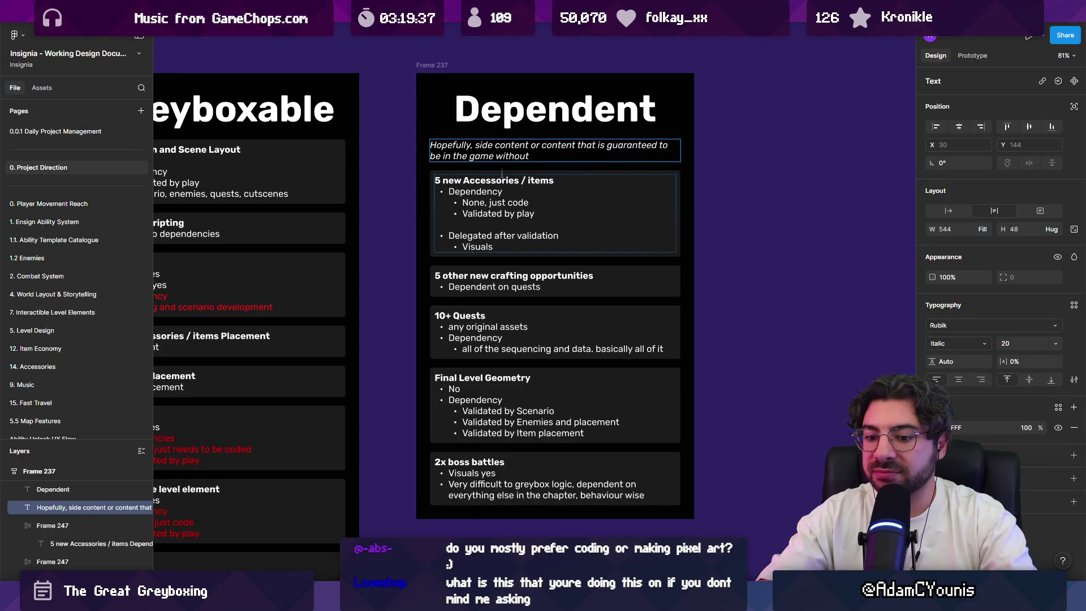
pyautogui.write('conditions')
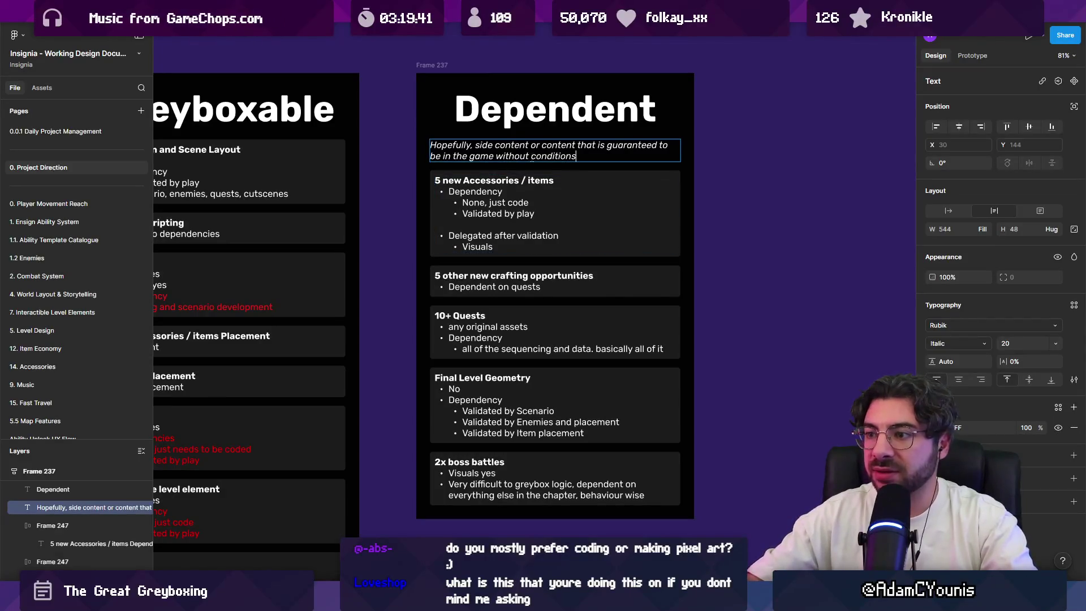
pyautogui.write('but')
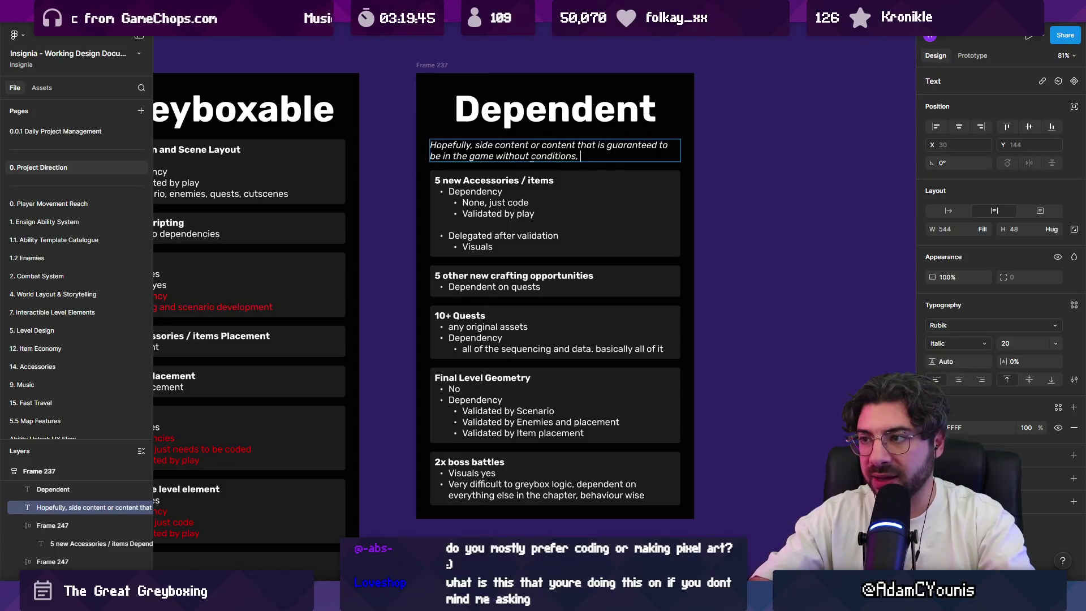
pyautogui.write('and has n')
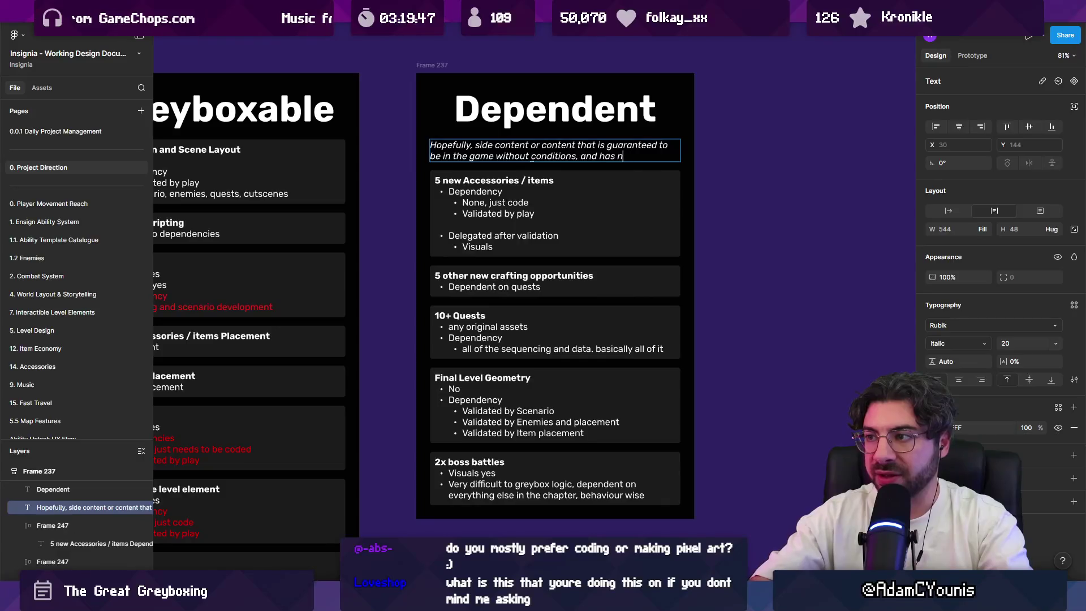
pyautogui.write('o other')
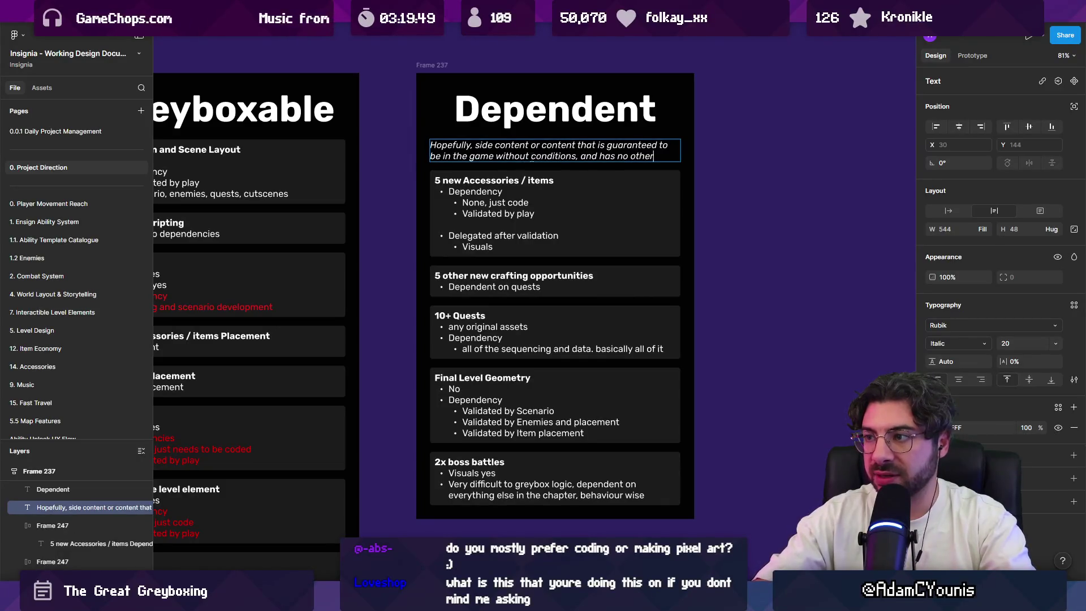
pyautogui.hotkey('ctrl', 'shift', 'Left')
pyautogui.hotkey('ctrl', 'shift', 'Left')
pyautogui.write('th')
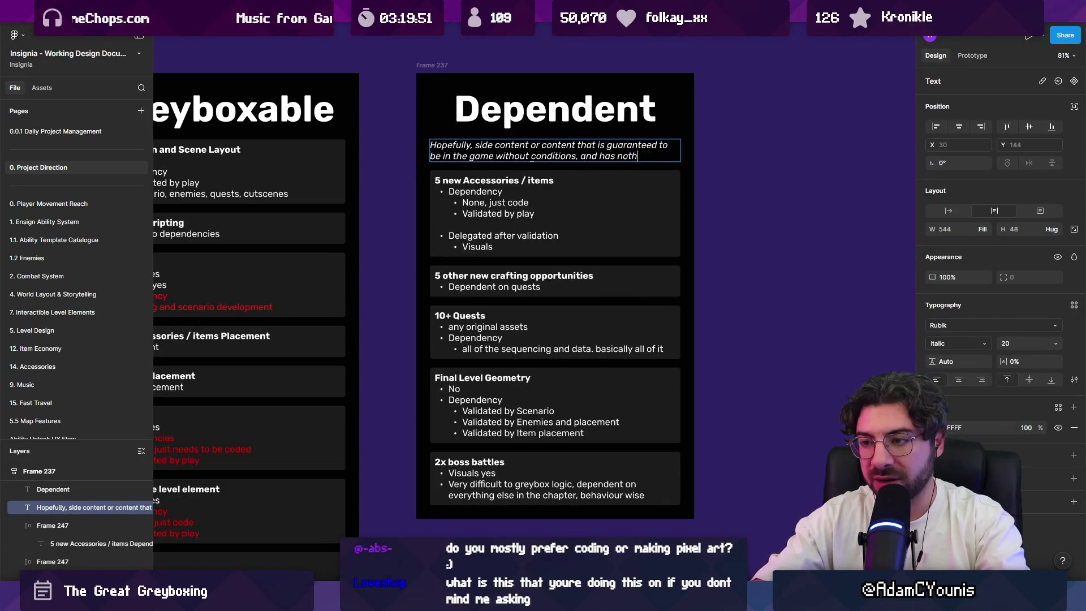
pyautogui.write('ing dependent on it')
pyautogui.press('Escape')
pyautogui.press('Escape')
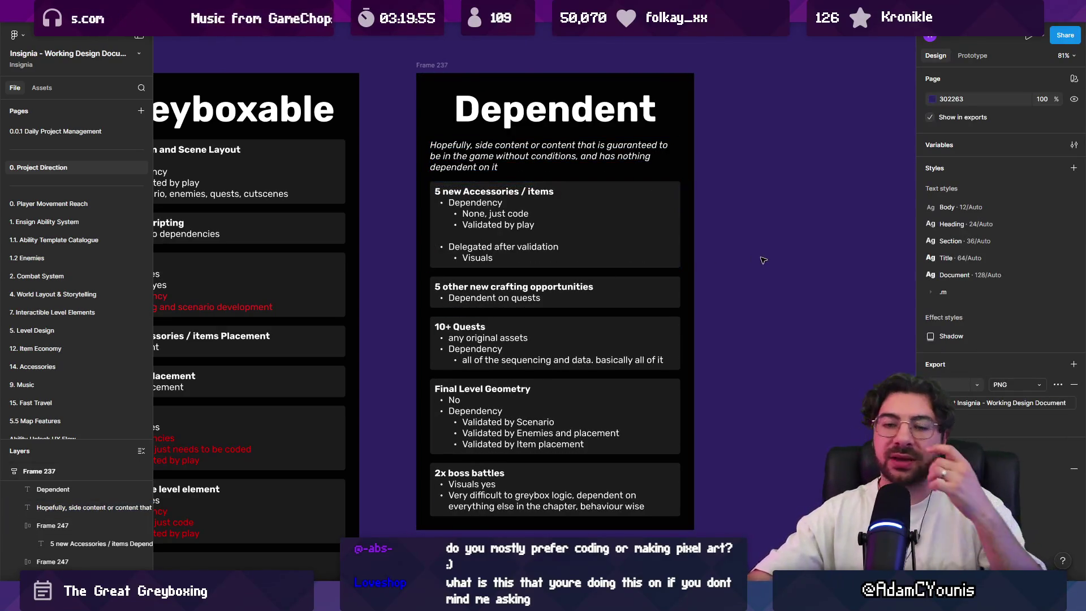
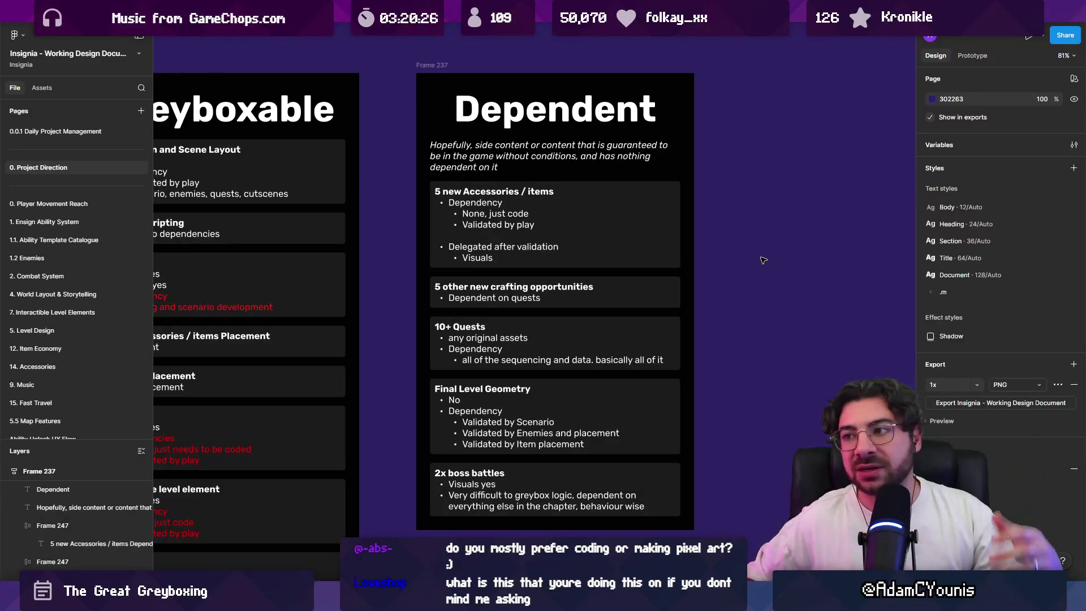
# Step: Change the end of the Dependent description to 'and is self contained'
pyautogui.doubleClick(577, 156)
pyautogui.hotkey('ctrl', 'shift', 'End')
pyautogui.press('BackSpace')
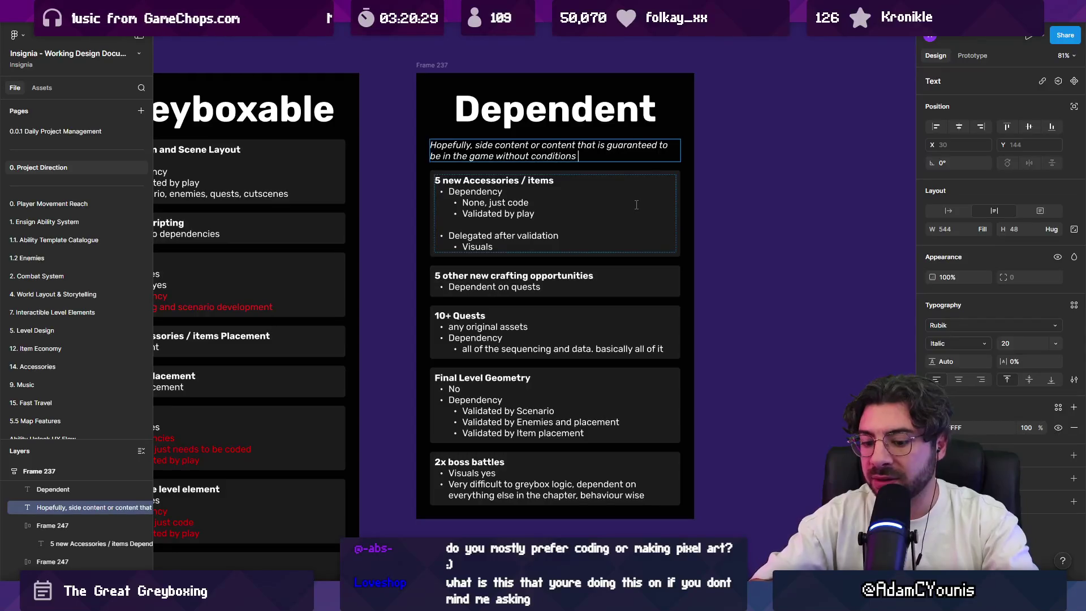
pyautogui.write('and is self contained')
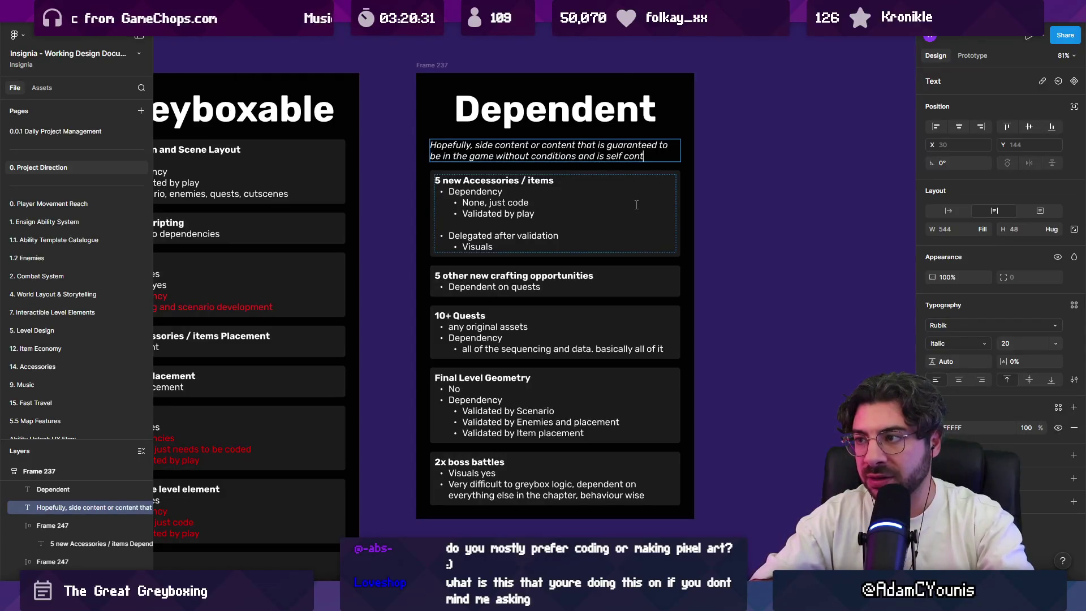
pyautogui.press('Escape')
pyautogui.press('Escape')
# Step: Copy the description under Greyboxable and retype it 'Absolutely required in order to have a playable prototype…'
pyautogui.hscroll(-3, 577, 177)
pyautogui.moveTo(651, 191)
pyautogui.mouseDown()
pyautogui.moveTo(668, 190)
pyautogui.moveTo(374, 170)
pyautogui.mouseUp()
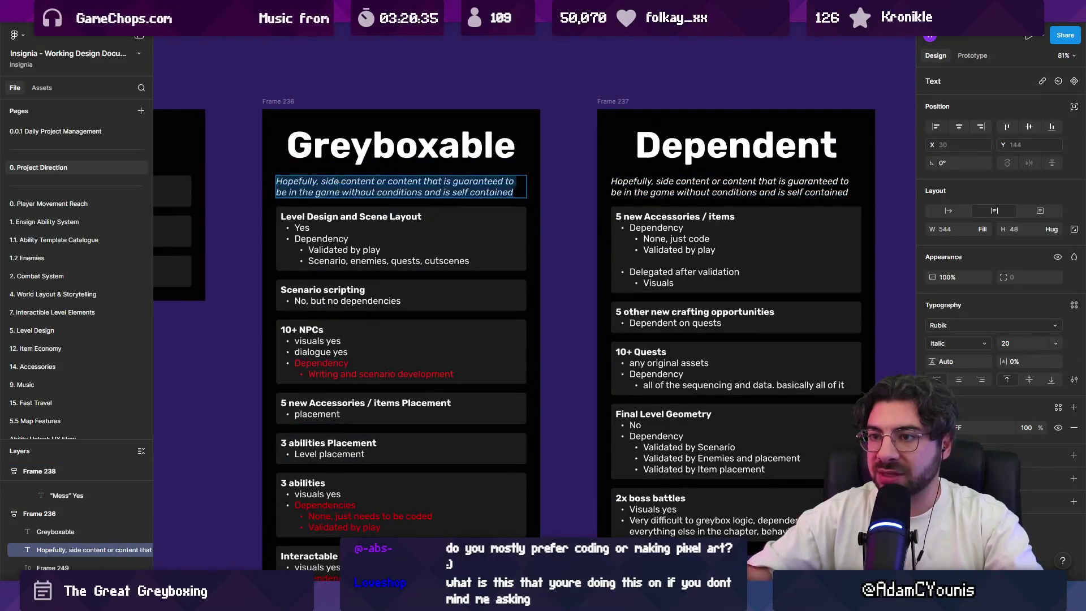
pyautogui.write('Absolutel')
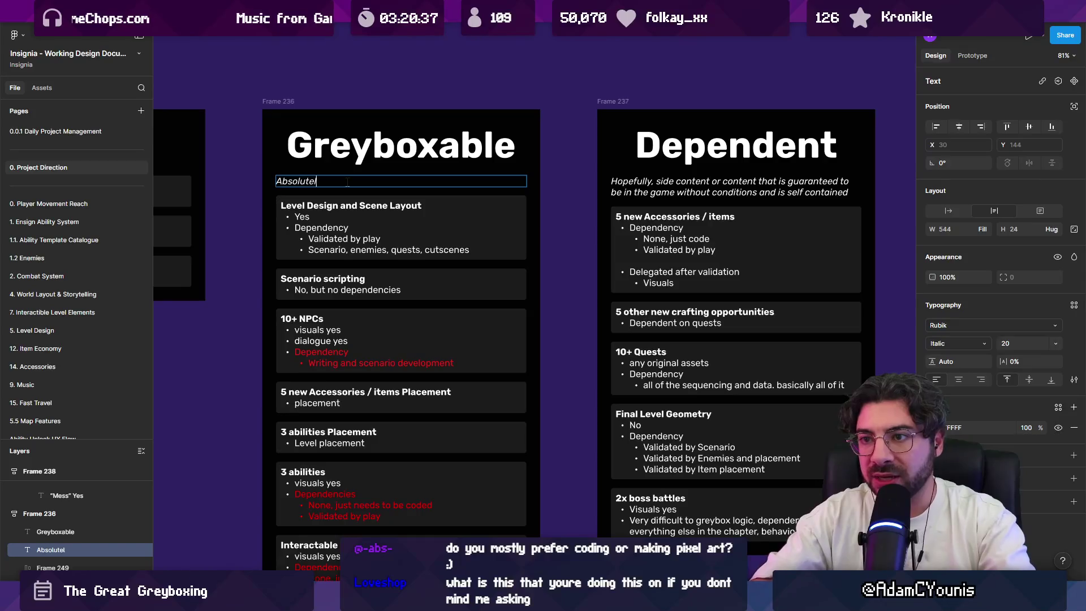
pyautogui.write('y required in otder')
pyautogui.press('BackSpace')
pyautogui.press('BackSpace')
pyautogui.press('BackSpace')
pyautogui.write('rder to')
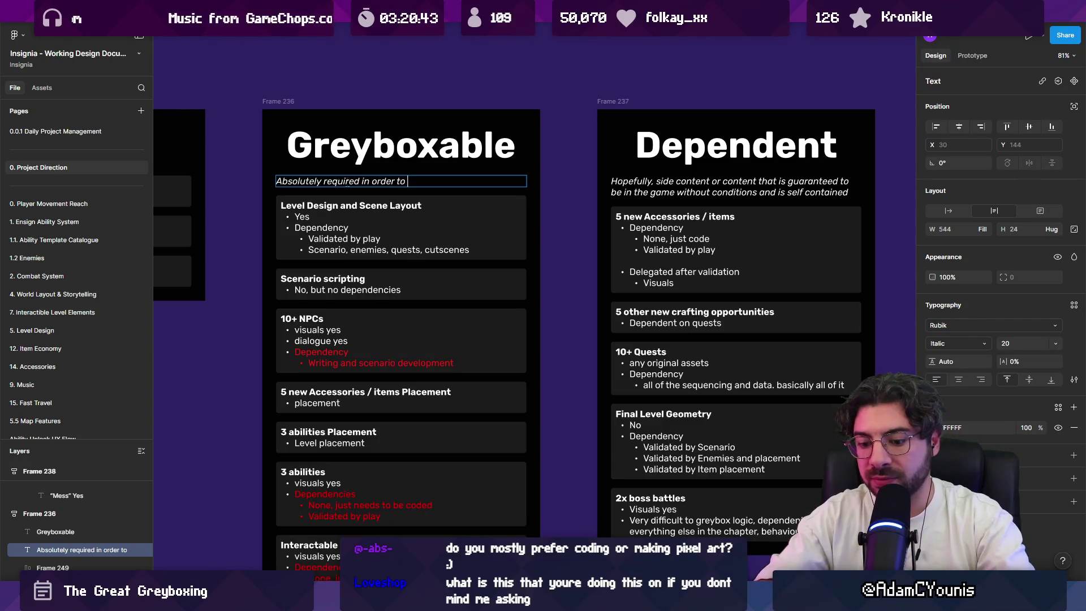
pyautogui.write(' have a playabl')
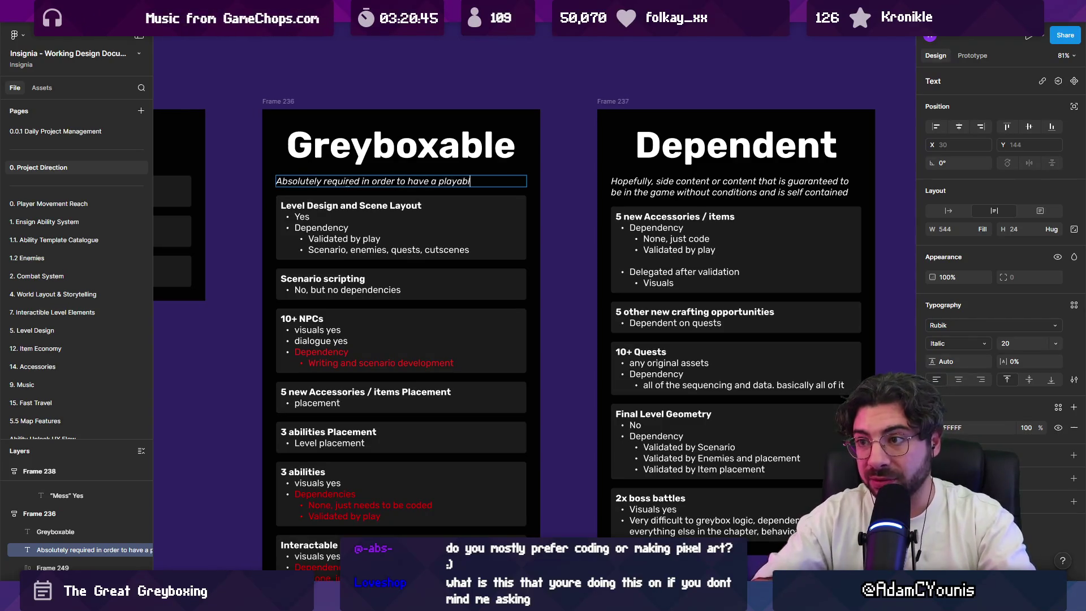
pyautogui.write('e grey')
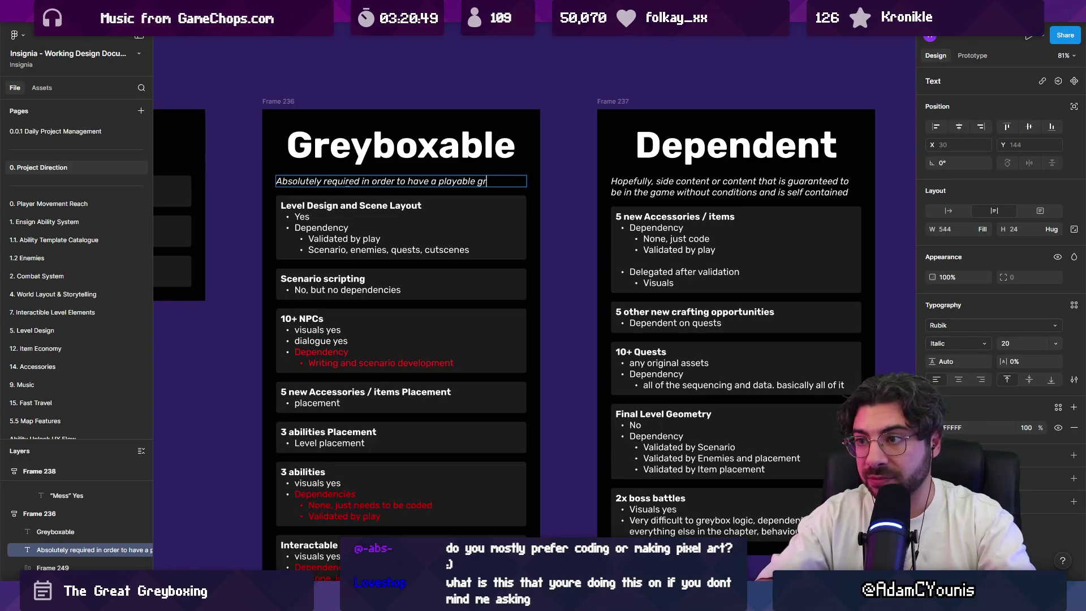
pyautogui.press('BackSpace')
pyautogui.press('BackSpace')
pyautogui.write('prototype of the game')
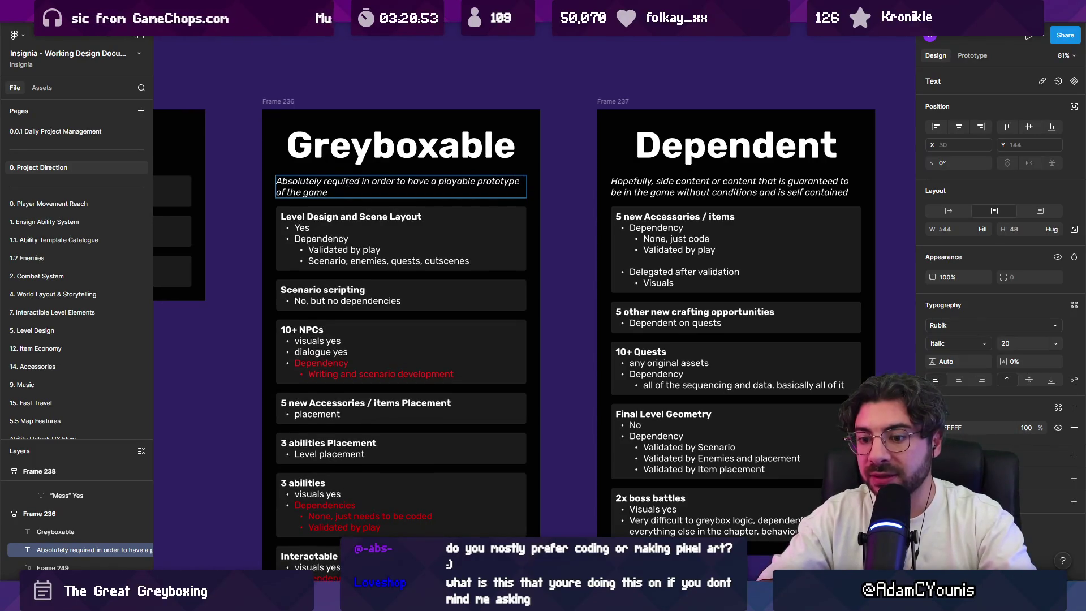
pyautogui.write(' an')
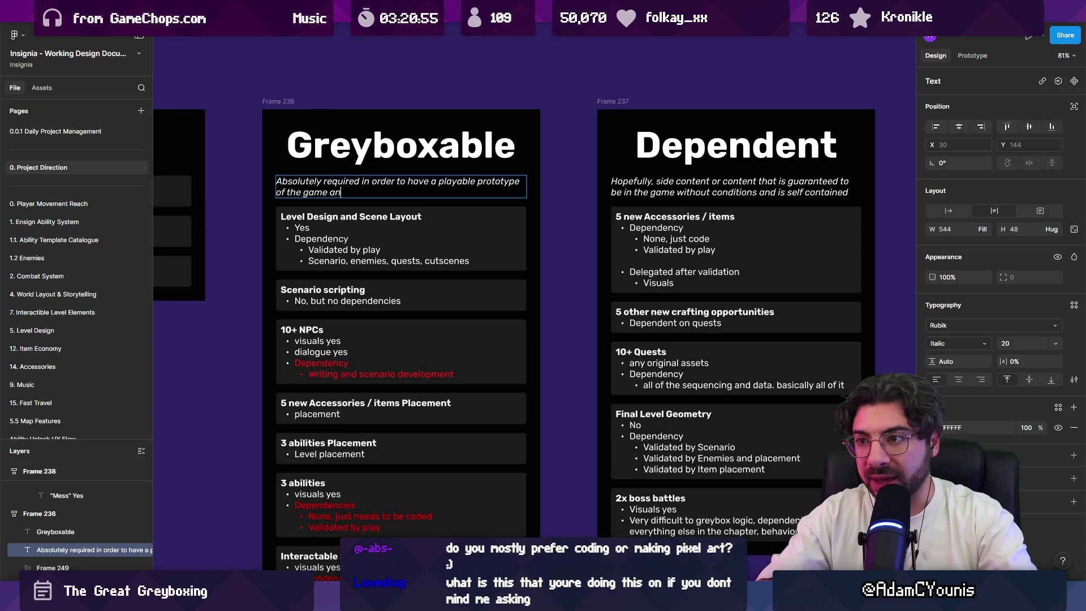
pyautogui.write('d dele')
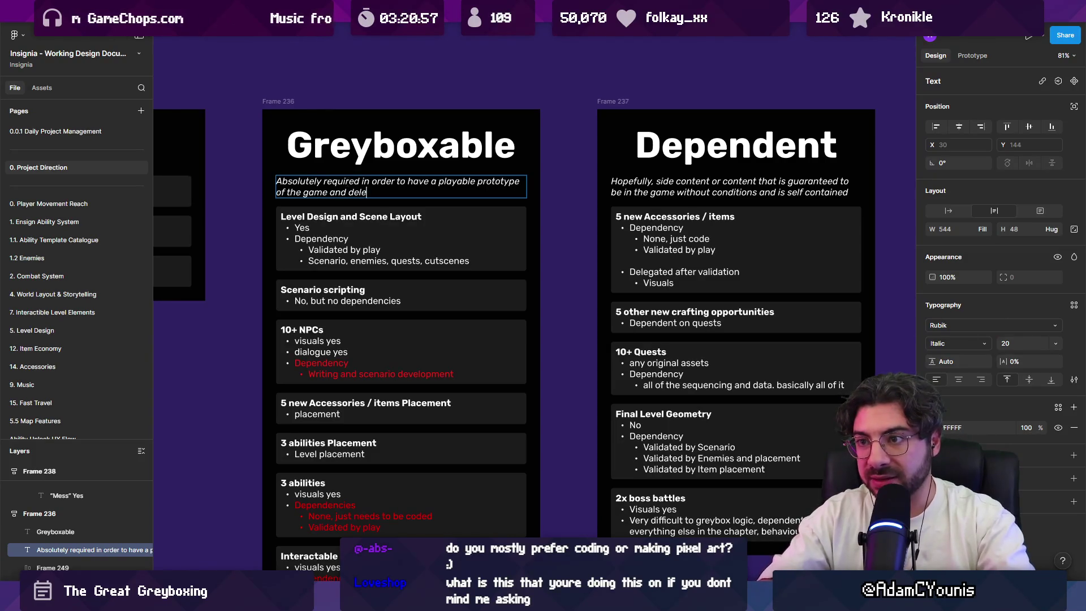
pyautogui.write('gate remaining scope')
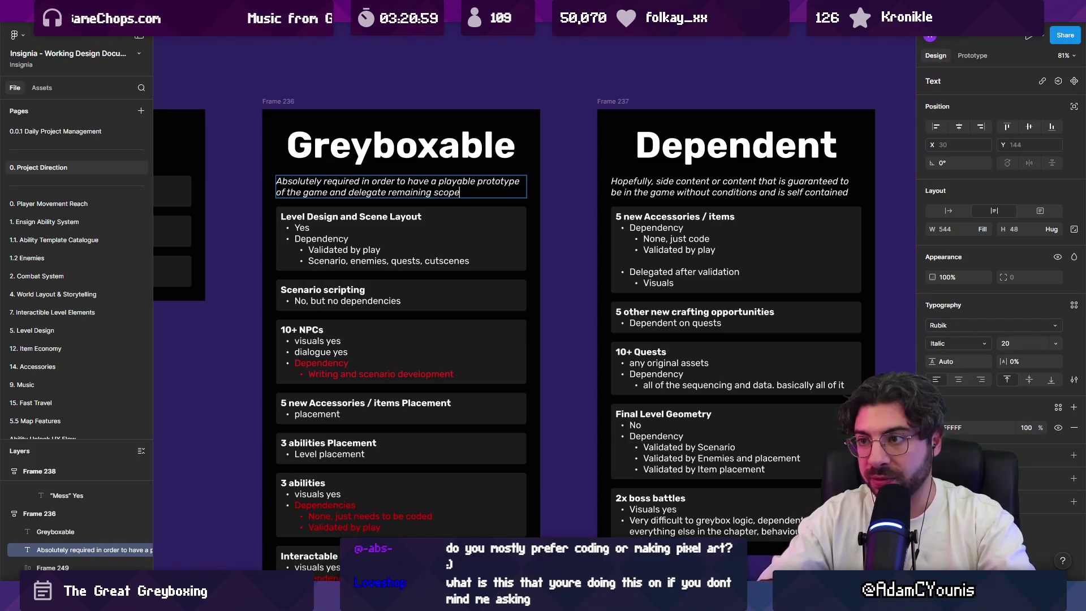
pyautogui.hscroll(-5, 535, 340)
pyautogui.write('.')
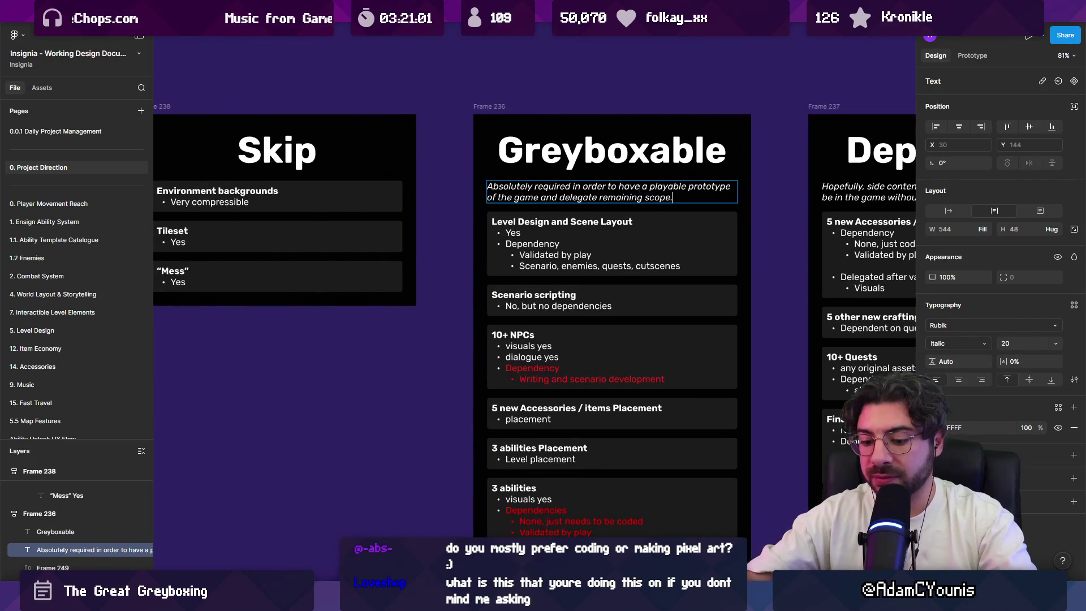
pyautogui.write(' Mysust have other things d')
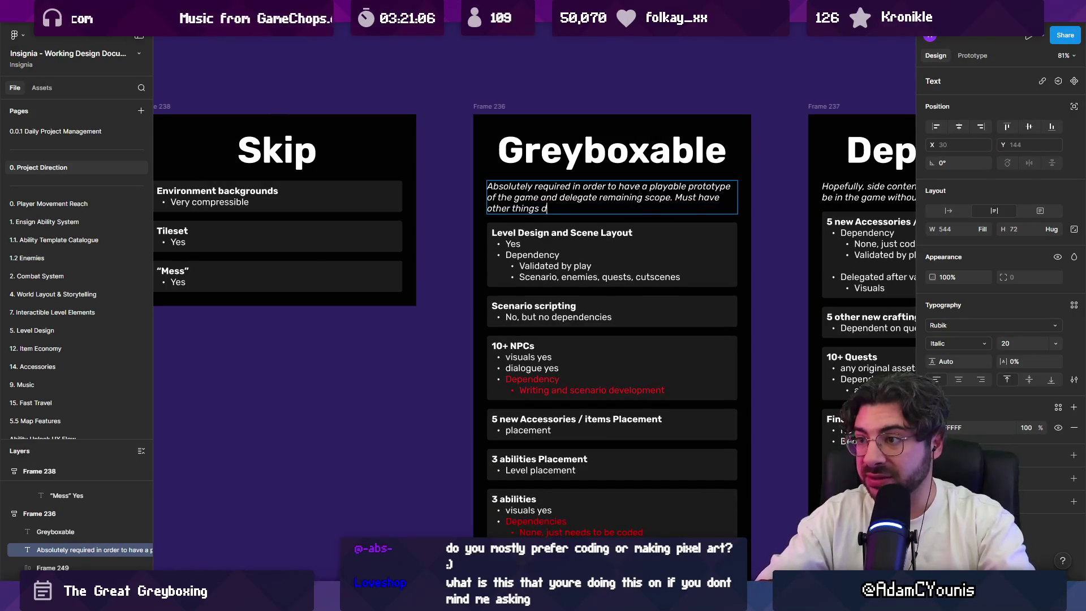
pyautogui.write('ependent on it')
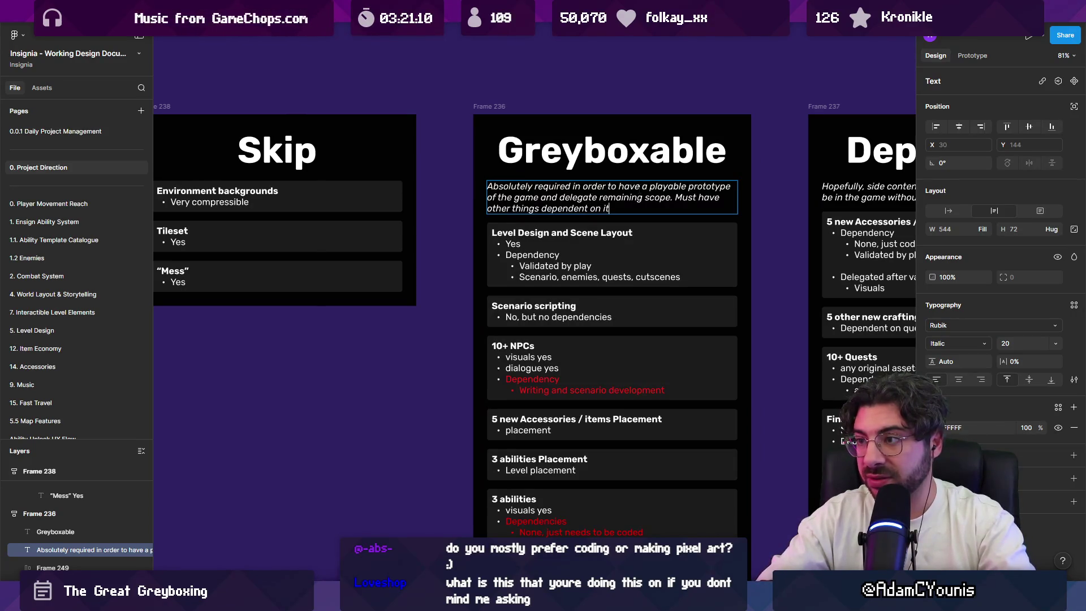
pyautogui.write('.')
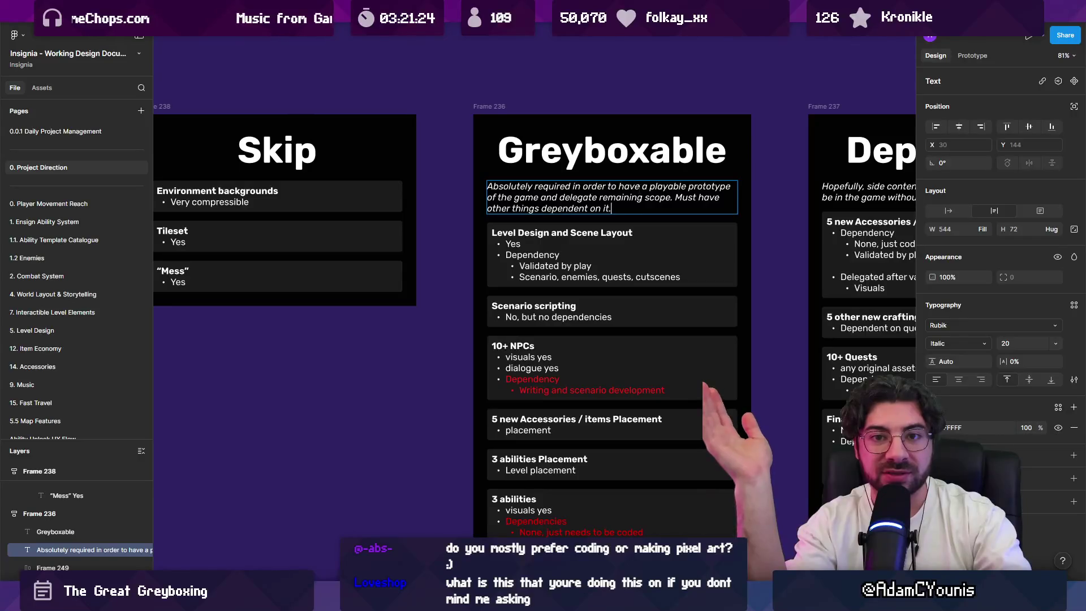
pyautogui.scroll(-3, 621, 204)
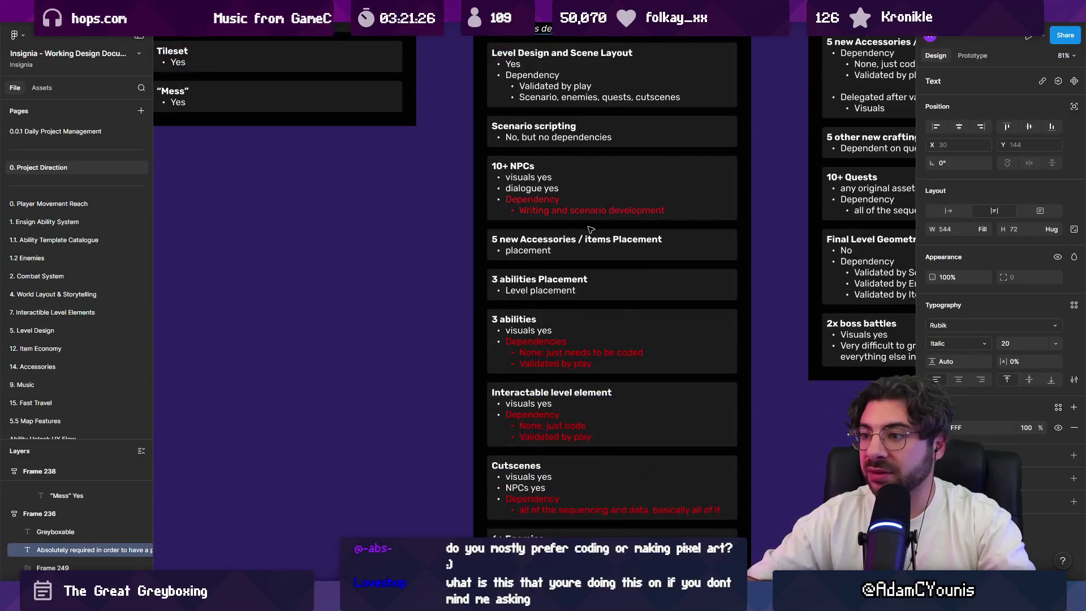
# Step: Move from the Level Design and Scenario scripting cards down to select the 10+ NPCs card
pyautogui.keyDown('ctrl'); pyautogui.scroll(5, 466, 162); pyautogui.keyUp('ctrl')
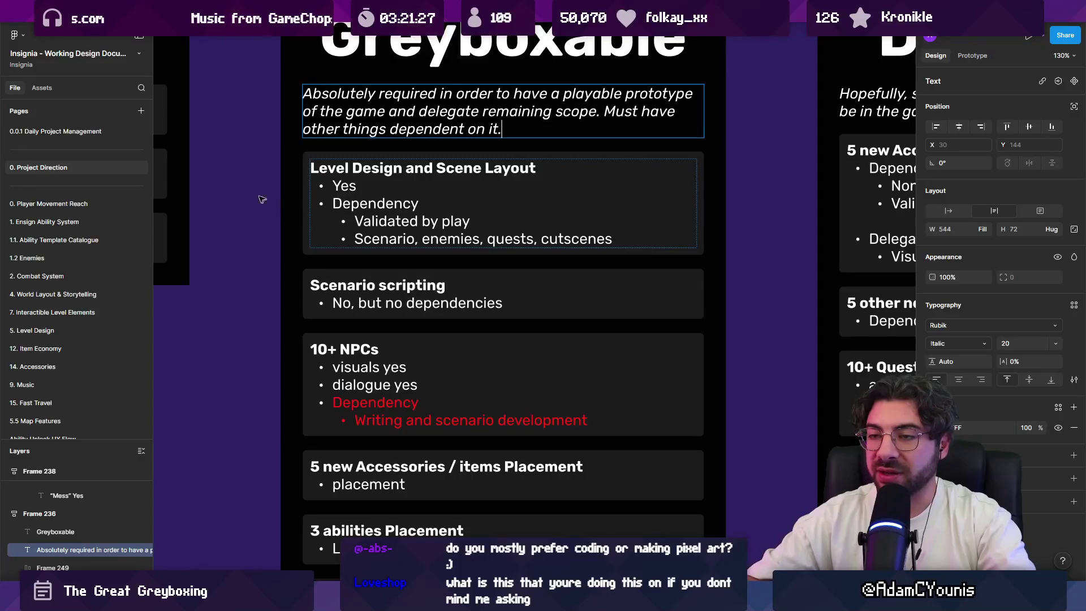
pyautogui.click(367, 190)
pyautogui.click(382, 187)
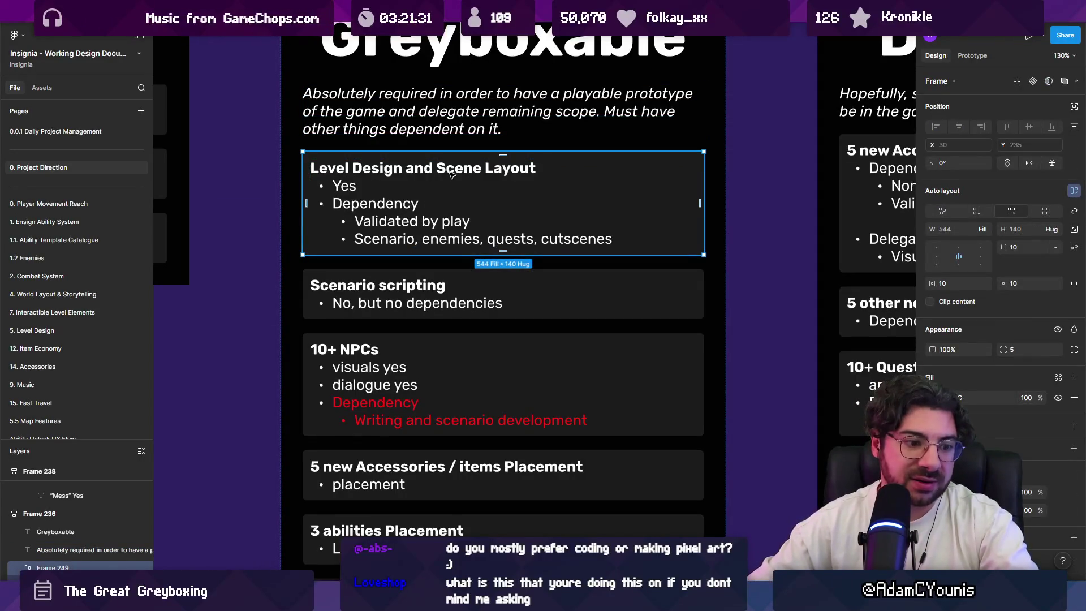
pyautogui.click(428, 275)
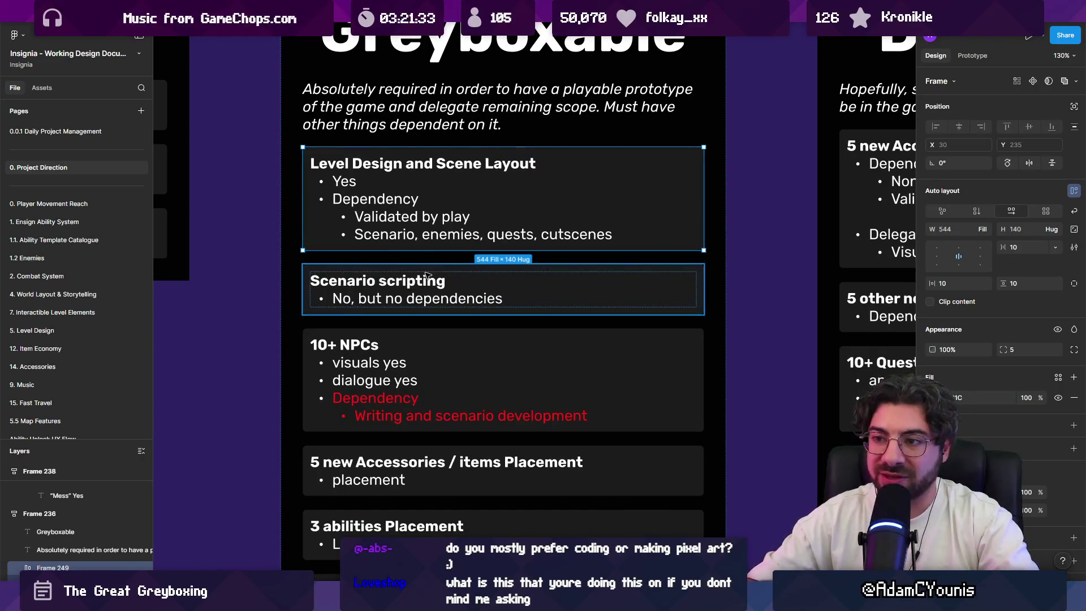
pyautogui.scroll(-2, 428, 275)
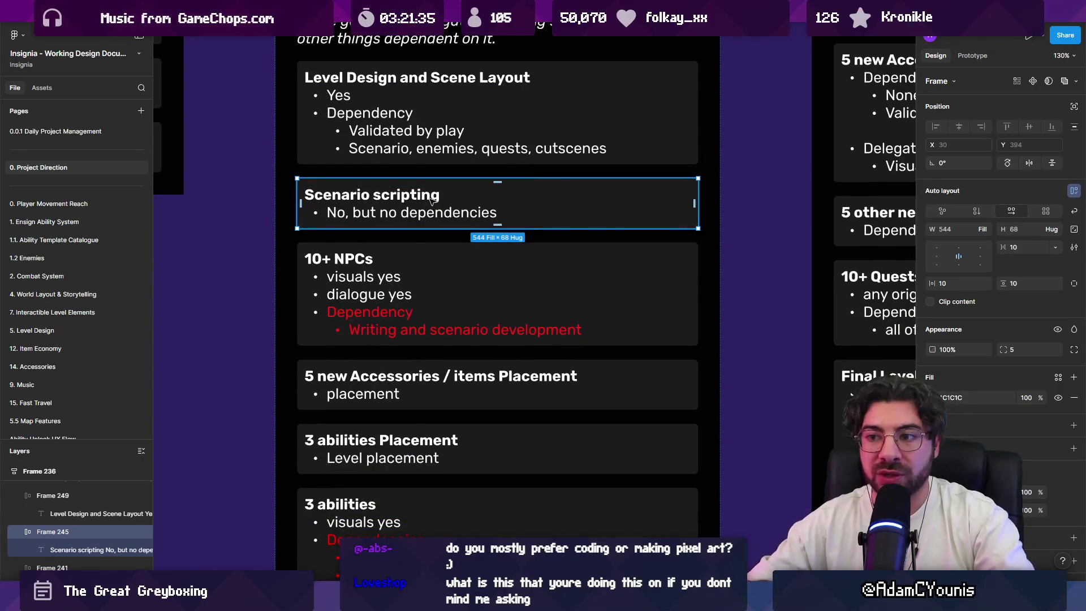
pyautogui.scroll(-2, 431, 201)
pyautogui.click(441, 202)
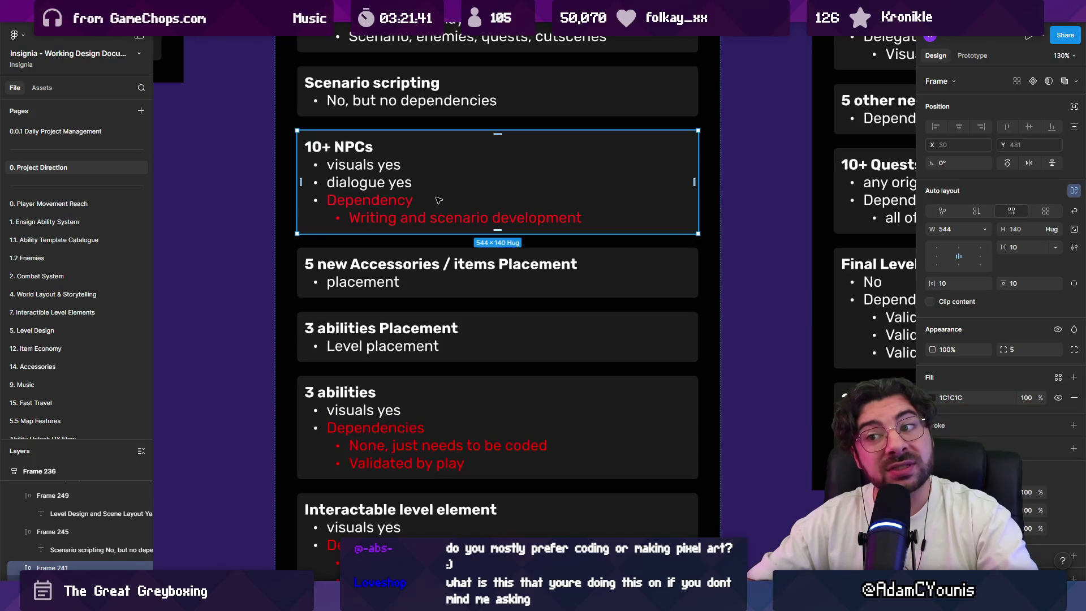
# Step: Add a first-level bullet 'Some can be cut' at the end of the 10+ NPCs text
pyautogui.click(588, 222)
pyautogui.press('Return')
pyautogui.click(588, 222)
pyautogui.press('Return')
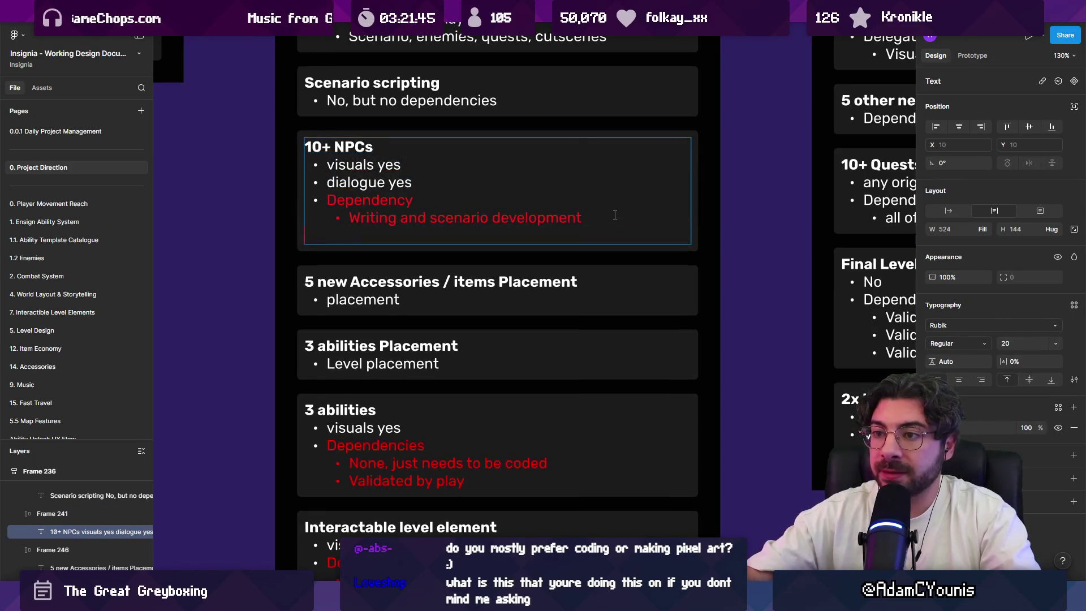
pyautogui.hotkey('ctrl', 'shift', '8')
pyautogui.write('S')
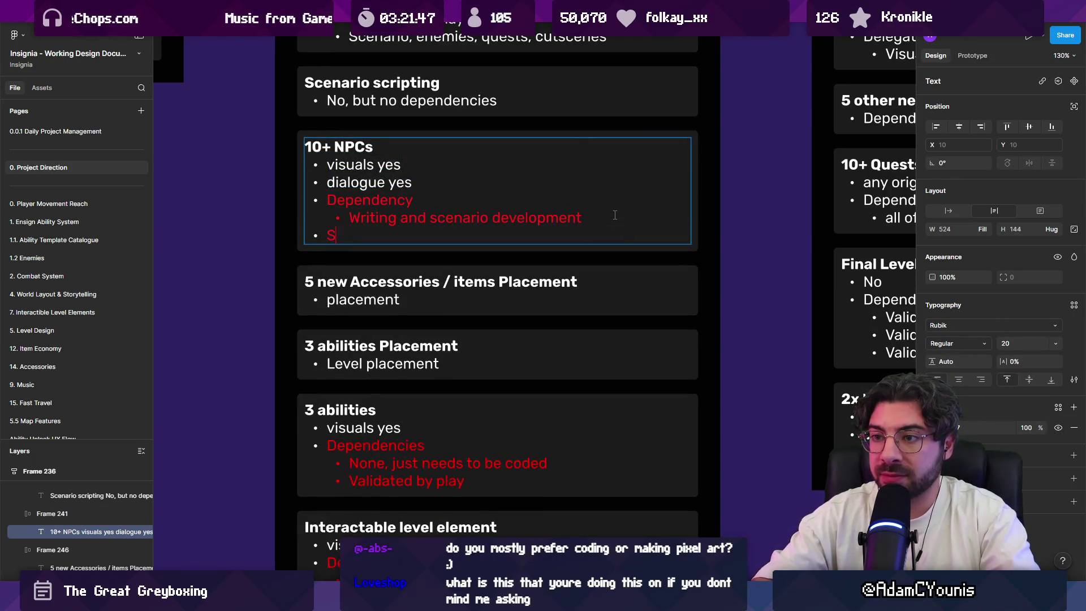
pyautogui.write('ome can be cut')
pyautogui.hotkey('ctrl', 'shift', 'Left')
pyautogui.hotkey('ctrl', 'shift', 'Left')
pyautogui.hotkey('ctrl', 'shift', 'Left')
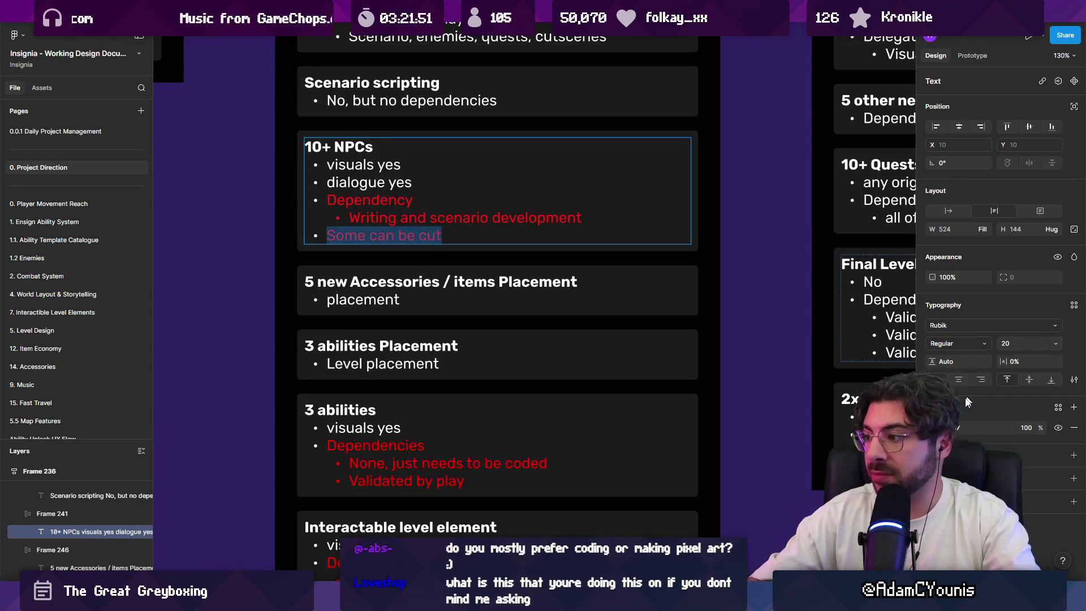
# Step: Make the new line white and reword it to 'Do not need to do all in the greybox!'
pyautogui.click(933, 427)
pyautogui.click(789, 326)
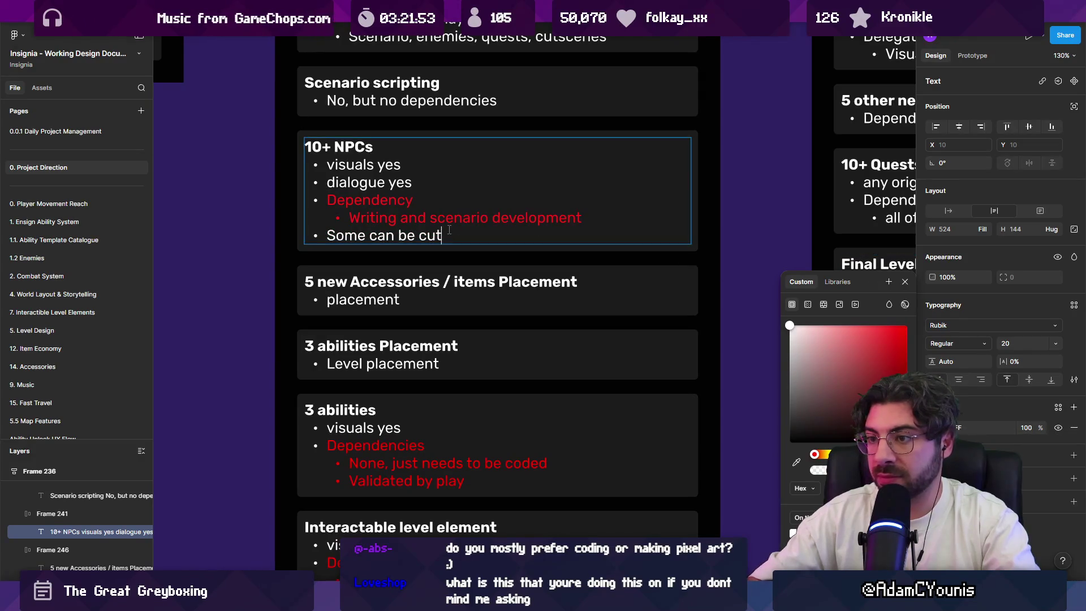
pyautogui.write('!')
pyautogui.hotkey('ctrl', 'shift', 'Left')
pyautogui.hotkey('ctrl', 'shift', 'Left')
pyautogui.hotkey('ctrl', 'shift', 'Left')
pyautogui.hotkey('ctrl', 'shift', 'Left')
pyautogui.write('Do not need to')
pyautogui.press('BackSpace')
pyautogui.press('BackSpace')
pyautogui.press('BackSpace')
pyautogui.write('to do all in the greybox!')
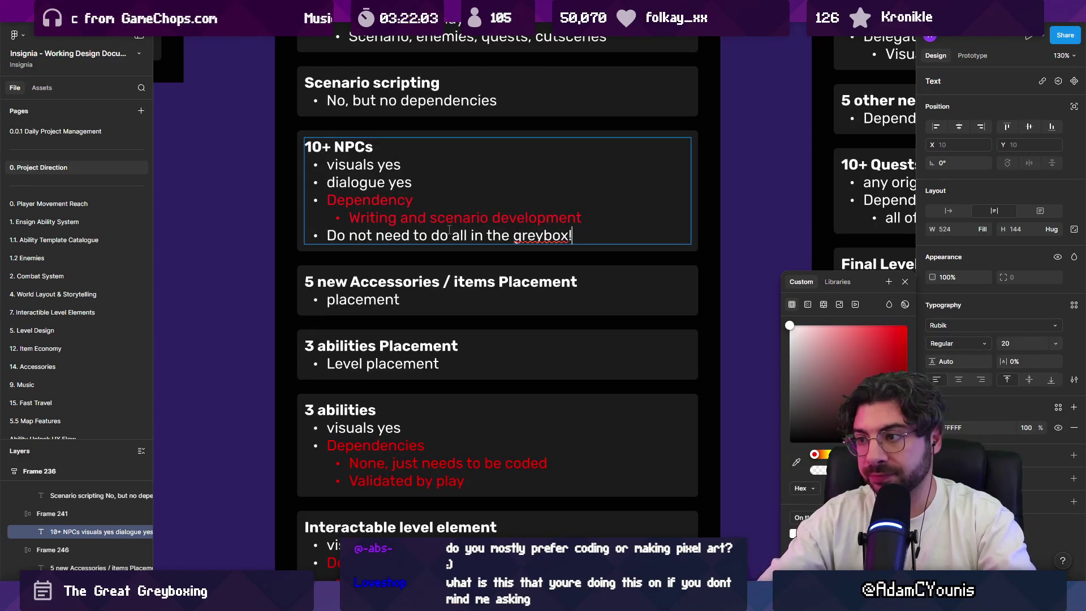
# Step: Colour the line bright green and reword it to 'Only main quest NPC in the greybox!'
pyautogui.scroll(-3, 453, 232)
pyautogui.tripleClick(478, 235)
pyautogui.moveTo(815, 454); pyautogui.dragTo(845, 455)
pyautogui.click(859, 380)
pyautogui.moveTo(901, 332); pyautogui.dragTo(910, 323)
pyautogui.moveTo(404, 236); pyautogui.dragTo(444, 235)
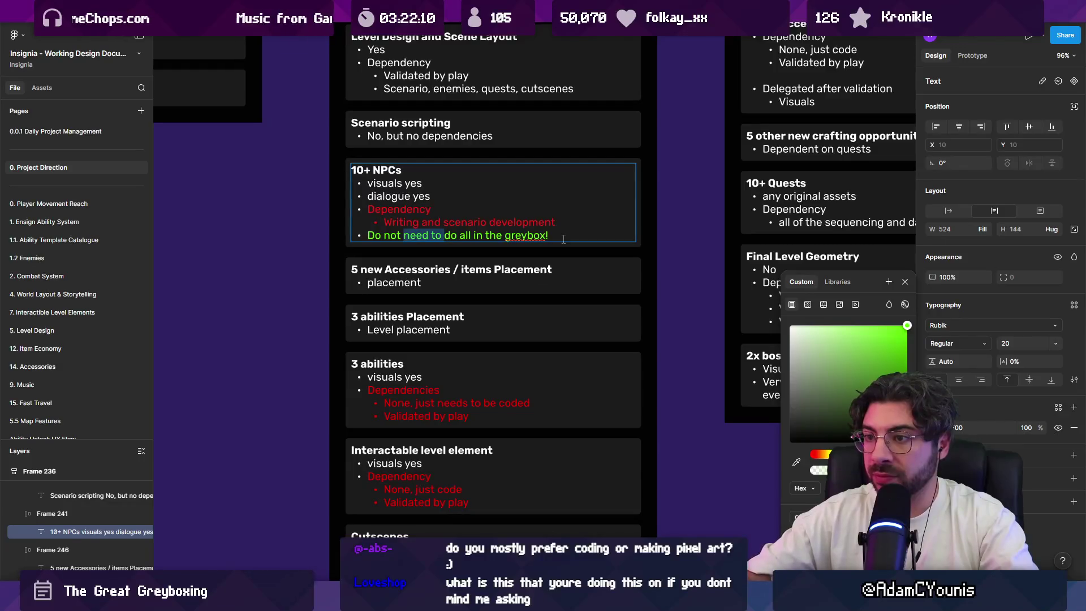
pyautogui.hotkey('ctrl', 'shift', 'Left')
pyautogui.hotkey('ctrl', 'shift', 'Left')
pyautogui.write('Only')
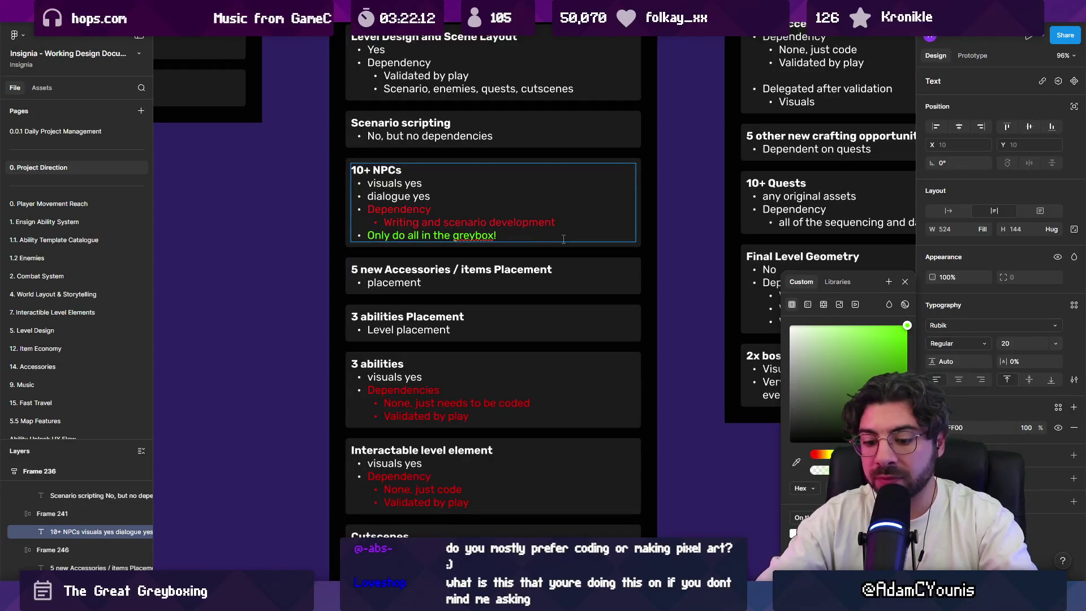
pyautogui.write('main quest NPC')
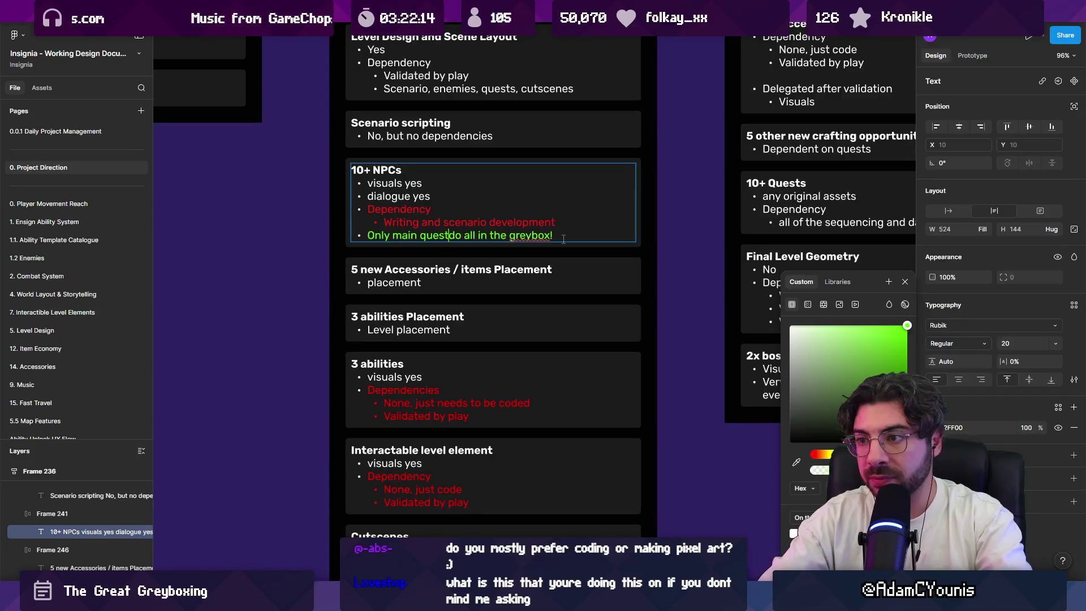
pyautogui.press('Delete')
pyautogui.press('Delete')
pyautogui.press('Delete')
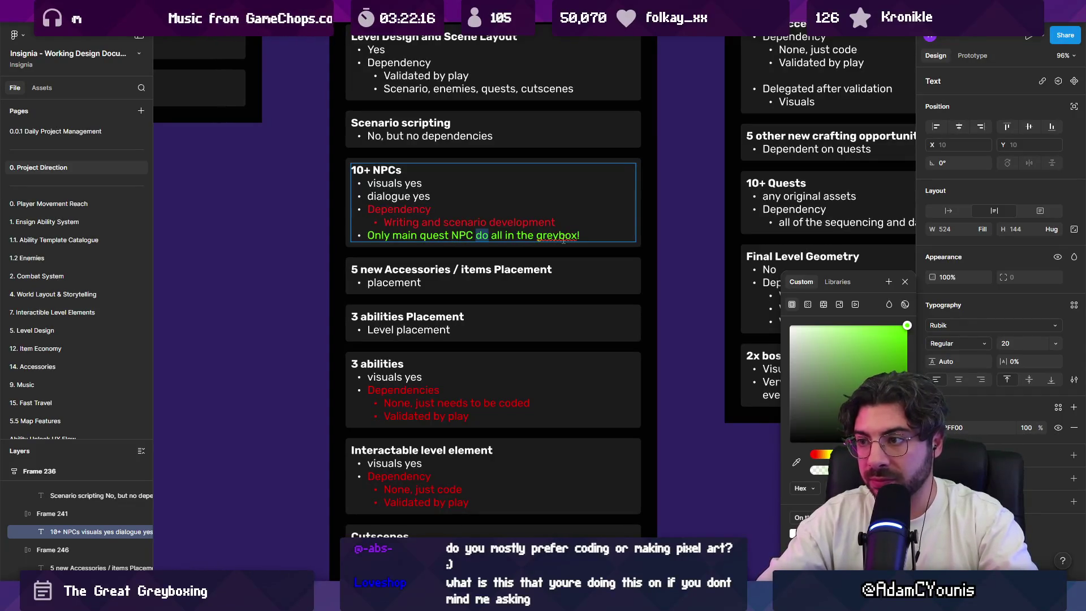
pyautogui.press('Escape')
pyautogui.click(543, 253)
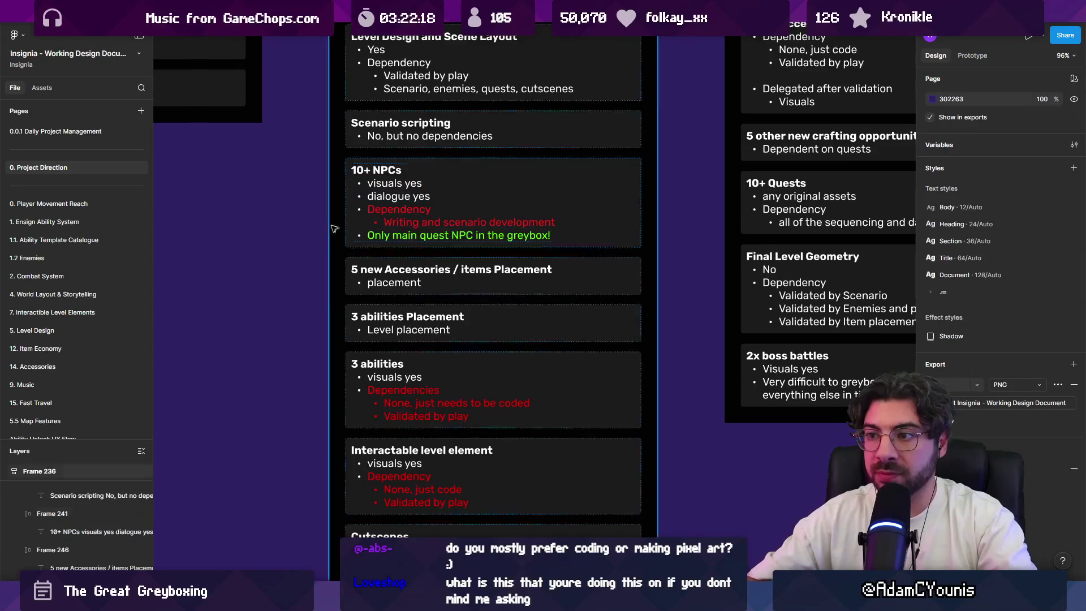
pyautogui.moveTo(263, 243); pyautogui.dragTo(315, 297)
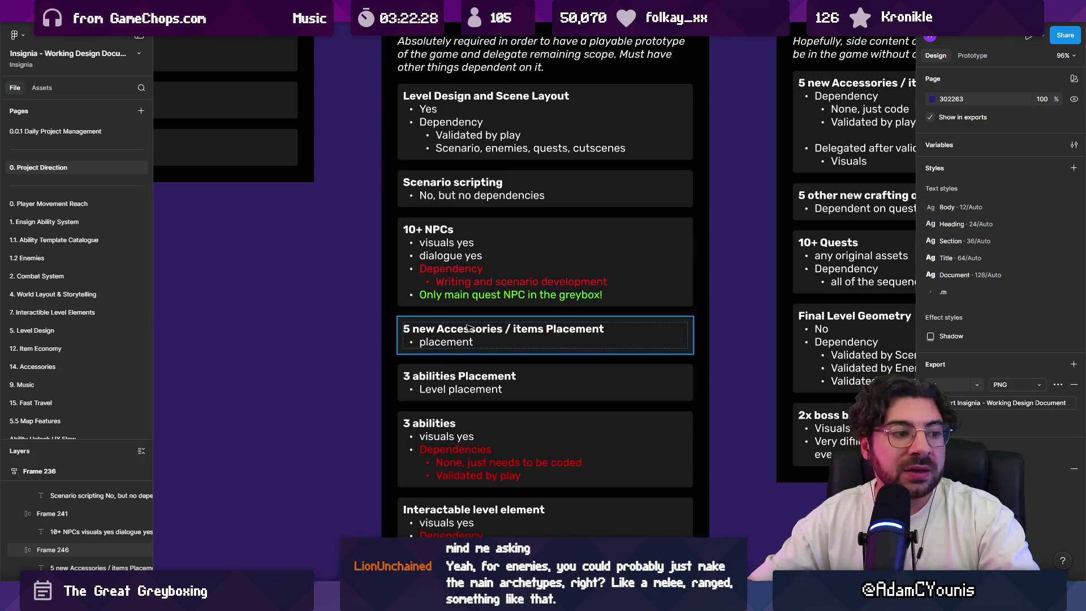
# Step: Put the caret at the end of the placement line in the 5 new Accessories card
pyautogui.scroll(-2, 460, 328)
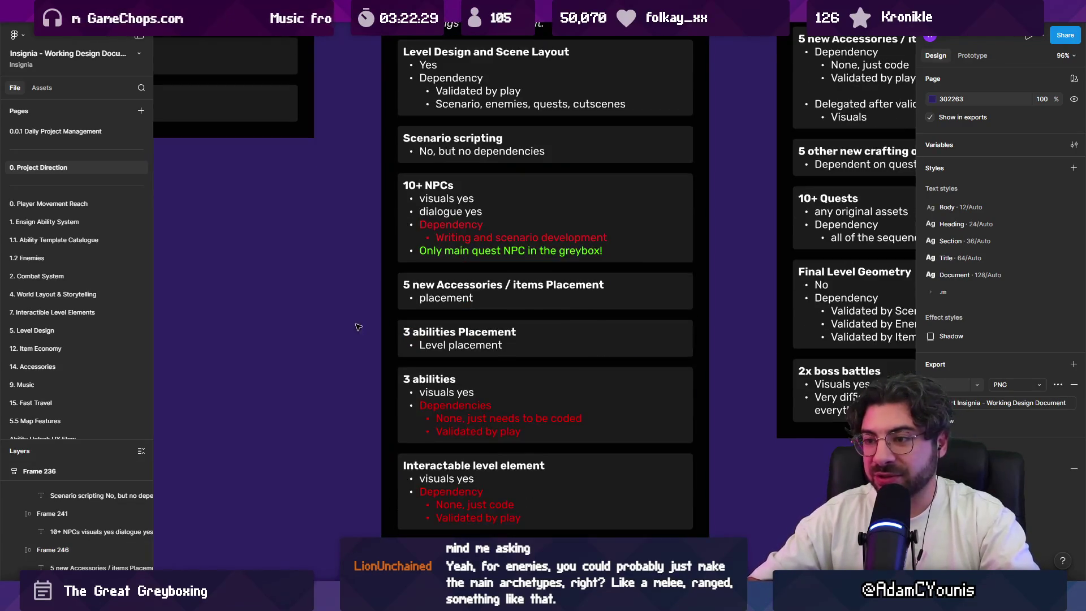
pyautogui.click(417, 299)
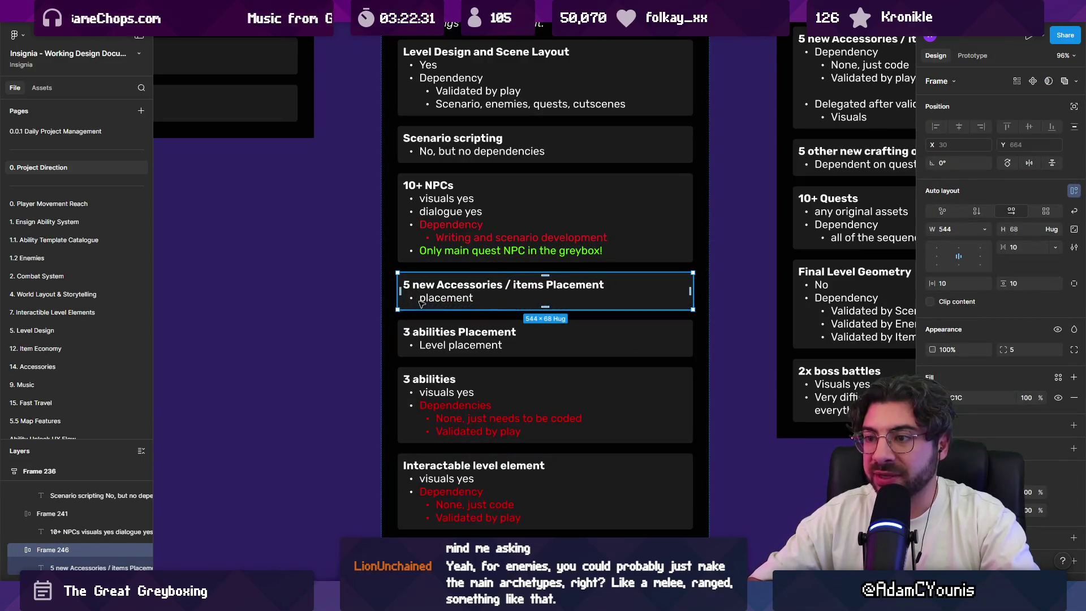
pyautogui.doubleClick(431, 300)
pyautogui.doubleClick(444, 300)
pyautogui.click(507, 301)
# Step: Add a bright orange bullet: important for the main game, but not really for the greybox
pyautogui.press('Return')
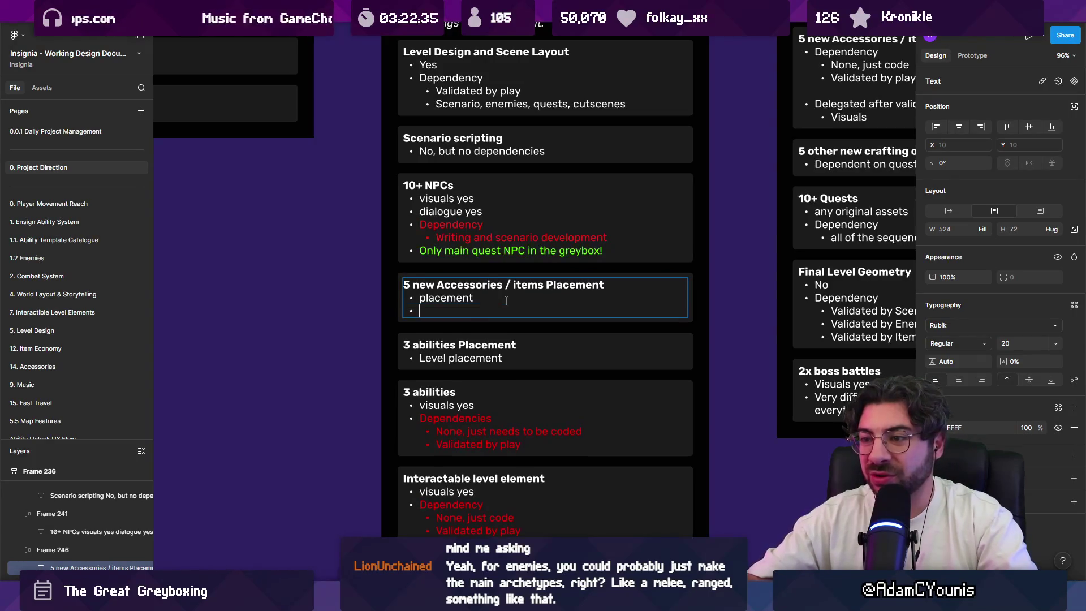
pyautogui.click(935, 427)
pyautogui.moveTo(815, 455); pyautogui.dragTo(825, 457)
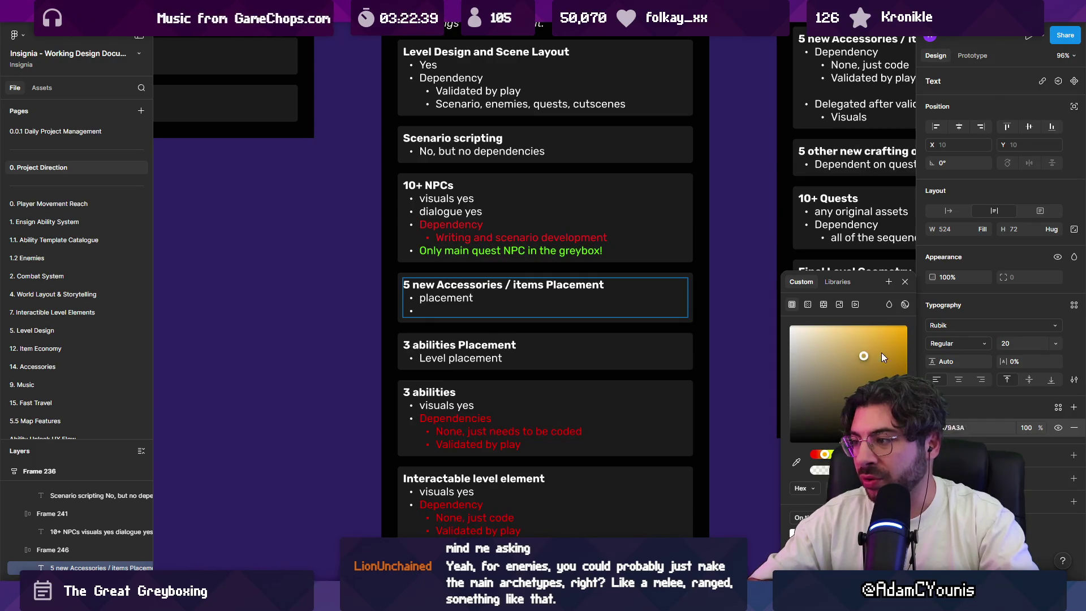
pyautogui.moveTo(884, 357); pyautogui.dragTo(908, 326)
pyautogui.write('Imp')
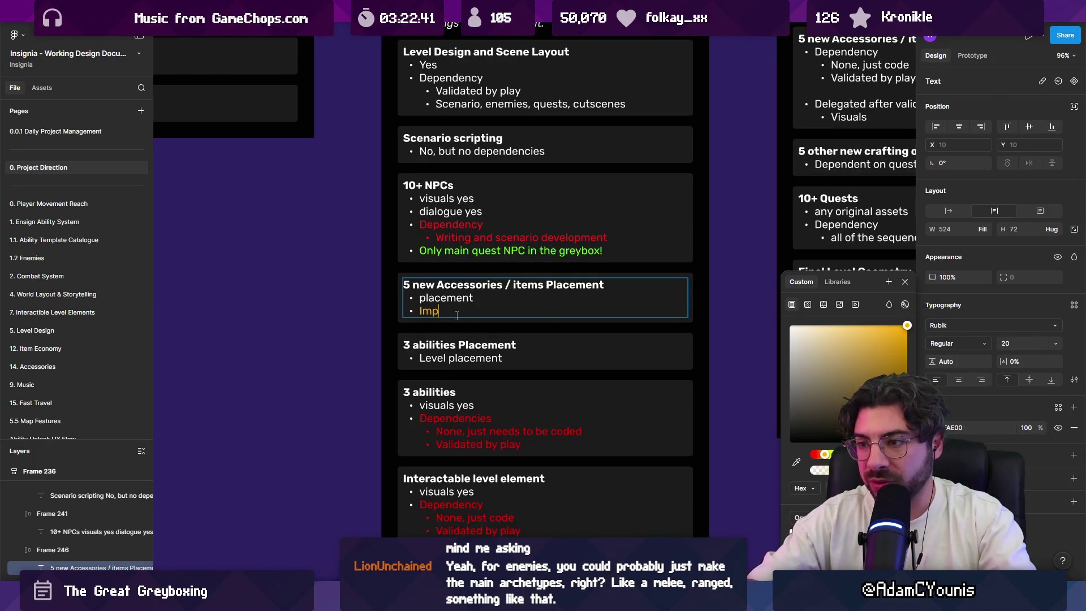
pyautogui.write('ortanain ')
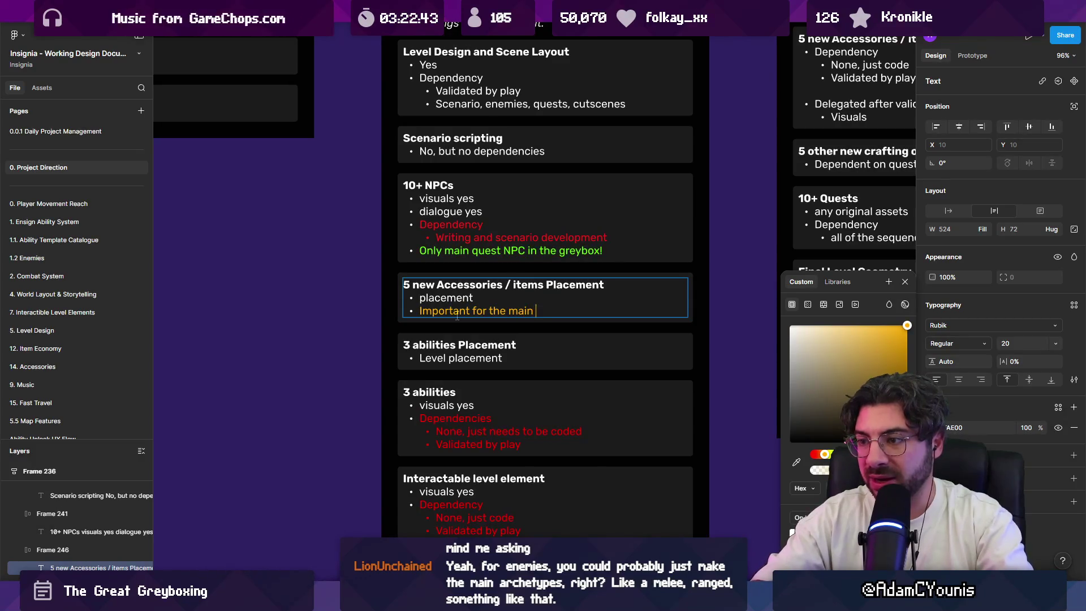
pyautogui.write('gamn, but so')
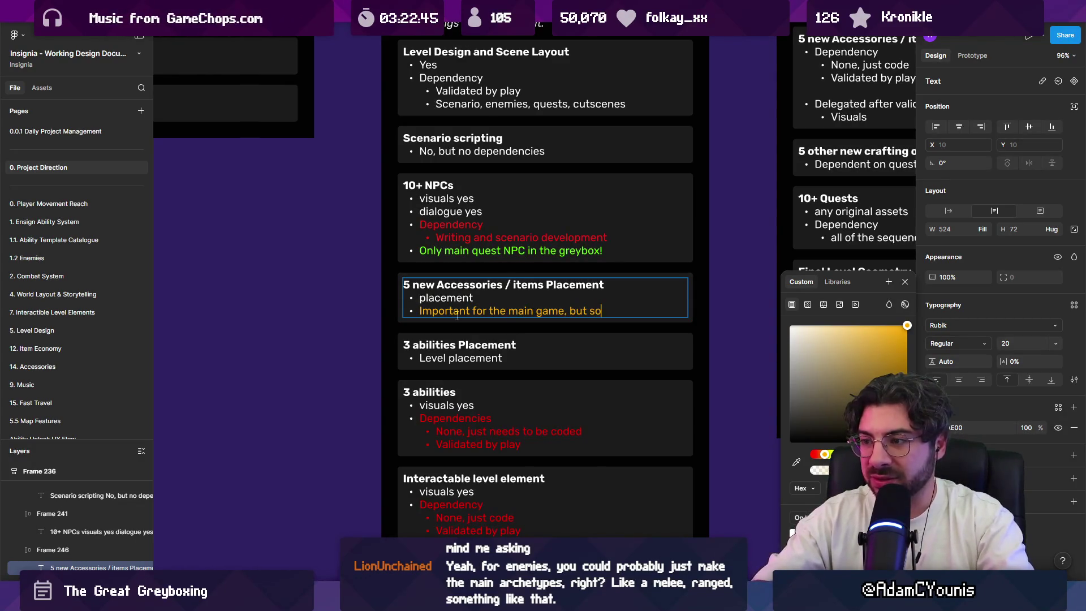
pyautogui.write('rt of not really')
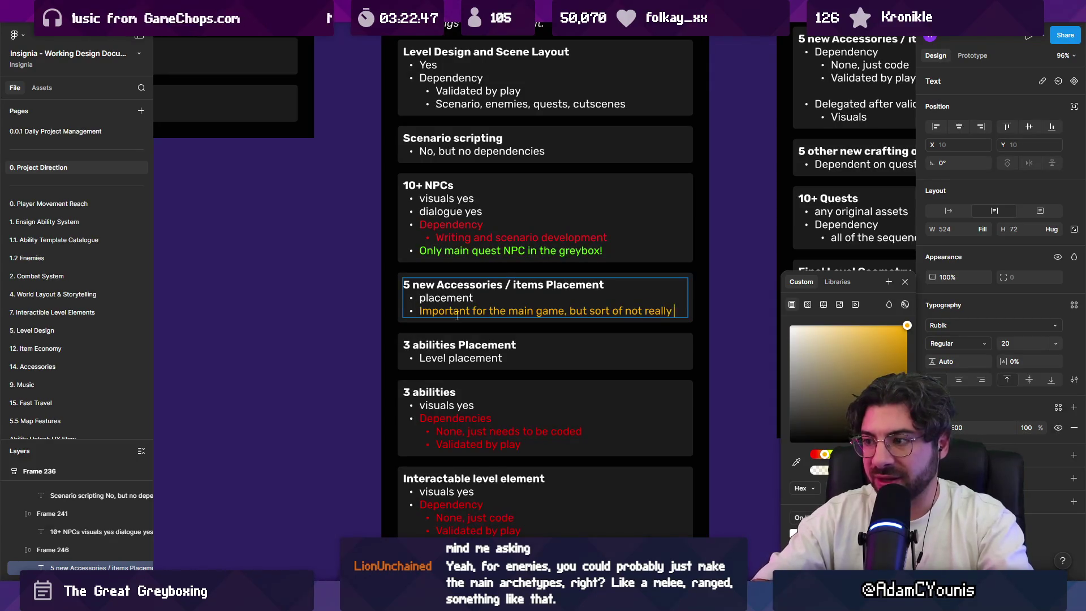
pyautogui.write(' that ')
pyautogui.write('ortan')
pyautogui.write('t for the ')
pyautogui.write('greybo')
pyautogui.press('Escape')
pyautogui.press('Escape')
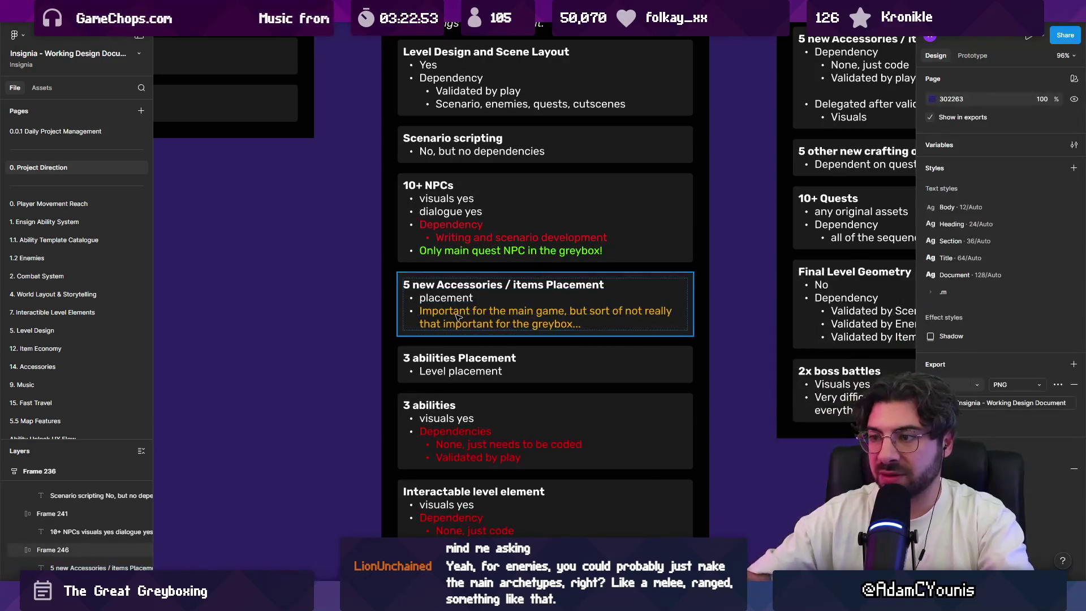
pyautogui.scroll(-5, 509, 325)
pyautogui.scroll(4, 515, 327)
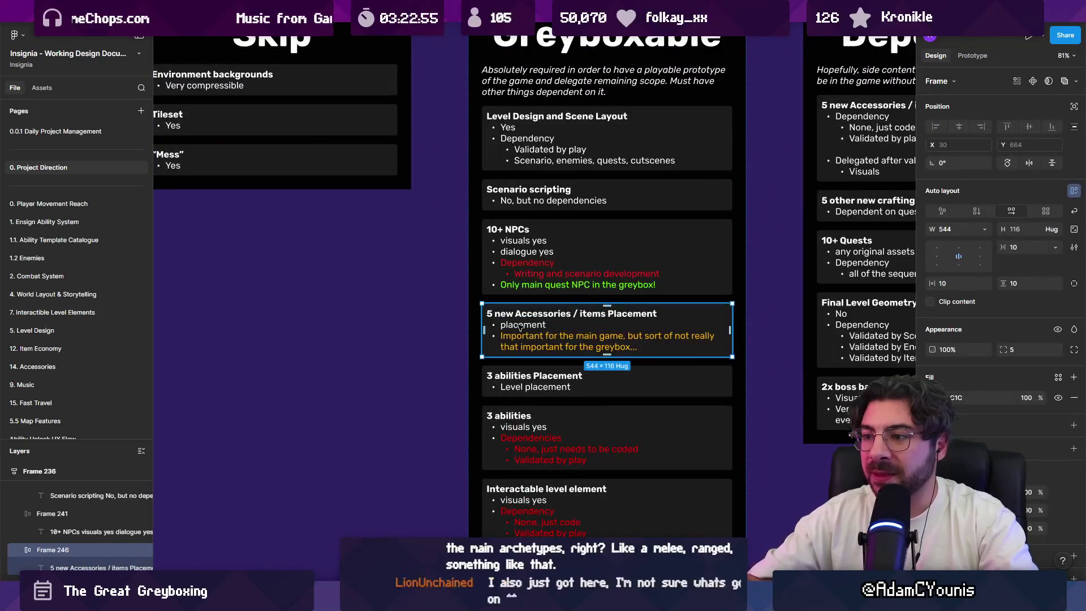
# Step: Replace 'main game' in the orange note with 'level design and player progression'
pyautogui.click(524, 327)
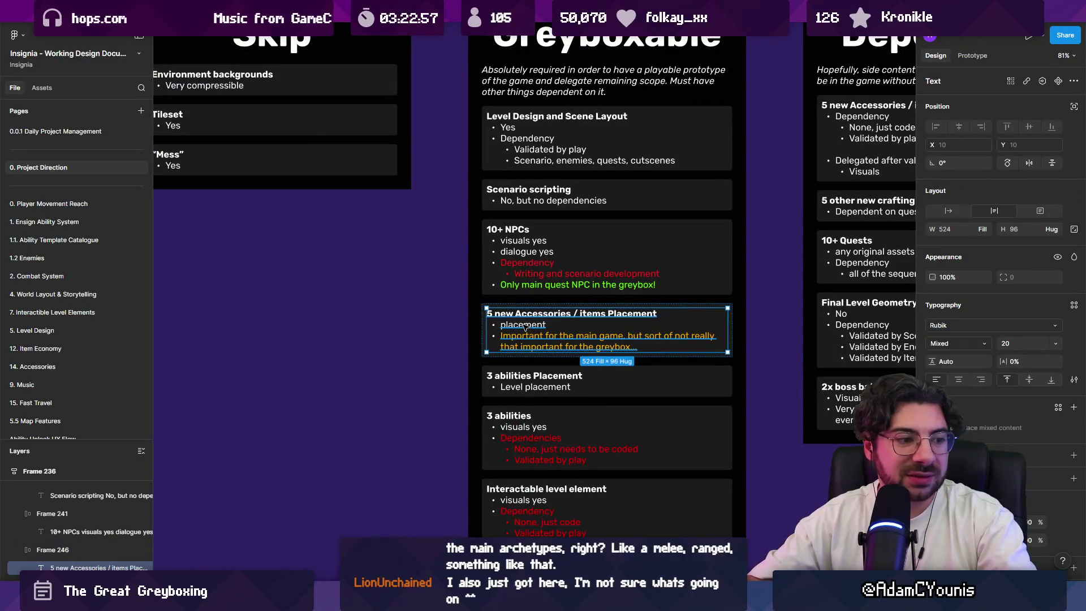
pyautogui.hscroll(3, 491, 327)
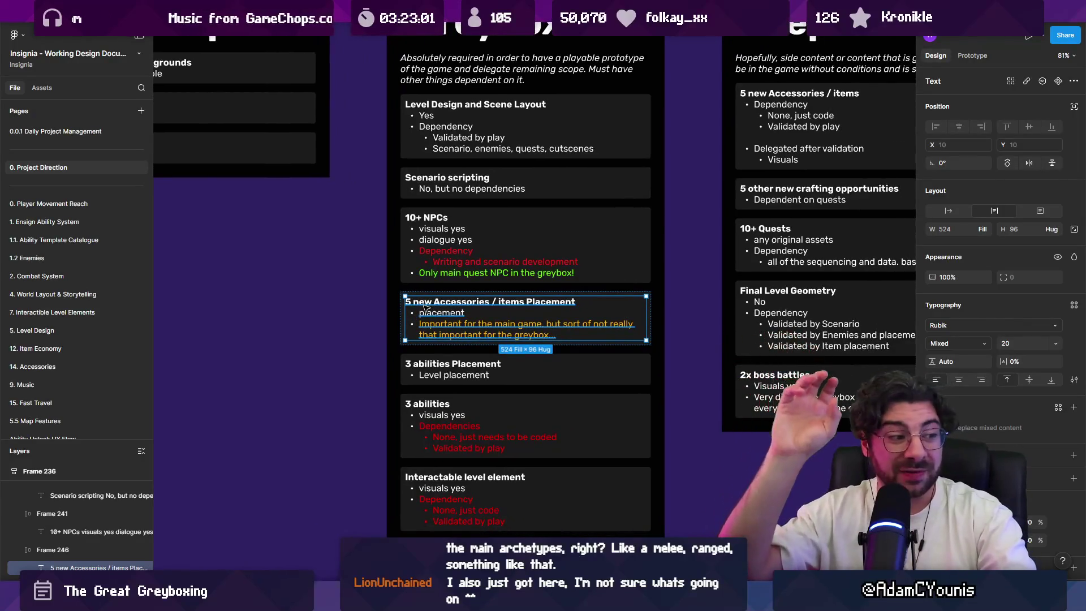
pyautogui.scroll(3, 486, 320)
pyautogui.press('Return')
pyautogui.click(577, 326)
pyautogui.hotkey('ctrl', 'shift', 'Left')
pyautogui.hotkey('ctrl', 'shift', 'Left')
pyautogui.write('level design an')
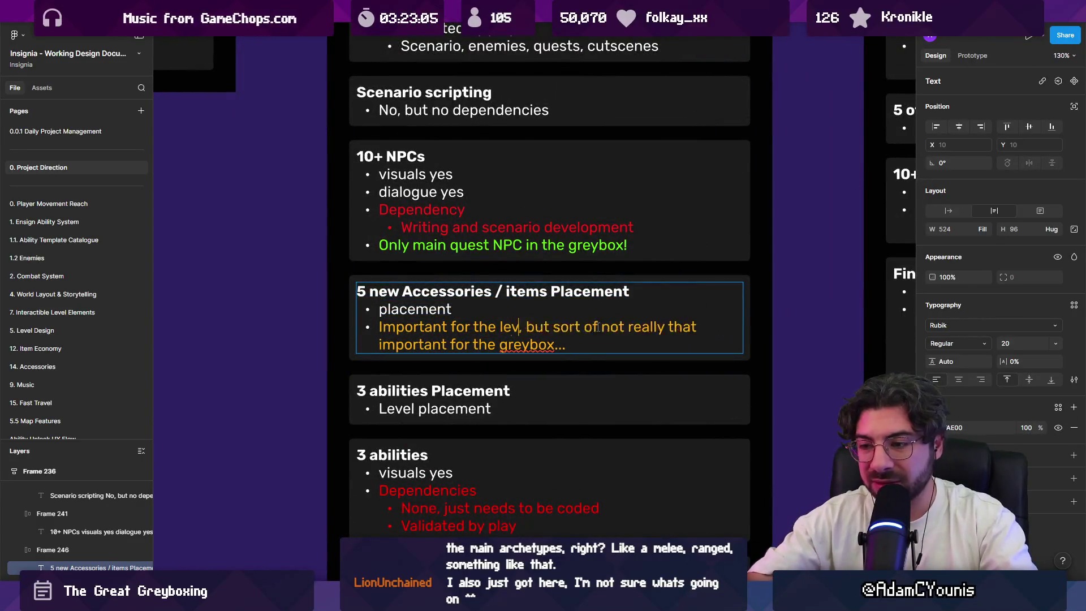
pyautogui.write('d player progres')
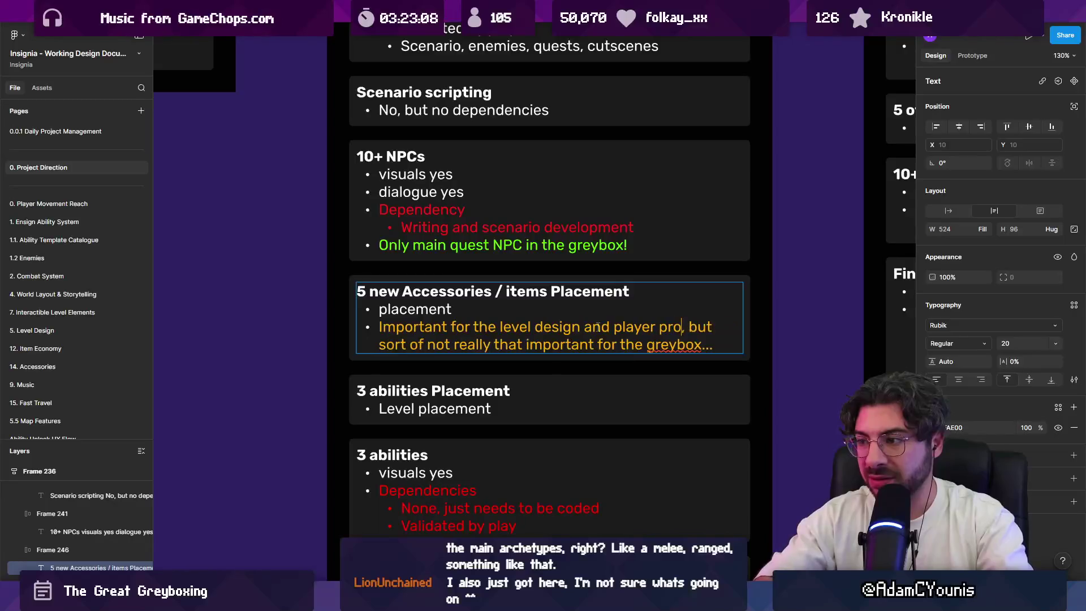
pyautogui.write('sion')
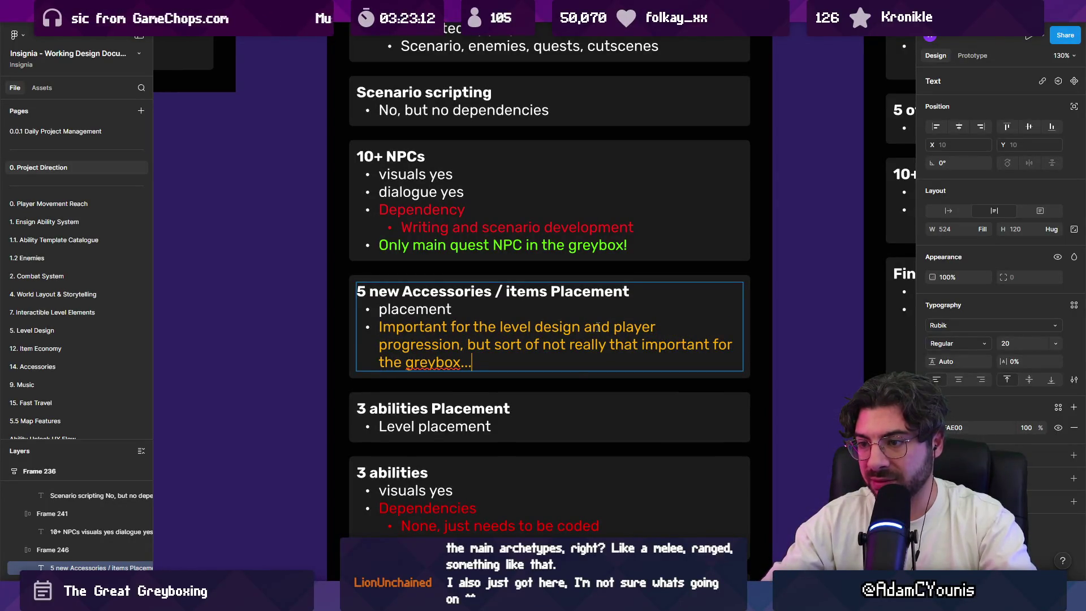
pyautogui.press('Escape')
pyautogui.press('Escape')
pyautogui.scroll(-5, 460, 312)
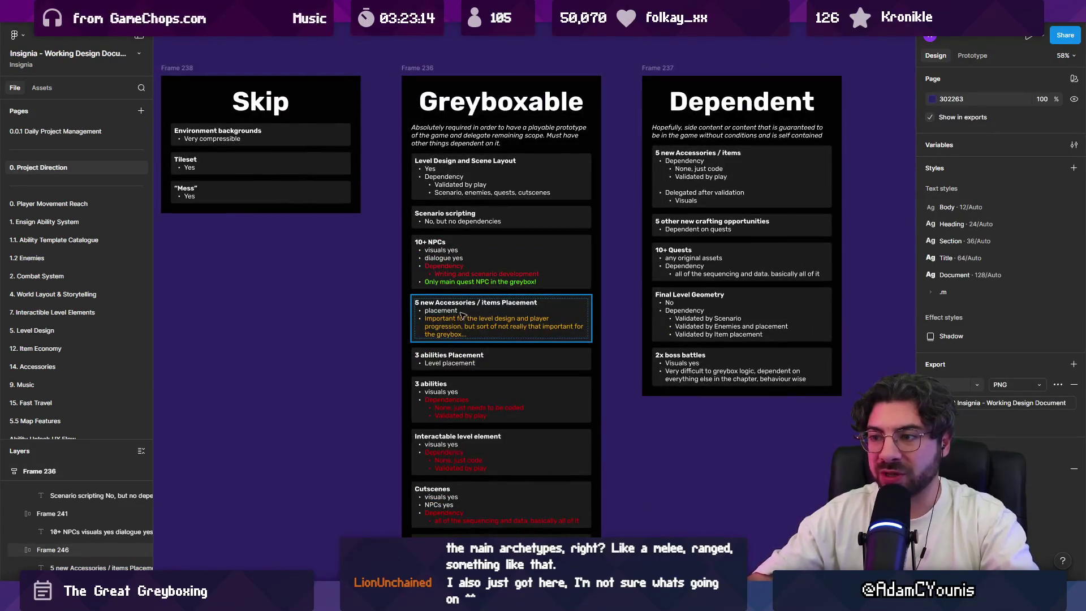
pyautogui.scroll(-3, 460, 312)
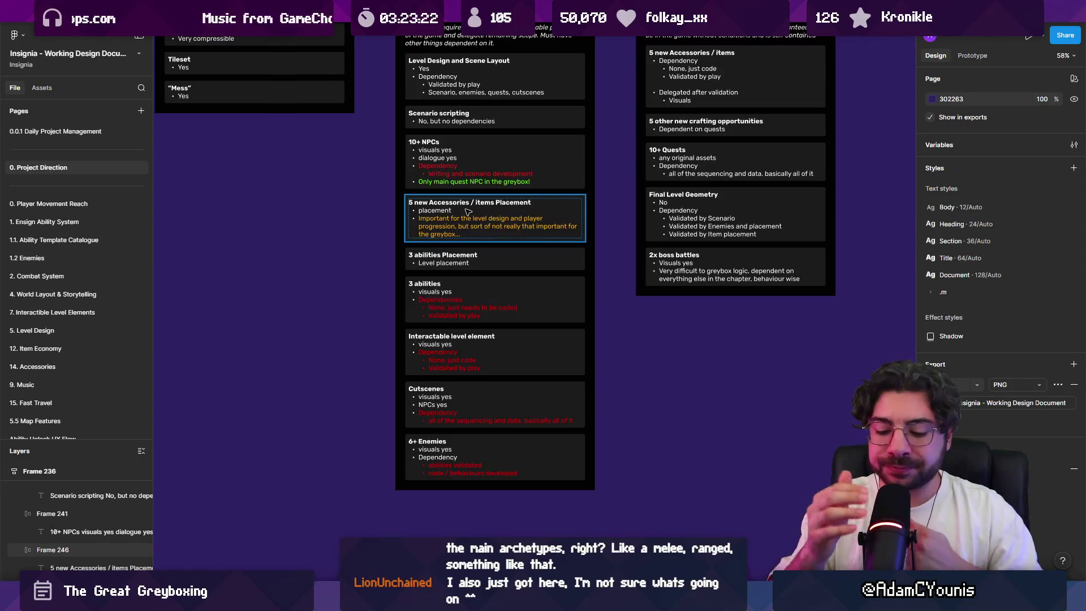
pyautogui.scroll(5, 463, 209)
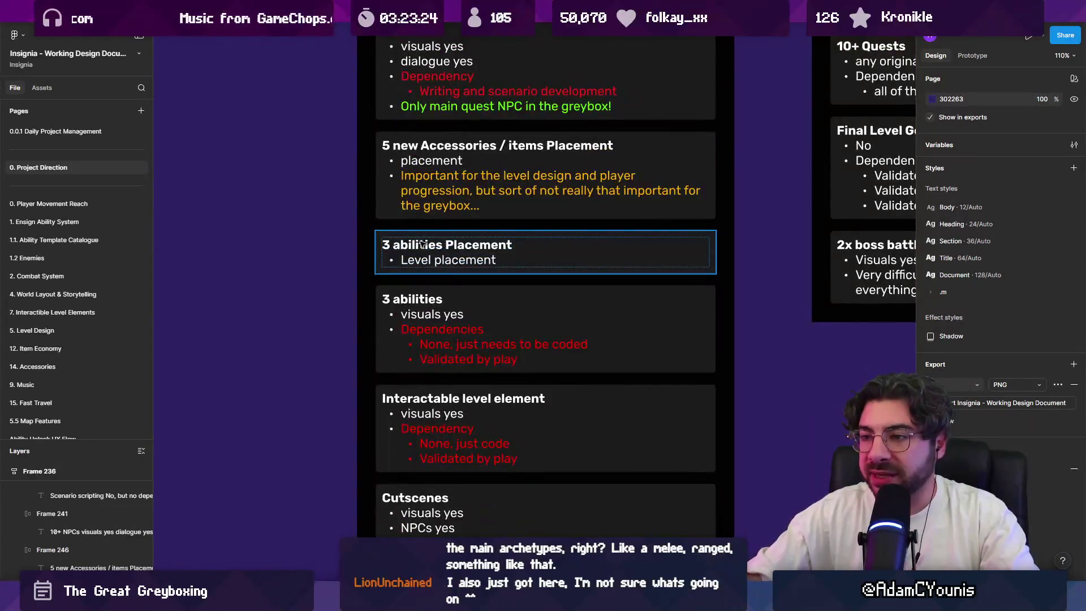
pyautogui.scroll(-2, 417, 245)
pyautogui.scroll(1, 419, 246)
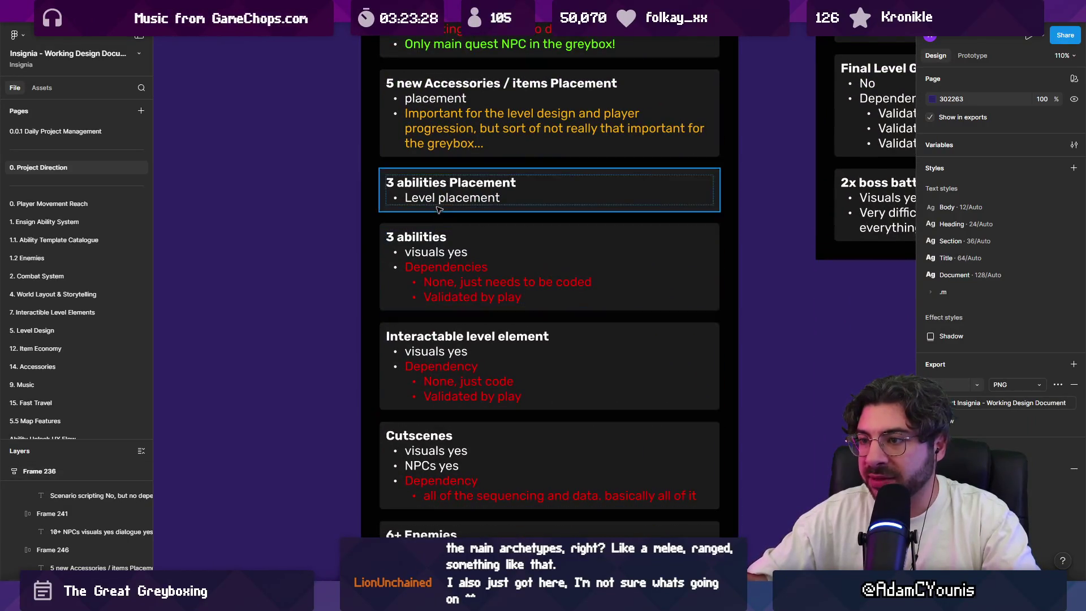
pyautogui.scroll(-2, 430, 266)
pyautogui.click(459, 268)
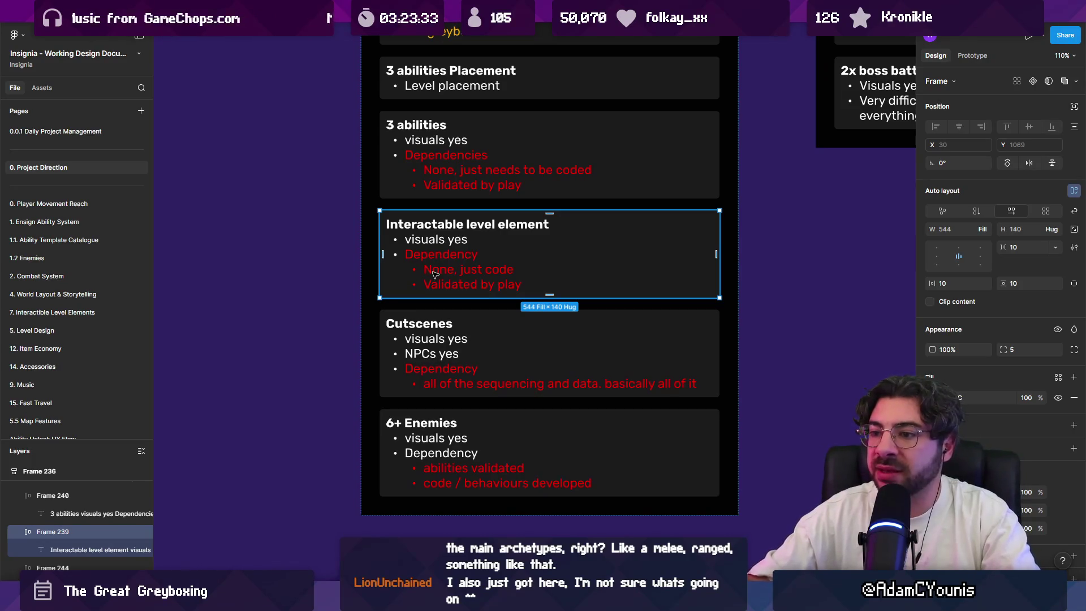
# Step: Put the caret at the end of the last red dependency line in the Cutscenes card
pyautogui.click(429, 331)
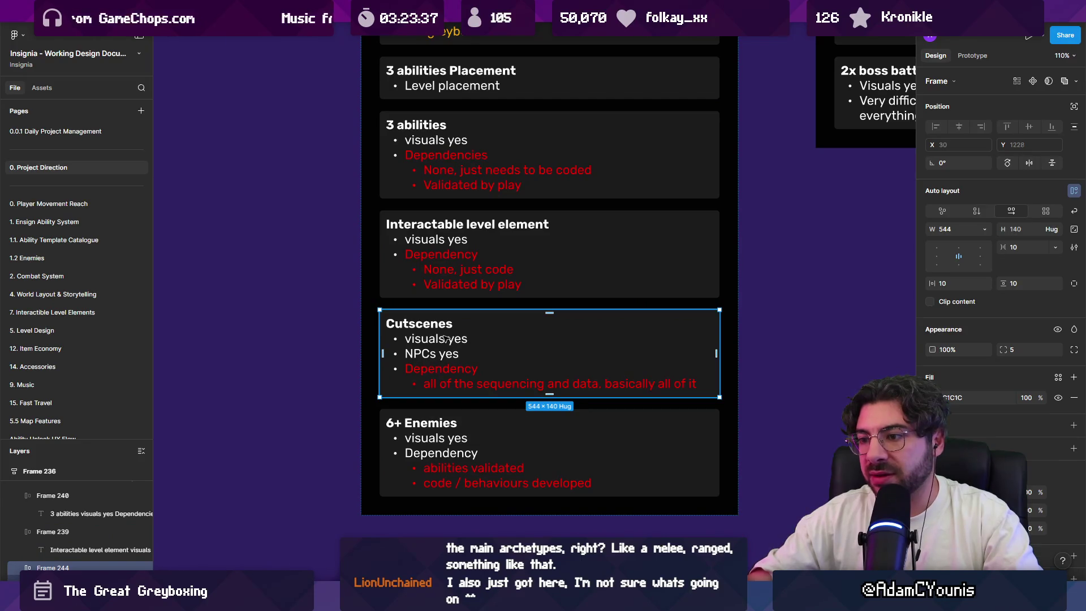
pyautogui.doubleClick(455, 340)
pyautogui.click(469, 355)
pyautogui.moveTo(424, 384); pyautogui.dragTo(702, 384)
pyautogui.click(711, 383)
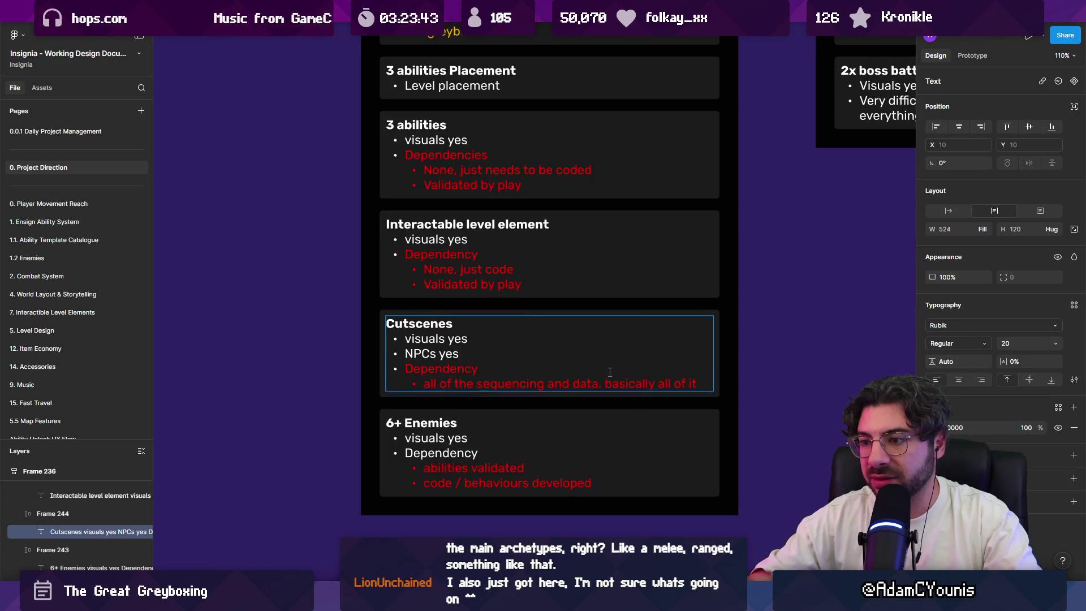
pyautogui.scroll(5, 609, 372)
pyautogui.click(532, 192)
pyautogui.scroll(-6, 536, 303)
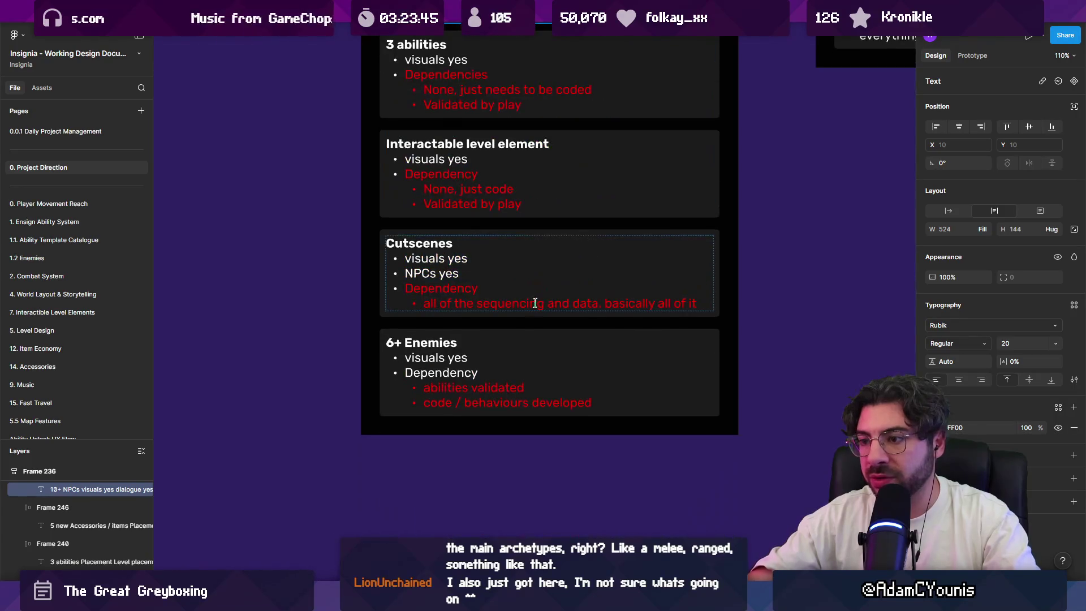
# Step: Add a green Cutscenes bullet 'Only main quest NPC in the greybox!'
pyautogui.press('Return')
pyautogui.write('Only main quest NPC in the greybox!')
pyautogui.hotkey('ctrl', 'shift', 'Left')
pyautogui.hotkey('ctrl', 'shift', 'Left')
pyautogui.hotkey('ctrl', 'shift', 'Left')
pyautogui.hotkey('ctrl', 'shift', 'Left')
pyautogui.hotkey('ctrl', 'shift', 'Left')
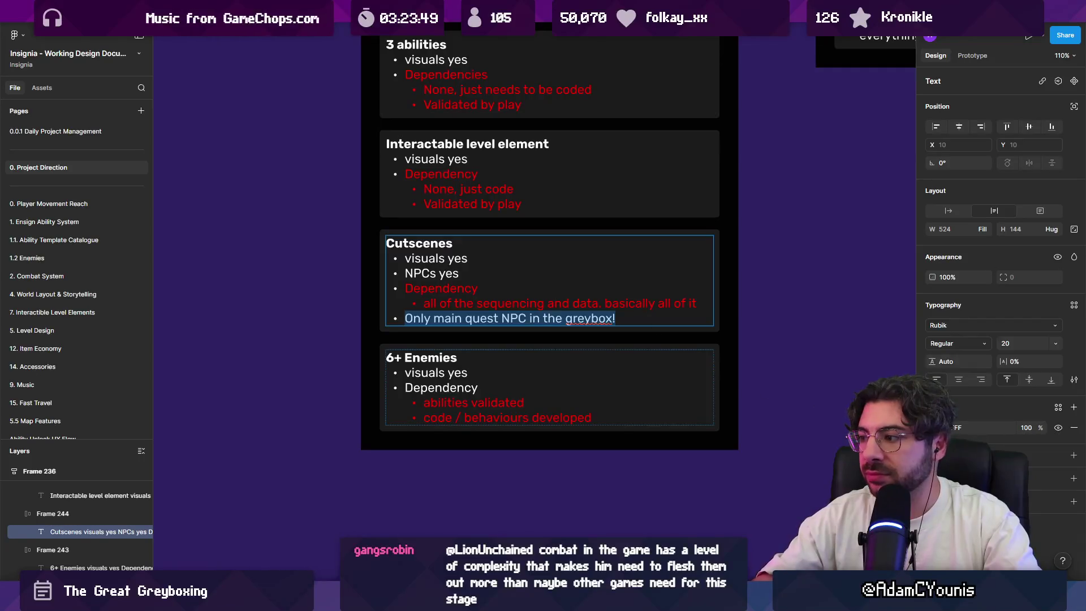
pyautogui.click(933, 428)
pyautogui.write('00')
pyautogui.press('Return')
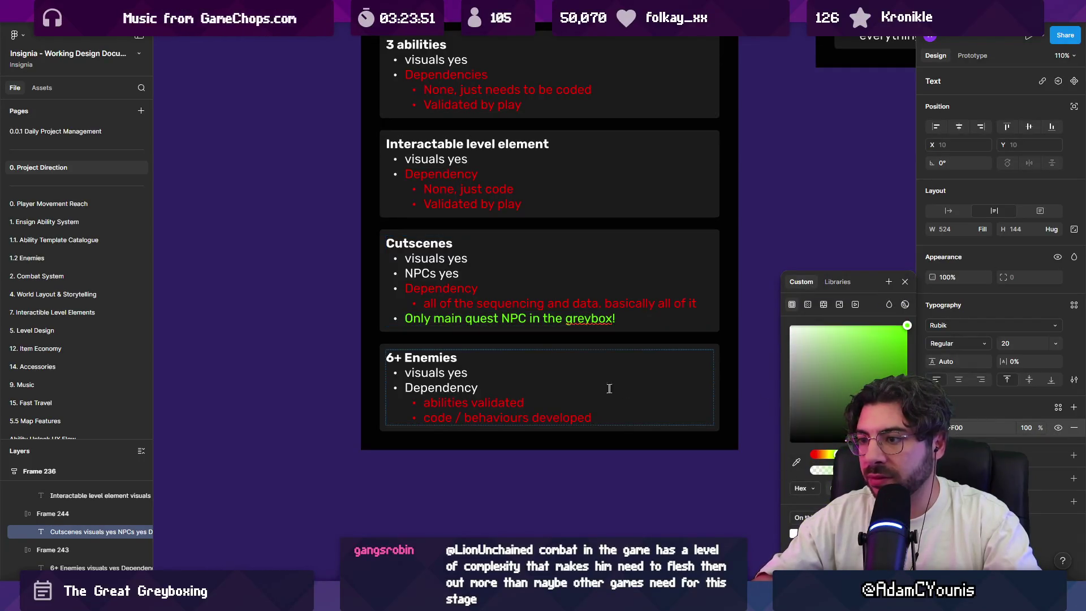
# Step: Undo the green colour on the new Cutscenes bullet with Ctrl+Z
pyautogui.moveTo(506, 317); pyautogui.dragTo(622, 317)
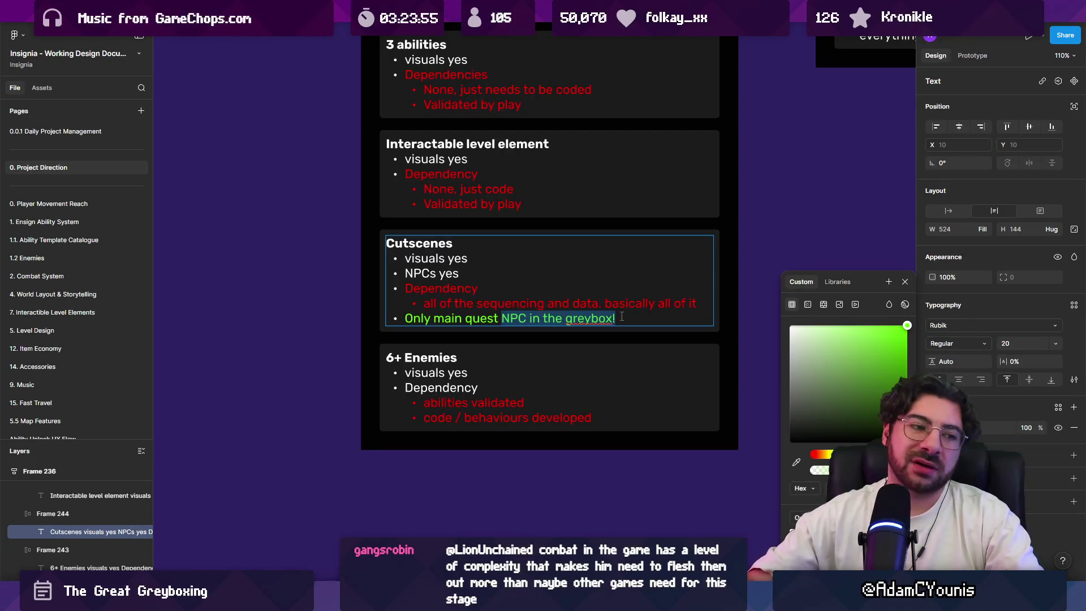
pyautogui.hotkey('ctrl', 'z')
pyautogui.hotkey('ctrl', 'z')
pyautogui.hotkey('ctrl', 'z')
pyautogui.hotkey('ctrl', 'z')
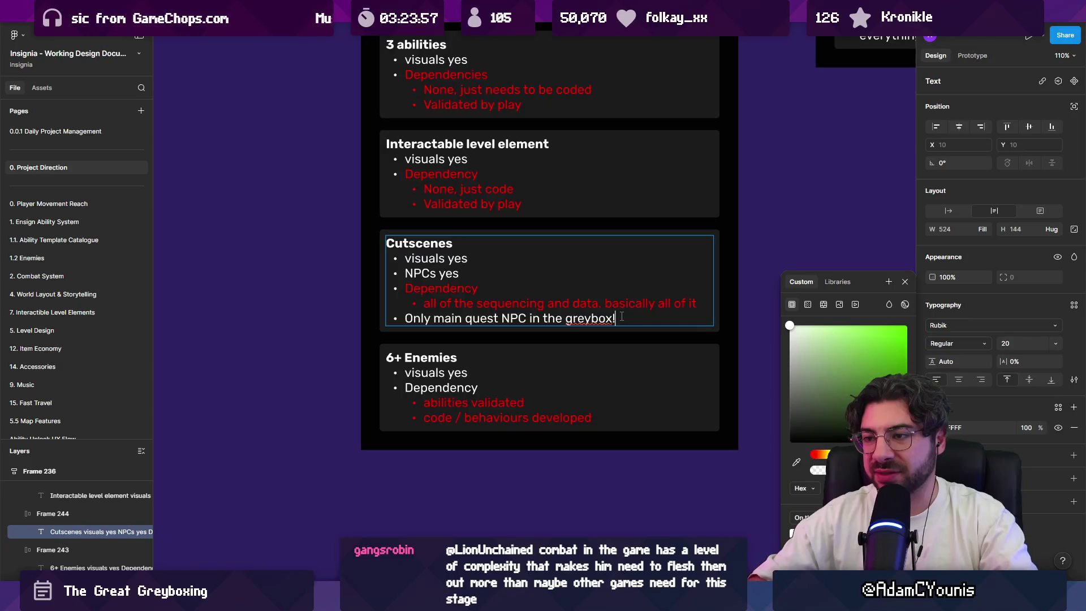
pyautogui.hotkey('ctrl', 'z')
pyautogui.hotkey('ctrl', 'z')
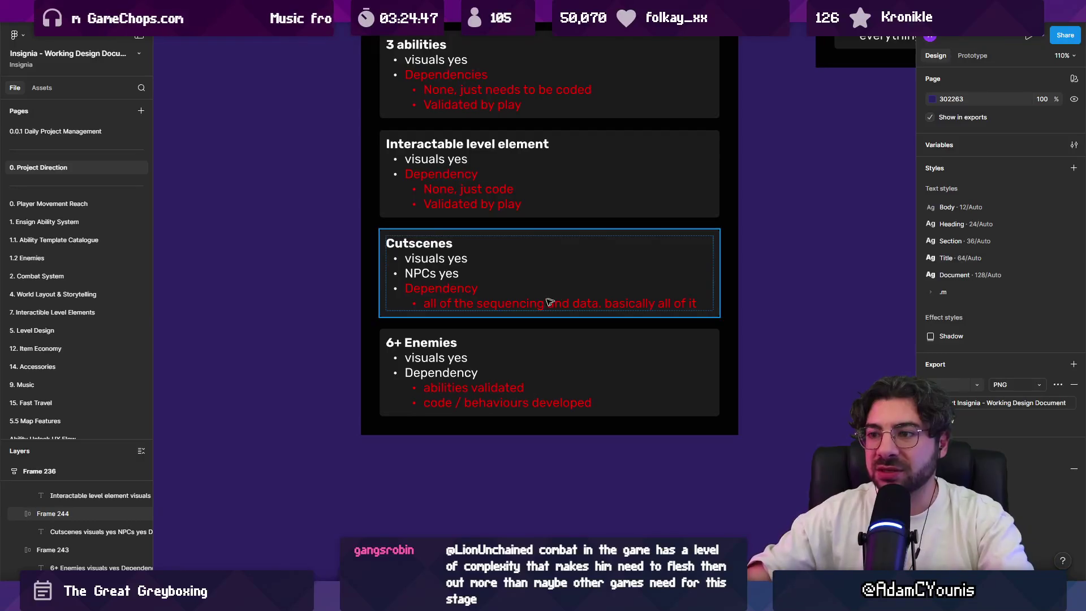
# Step: Select the 'Only main quest NPC in the greybox!' line in the 10+ NPCs card for copying
pyautogui.doubleClick(427, 272)
pyautogui.press('Return')
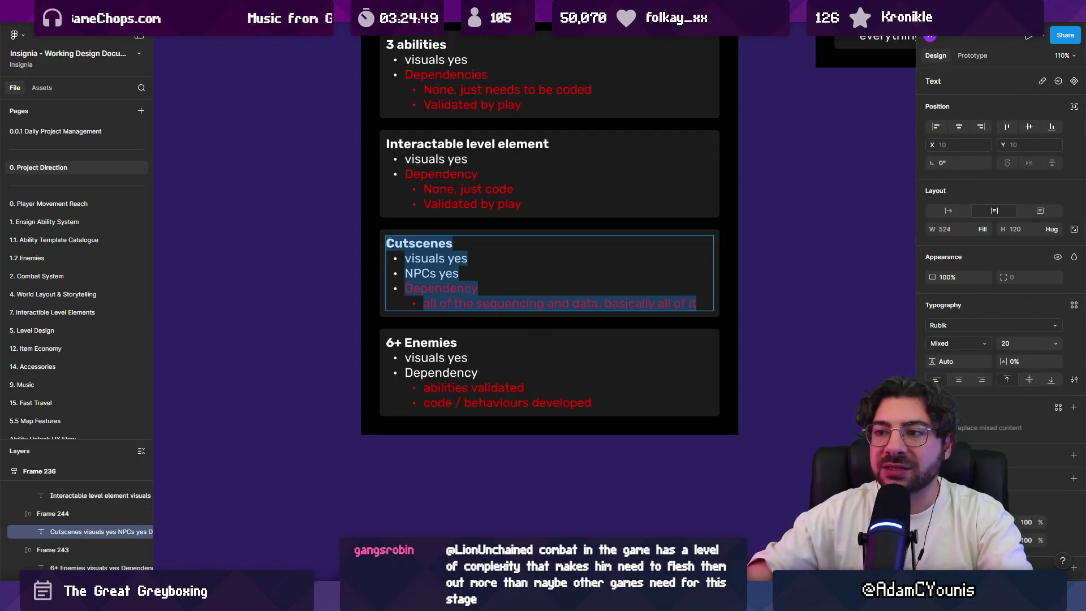
pyautogui.click(697, 303)
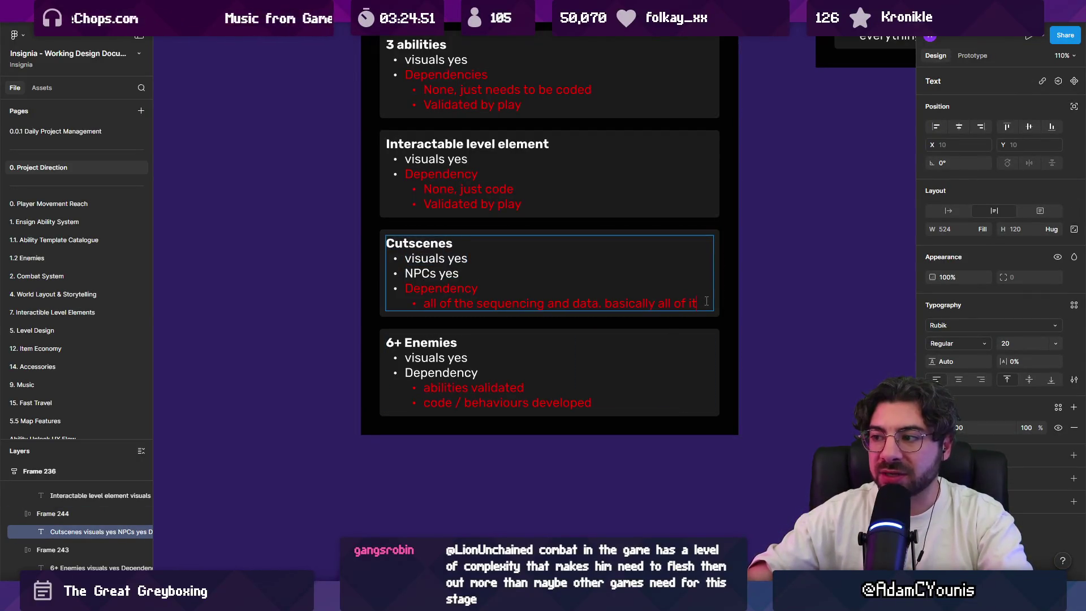
pyautogui.scroll(-5, 701, 301)
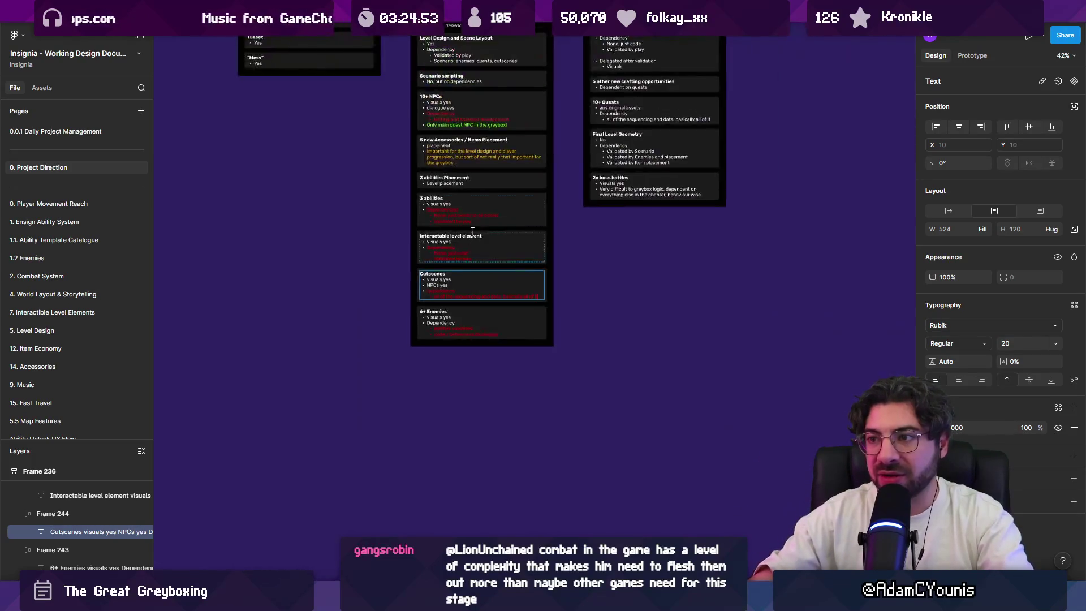
pyautogui.scroll(5, 443, 170)
pyautogui.tripleClick(443, 170)
pyautogui.scroll(-5, 443, 192)
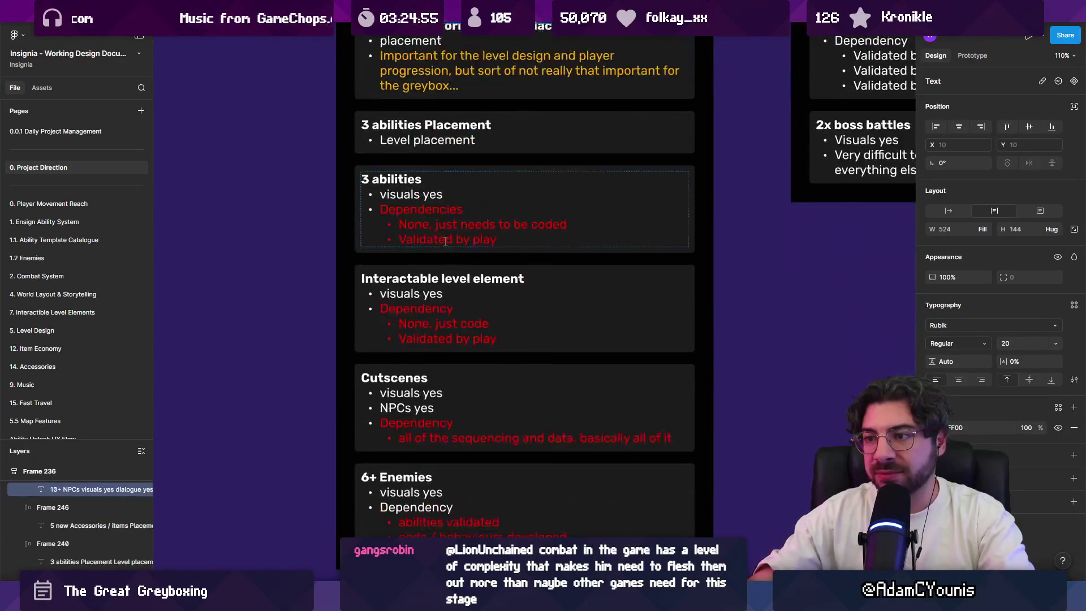
# Step: Paste it as a new Cutscenes bullet reworded 'Only NPC appearances and dialogue necessary'
pyautogui.doubleClick(671, 331)
pyautogui.press('Return')
pyautogui.hotkey('ctrl', 'v')
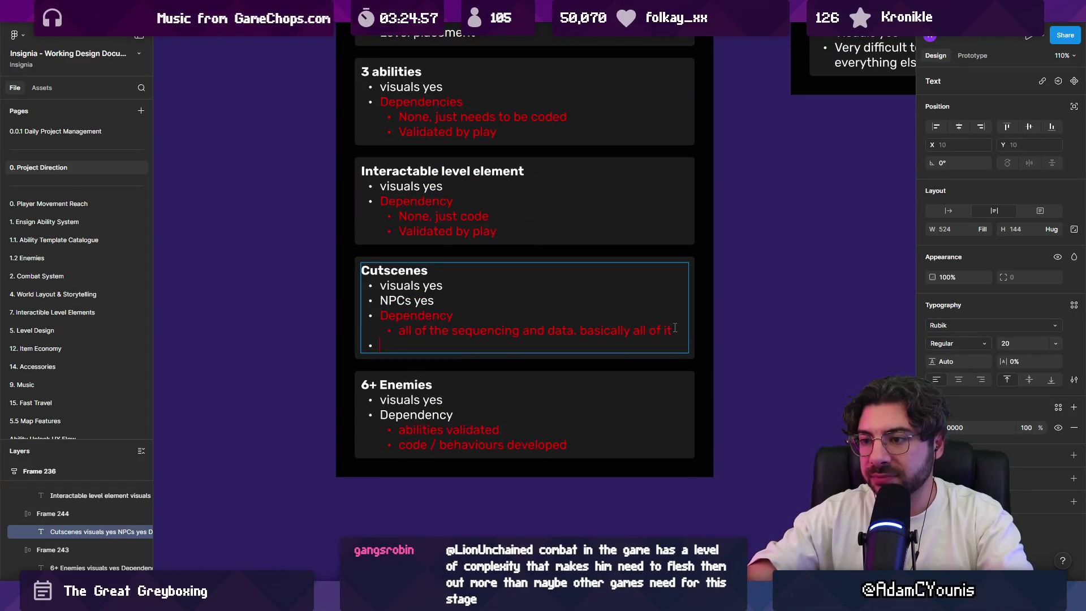
pyautogui.hotkey('ctrl', 'shift', 'Left')
pyautogui.hotkey('ctrl', 'shift', 'Left')
pyautogui.hotkey('ctrl', 'shift', 'Left')
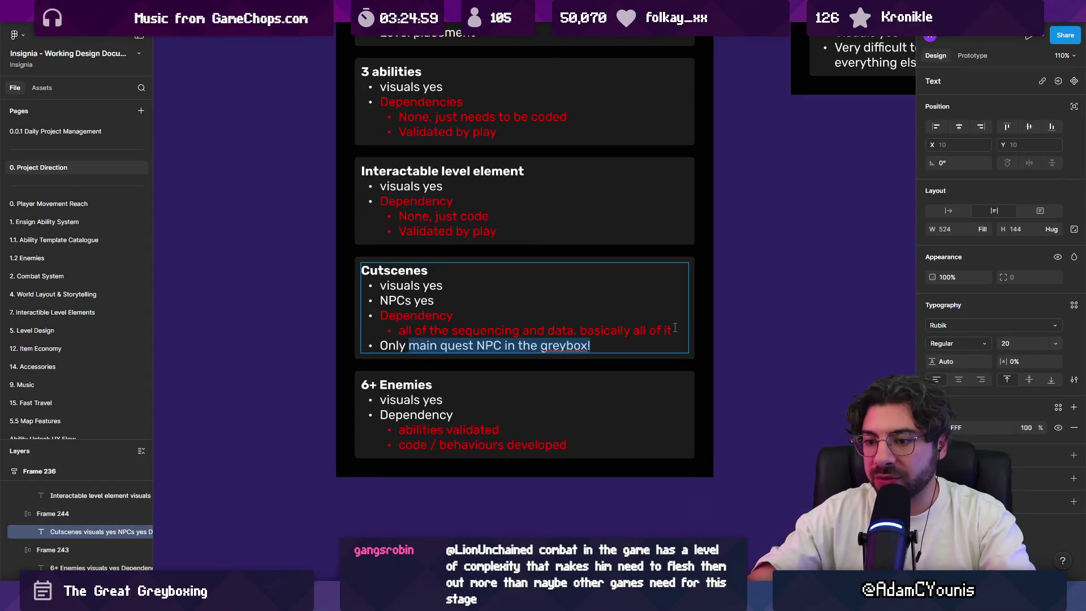
pyautogui.write('NPC ')
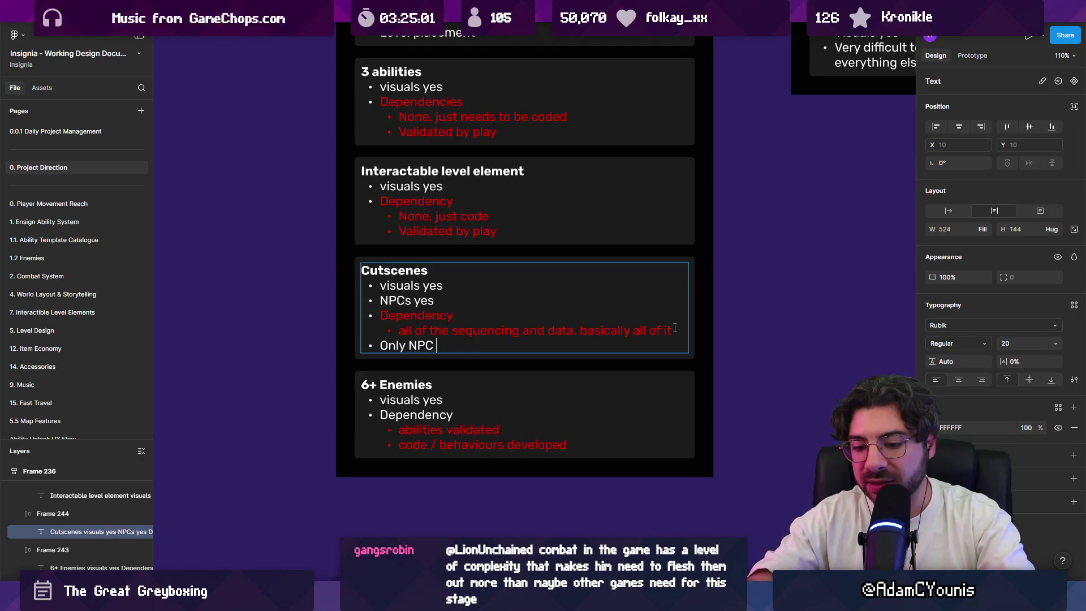
pyautogui.write('appearances and dialogue necessary')
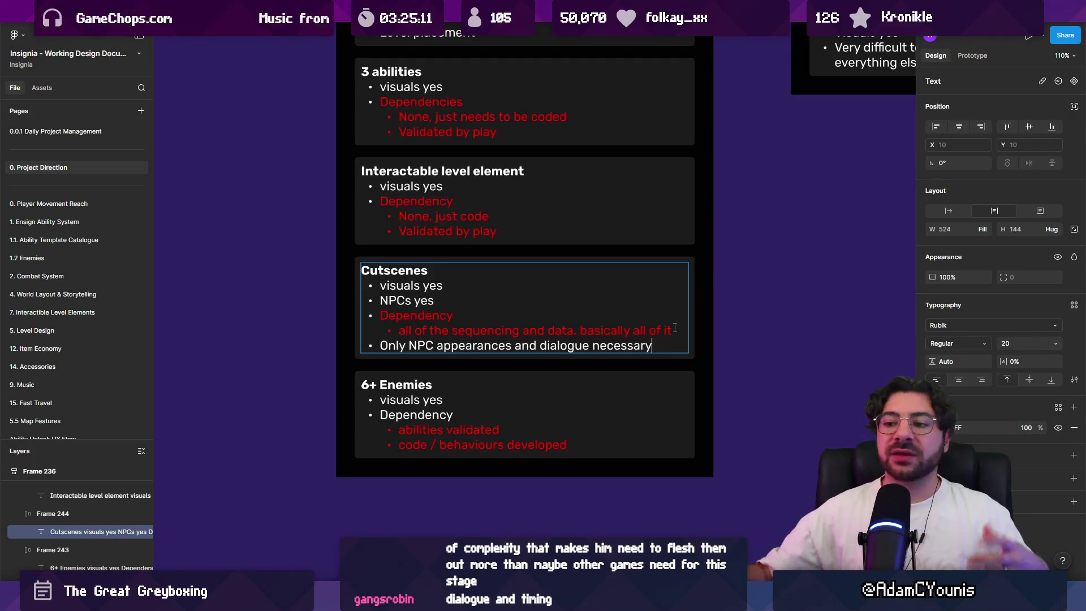
pyautogui.hotkey('alt', 'Tab')
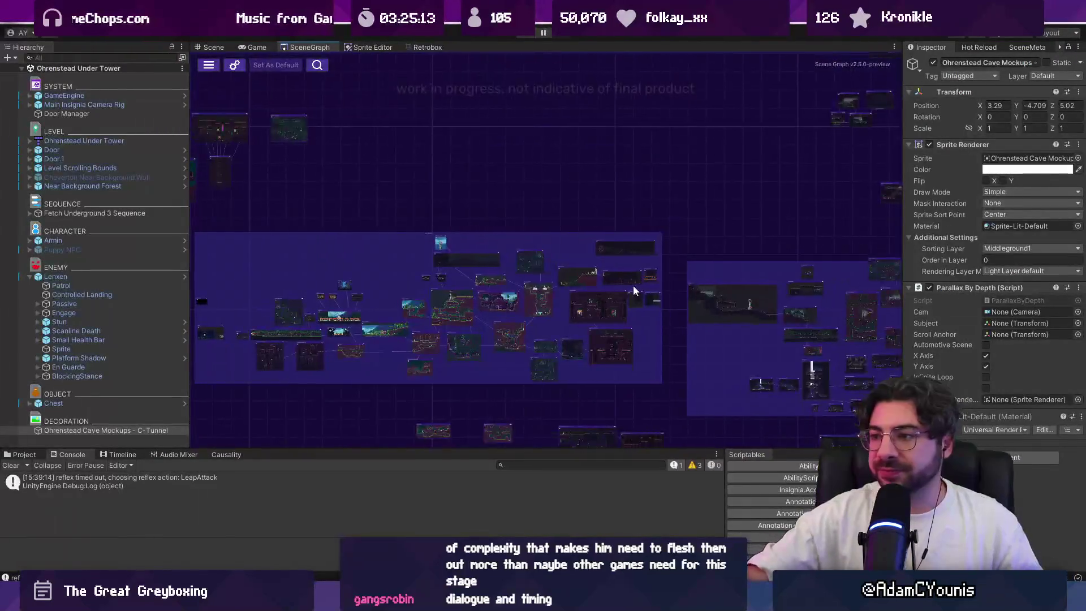
# Step: Open the Cheverton Hall scene from the SceneGraph and frame Armin in the Scene view
pyautogui.scroll(10, 633, 289)
pyautogui.doubleClick(627, 296)
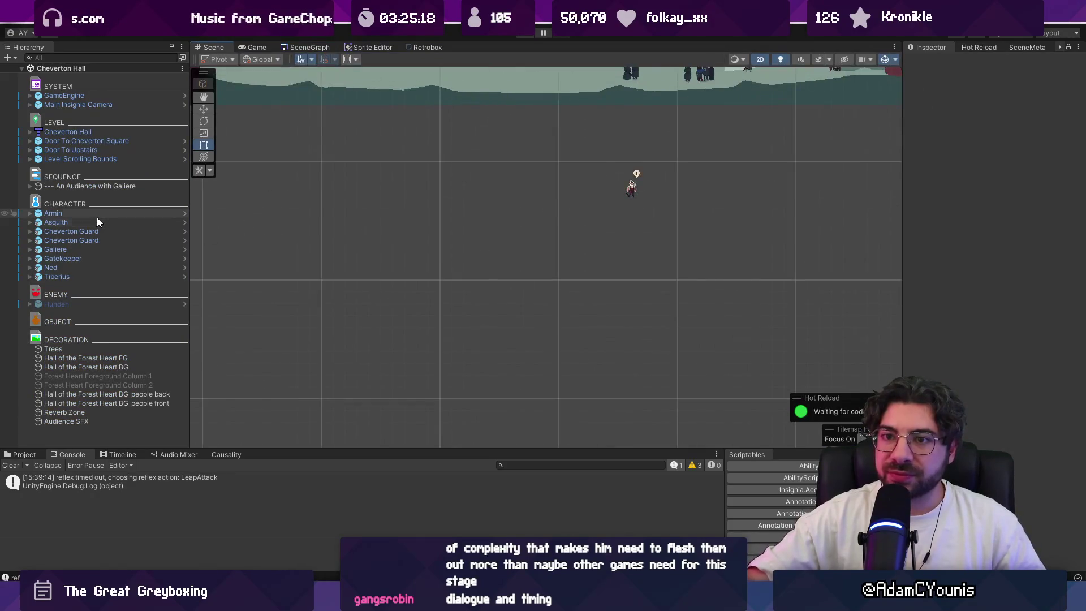
pyautogui.doubleClick(97, 217)
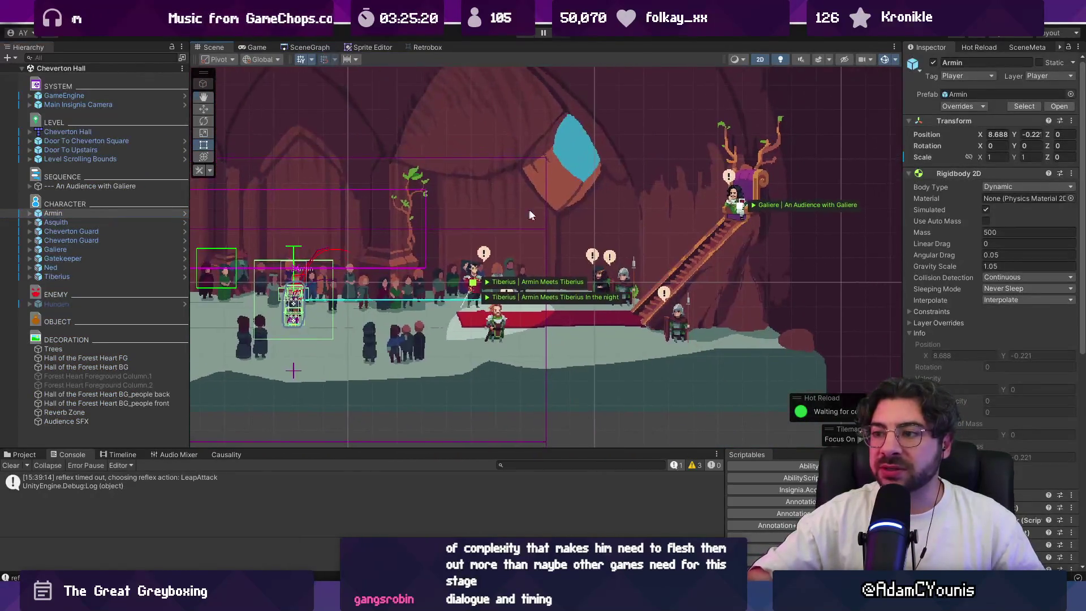
pyautogui.scroll(2, 608, 205)
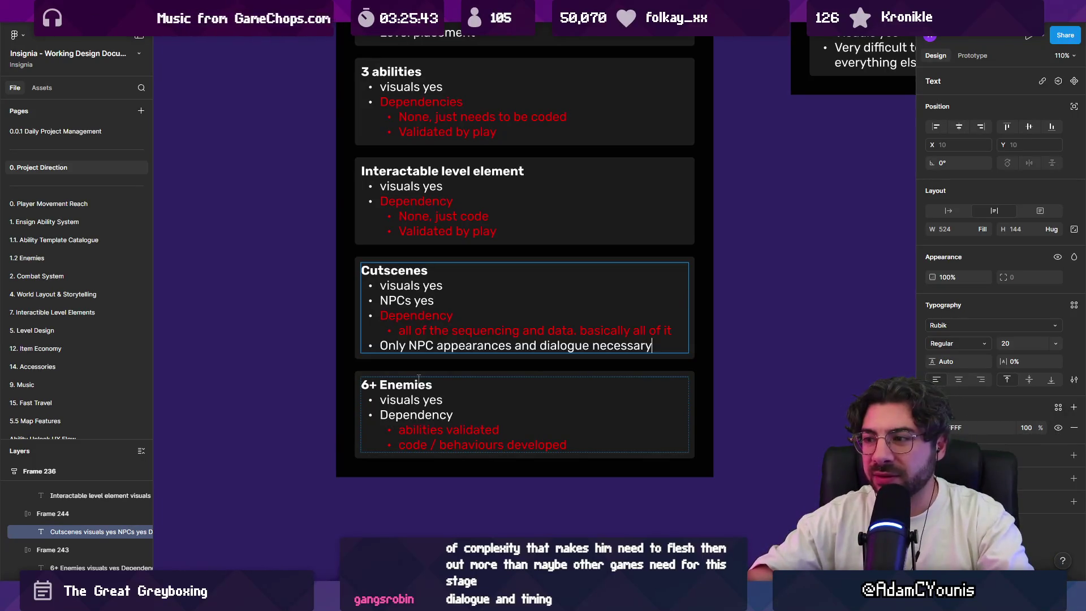
# Step: Below the NPC appearances line, add orange bullets 'Blocking at director discretion' and 'Camera at director discretion'
pyautogui.press('Return')
pyautogui.write('Blocking at discre')
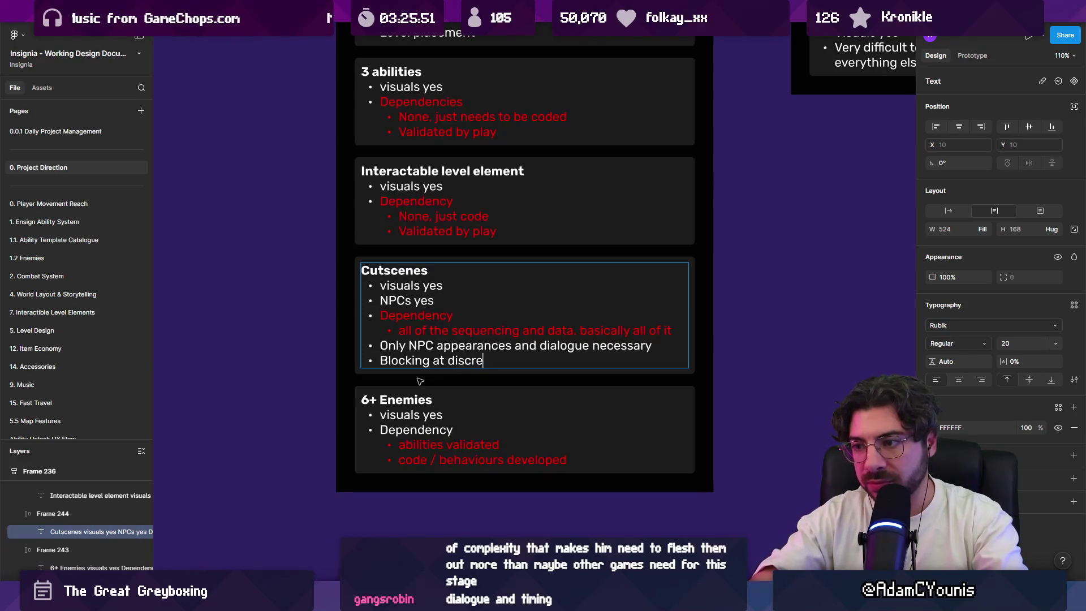
pyautogui.write('tion director')
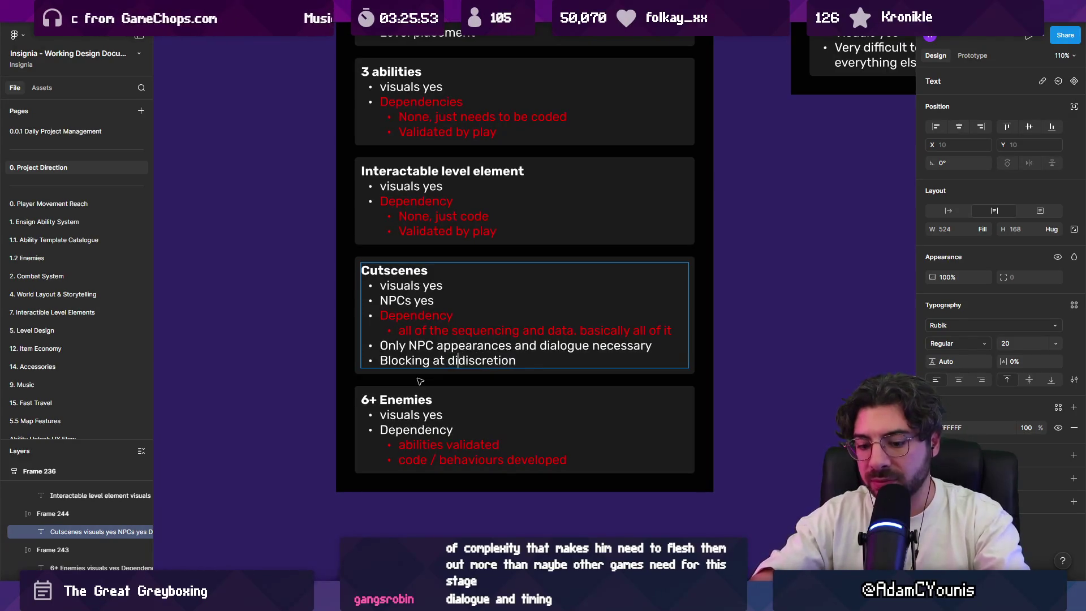
pyautogui.hotkey('ctrl', 'shift', 'Left')
pyautogui.hotkey('ctrl', 'shift', 'Left')
pyautogui.hotkey('ctrl', 'shift', 'Left')
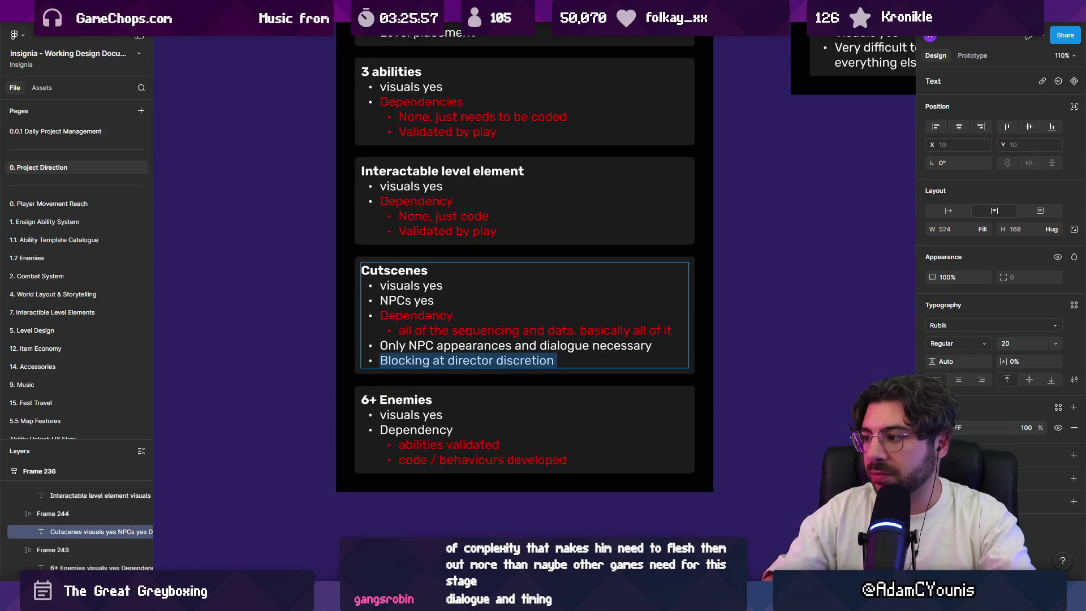
pyautogui.click(932, 427)
pyautogui.moveTo(815, 454); pyautogui.dragTo(822, 454)
pyautogui.click(906, 326)
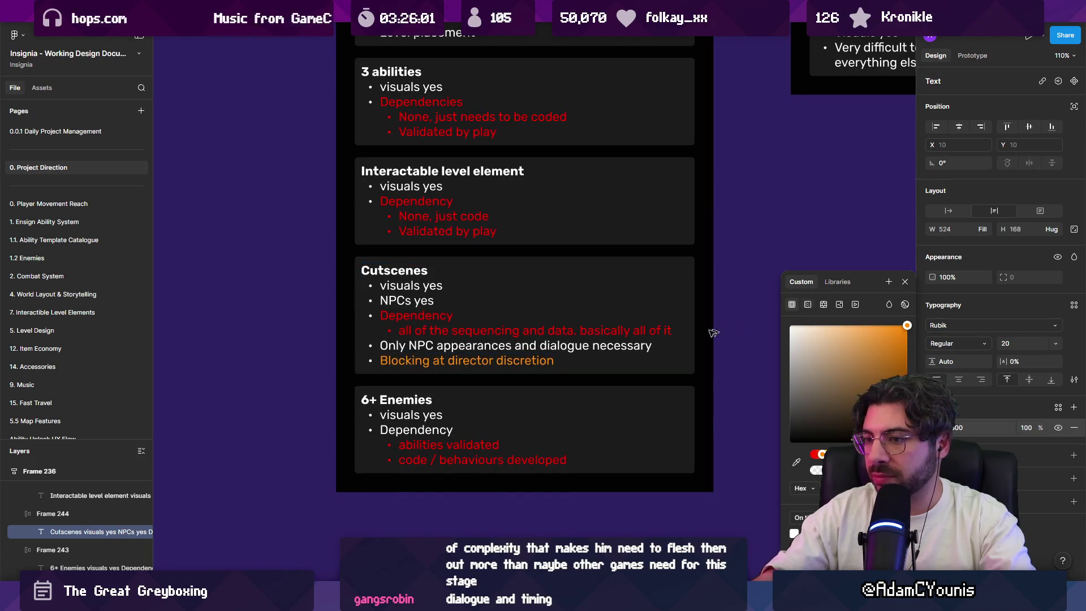
pyautogui.press('Return')
pyautogui.write('Camera at director')
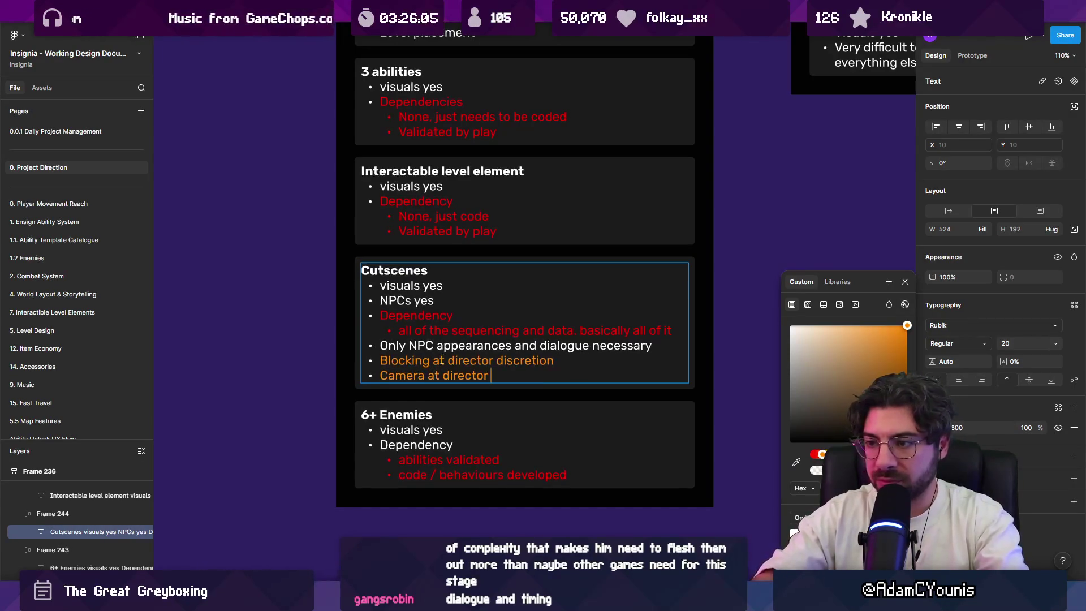
pyautogui.write('cretion')
pyautogui.press('Escape')
pyautogui.press('Escape')
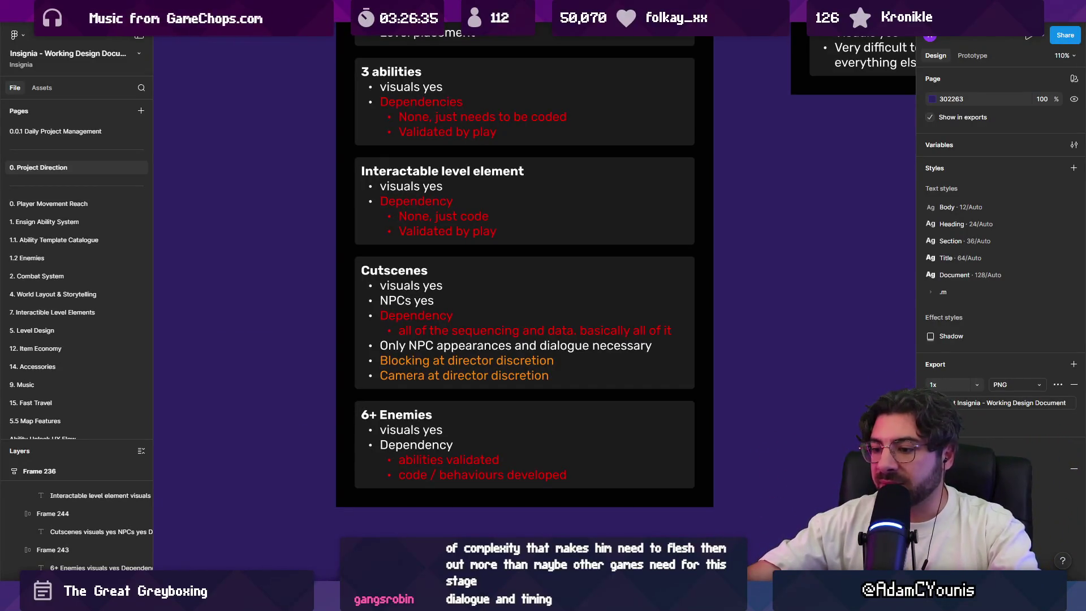
# Step: In Unity, open the Ridgelands2 scene from the level scene graph
pyautogui.hotkey('alt', 'Tab')
pyautogui.click(300, 45)
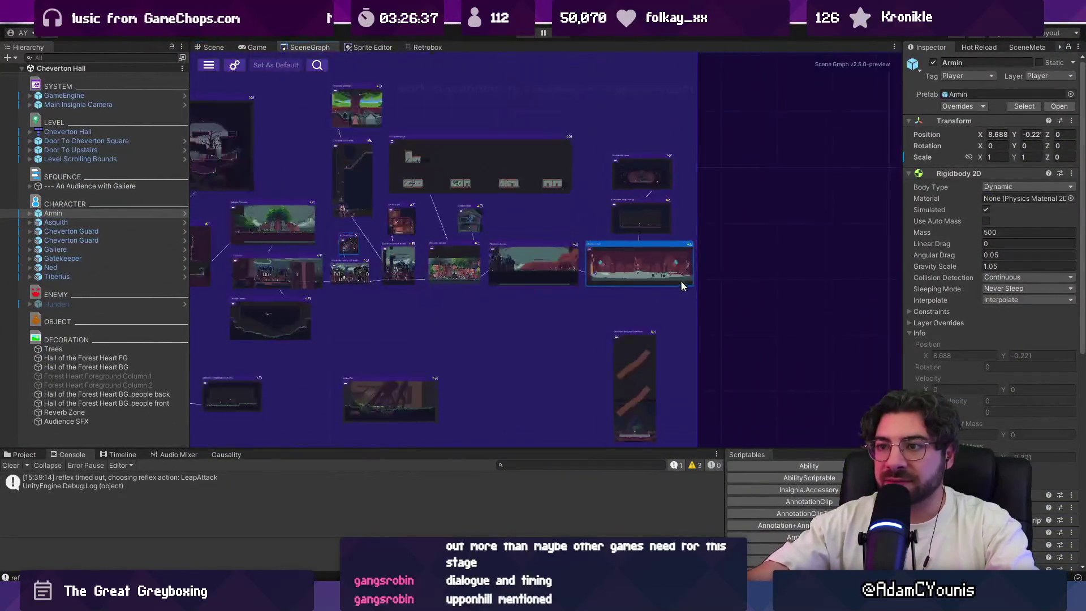
pyautogui.scroll(-3, 565, 266)
pyautogui.scroll(10, 478, 250)
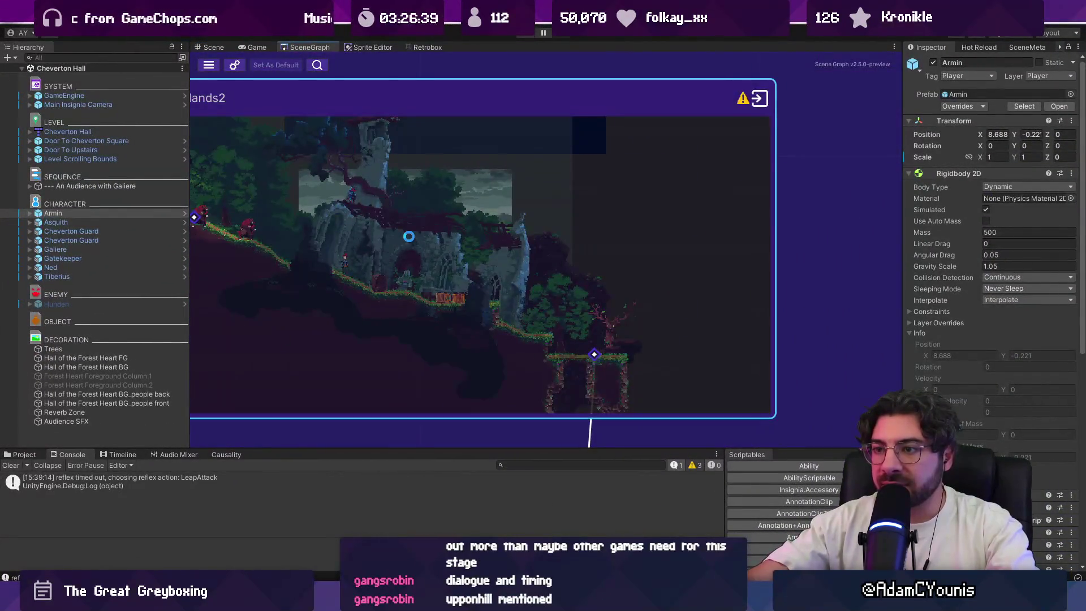
pyautogui.doubleClick(409, 237)
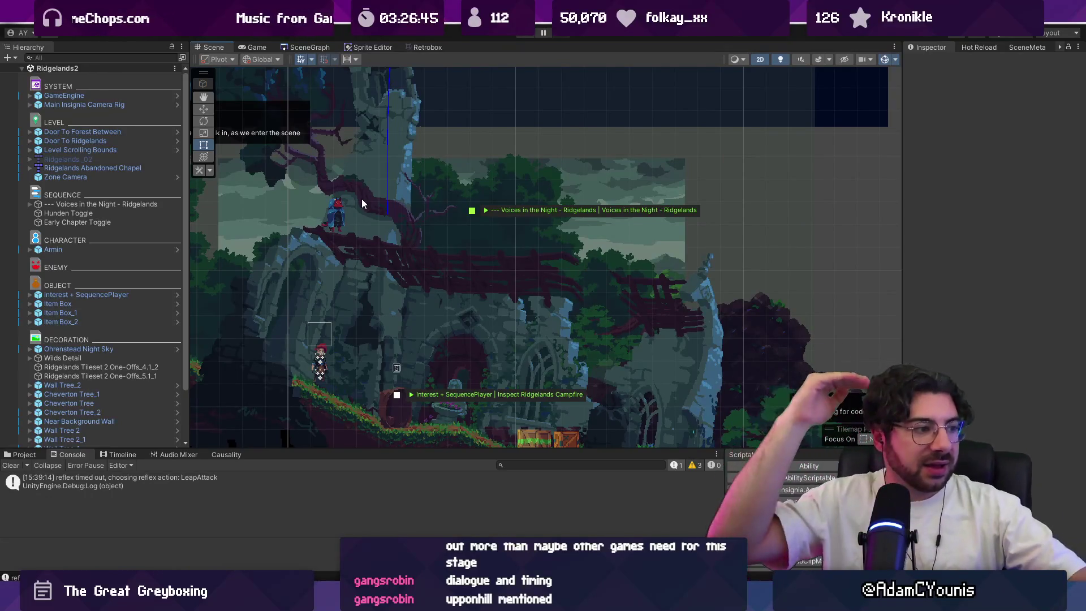
# Step: Pan and zoom the Scene view around the campfire and chapel area
pyautogui.moveTo(380, 110)
pyautogui.mouseDown()
pyautogui.moveTo(397, 212)
pyautogui.moveTo(420, 91)
pyautogui.mouseUp()
pyautogui.moveTo(396, 371)
pyautogui.mouseDown()
pyautogui.moveTo(419, 259)
pyautogui.moveTo(439, 323)
pyautogui.moveTo(558, 240)
pyautogui.moveTo(551, 328)
pyautogui.moveTo(419, 265)
pyautogui.moveTo(420, 306)
pyautogui.mouseUp()
pyautogui.moveTo(360, 87); pyautogui.dragTo(365, 224)
pyautogui.scroll(-2, 365, 224)
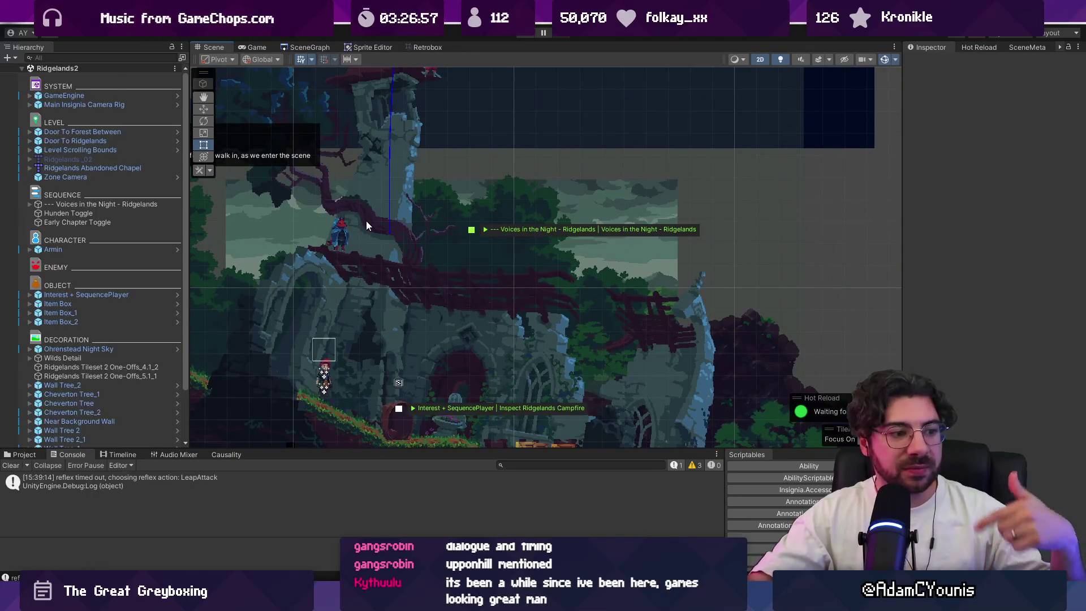
pyautogui.scroll(-2, 368, 221)
pyautogui.moveTo(361, 218); pyautogui.dragTo(415, 235)
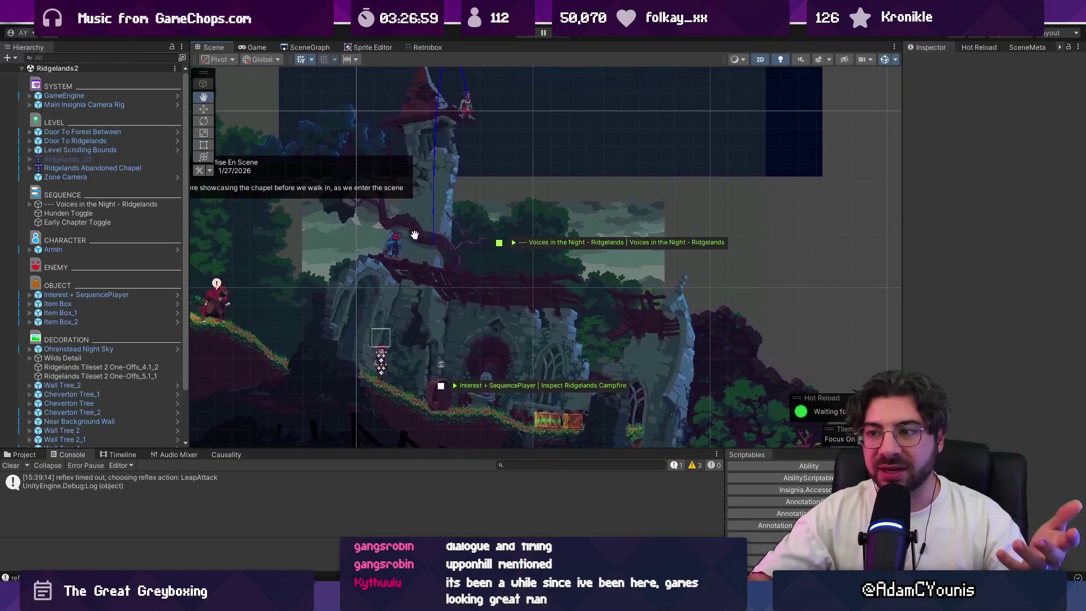
pyautogui.scroll(1, 413, 235)
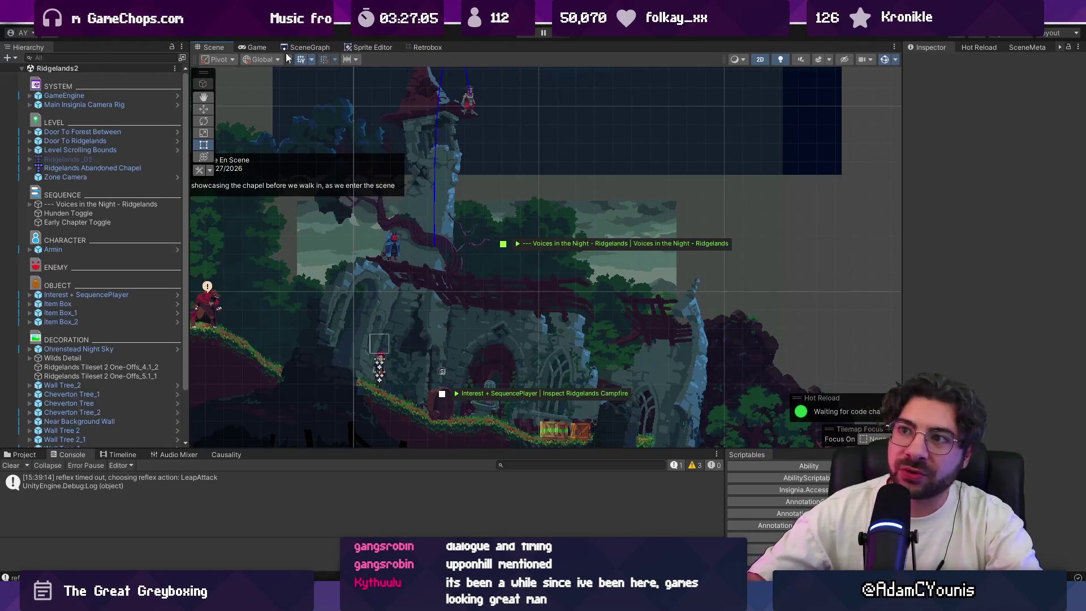
# Step: Return to the scene graph overview, then resume editing the Cutscenes text in Figma
pyautogui.click(307, 47)
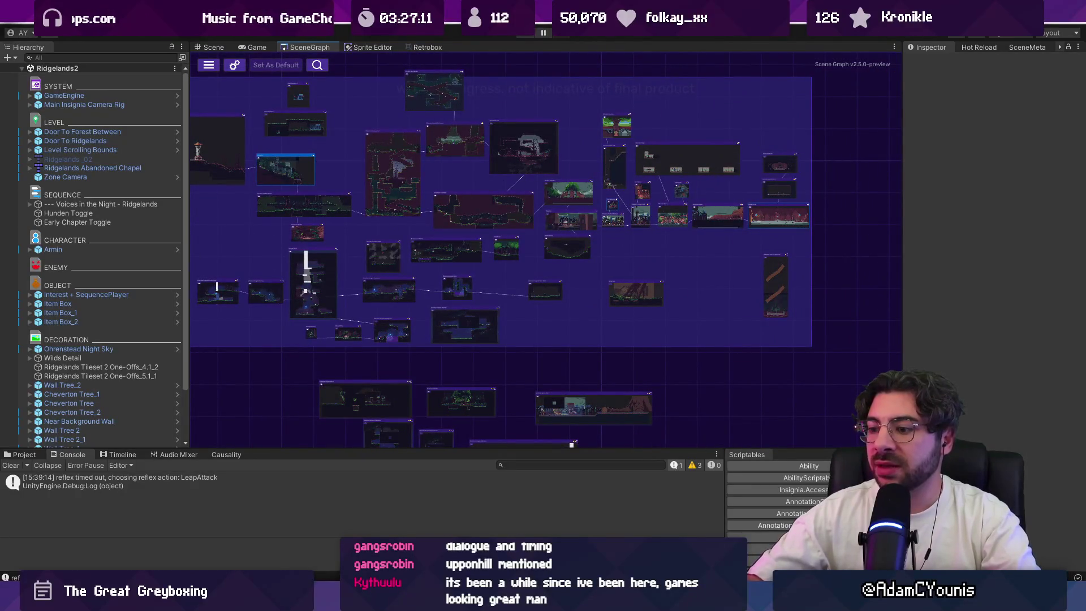
pyautogui.hotkey('alt', 'Tab')
pyautogui.click(500, 367)
pyautogui.doubleClick(501, 366)
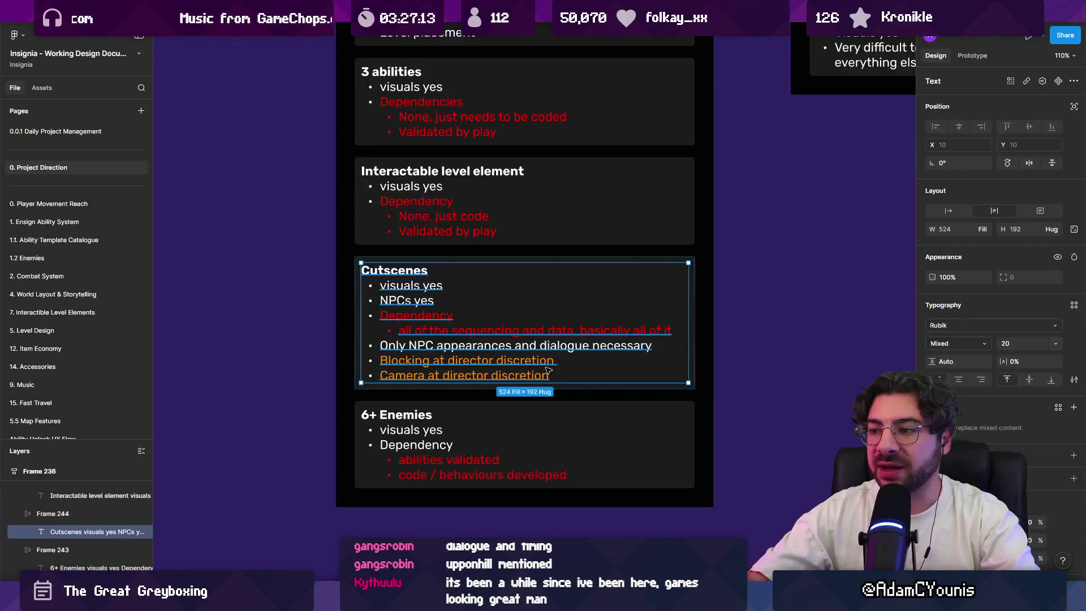
# Step: Leave the Cutscenes card text, then add 'pable' to the Skip heading so it reads Skippable
pyautogui.moveTo(548, 376); pyautogui.dragTo(359, 356)
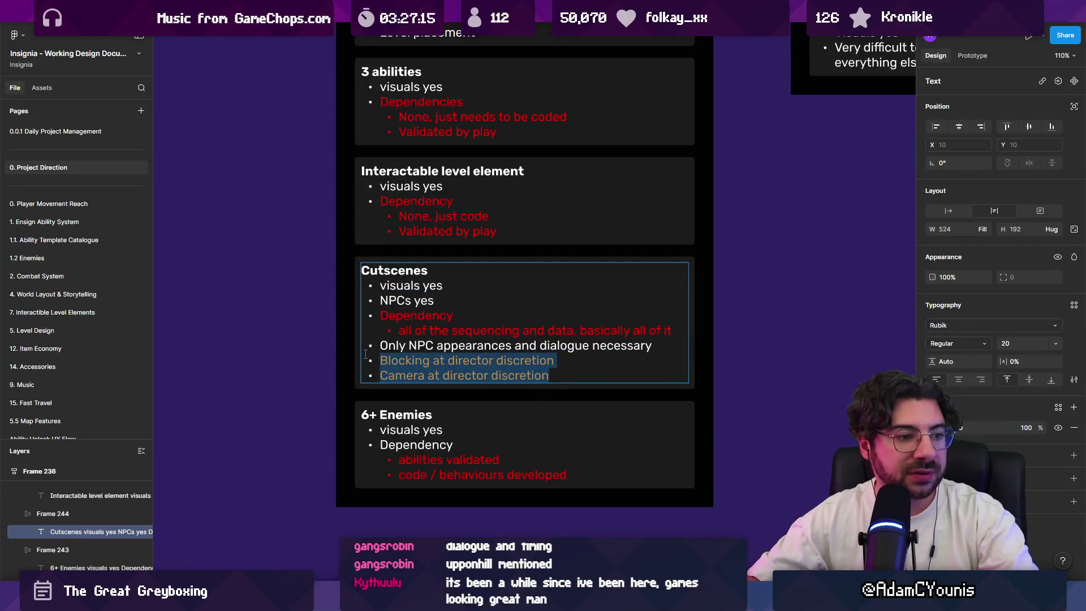
pyautogui.press('Escape')
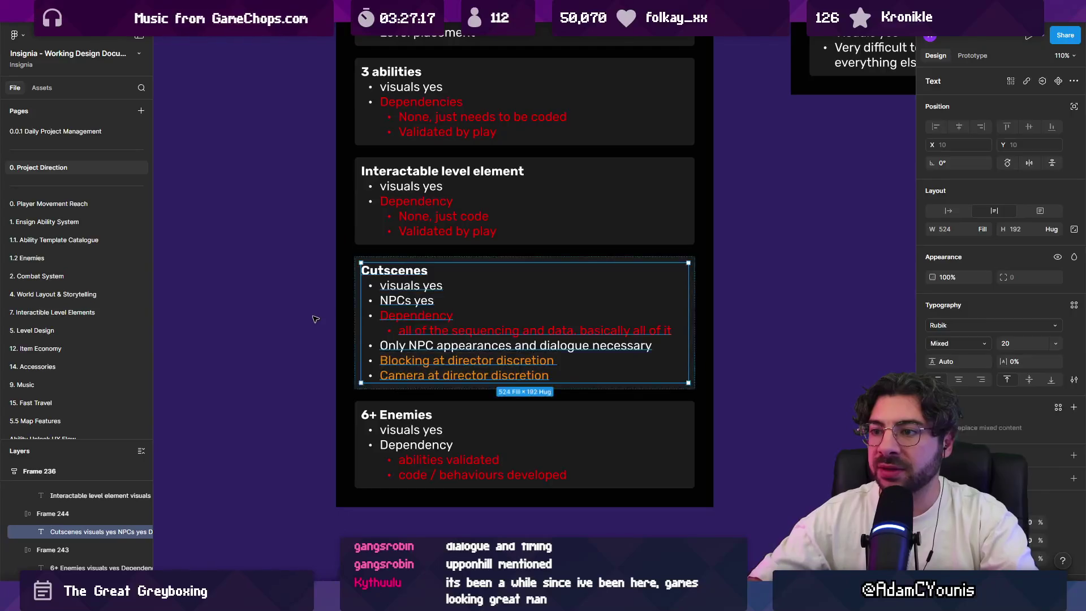
pyautogui.press('Escape')
pyautogui.scroll(-5, 490, 327)
pyautogui.moveTo(534, 241); pyautogui.dragTo(489, 327)
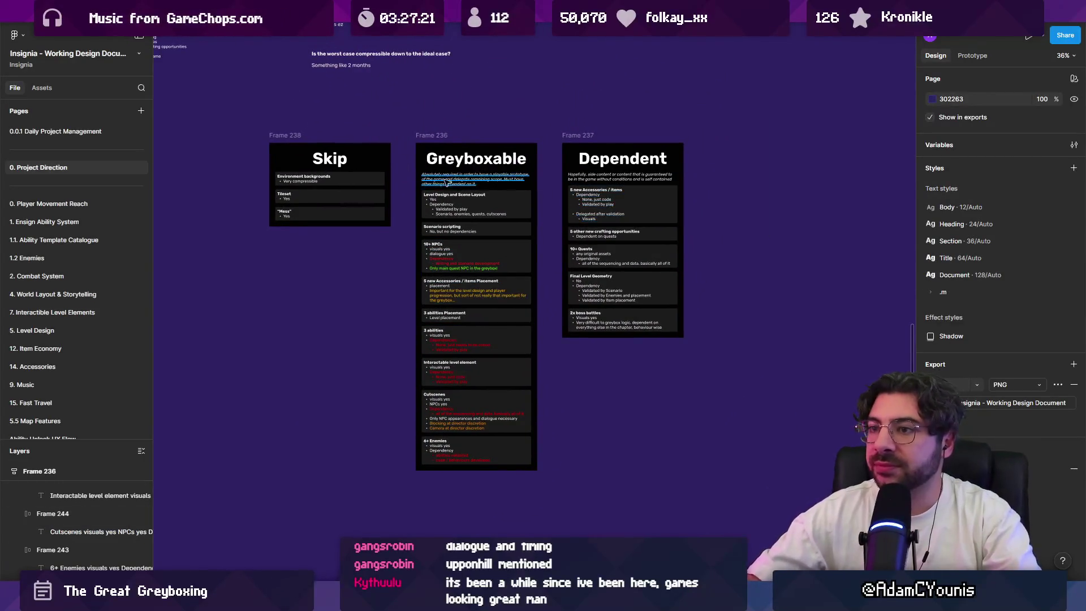
pyautogui.scroll(3, 317, 188)
pyautogui.click(340, 139)
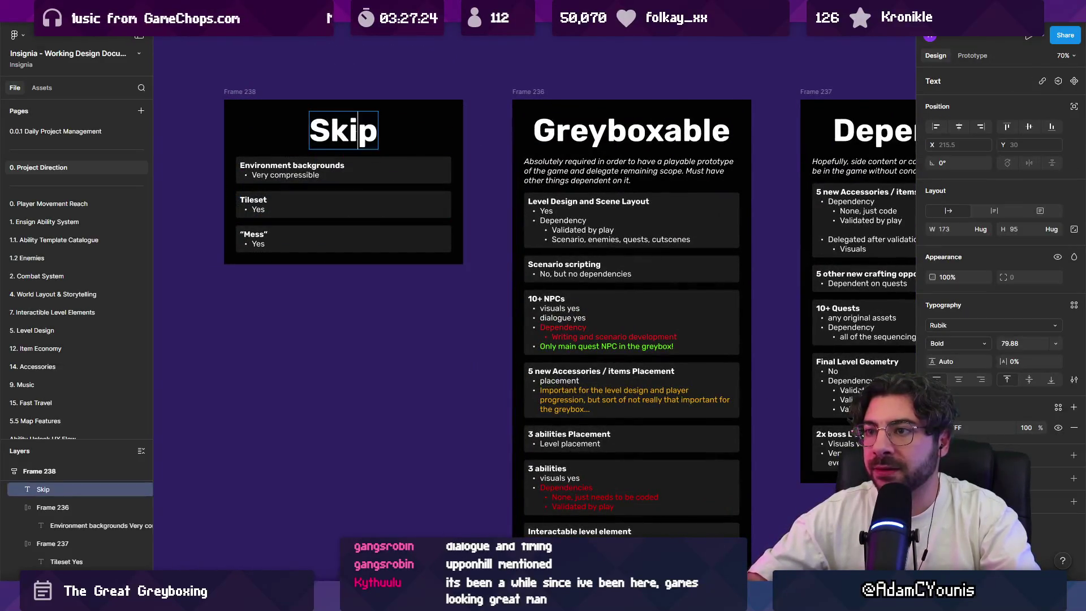
pyautogui.write('pable')
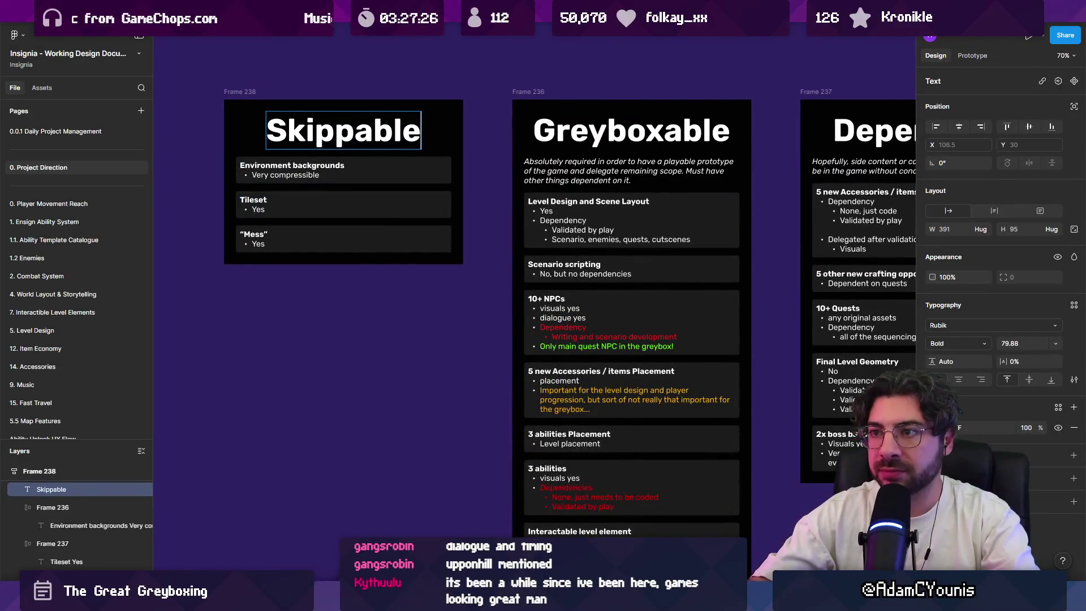
pyautogui.press('Escape')
pyautogui.press('Escape')
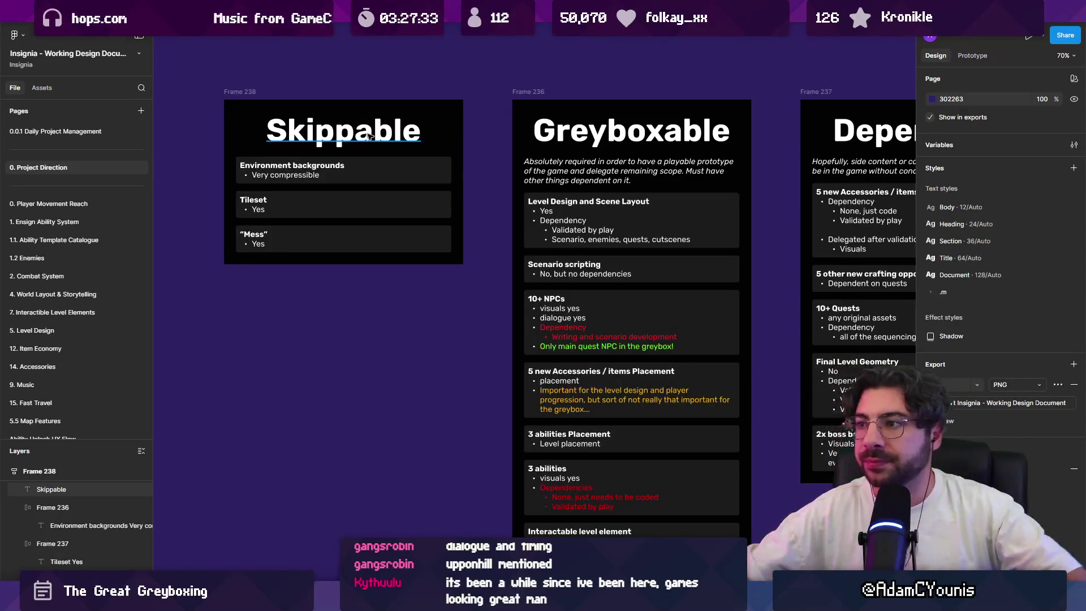
pyautogui.keyDown('ctrl'); pyautogui.scroll(-3, 261, 269); pyautogui.keyUp('ctrl')
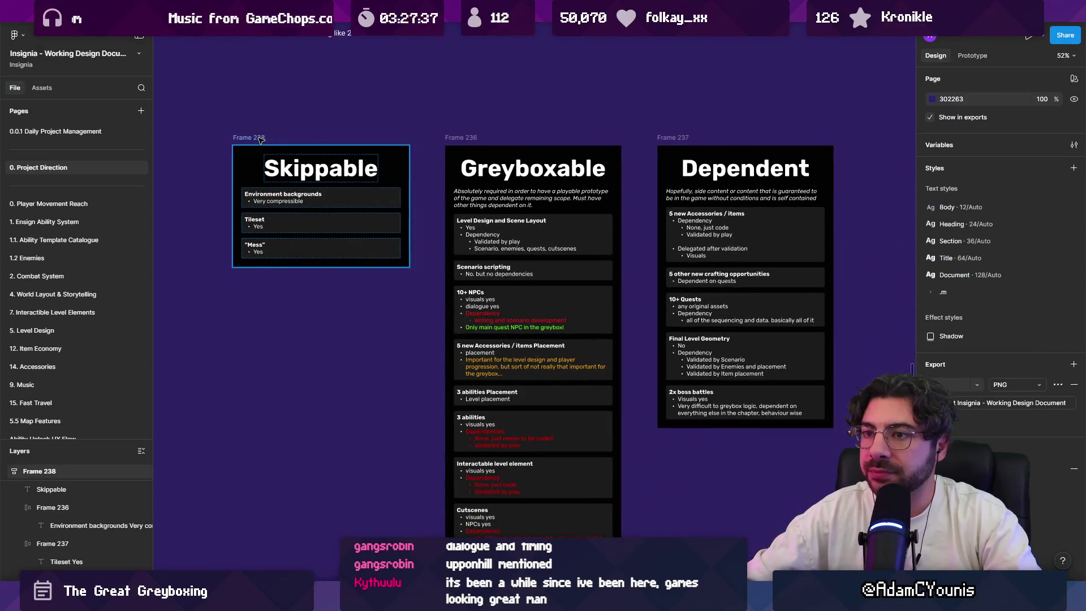
pyautogui.keyDown('ctrl'); pyautogui.scroll(1, 270, 203); pyautogui.keyUp('ctrl')
# Step: Select the Environment backgrounds, Tileset and Mess items, try moving them into Dependent, then undo
pyautogui.click(328, 197)
pyautogui.keyDown('shift'); pyautogui.click(328, 225); pyautogui.keyUp('shift')
pyautogui.keyDown('shift'); pyautogui.click(340, 255); pyautogui.keyUp('shift')
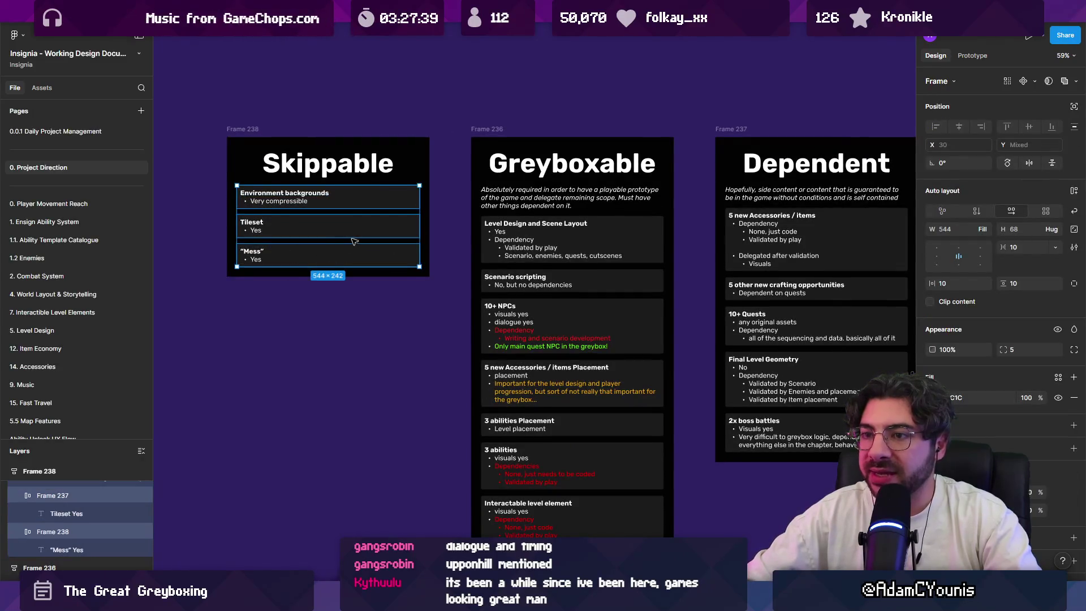
pyautogui.hscroll(1, 354, 241)
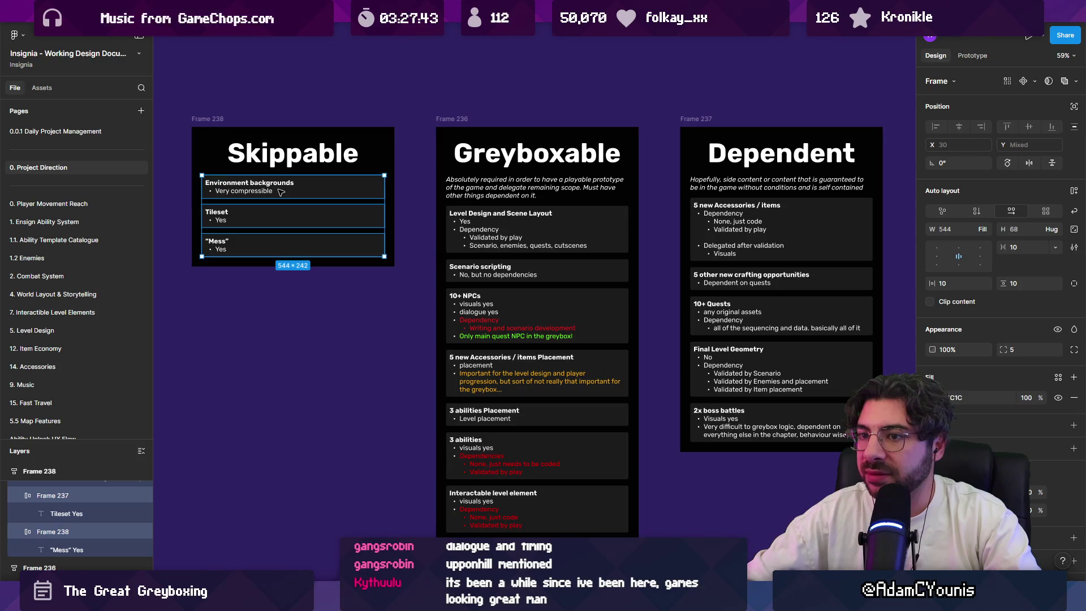
pyautogui.moveTo(280, 192)
pyautogui.mouseDown()
pyautogui.moveTo(464, 184)
pyautogui.moveTo(792, 440)
pyautogui.moveTo(776, 192)
pyautogui.mouseUp()
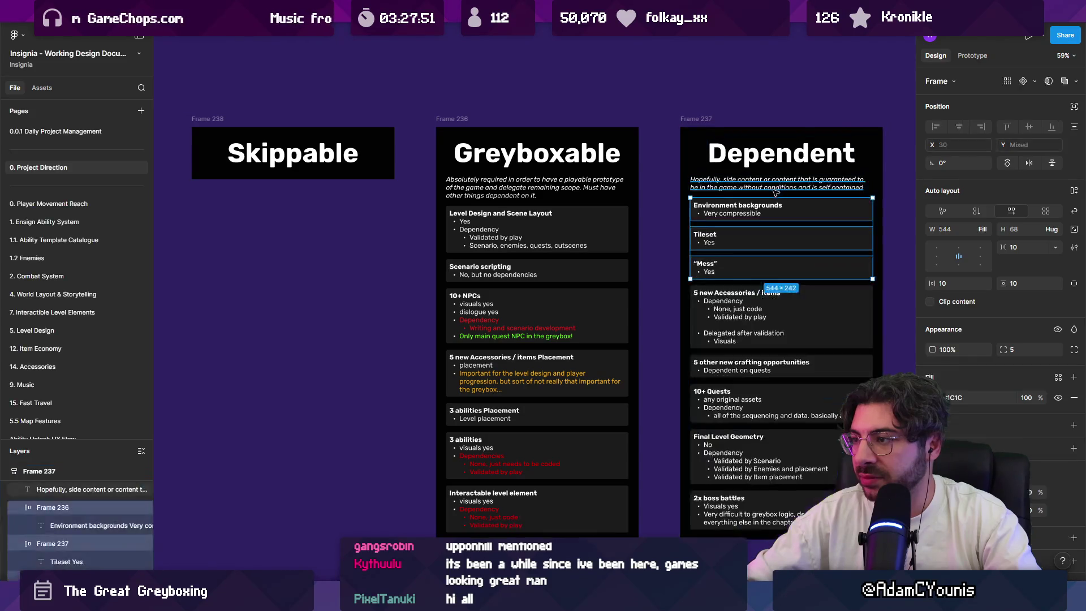
pyautogui.hotkey('ctrl', 'z')
# Step: Move the Skippable card beneath the Dependent card and nudge it into line
pyautogui.moveTo(208, 119)
pyautogui.mouseDown()
pyautogui.moveTo(529, 269)
pyautogui.moveTo(701, 452)
pyautogui.mouseUp()
pyautogui.scroll(-3, 654, 393)
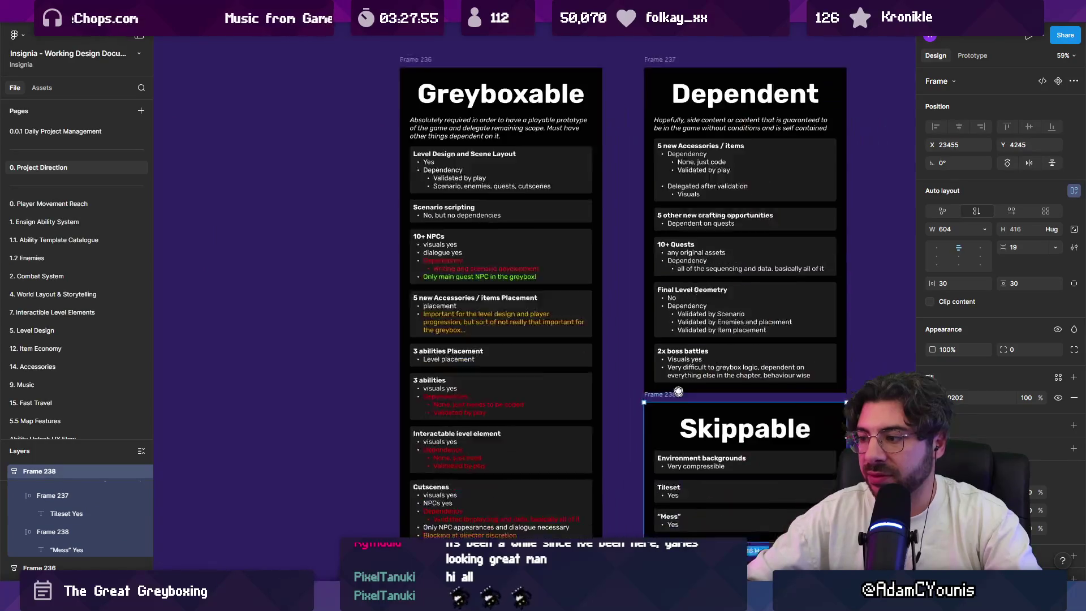
pyautogui.scroll(-5, 653, 393)
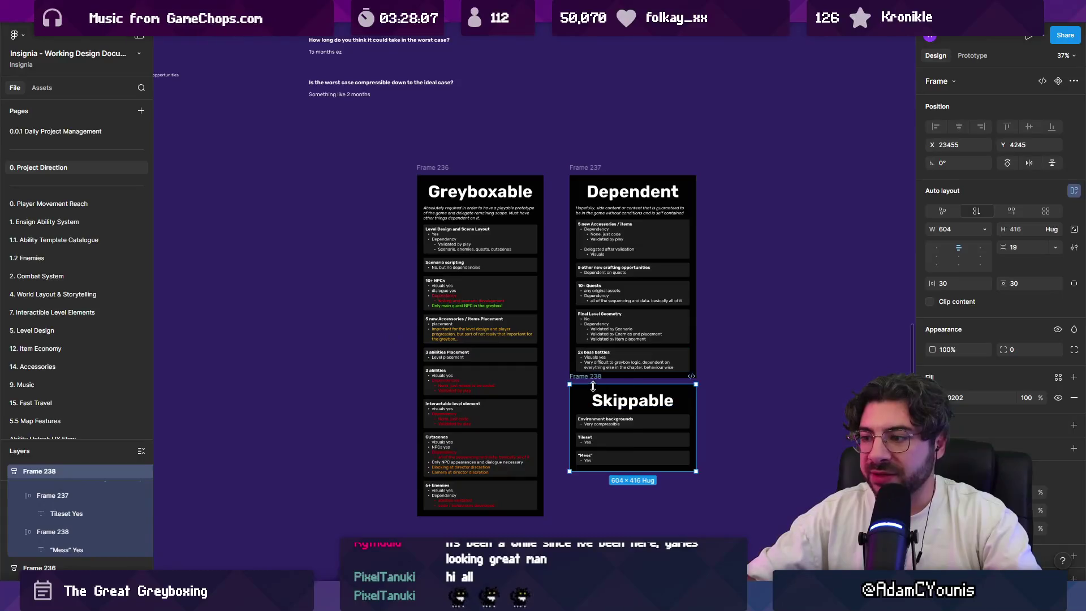
pyautogui.moveTo(589, 380); pyautogui.dragTo(591, 386)
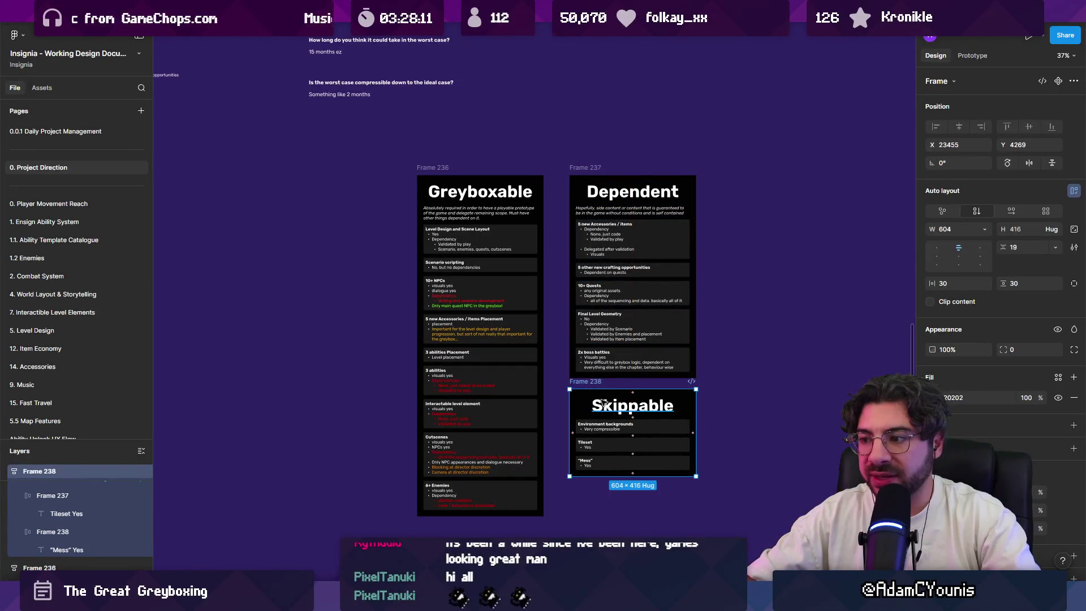
pyautogui.scroll(3, 608, 406)
pyautogui.hscroll(2, 608, 406)
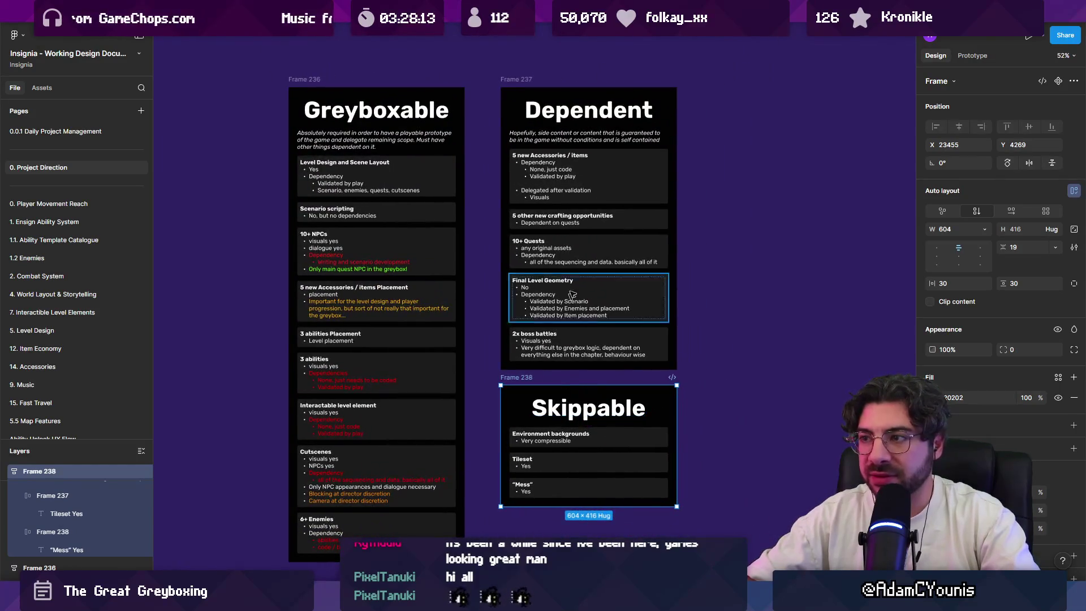
pyautogui.click(576, 143)
# Step: Alt-drag a copy of the Dependent card's description into the Skippable card
pyautogui.moveTo(576, 146); pyautogui.dragTo(594, 421)
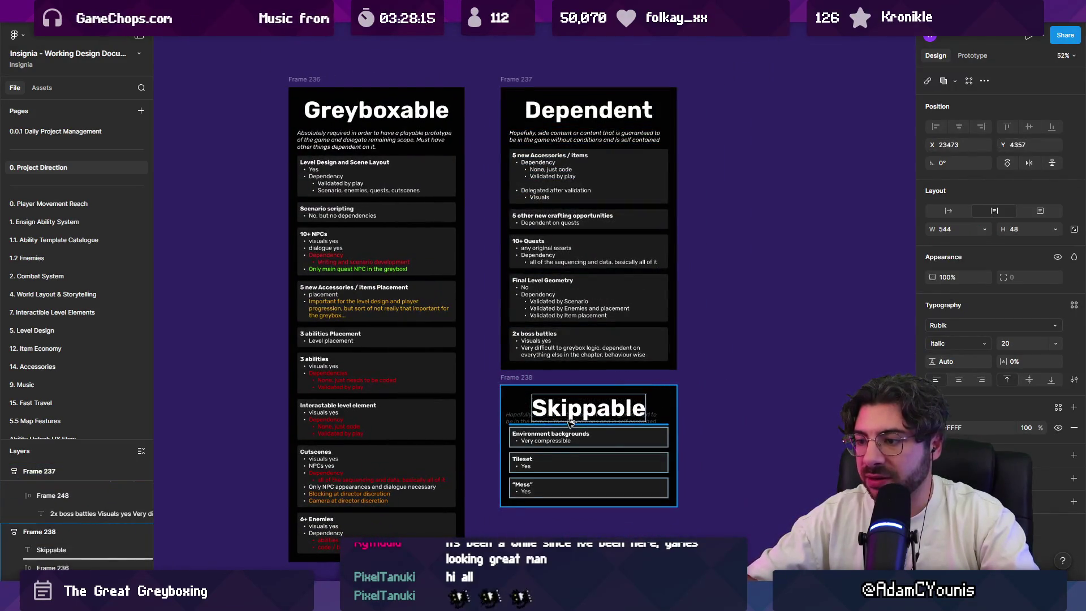
pyautogui.scroll(3, 594, 413)
pyautogui.scroll(-3, 573, 338)
# Step: Rewrite the copy: 'Will exist in the game in some fashion… Not validated by greybox'
pyautogui.press('Return')
pyautogui.write('Will exist in the game in some')
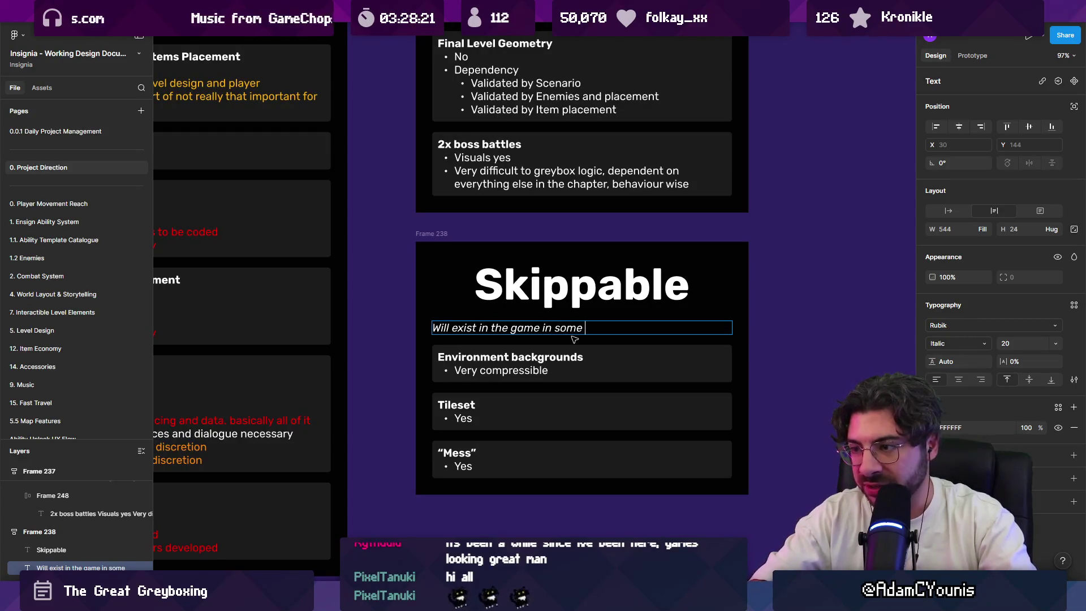
pyautogui.press('BackSpace')
pyautogui.write('shion, but nothing deep')
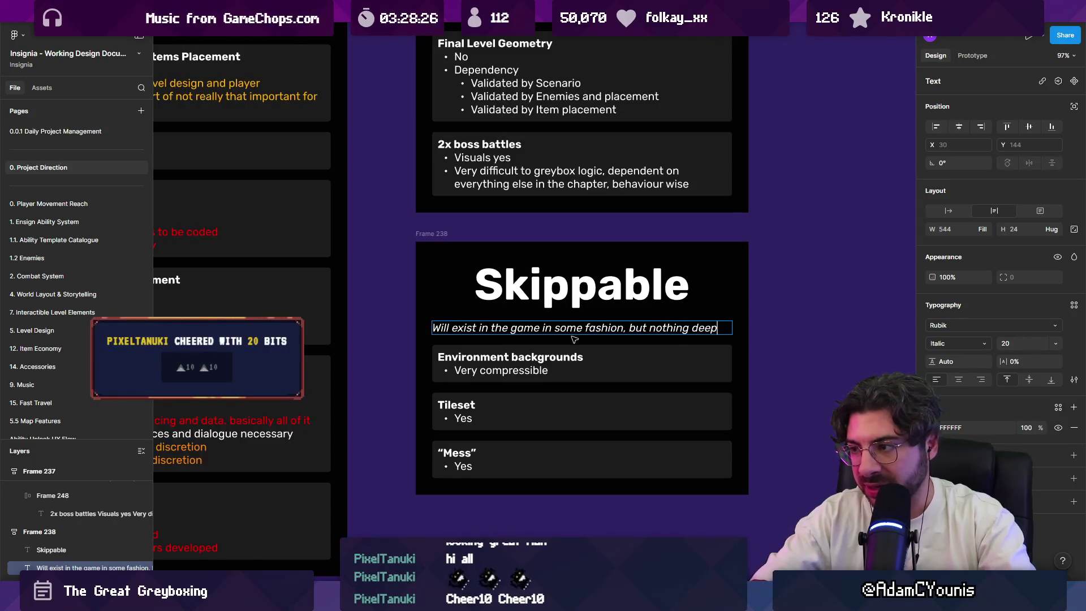
pyautogui.write('e')
pyautogui.write('pends')
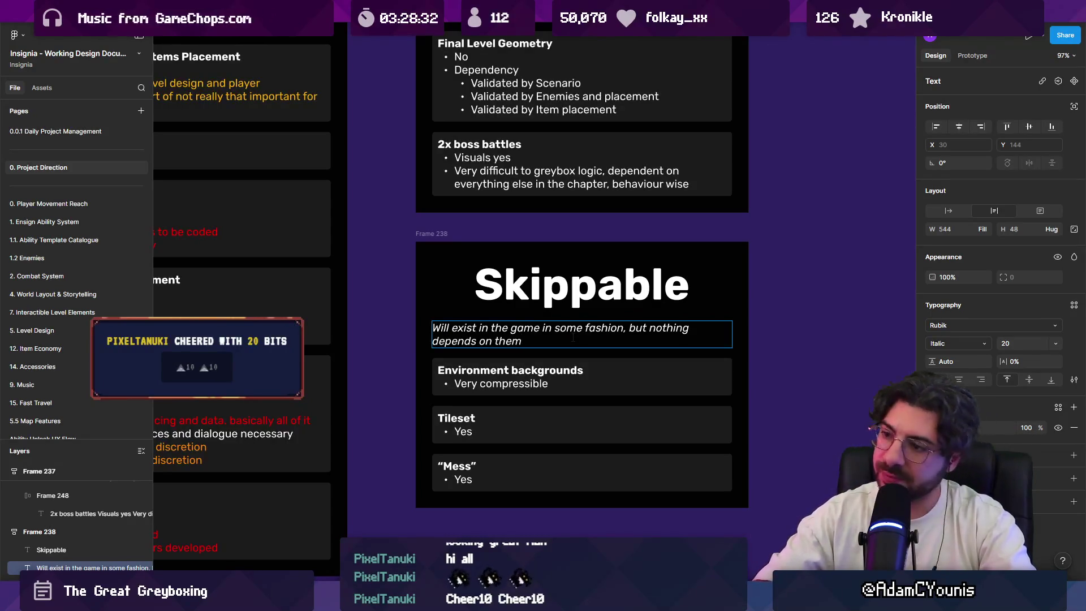
pyautogui.press('BackSpace')
pyautogui.press('BackSpace')
pyautogui.press('BackSpace')
pyautogui.write('hey depend on everything else')
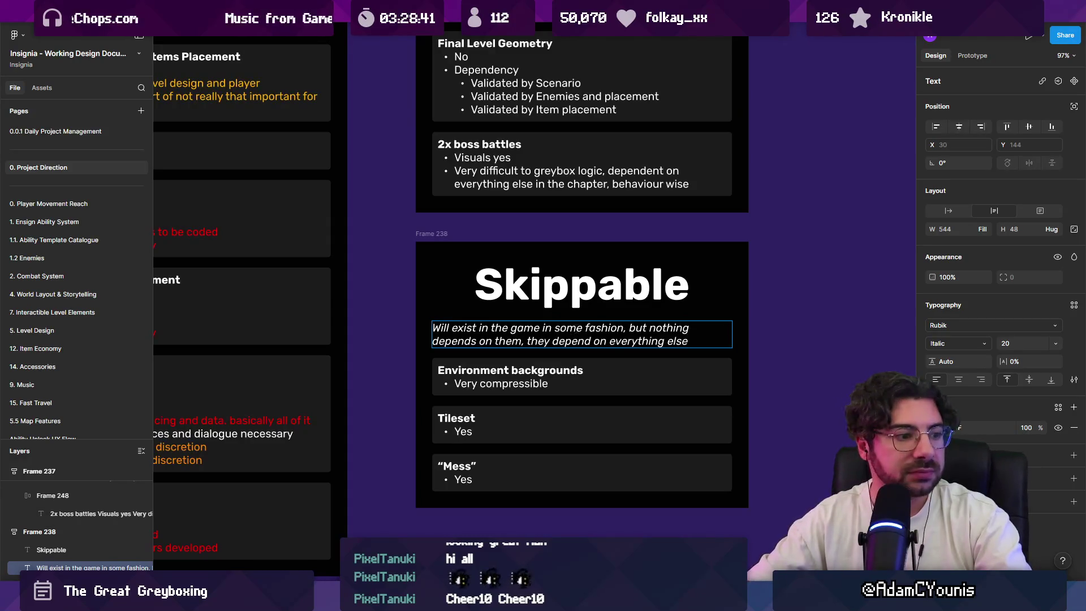
pyautogui.write('. Not validated by greybox')
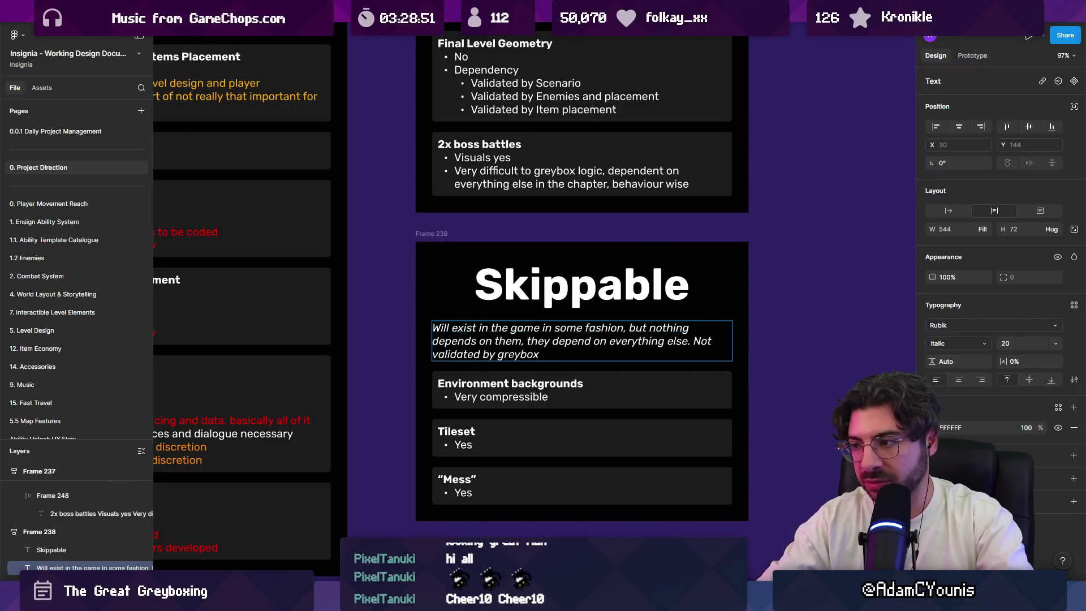
pyautogui.press('Escape')
pyautogui.scroll(-3, 574, 334)
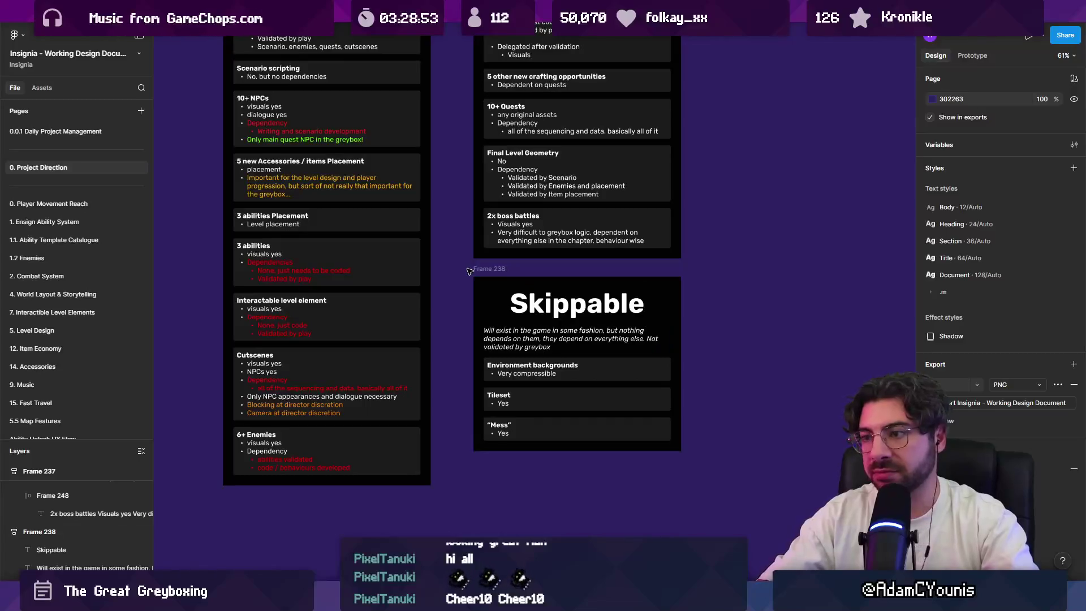
pyautogui.scroll(2, 464, 195)
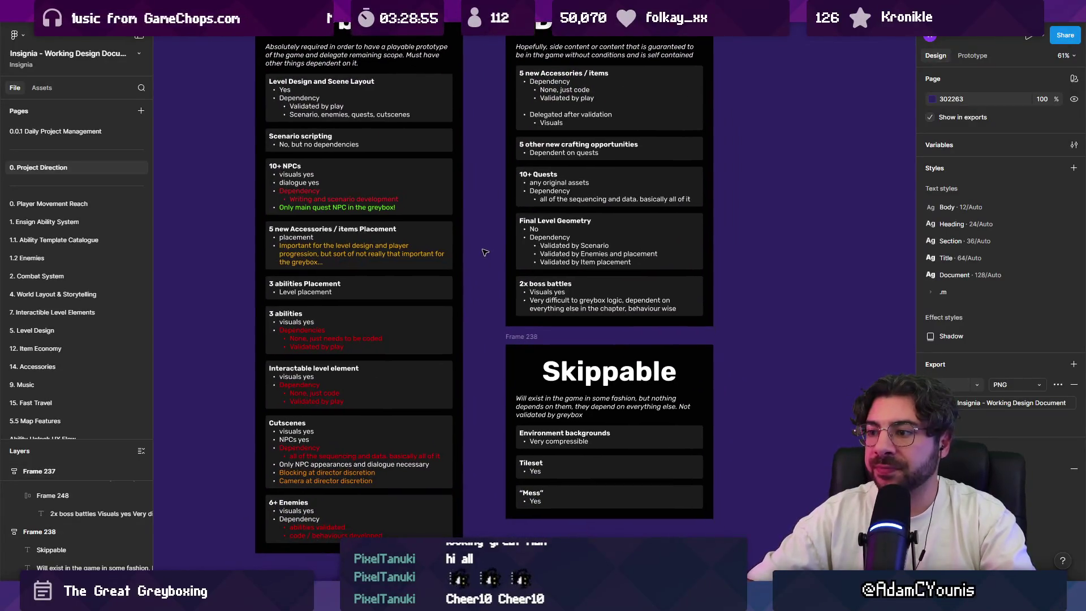
pyautogui.scroll(-3, 487, 263)
pyautogui.scroll(5, 546, 200)
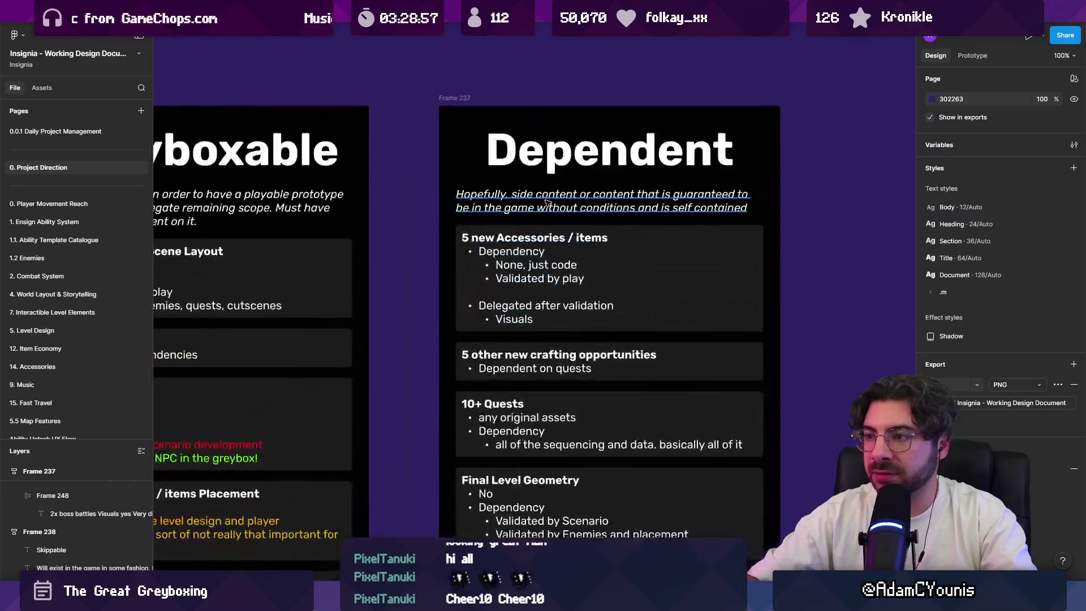
# Step: End the Dependent card's description with 'dependent on greybox'
pyautogui.click(546, 201)
pyautogui.press('Right')
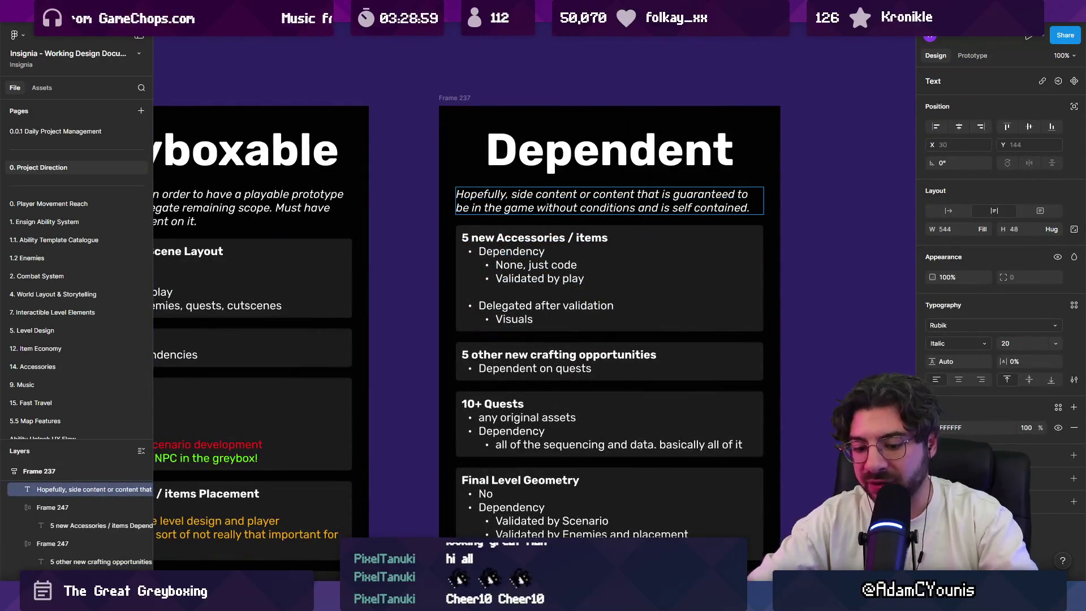
pyautogui.write('Validated by')
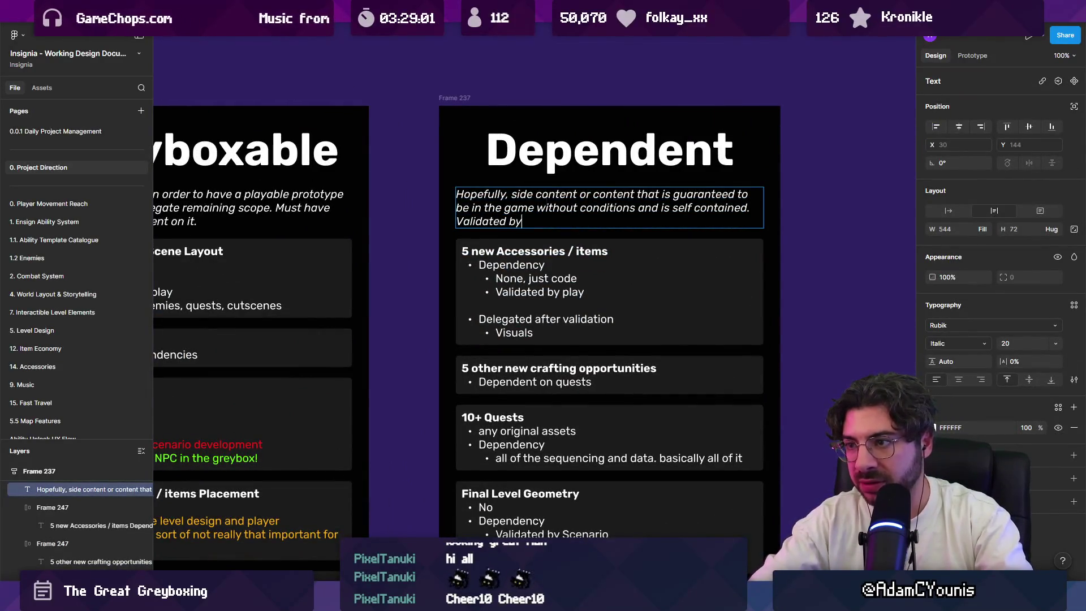
pyautogui.write(' greybox')
pyautogui.hotkey('ctrl', 'shift', 'Left')
pyautogui.hotkey('ctrl', 'shift', 'Left')
pyautogui.hotkey('ctrl', 'shift', 'Left')
pyautogui.press('Left')
pyautogui.hotkey('ctrl', 'shift', 'Right')
pyautogui.write('depoe')
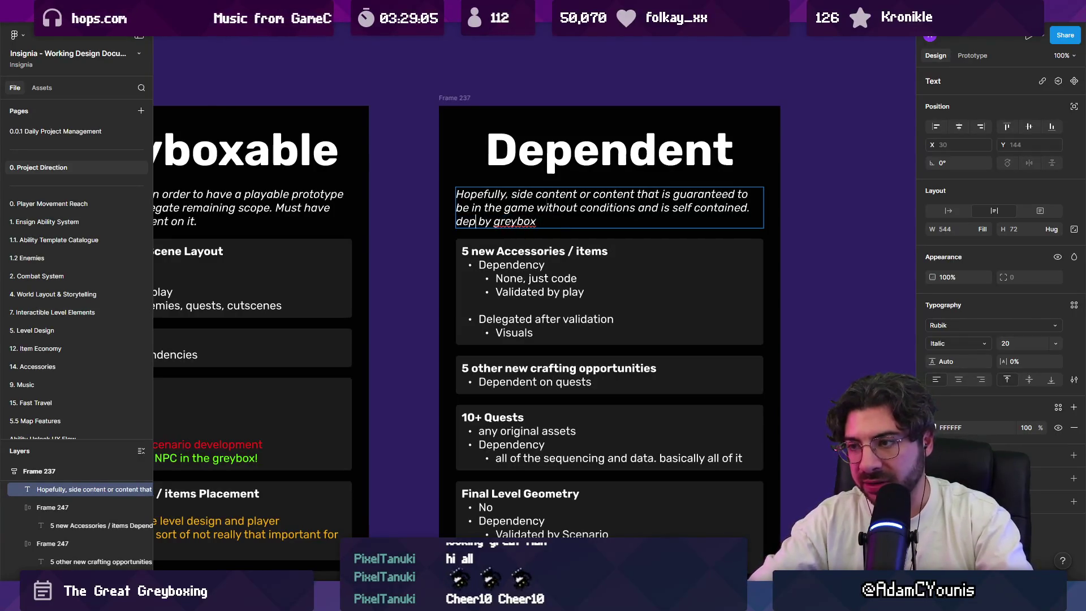
pyautogui.press('BackSpace')
pyautogui.press('BackSpace')
pyautogui.write('endent on')
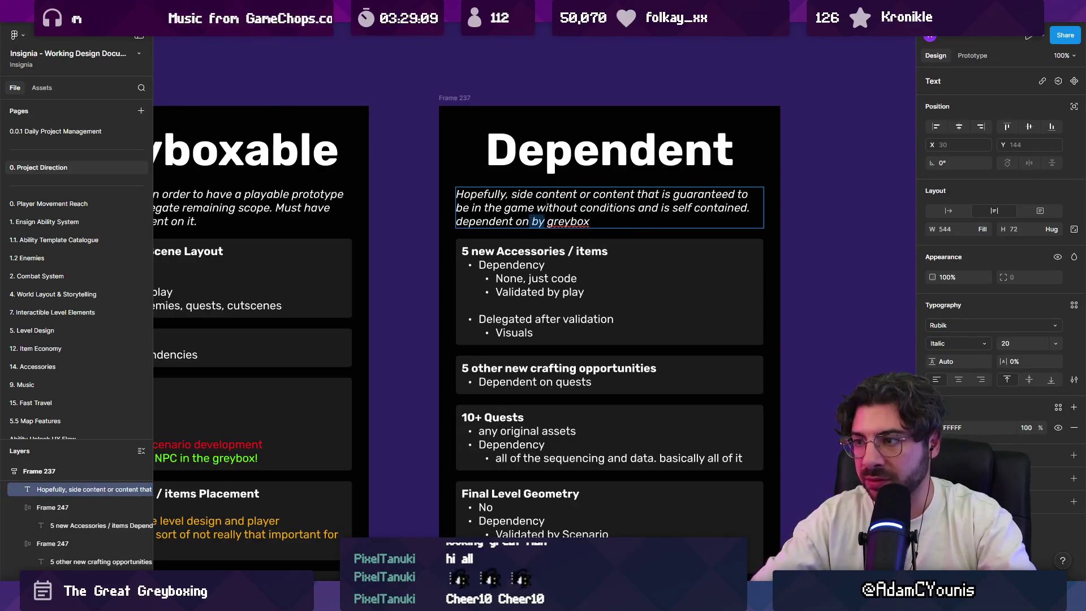
pyautogui.press('Escape')
pyautogui.press('Escape')
# Step: Zoom out to view the Greyboxable, Dependent and Skippable cards together
pyautogui.scroll(-5, 536, 201)
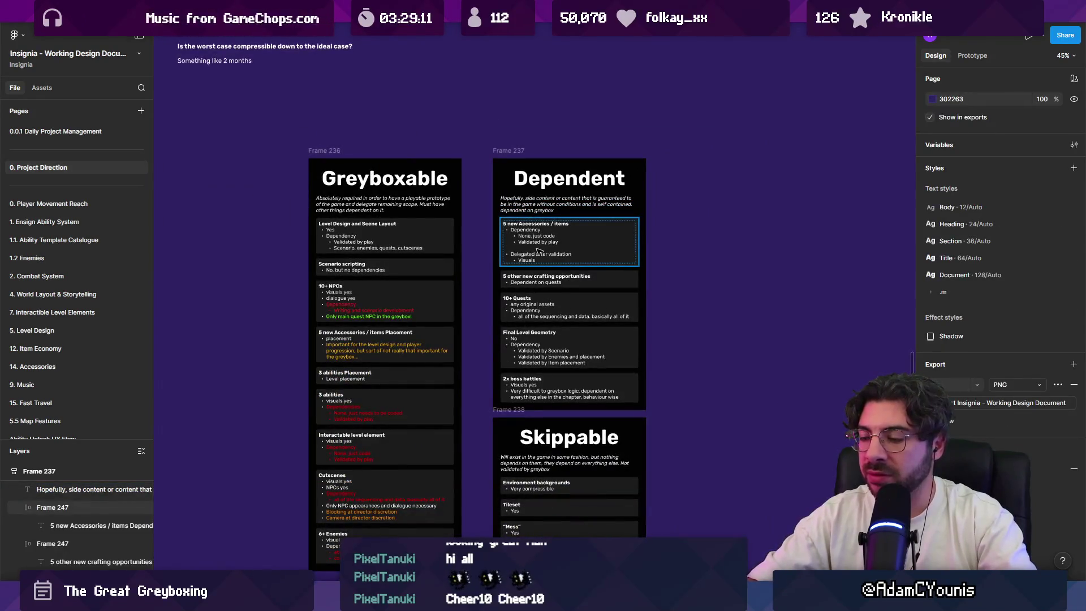
pyautogui.scroll(-2, 535, 256)
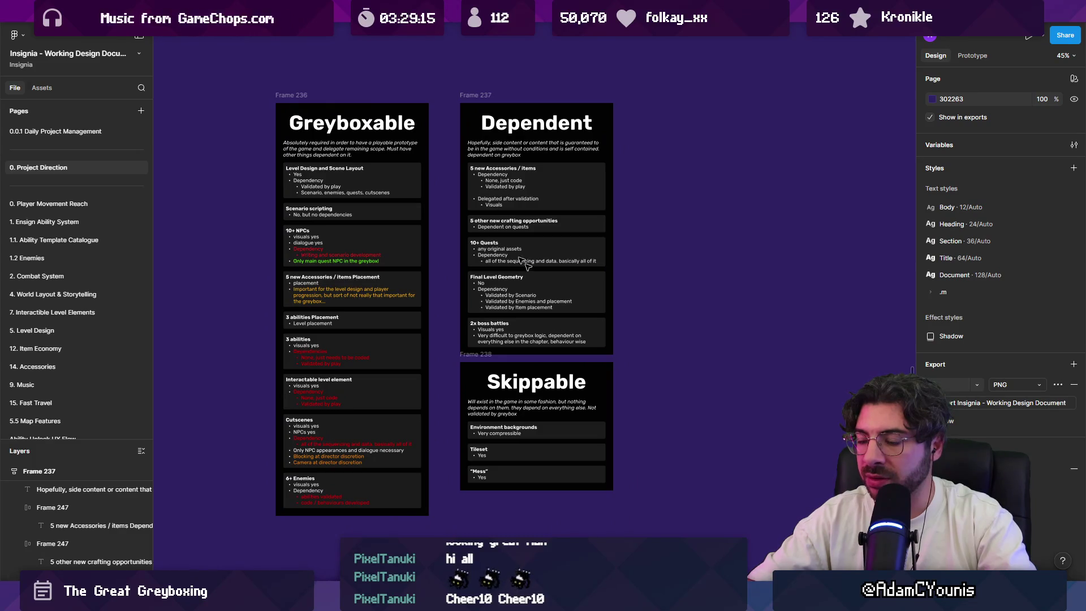
pyautogui.scroll(5, 509, 453)
pyautogui.scroll(-5, 411, 436)
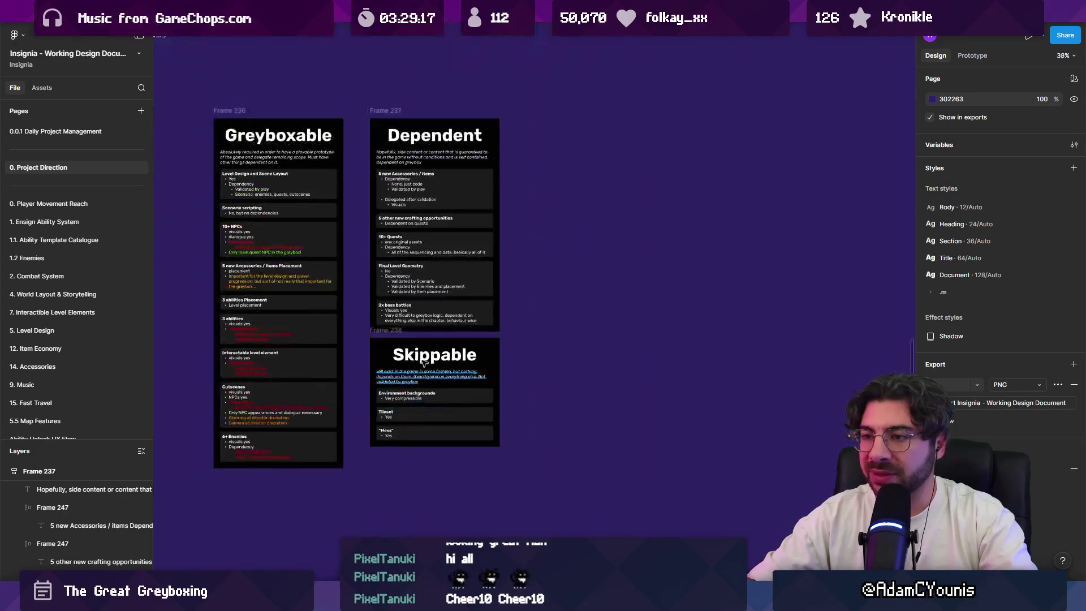
pyautogui.scroll(4, 413, 436)
# Step: Try dragging the “Mess” item into the Dependent list, then cancel the move
pyautogui.click(415, 435)
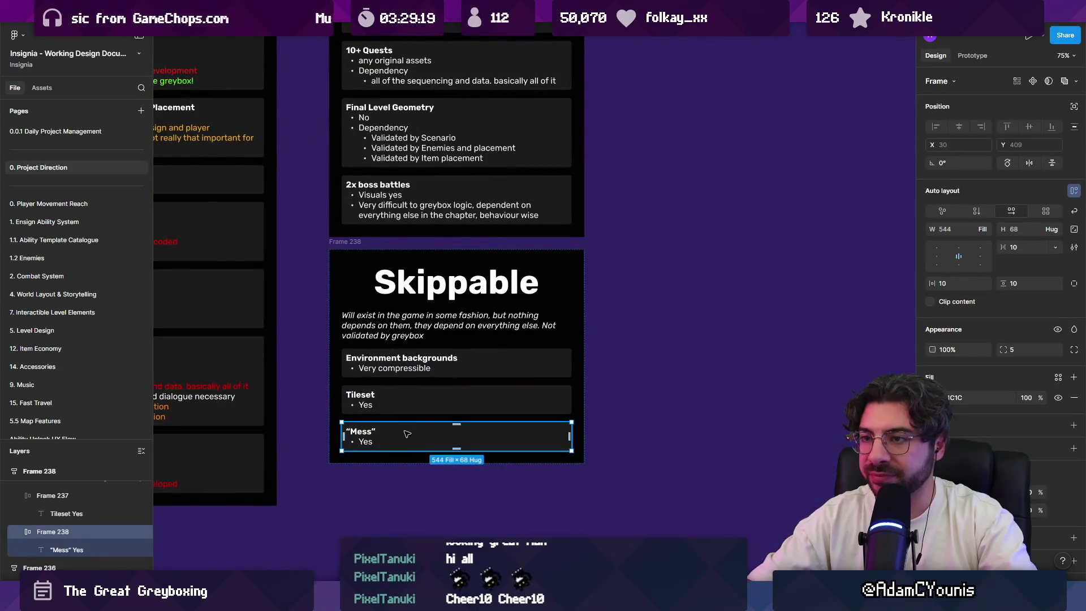
pyautogui.moveTo(406, 435); pyautogui.dragTo(403, 222)
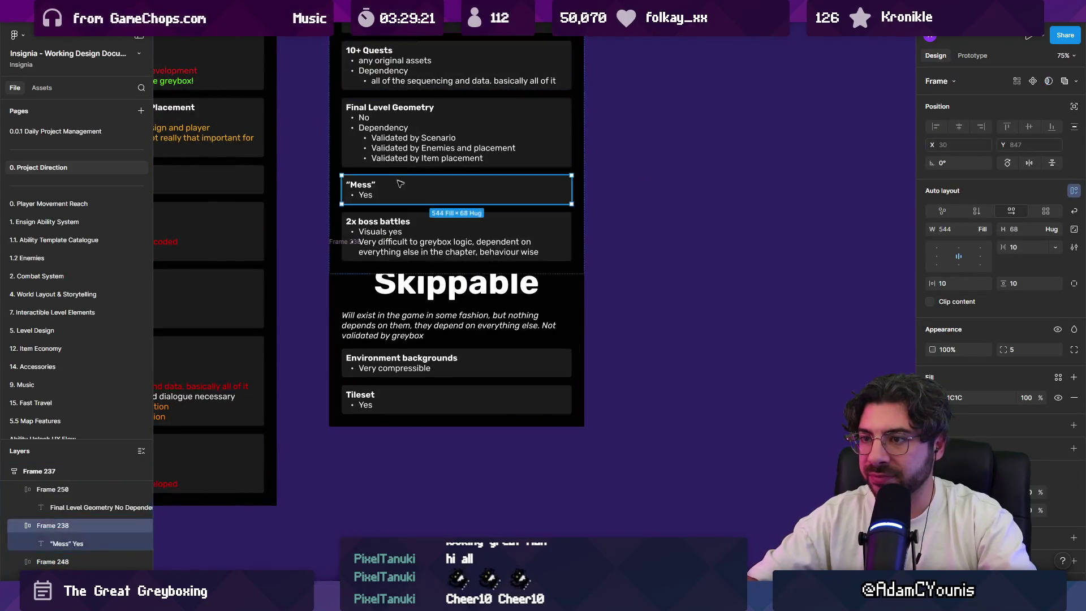
pyautogui.press('Escape')
# Step: Rename the “Mess” item to '"Mess" asset design' and clear the selection
pyautogui.click(391, 434)
pyautogui.doubleClick(385, 432)
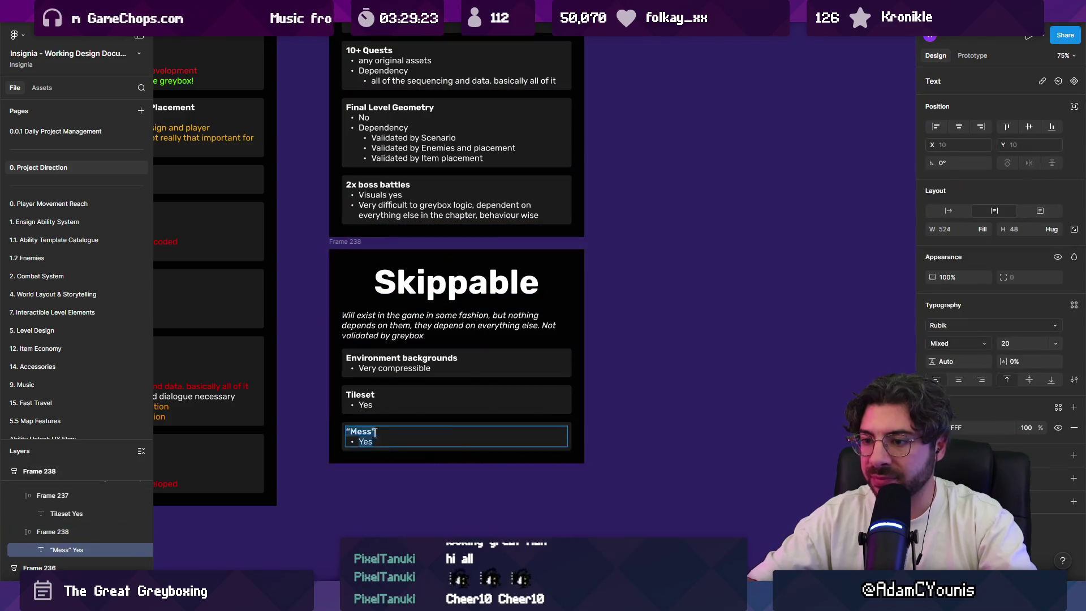
pyautogui.write(' asset')
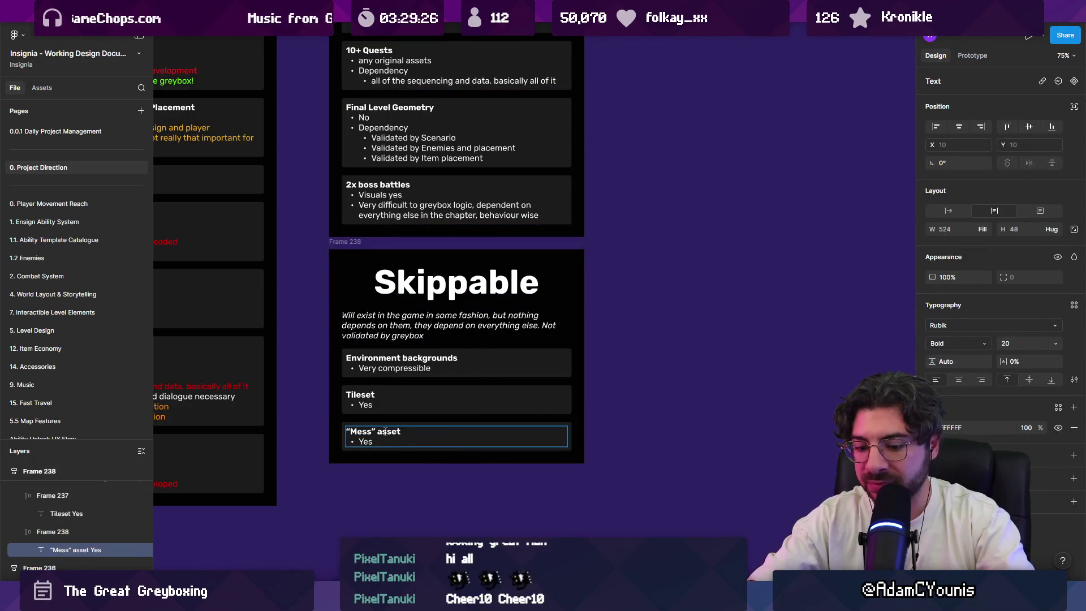
pyautogui.write(' design')
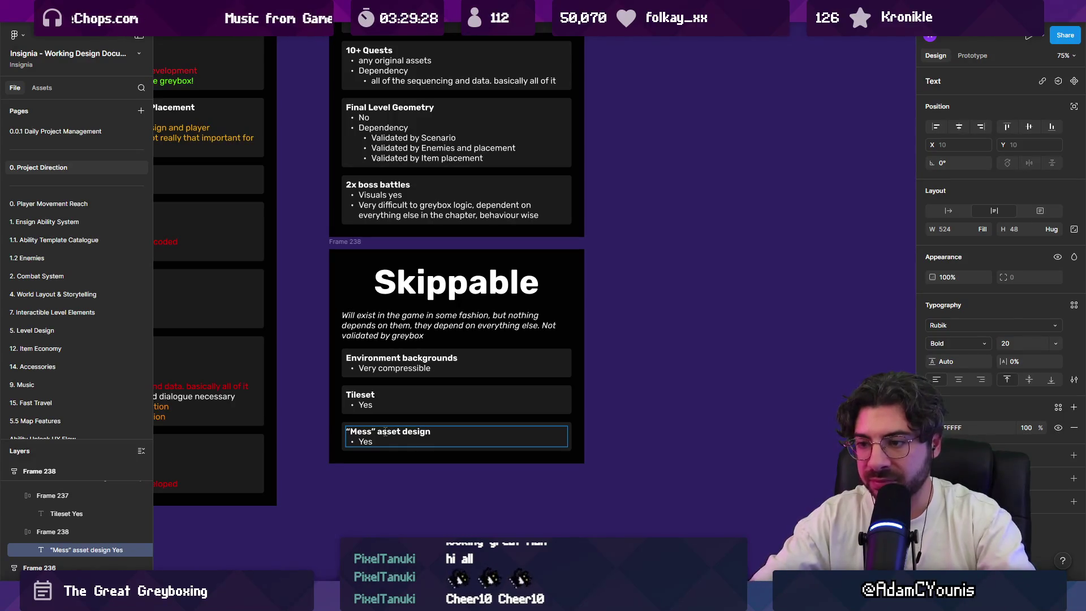
pyautogui.press('Escape')
pyautogui.scroll(1, 388, 321)
pyautogui.click(388, 321)
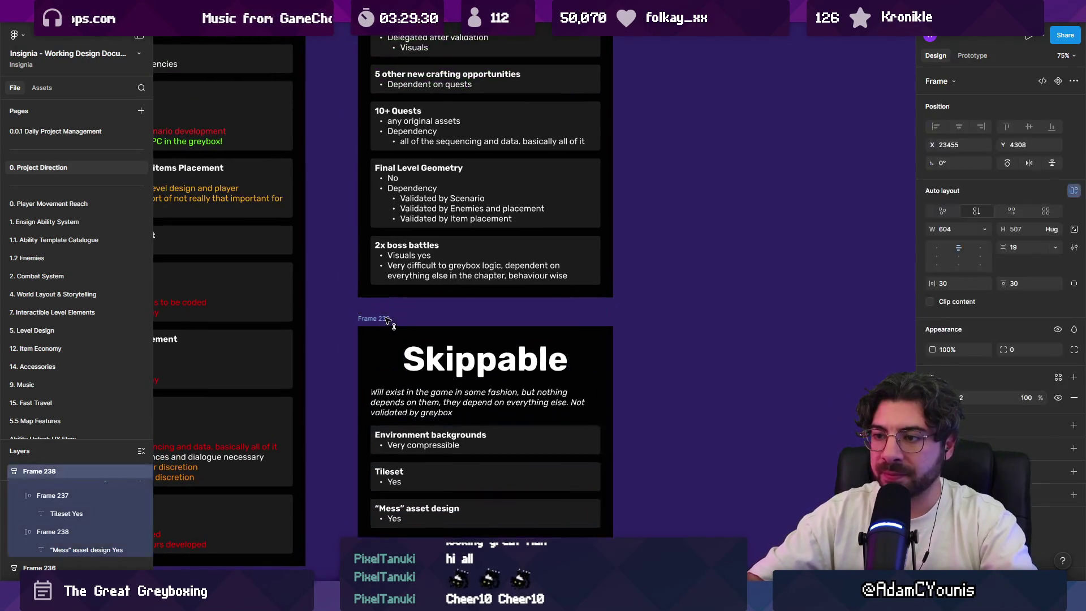
pyautogui.press('Escape')
pyautogui.hscroll(-5, 388, 321)
pyautogui.keyDown('ctrl'); pyautogui.scroll(-3, 430, 317); pyautogui.keyUp('ctrl')
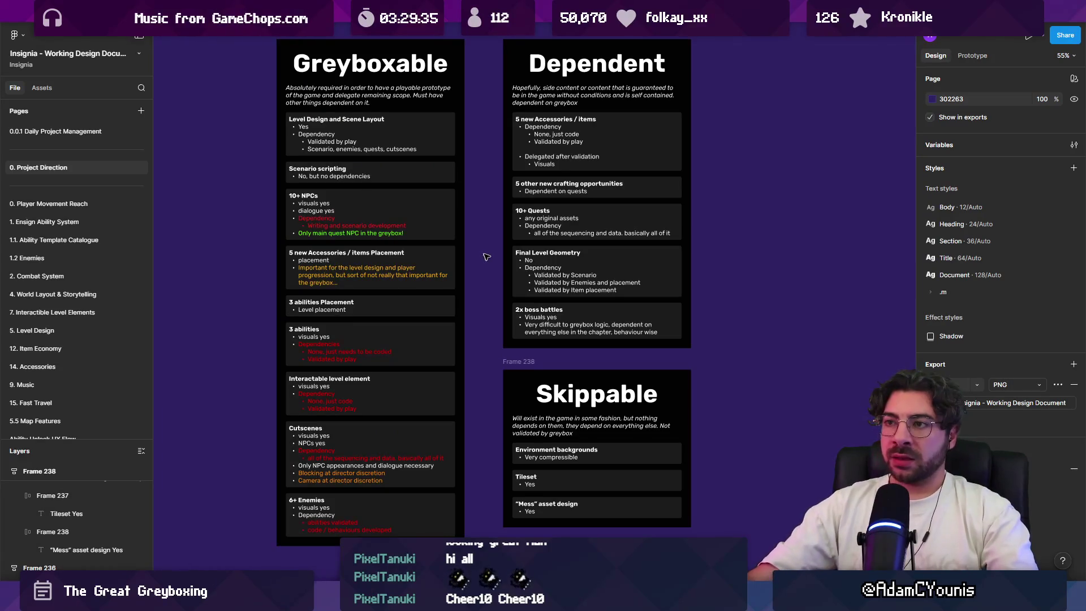
# Step: Move 6+ Enemies, Cutscenes, Interactable level element, 3 abilities and Accessories up the Greyboxable list
pyautogui.moveTo(486, 257); pyautogui.dragTo(487, 271)
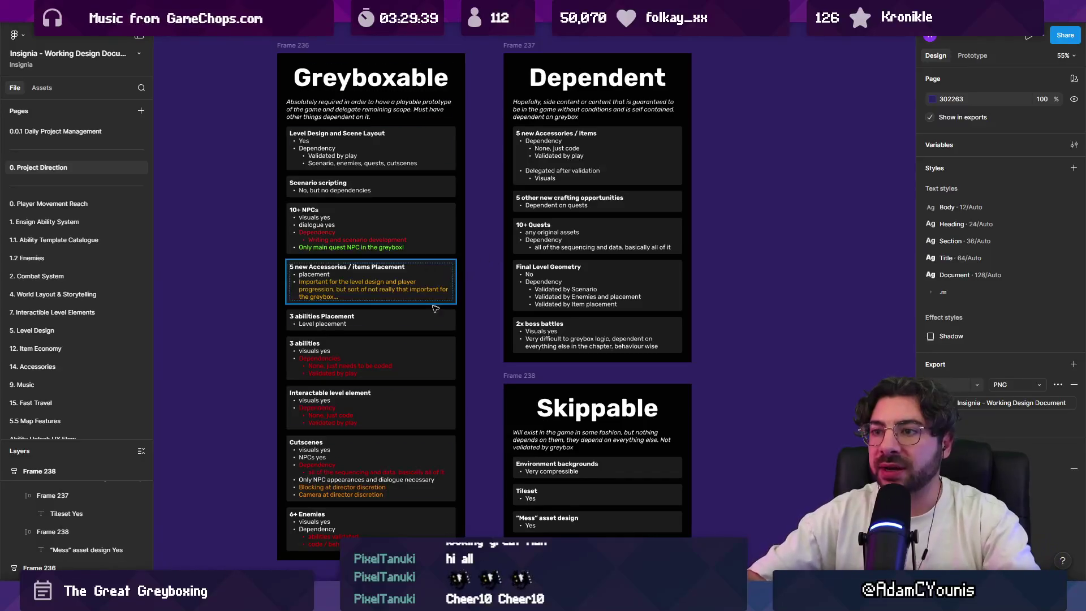
pyautogui.click(363, 514)
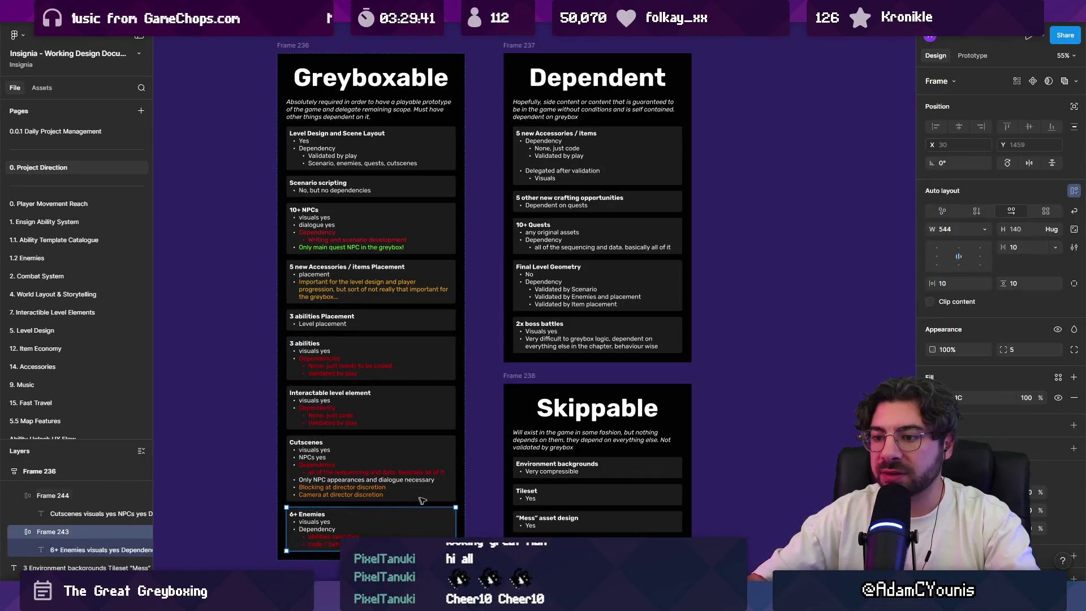
pyautogui.press('Up')
pyautogui.press('Up')
pyautogui.press('Up')
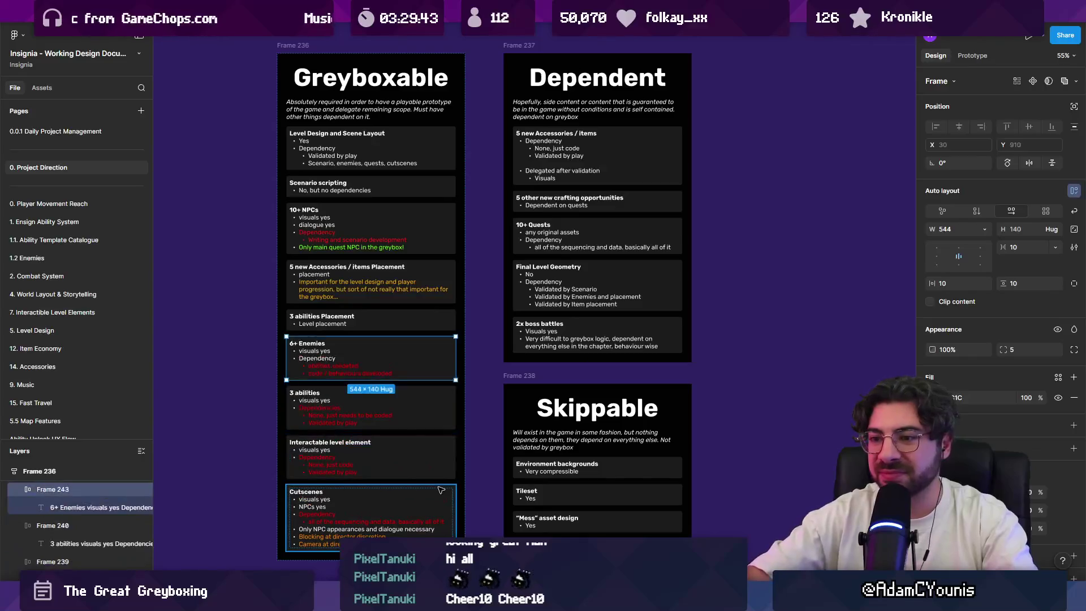
pyautogui.click(412, 504)
pyautogui.press('Up')
pyautogui.press('Up')
pyautogui.press('Up')
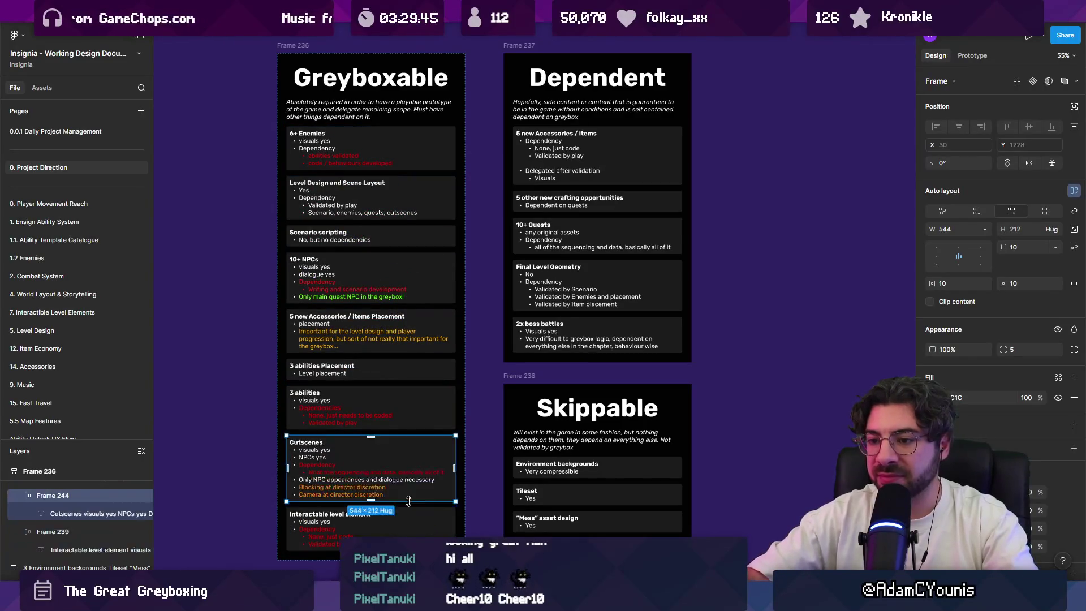
pyautogui.click(385, 513)
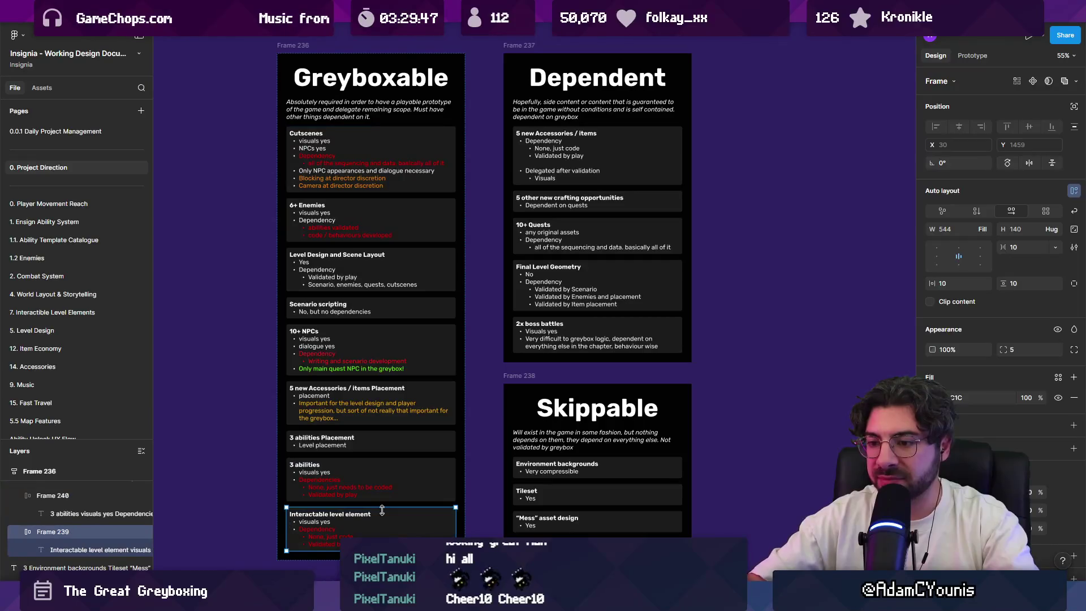
pyautogui.press('Up')
pyautogui.press('Up')
pyautogui.press('Up')
pyautogui.click(358, 513)
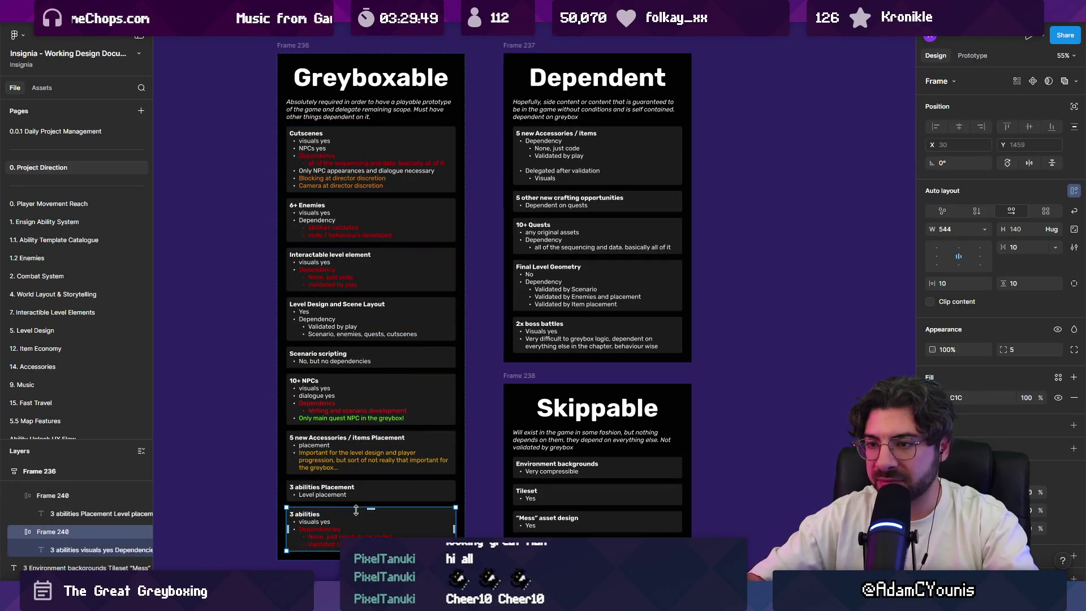
pyautogui.press('Up')
pyautogui.press('Up')
pyautogui.press('Up')
pyautogui.click(353, 512)
pyautogui.press('Up')
pyautogui.press('Up')
pyautogui.press('Up')
# Step: Put 10+ NPCs above Accessories and move Level Design and Scene Layout to the top
pyautogui.click(352, 515)
pyautogui.press('Up')
pyautogui.press('Up')
pyautogui.press('Up')
pyautogui.press('Down')
pyautogui.press('Down')
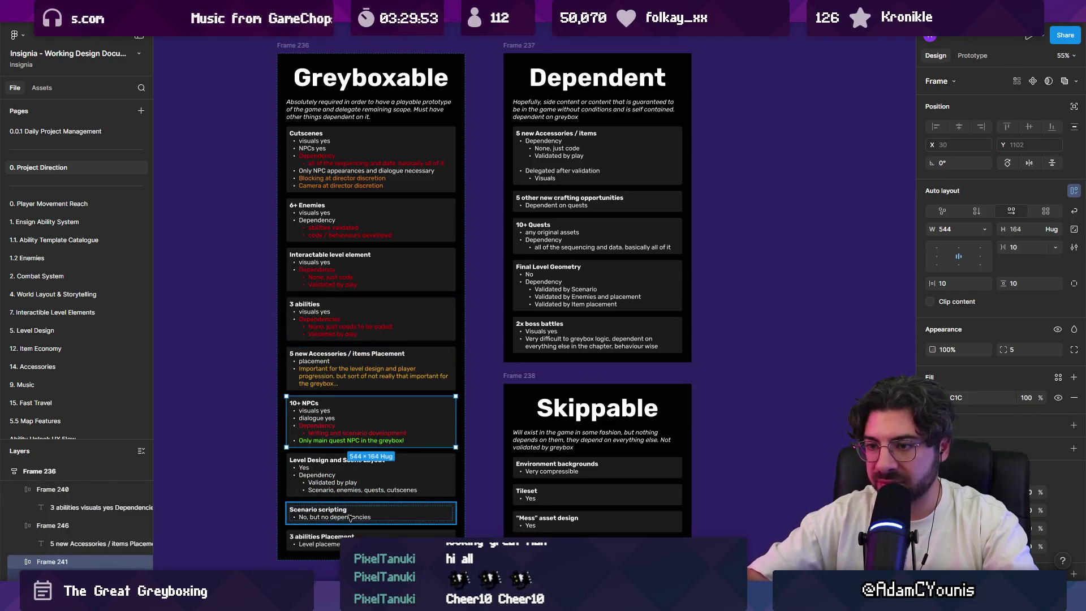
pyautogui.press('Escape')
pyautogui.click(352, 408)
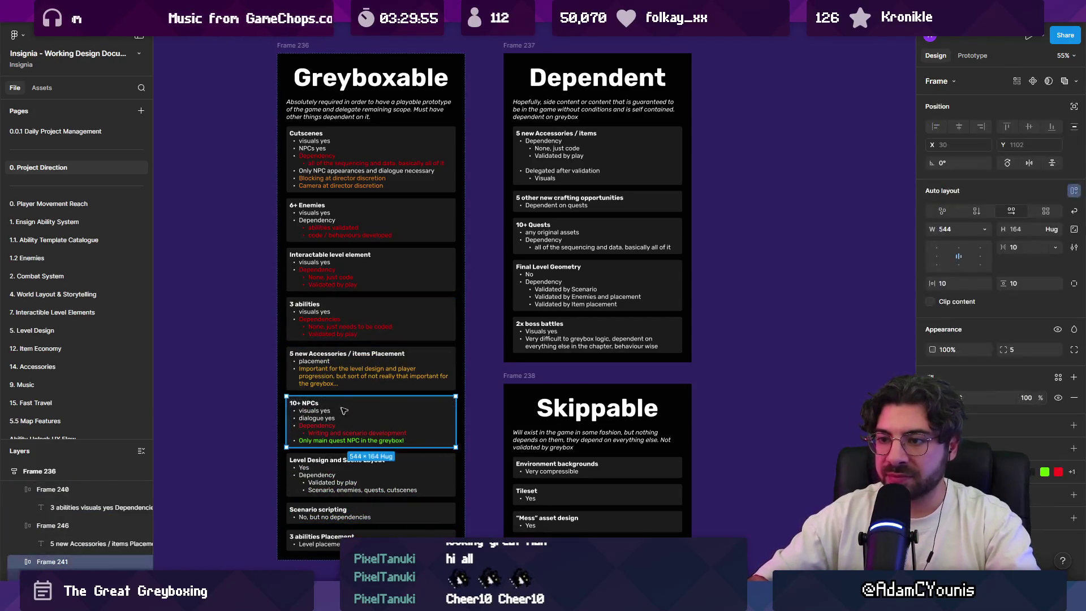
pyautogui.press('Up')
pyautogui.press('Escape')
pyautogui.hscroll(-1, 361, 157)
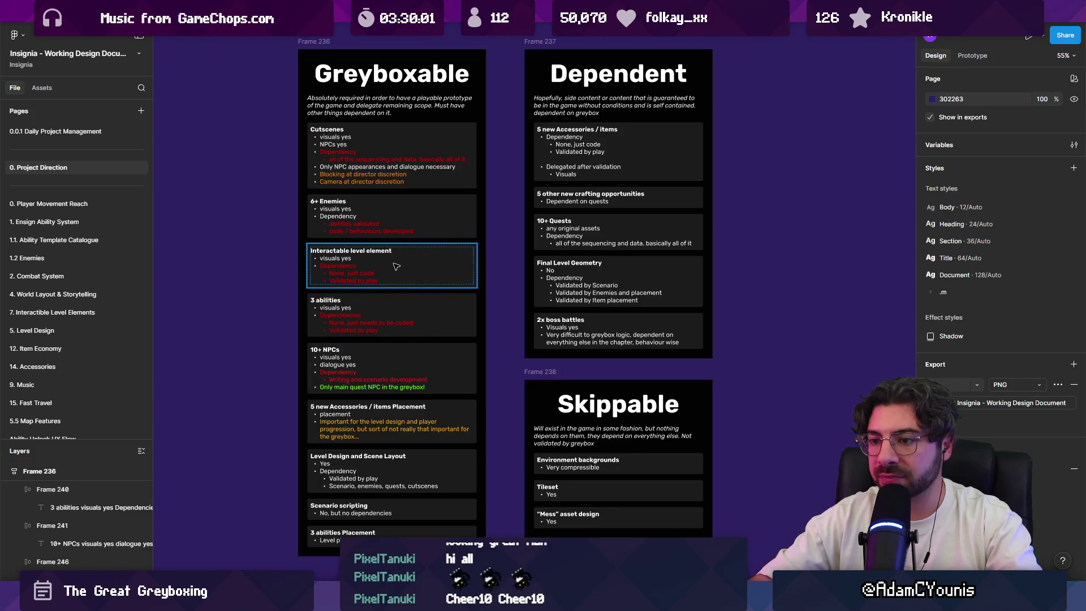
pyautogui.click(384, 489)
pyautogui.press('Up')
pyautogui.press('Up')
pyautogui.press('Up')
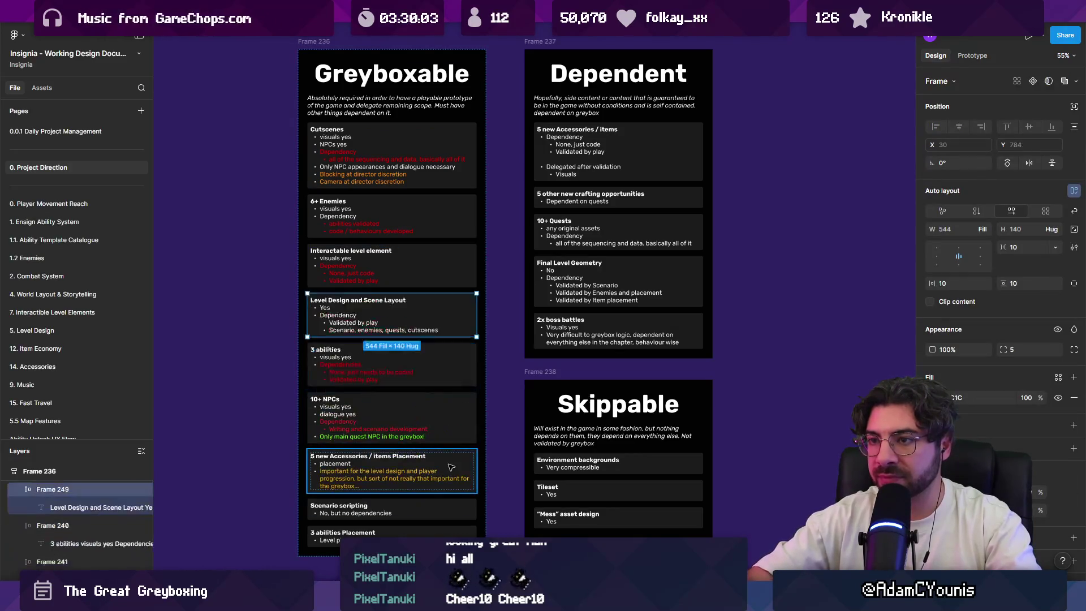
# Step: Color the Level Design card's Dependency lines red
pyautogui.scroll(5, 322, 123)
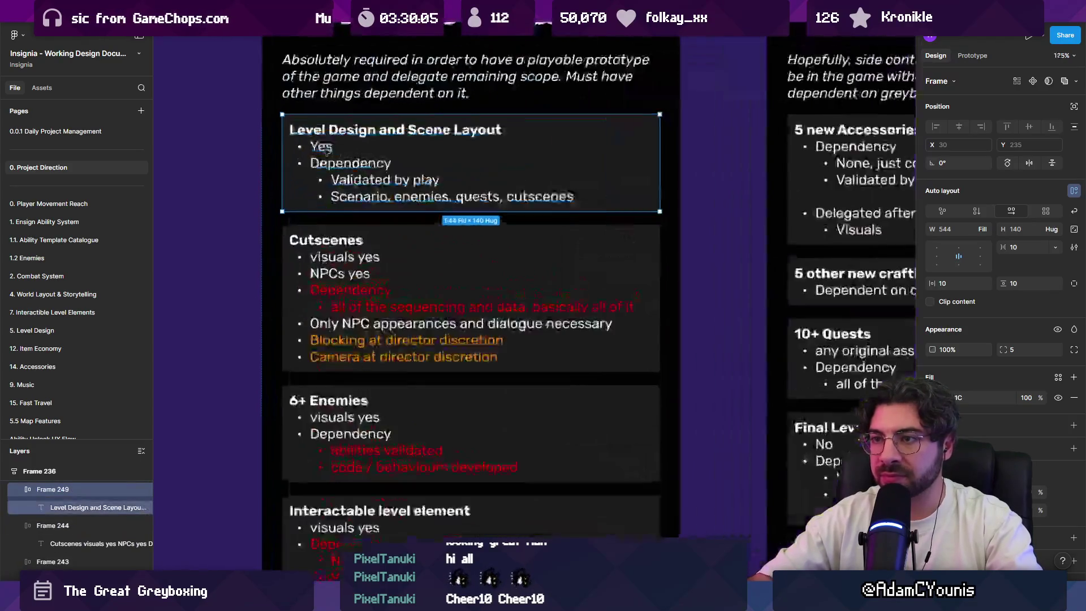
pyautogui.doubleClick(350, 164)
pyautogui.moveTo(310, 163); pyautogui.dragTo(674, 219)
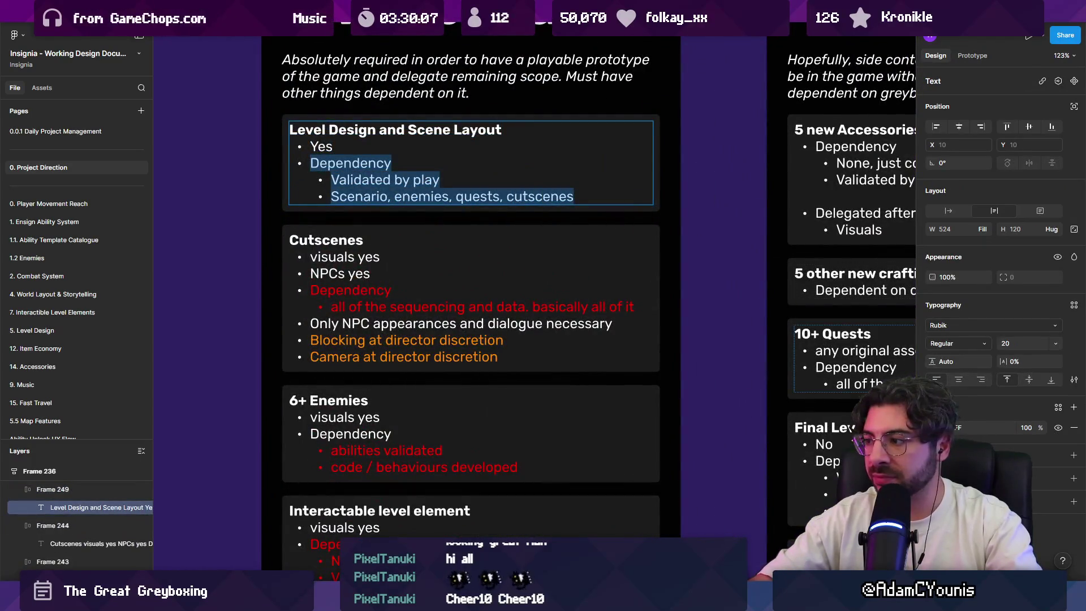
pyautogui.click(933, 427)
pyautogui.click(907, 326)
pyautogui.scroll(-4, 273, 274)
pyautogui.press('Escape')
# Step: Move the 3 abilities Placement card to second place, under Level Design and Scene Layout
pyautogui.scroll(-4, 274, 275)
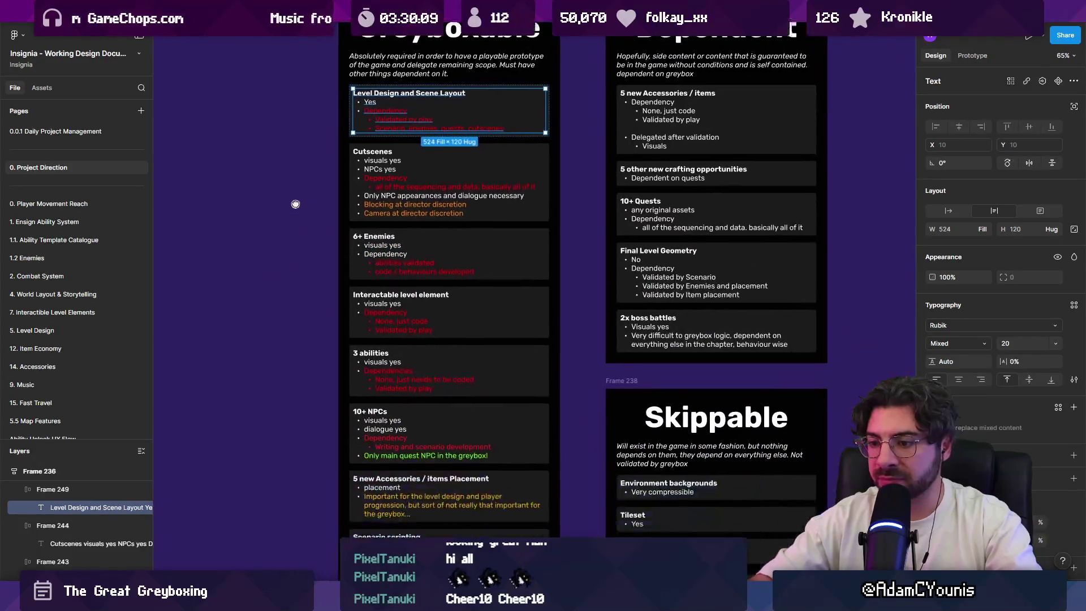
pyautogui.scroll(5, 330, 291)
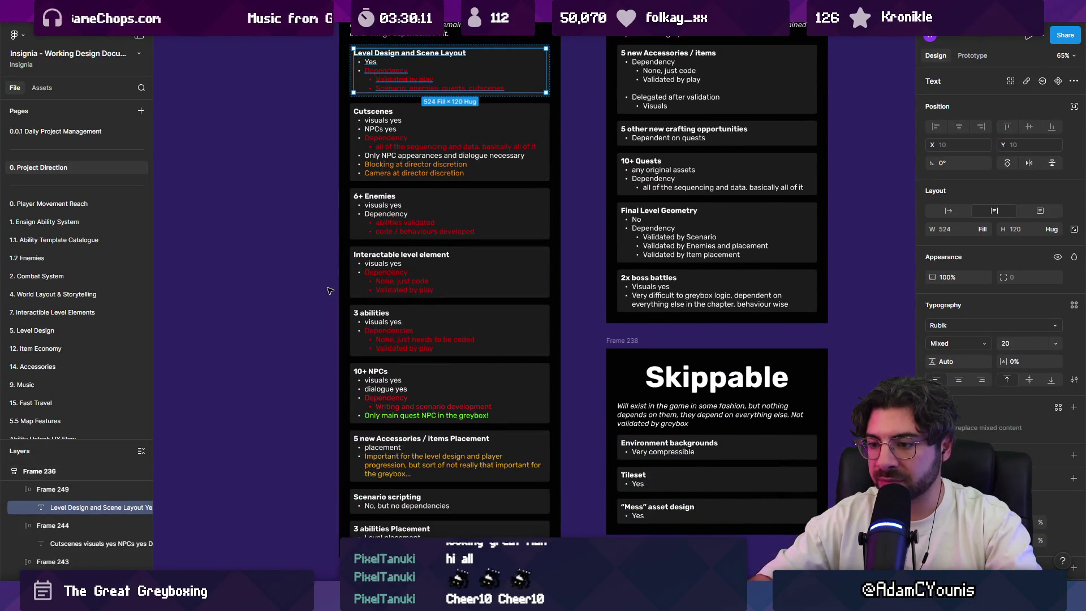
pyautogui.scroll(-1, 464, 262)
pyautogui.scroll(2, 464, 262)
pyautogui.scroll(-3, 464, 262)
pyautogui.scroll(-1, 396, 396)
pyautogui.click(334, 527)
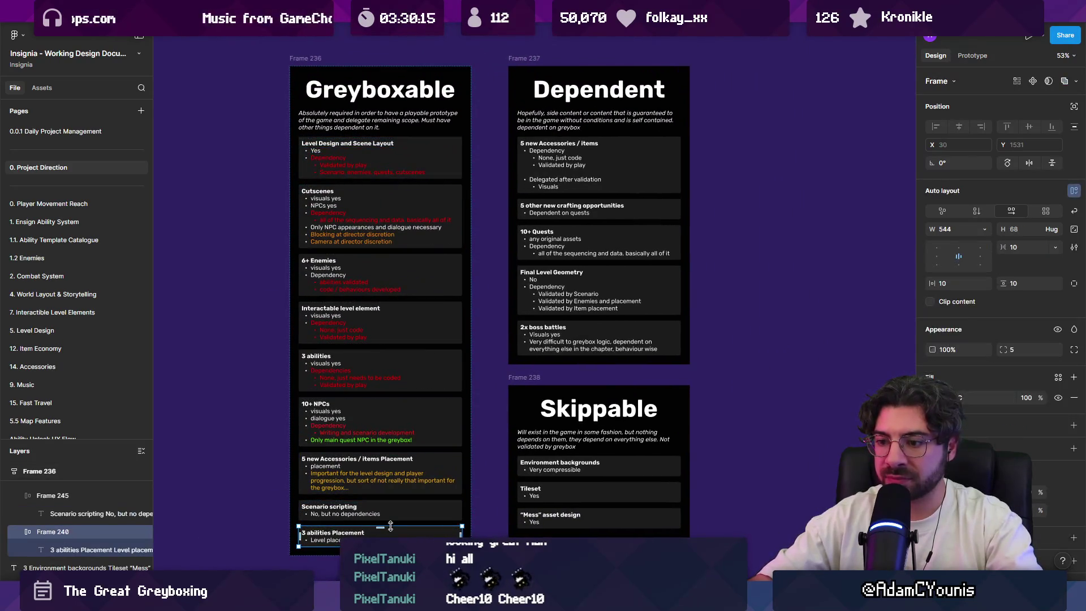
pyautogui.moveTo(390, 527)
pyautogui.mouseDown()
pyautogui.moveTo(391, 142)
pyautogui.moveTo(391, 190)
pyautogui.mouseUp()
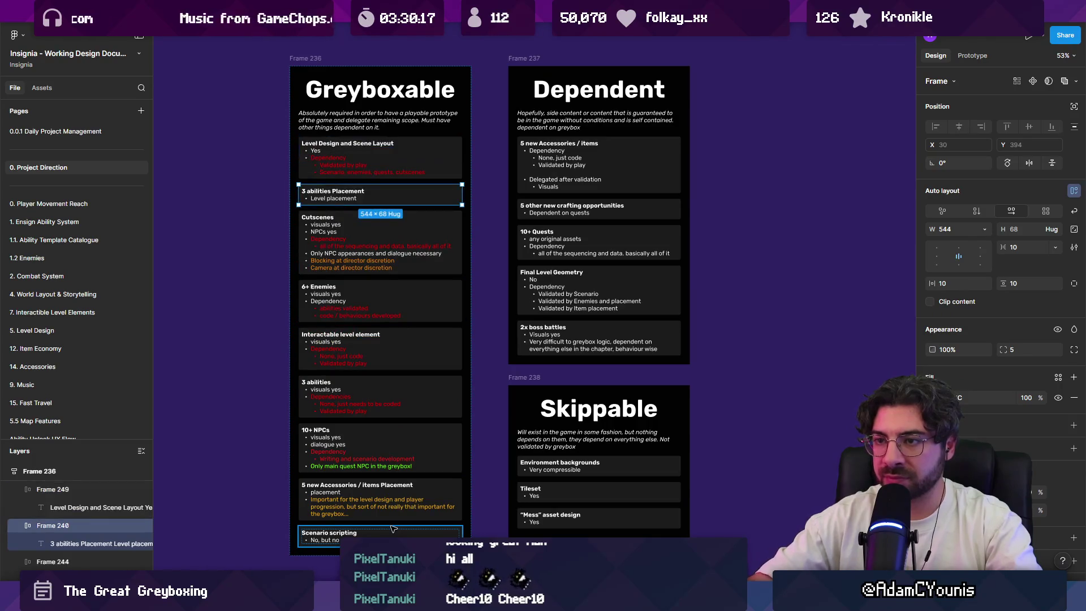
pyautogui.scroll(2, 250, 208)
pyautogui.scroll(2, 251, 207)
pyautogui.doubleClick(434, 249)
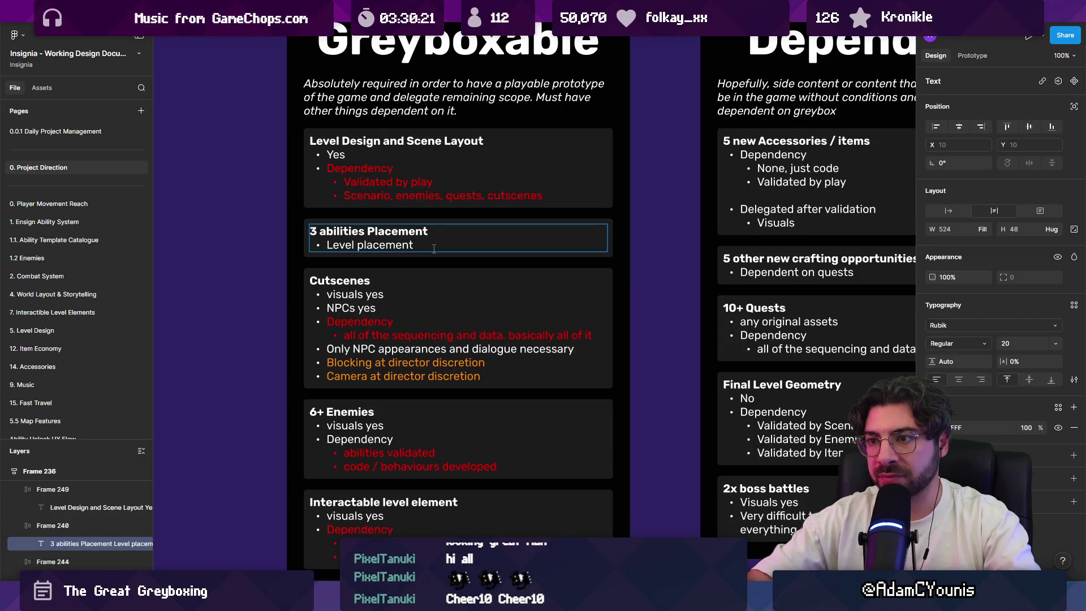
# Step: Add a Dependency bullet with an indented sub-bullet under Level placement
pyautogui.press('Return')
pyautogui.write('Dependenci')
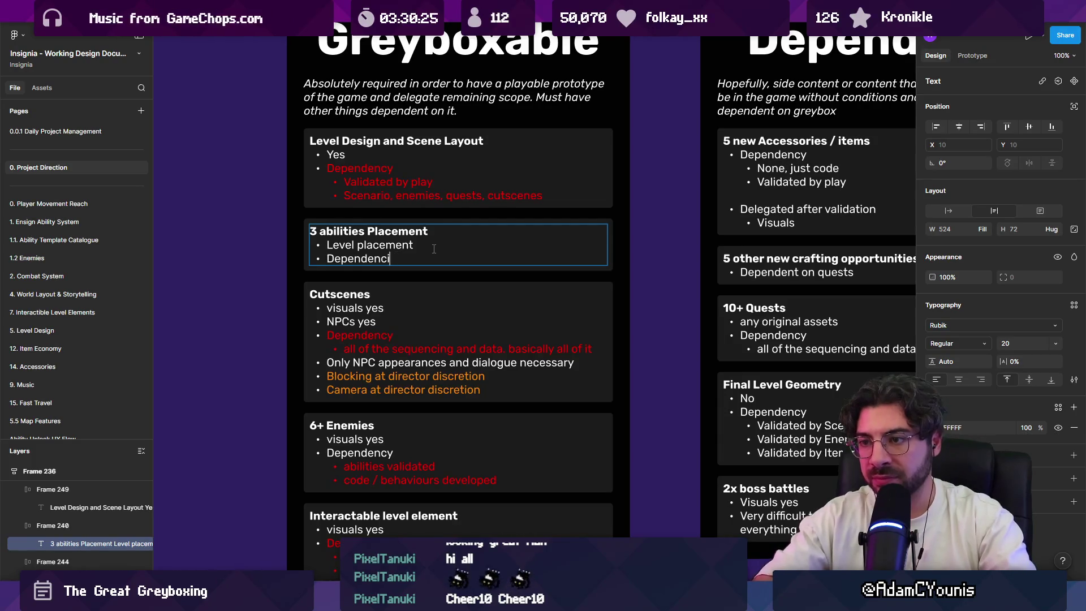
pyautogui.press('BackSpace')
pyautogui.write('y')
pyautogui.press('Return')
pyautogui.write('Scenario,')
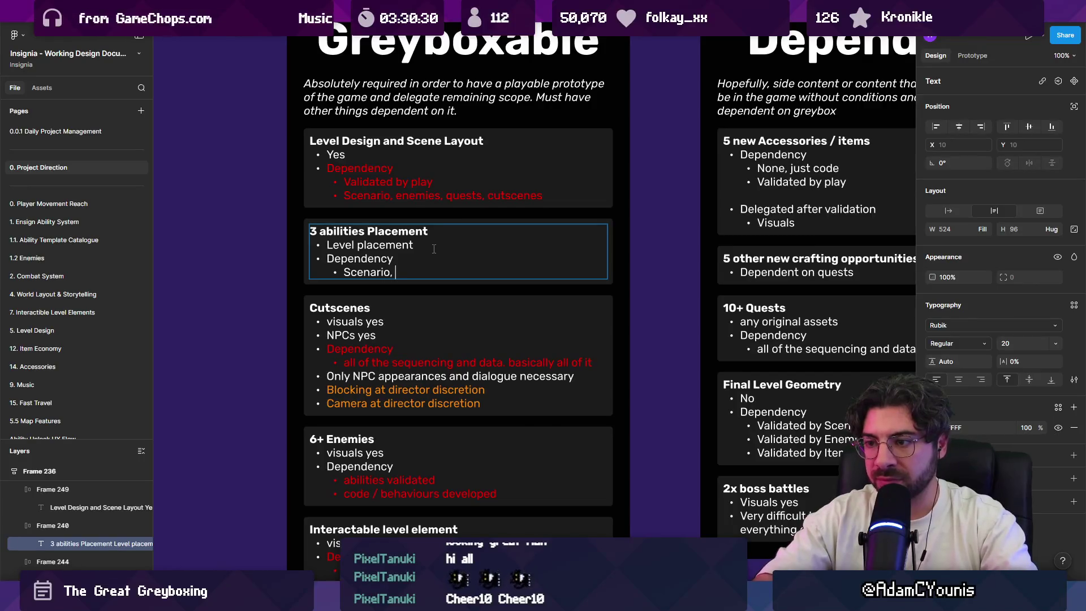
pyautogui.write('le')
pyautogui.press('BackSpace')
pyautogui.press('BackSpace')
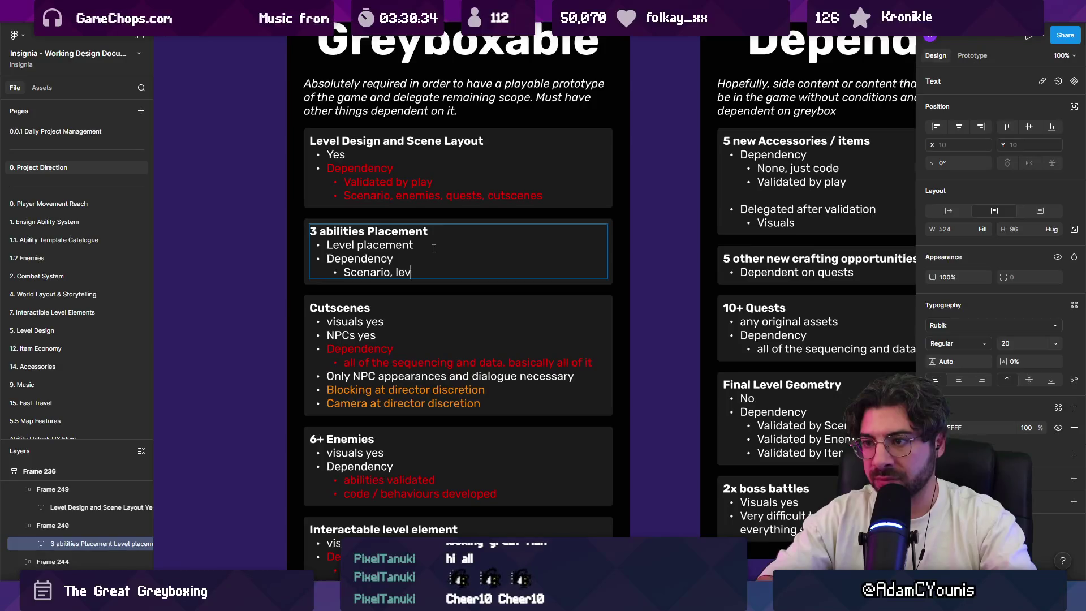
# Step: Delete the Dependency line and its sub-bullet, leaving only Level placement
pyautogui.hotkey('shift', 'Home')
pyautogui.hotkey('shift', 'Up')
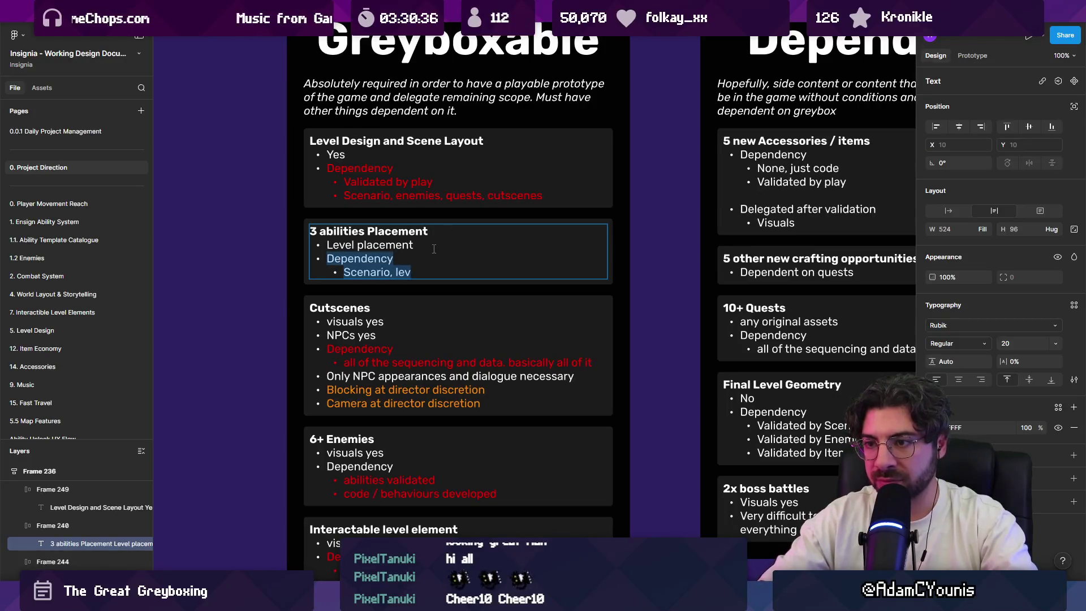
pyautogui.keyDown('ctrl'); pyautogui.scroll(-2, 434, 248); pyautogui.keyUp('ctrl')
pyautogui.scroll(-3, 415, 258)
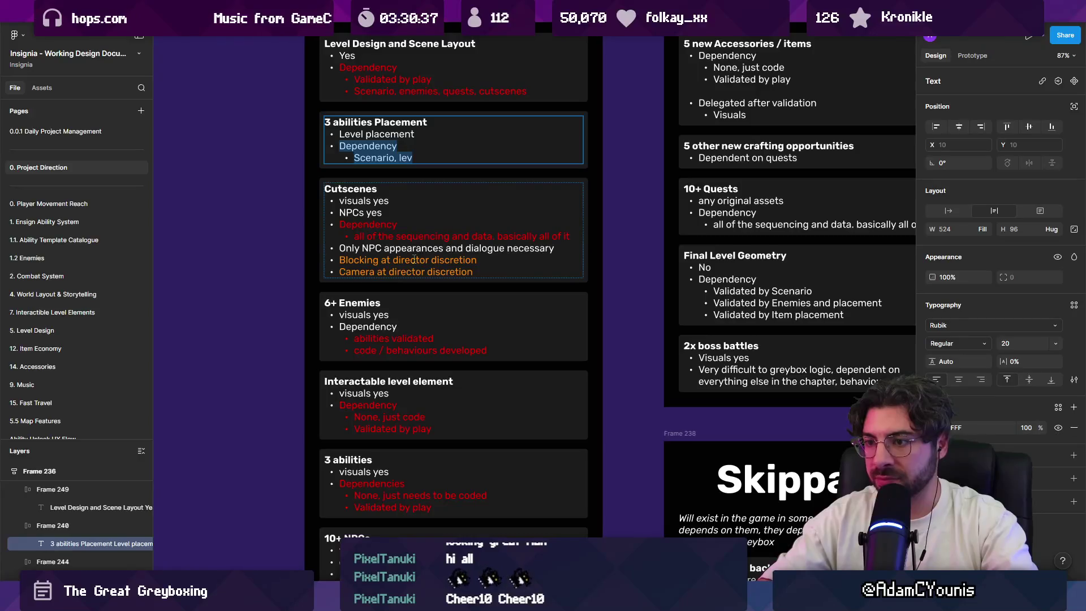
pyautogui.keyDown('ctrl'); pyautogui.scroll(4, 363, 181); pyautogui.keyUp('ctrl')
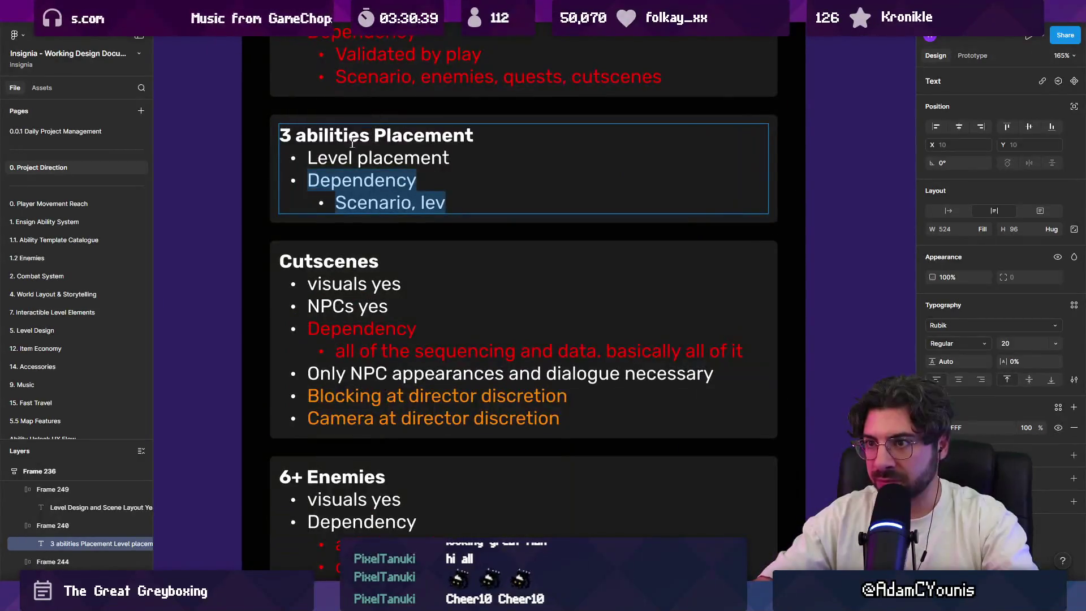
pyautogui.hotkey('shift', 'Down')
pyautogui.hotkey('ctrl', 'shift', 'Right')
pyautogui.hotkey('ctrl', 'shift', 'Right')
pyautogui.press('BackSpace')
pyautogui.press('BackSpace')
pyautogui.press('BackSpace')
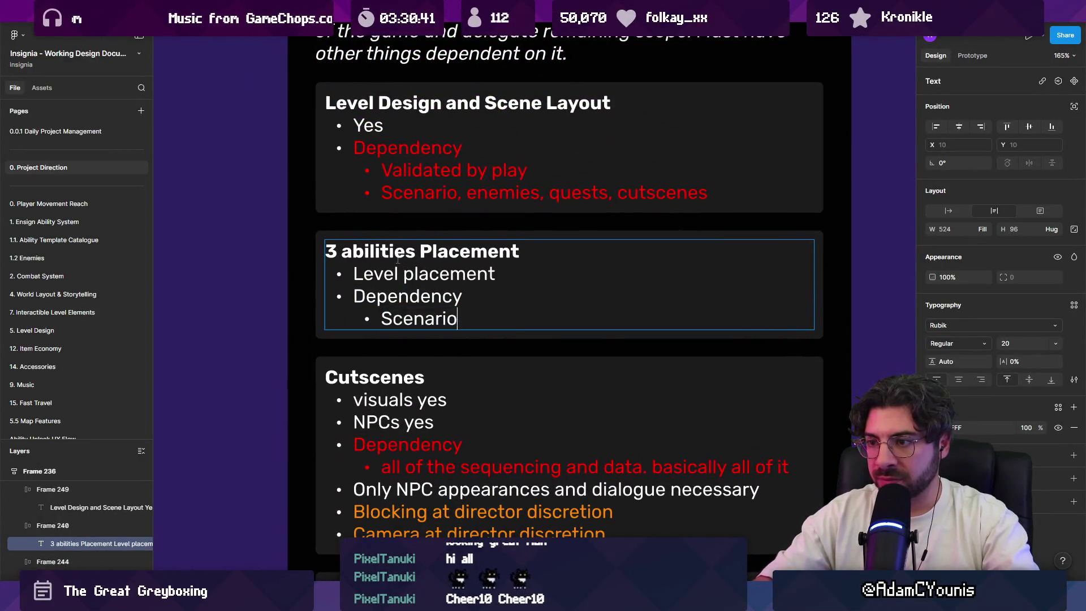
pyautogui.hotkey('shift', 'Up')
pyautogui.hotkey('shift', 'Home')
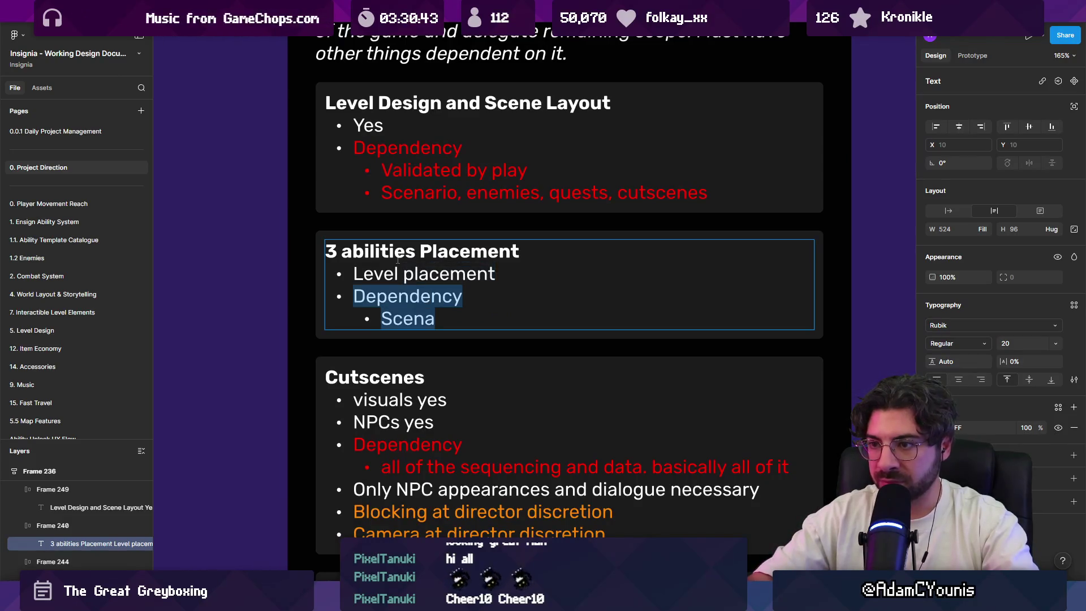
pyautogui.write('=')
pyautogui.press('BackSpace')
pyautogui.press('BackSpace')
# Step: Exit text editing and select the 3 abilities Placement card
pyautogui.press('Escape')
pyautogui.keyDown('ctrl'); pyautogui.scroll(-4, 373, 238); pyautogui.keyUp('ctrl')
pyautogui.press('Escape')
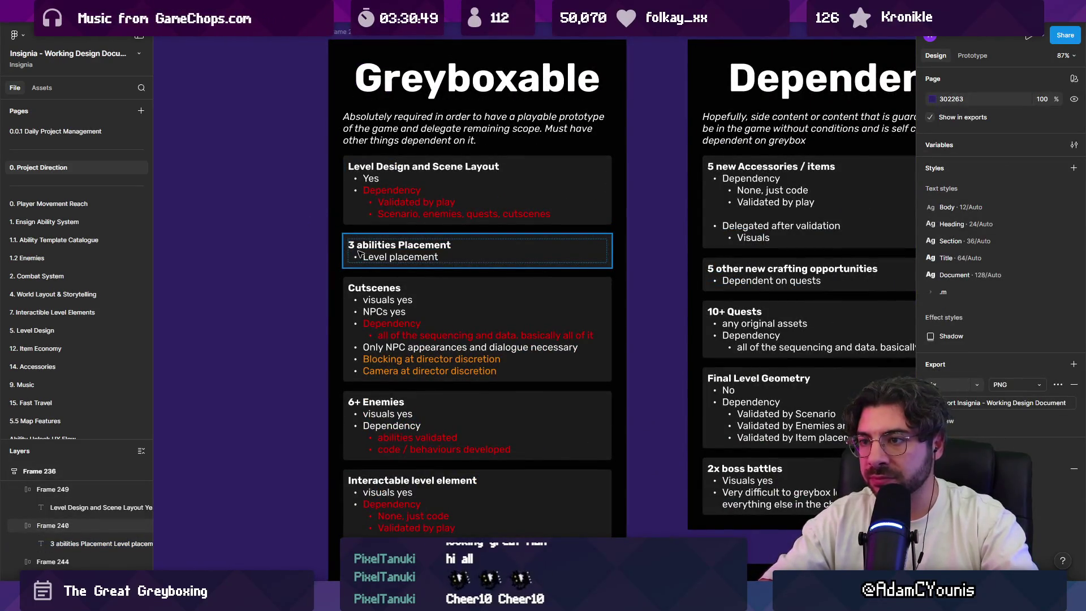
pyautogui.click(359, 255)
pyautogui.keyDown('ctrl'); pyautogui.scroll(-1, 385, 256); pyautogui.keyUp('ctrl')
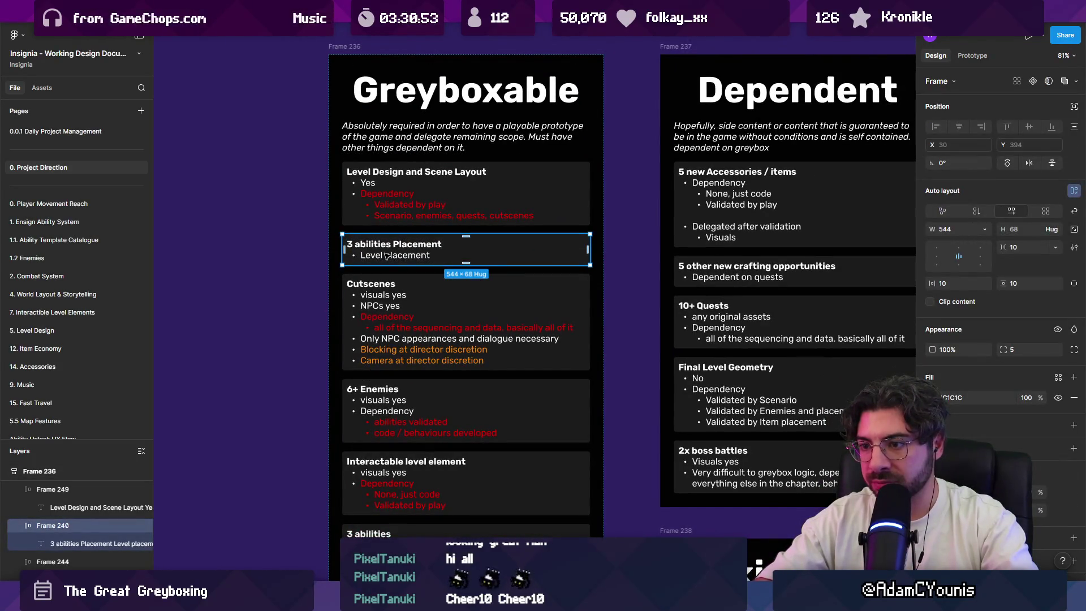
# Step: Duplicate the Level Design and Scene Layout card with Ctrl+D
pyautogui.doubleClick(391, 205)
pyautogui.keyDown('ctrl'); pyautogui.scroll(5, 392, 201); pyautogui.keyUp('ctrl')
pyautogui.click(417, 160)
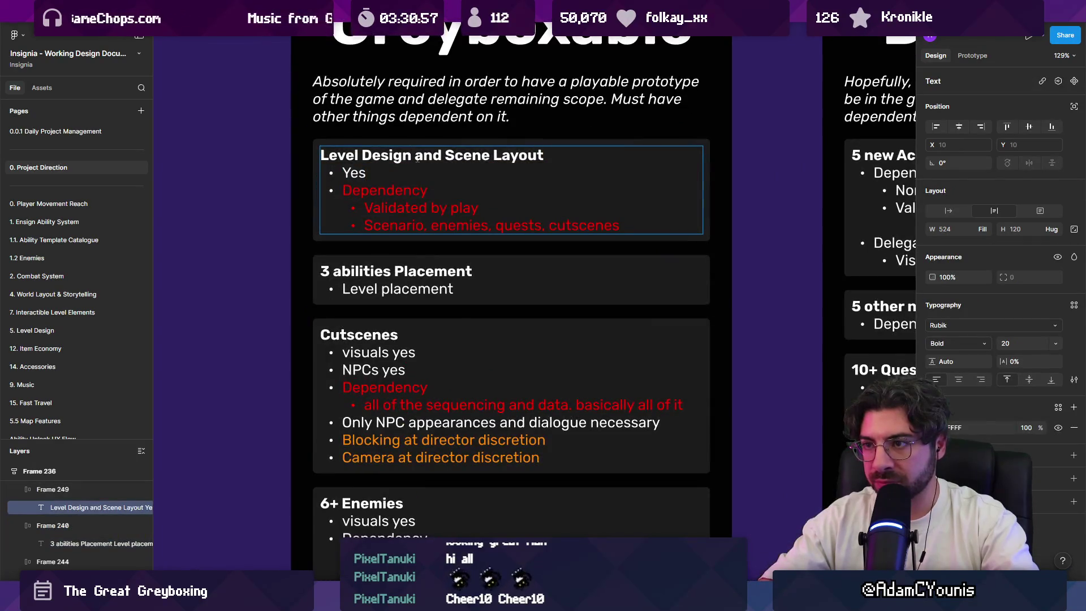
pyautogui.press('Escape')
pyautogui.press('Escape')
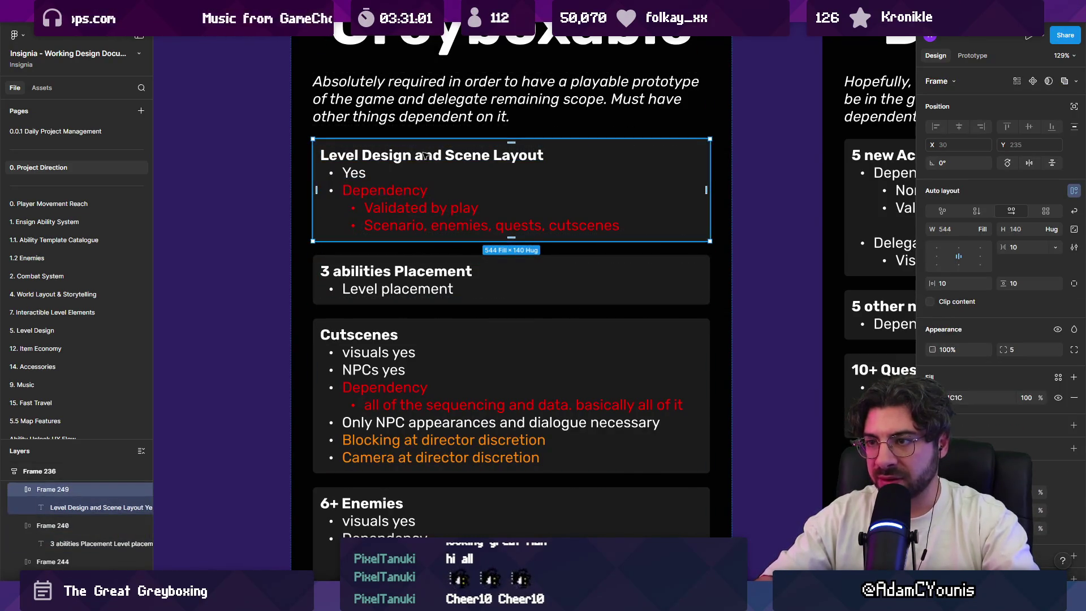
pyautogui.doubleClick(424, 155)
pyautogui.press('Escape')
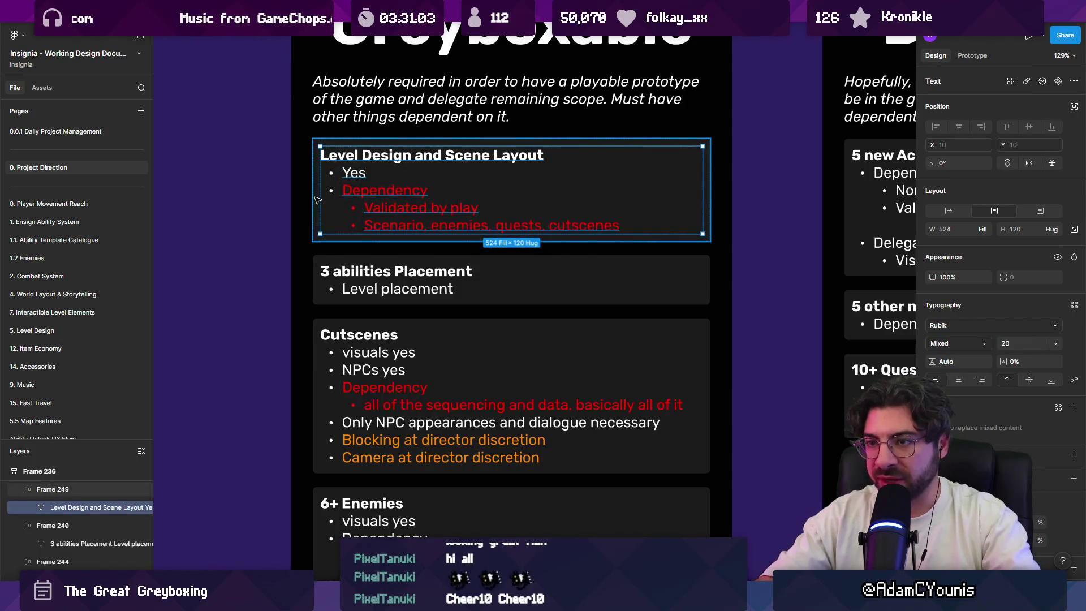
pyautogui.press('Escape')
pyautogui.hotkey('ctrl', 'd')
# Step: Retitle the copy 'Scene / Map Layout' and drag 3 abilities Placement just below it
pyautogui.doubleClick(400, 160)
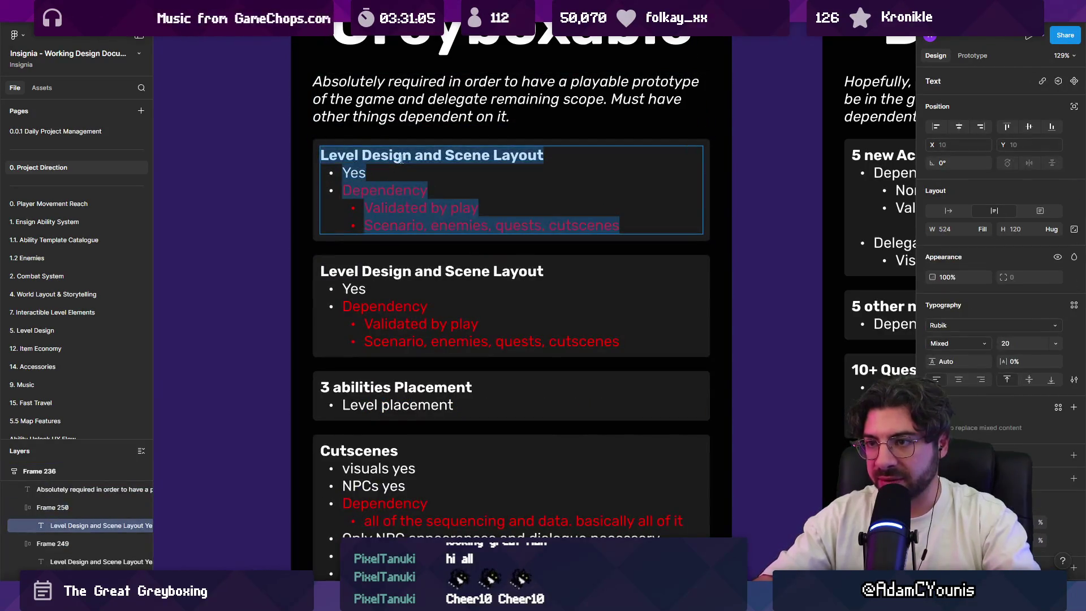
pyautogui.write('Layo')
pyautogui.press('BackSpace')
pyautogui.press('BackSpace')
pyautogui.press('BackSpace')
pyautogui.write('Map ')
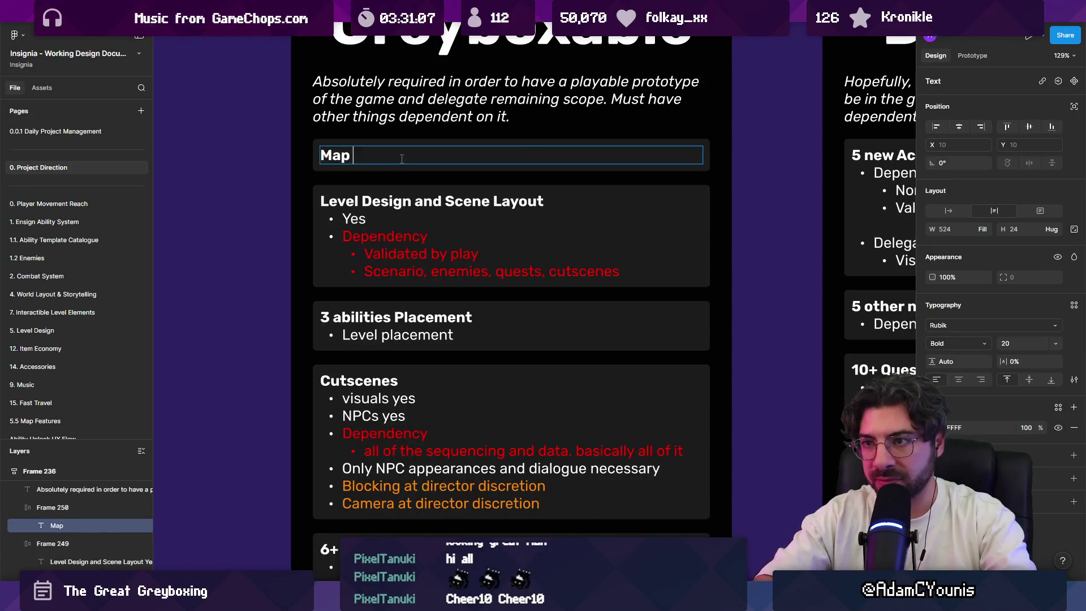
pyautogui.write('Layout')
pyautogui.hotkey('ctrl', 'shift', 'Left')
pyautogui.press('Left')
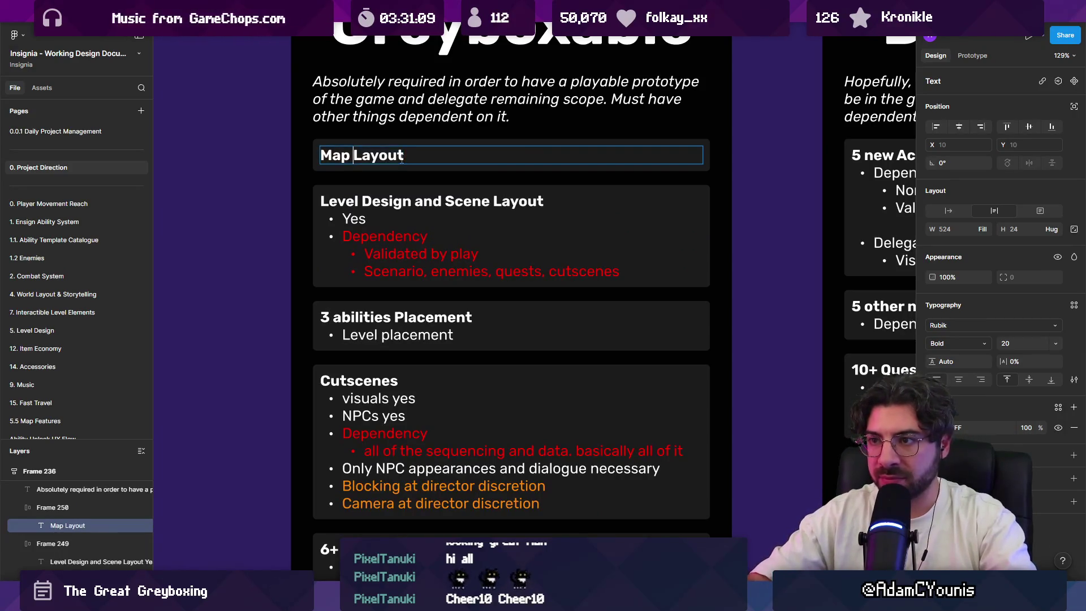
pyautogui.hotkey('ctrl', 'BackSpace')
pyautogui.write('Scen')
pyautogui.press('BackSpace')
pyautogui.write('enme')
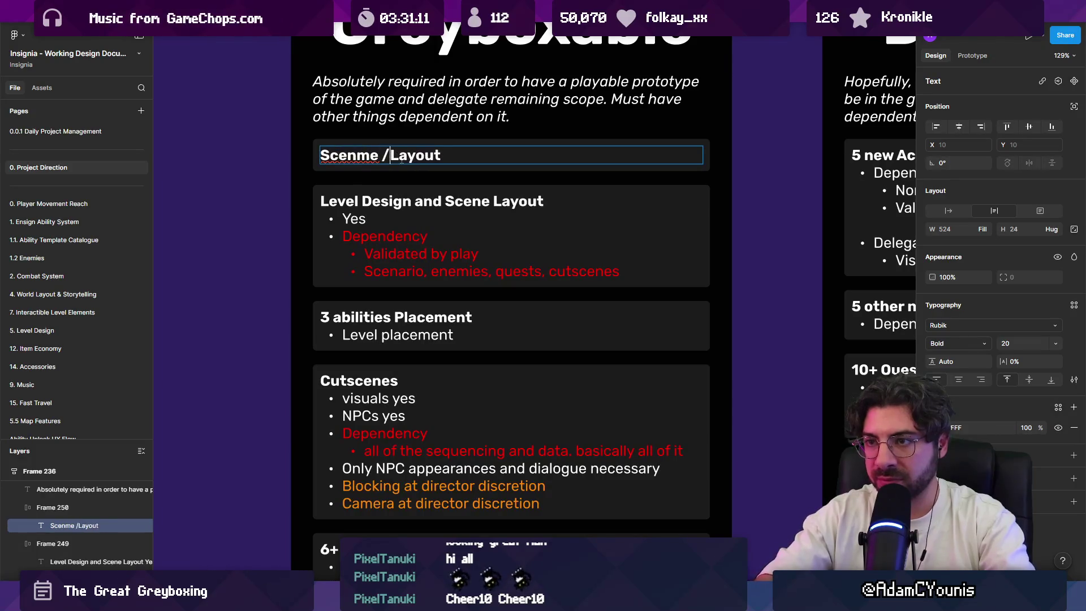
pyautogui.press('BackSpace')
pyautogui.press('BackSpace')
pyautogui.press('BackSpace')
pyautogui.write('Ma')
pyautogui.press('BackSpace')
pyautogui.press('BackSpace')
pyautogui.press('BackSpace')
pyautogui.write('e / Map')
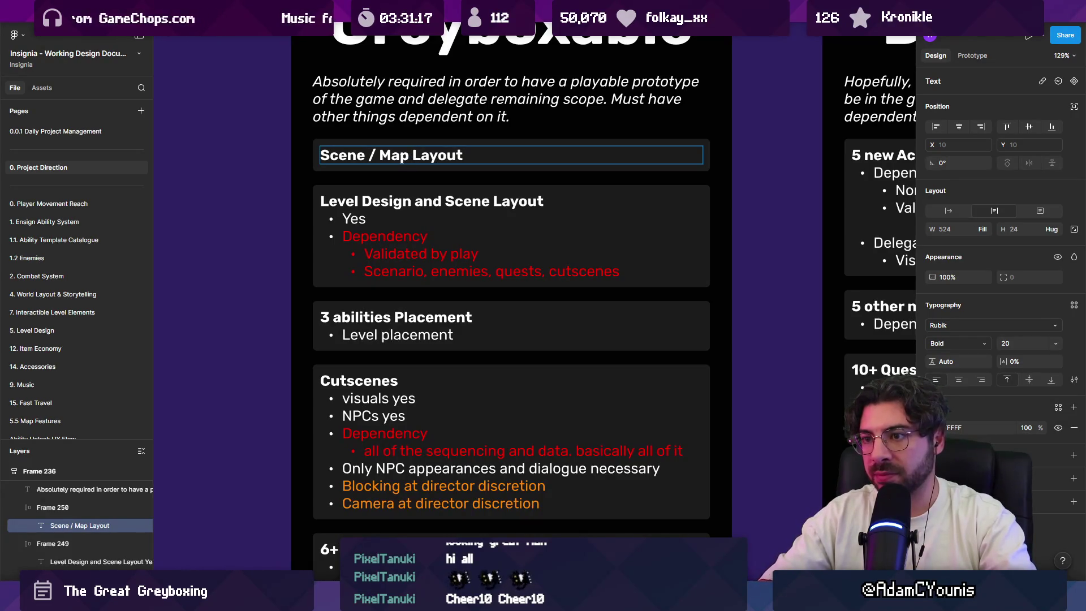
pyautogui.click(389, 315)
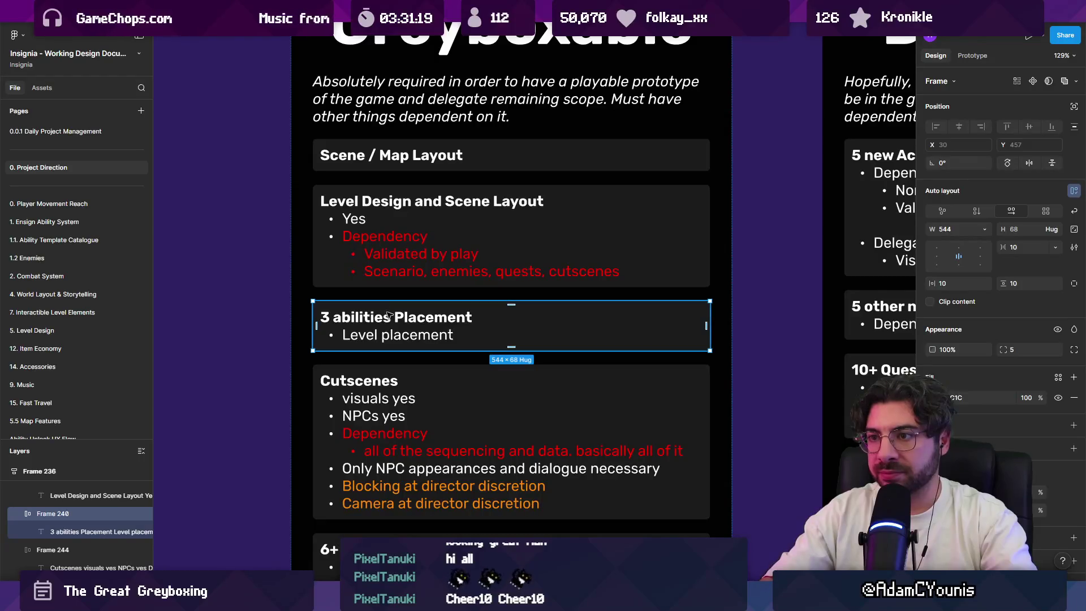
pyautogui.moveTo(389, 315); pyautogui.dragTo(389, 200)
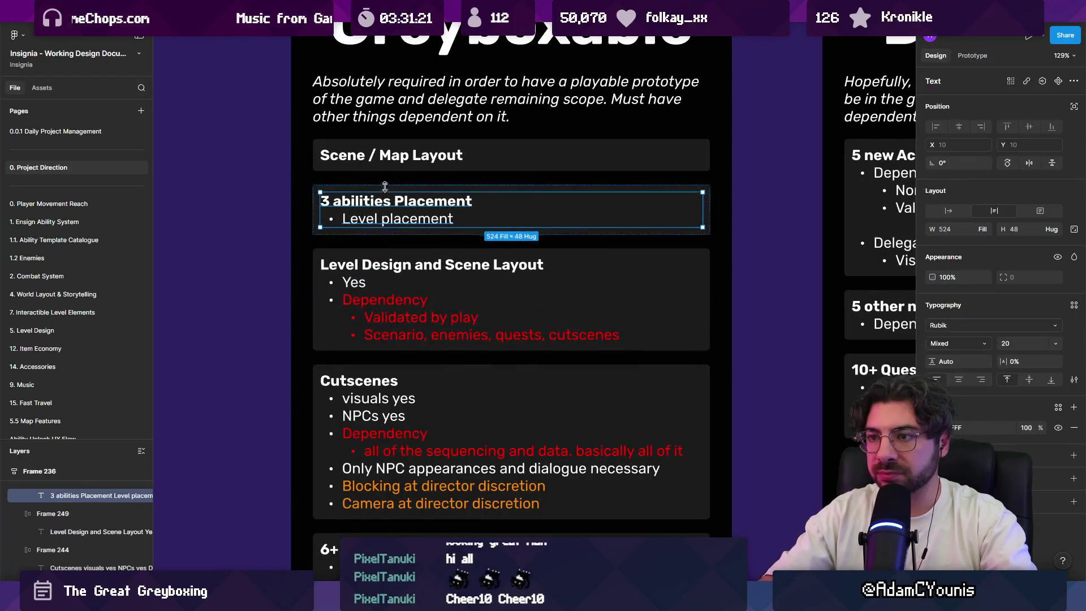
# Step: Add bullets 'Can be greyboxed' and 'Main quest path and sequencing dependent on this' to Scene / Map Layout
pyautogui.click(387, 166)
pyautogui.doubleClick(392, 160)
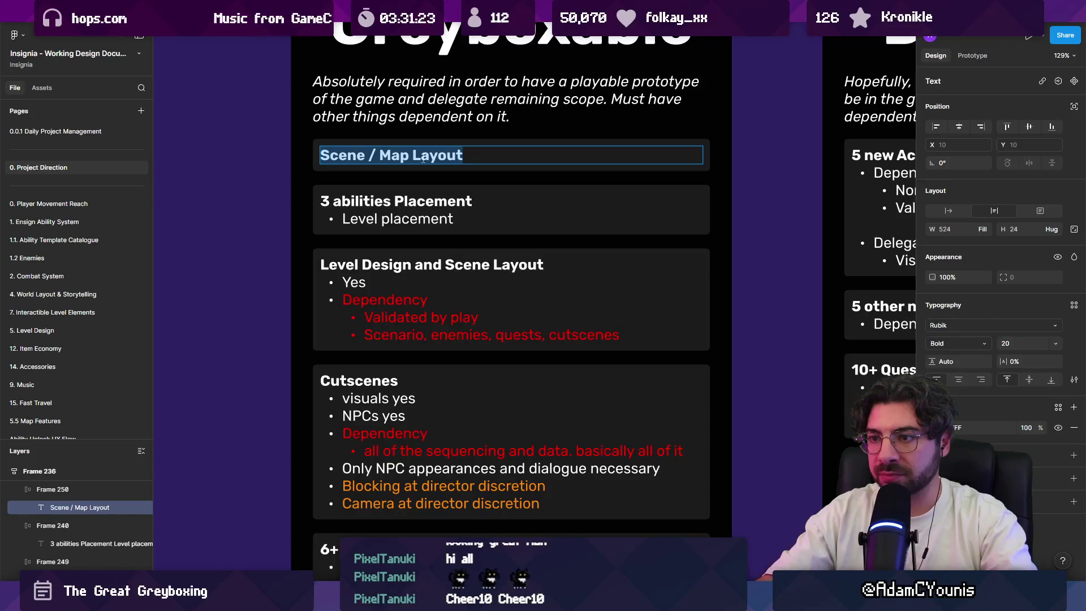
pyautogui.press('Right')
pyautogui.press('Return')
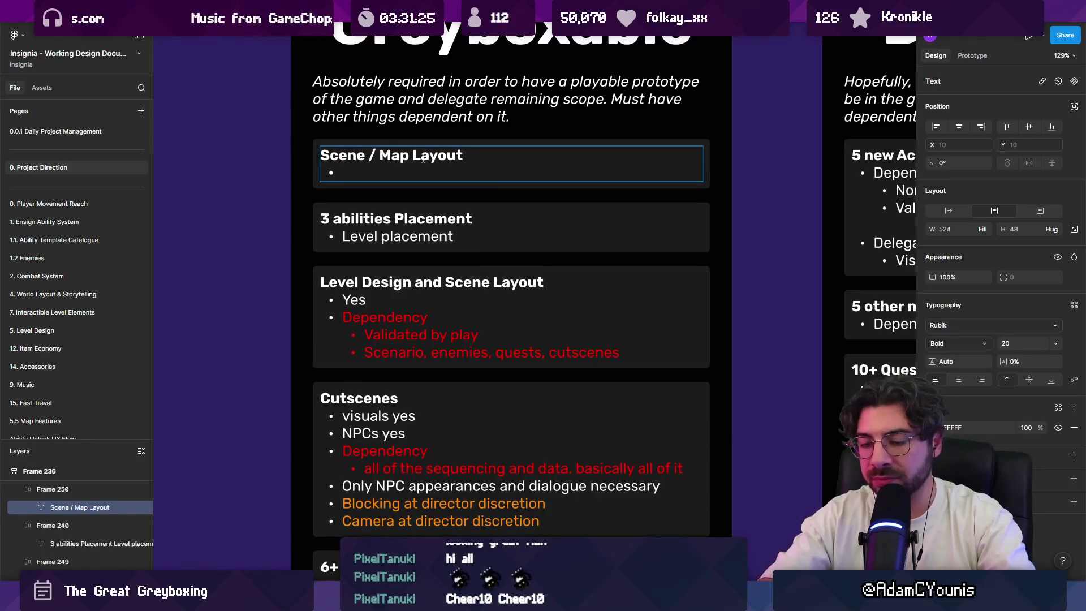
pyautogui.write('Can b')
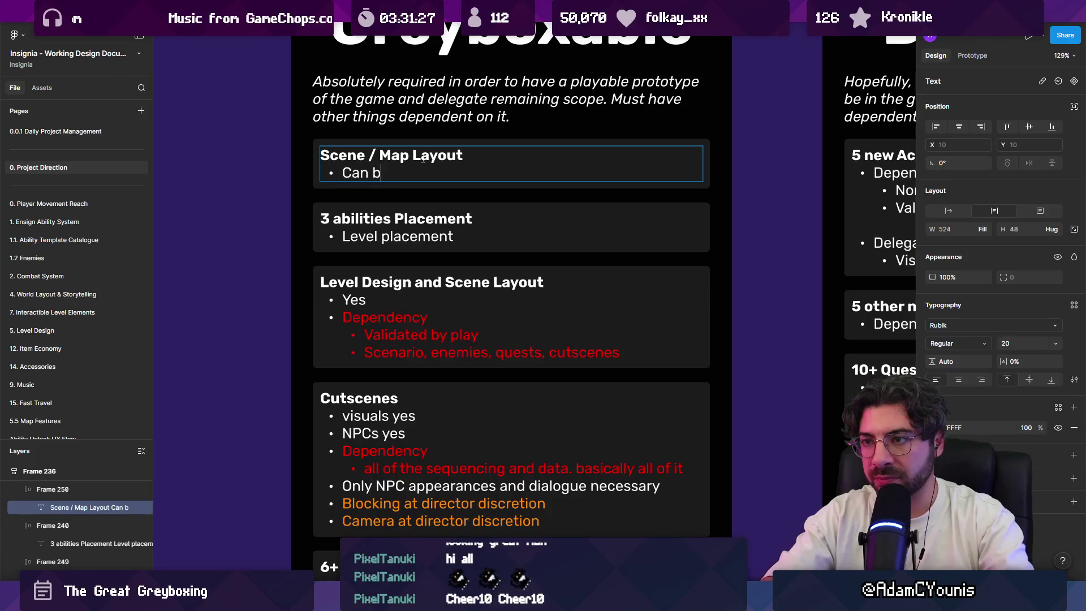
pyautogui.write('e greyboxed')
pyautogui.press('Return')
pyautogui.write('Everything is dependent')
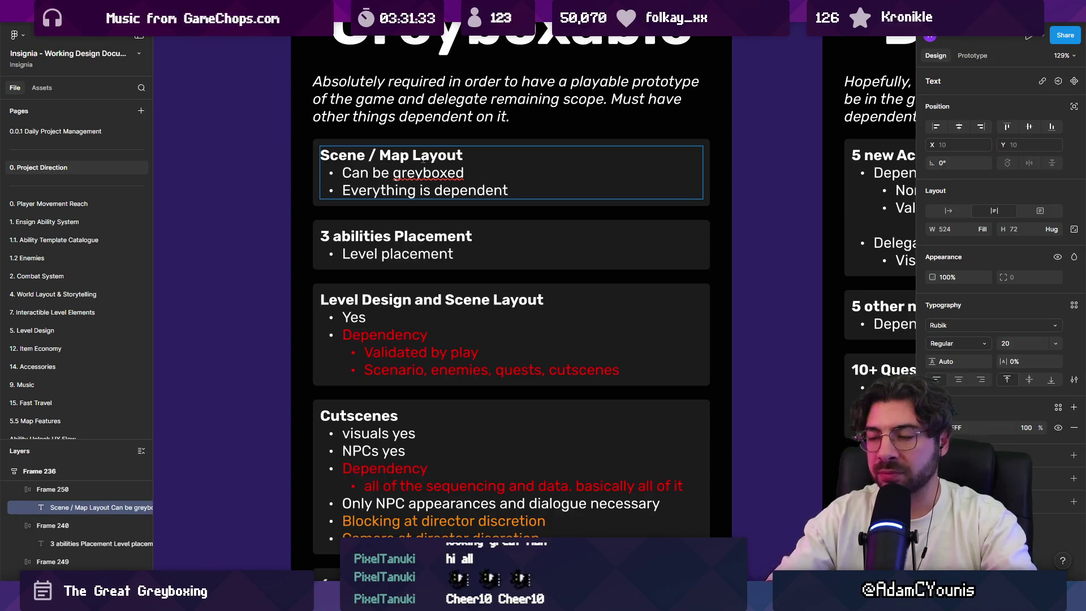
pyautogui.hotkey('shift', 'Home')
pyautogui.write('Main quest path and sequencing dependin')
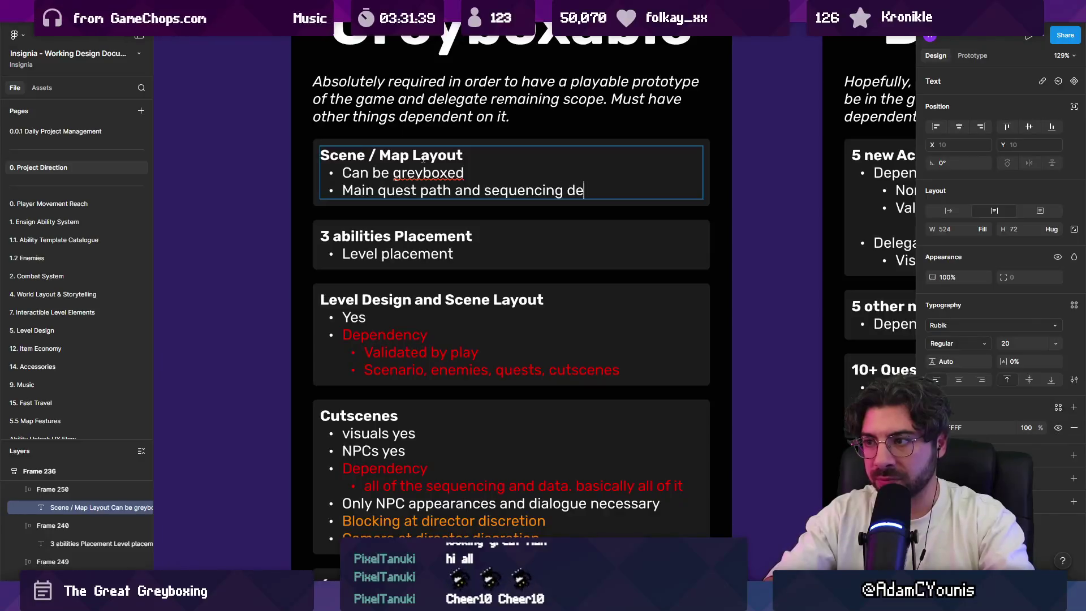
pyautogui.press('BackSpace')
pyautogui.press('BackSpace')
pyautogui.press('BackSpace')
pyautogui.write('ent on this')
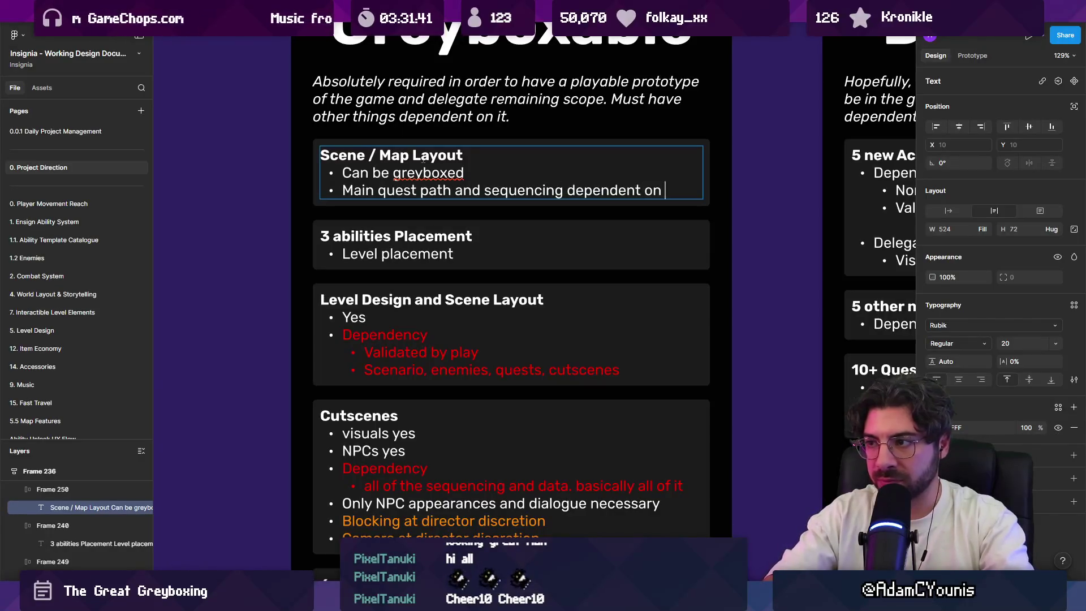
pyautogui.press('Escape')
# Step: Delete the 3 abilities Placement card
pyautogui.click(426, 235)
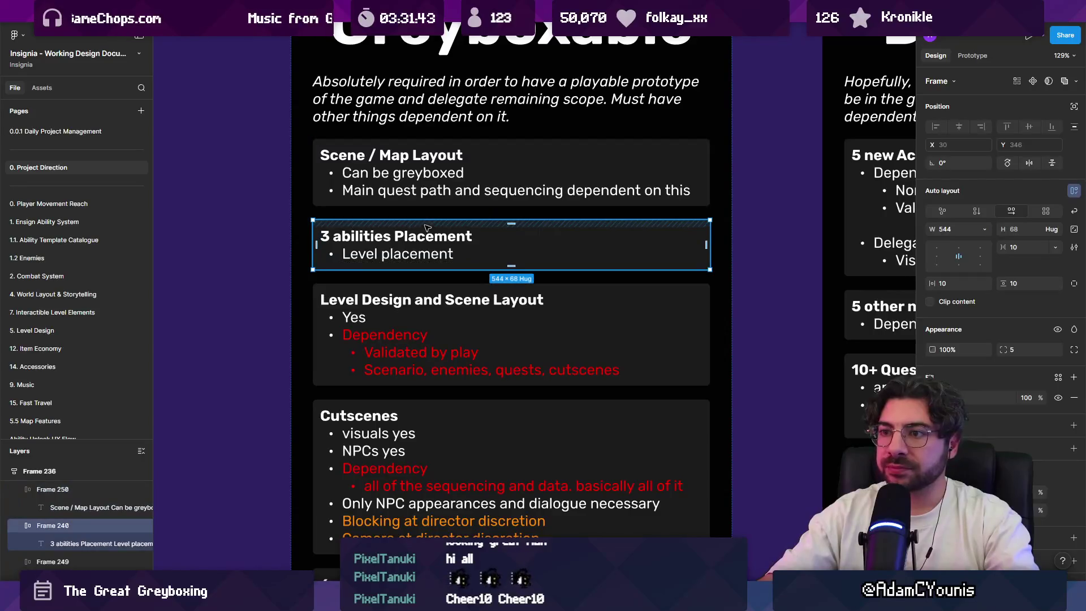
pyautogui.doubleClick(426, 234)
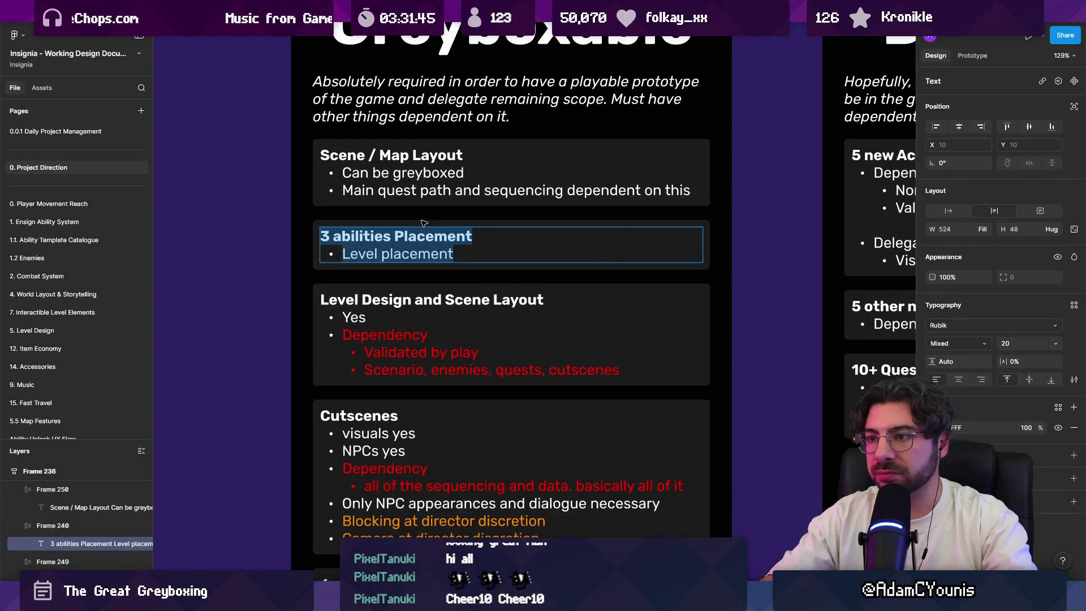
pyautogui.click(423, 222)
pyautogui.press('Delete')
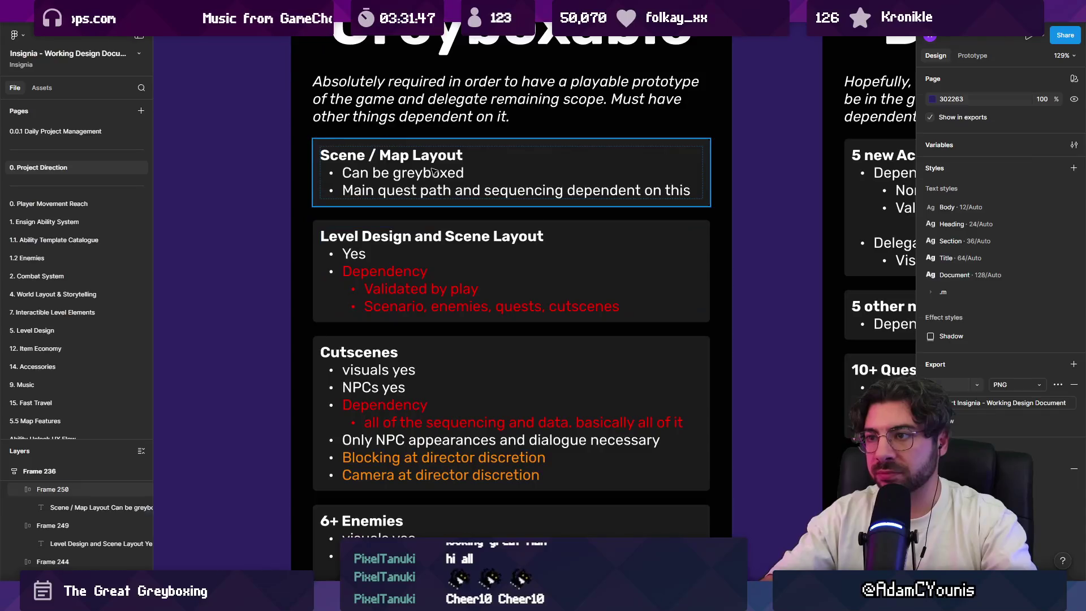
# Step: Append ', Including Ability Crucibles' to the Scene / Map Layout heading
pyautogui.click(472, 157)
pyautogui.doubleClick(472, 157)
pyautogui.write(', IO')
pyautogui.press('BackSpace')
pyautogui.write('nluc')
pyautogui.press('BackSpace')
pyautogui.write('ding Abi')
pyautogui.write('liti')
pyautogui.write(' Crucibles')
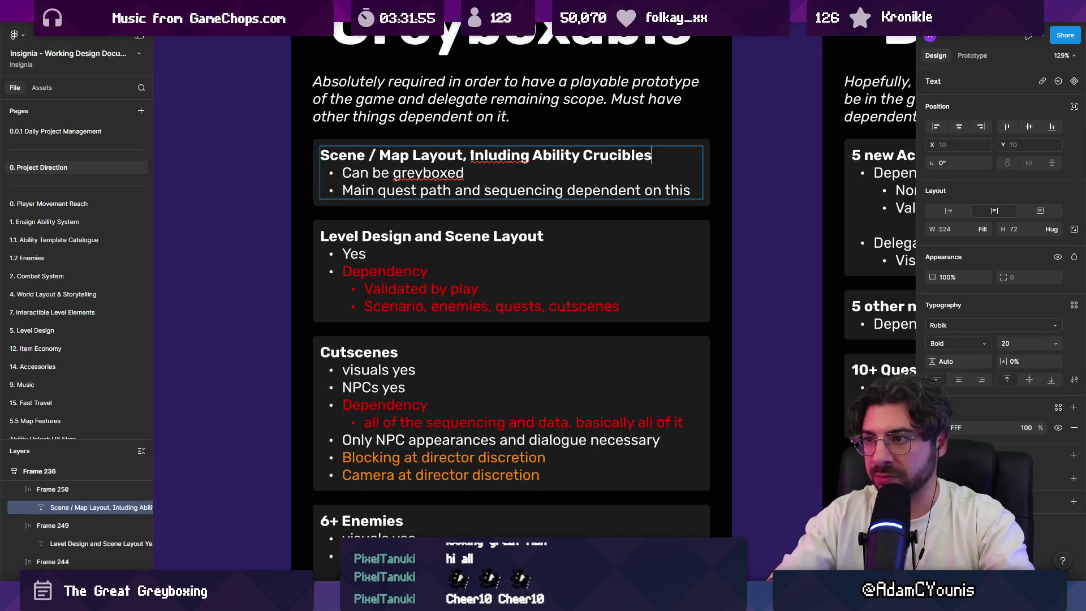
pyautogui.click(483, 155)
pyautogui.write('c')
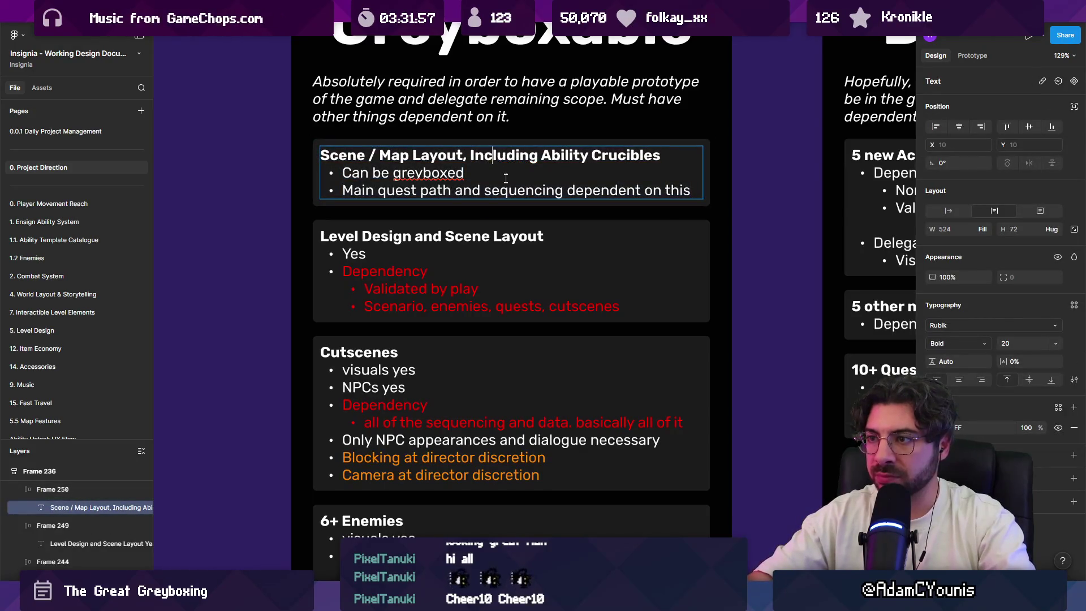
pyautogui.press('Escape')
pyautogui.scroll(-10, 351, 202)
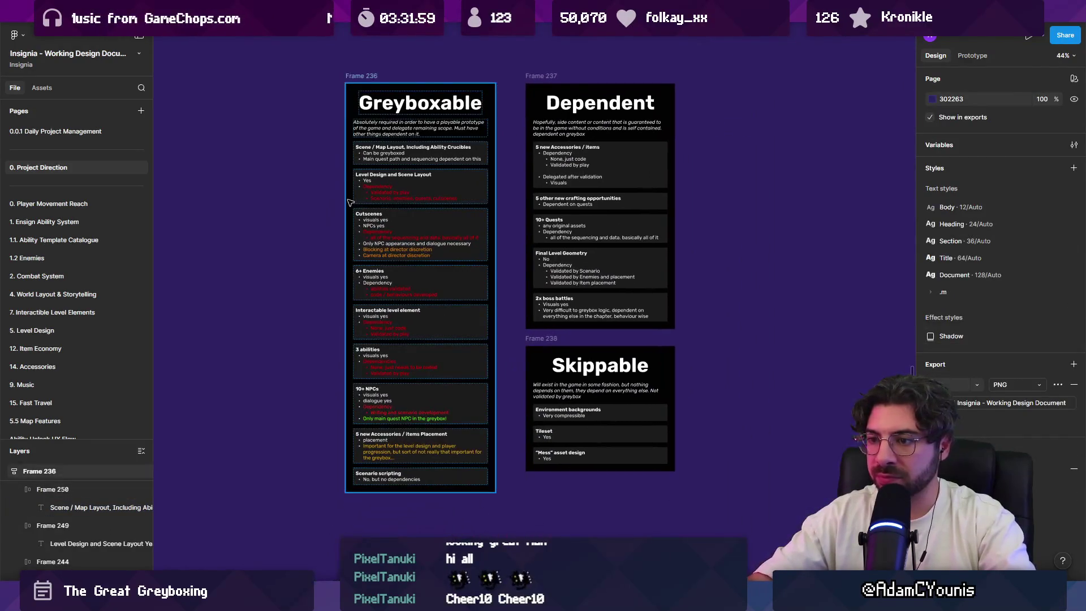
# Step: Replace 'Ability Crucibles' with 'Landmarks' at the end of the Scene / Map Layout heading
pyautogui.scroll(3, 419, 240)
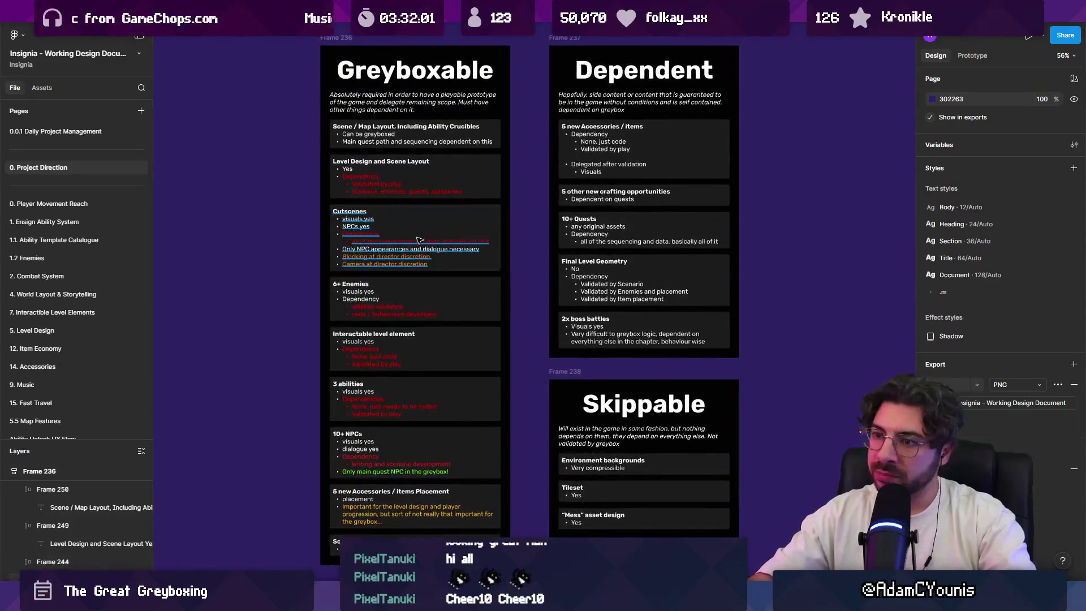
pyautogui.click(351, 387)
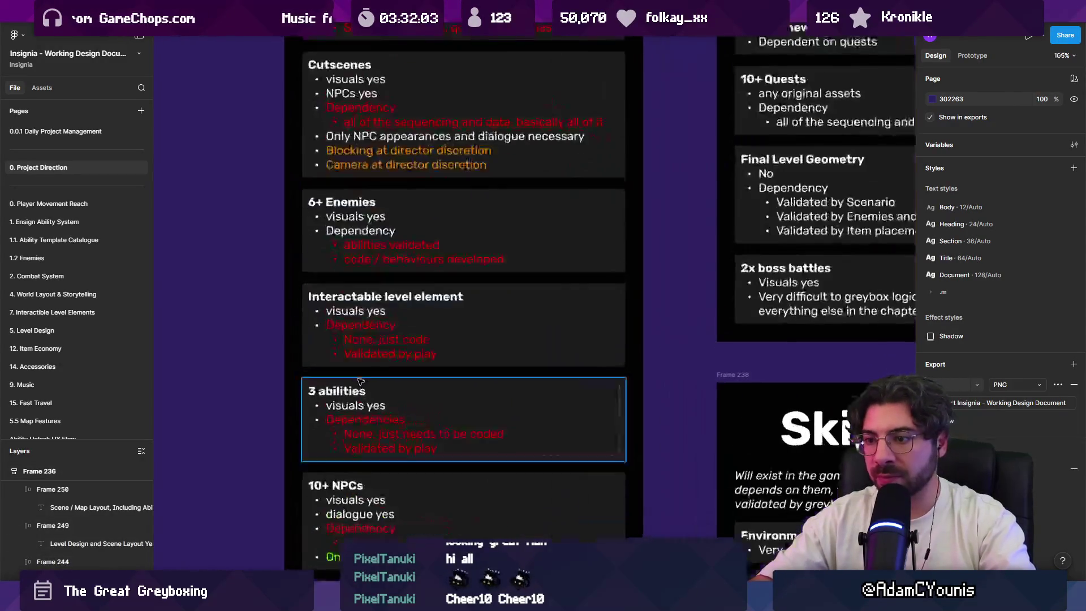
pyautogui.scroll(5, 351, 390)
pyautogui.press('Return')
pyautogui.press('Escape')
pyautogui.scroll(-5, 350, 395)
pyautogui.scroll(2, 377, 193)
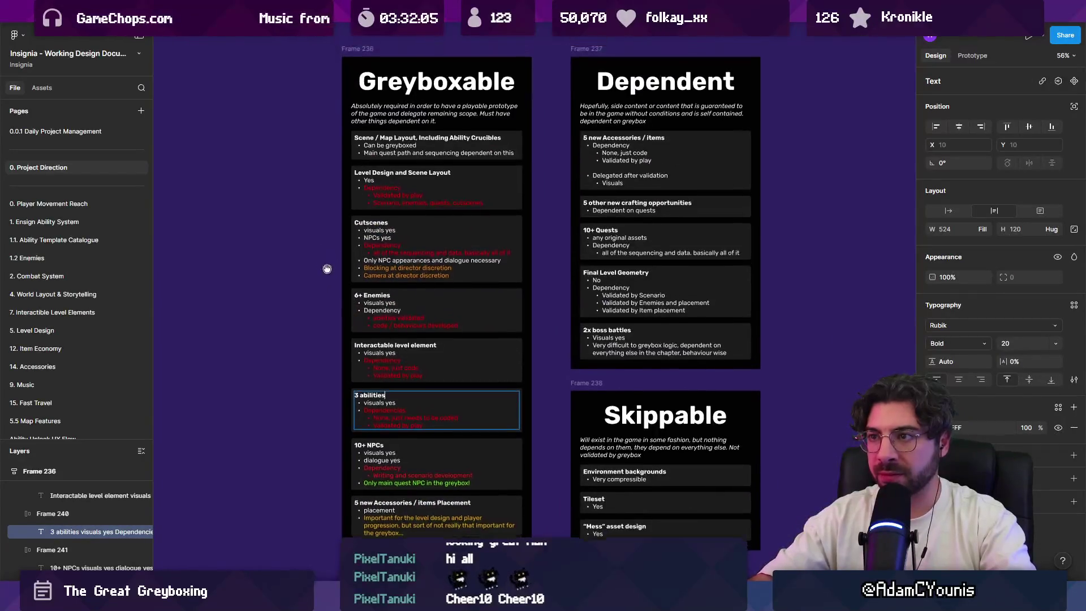
pyautogui.scroll(4, 377, 193)
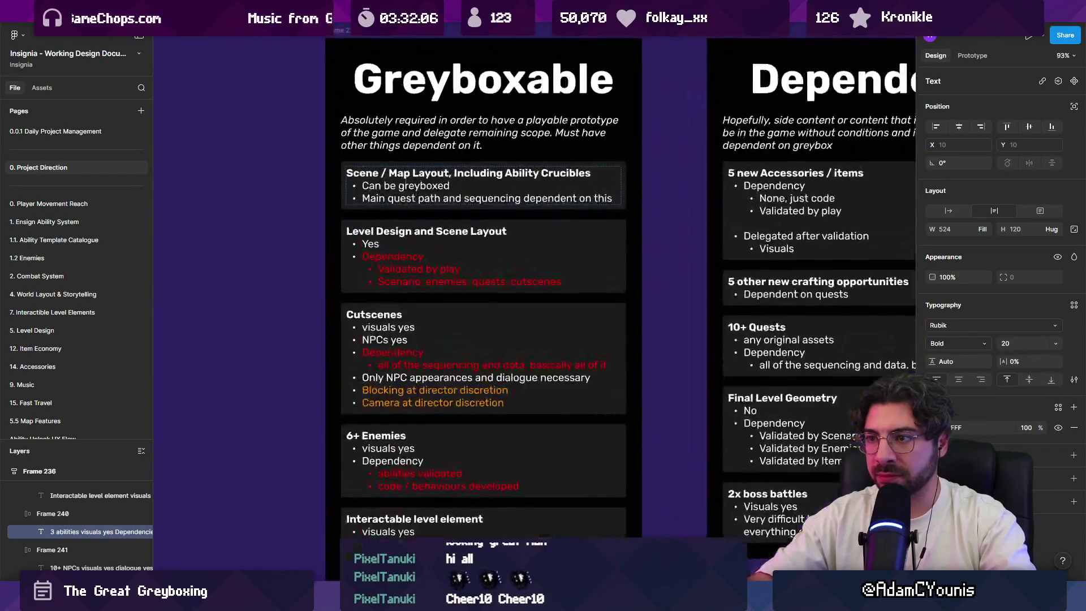
pyautogui.doubleClick(572, 172)
pyautogui.hotkey('ctrl', 'shift', 'Left')
pyautogui.write('Landmark')
pyautogui.press('Escape')
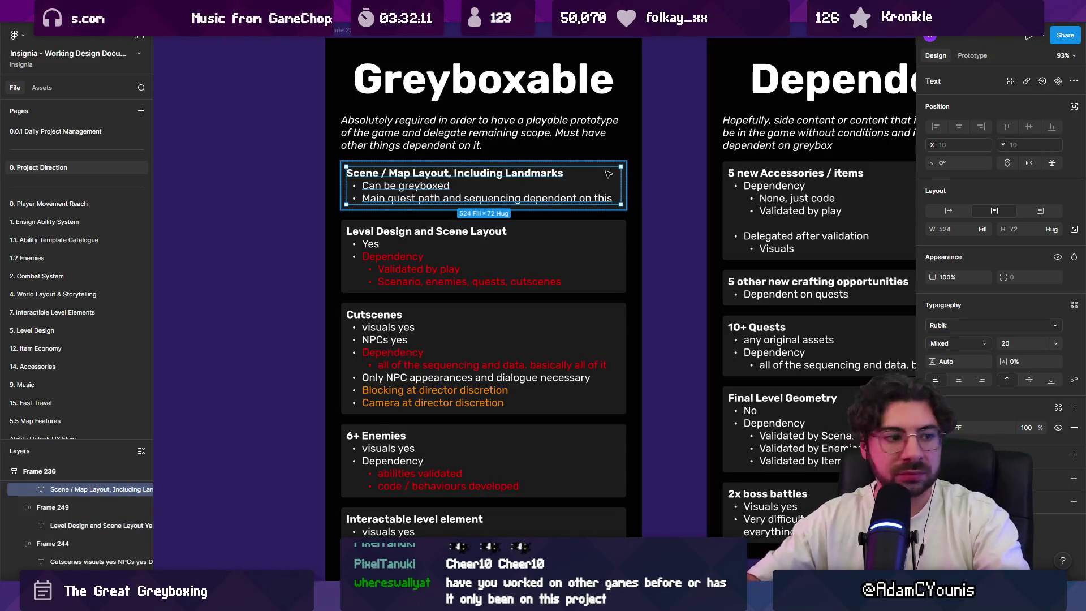
pyautogui.press('Escape')
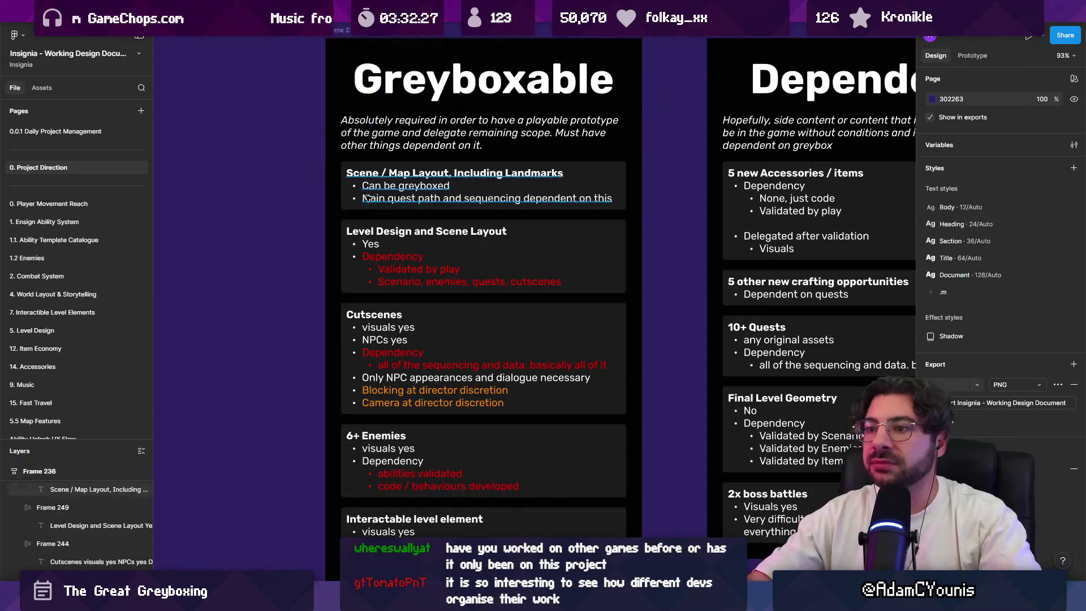
# Step: Move the 3 abilities and Interactable level element cards together above Cutscenes
pyautogui.scroll(-5, 448, 210)
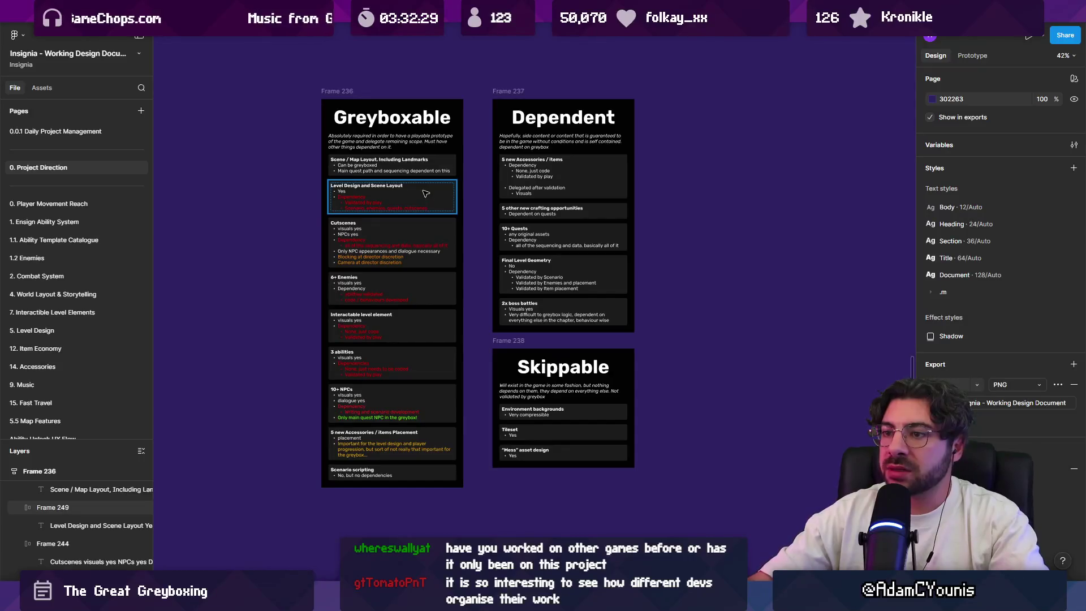
pyautogui.scroll(-5, 482, 375)
pyautogui.scroll(10, 496, 356)
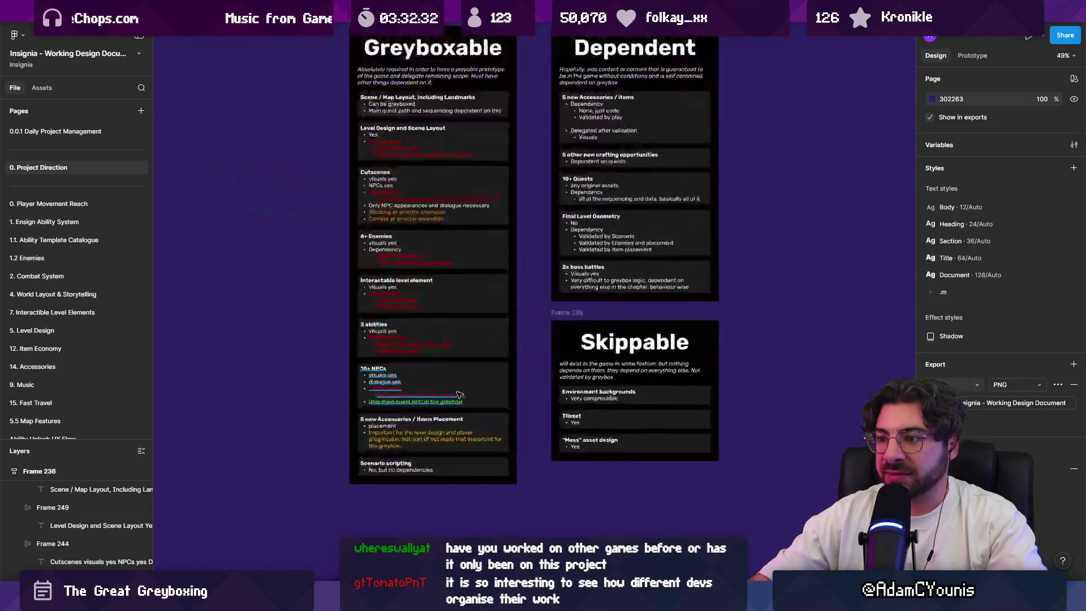
pyautogui.scroll(-5, 420, 437)
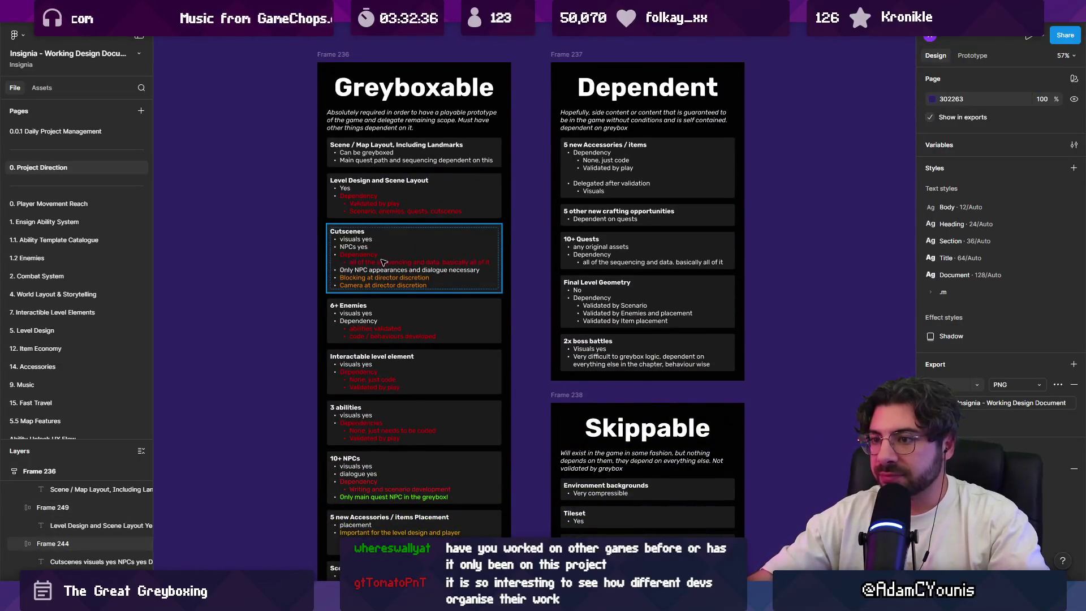
pyautogui.scroll(3, 365, 223)
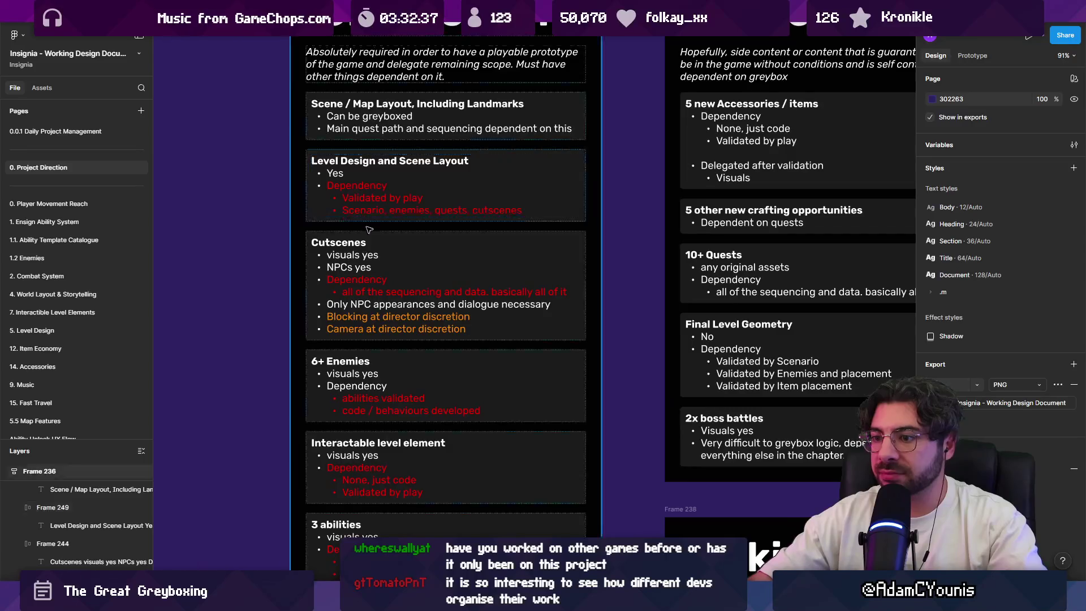
pyautogui.scroll(-2, 368, 229)
pyautogui.scroll(-2, 444, 311)
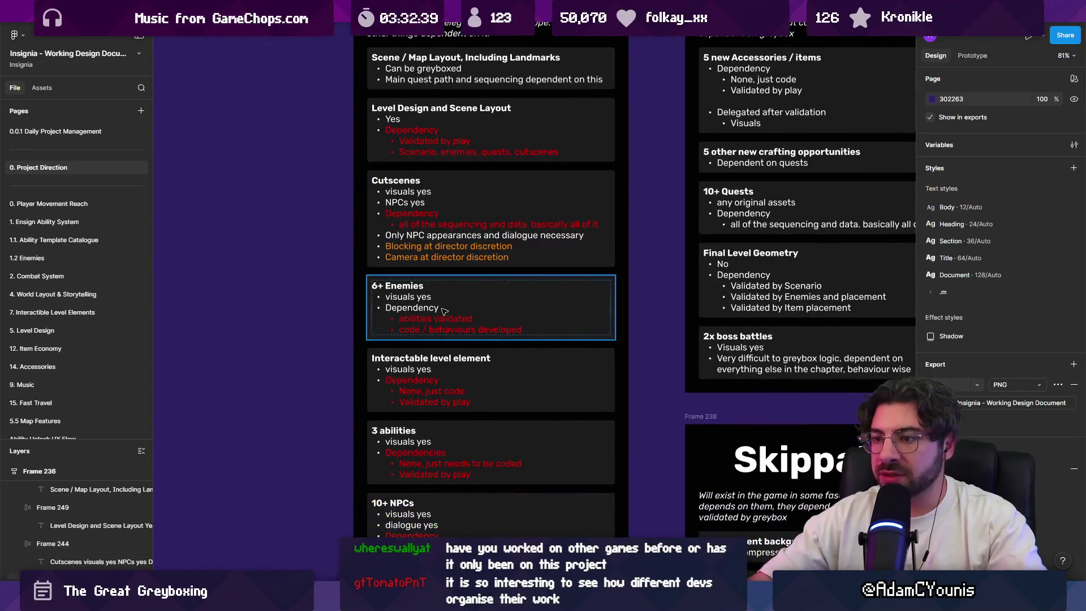
pyautogui.scroll(-3, 444, 311)
pyautogui.scroll(-1, 447, 368)
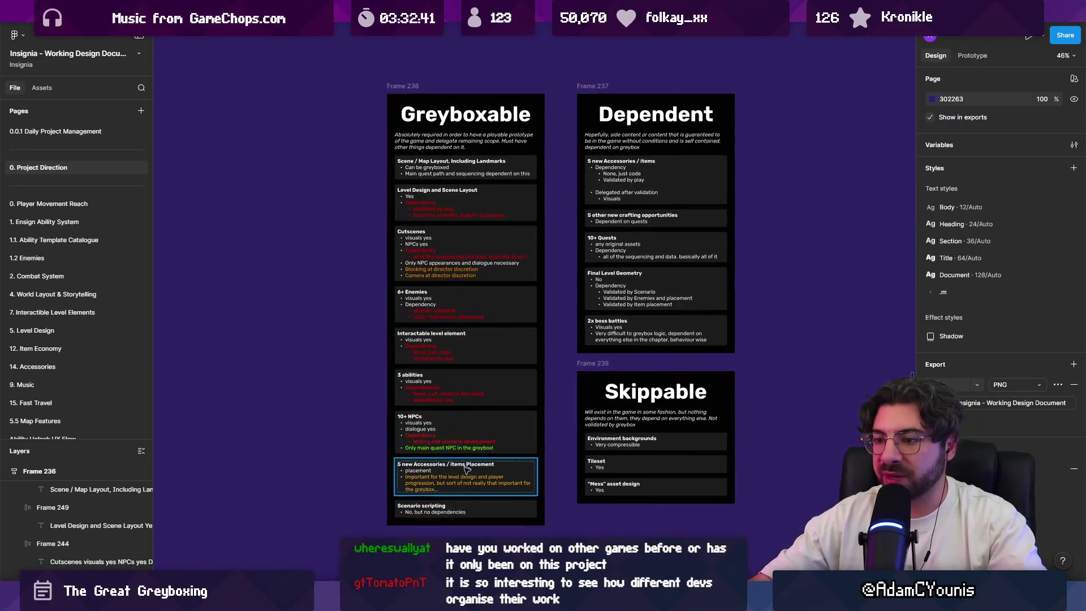
pyautogui.click(468, 506)
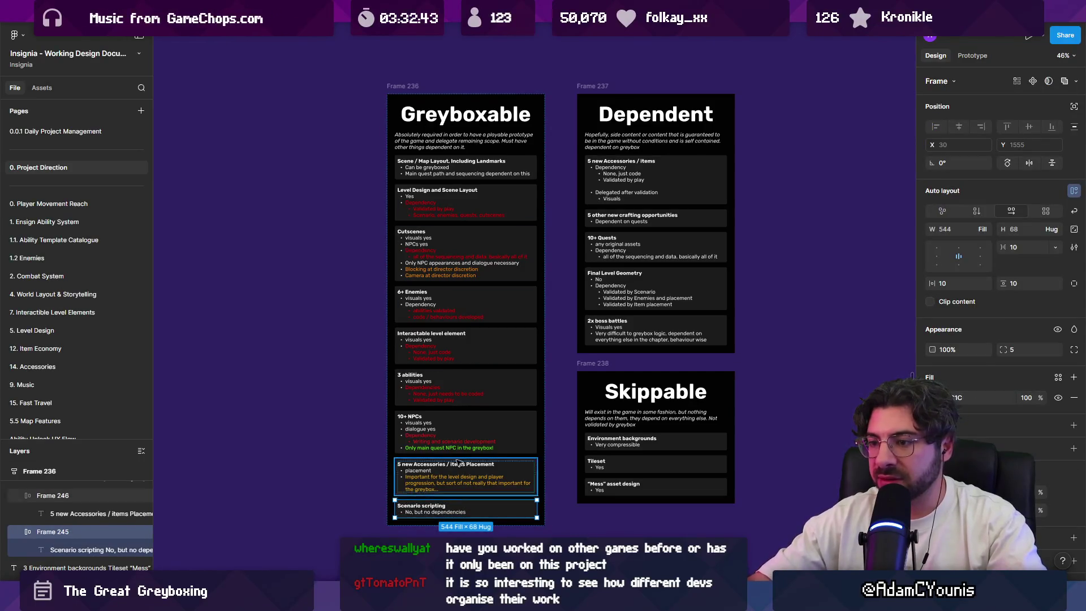
pyautogui.scroll(5, 421, 372)
pyautogui.scroll(-1, 417, 301)
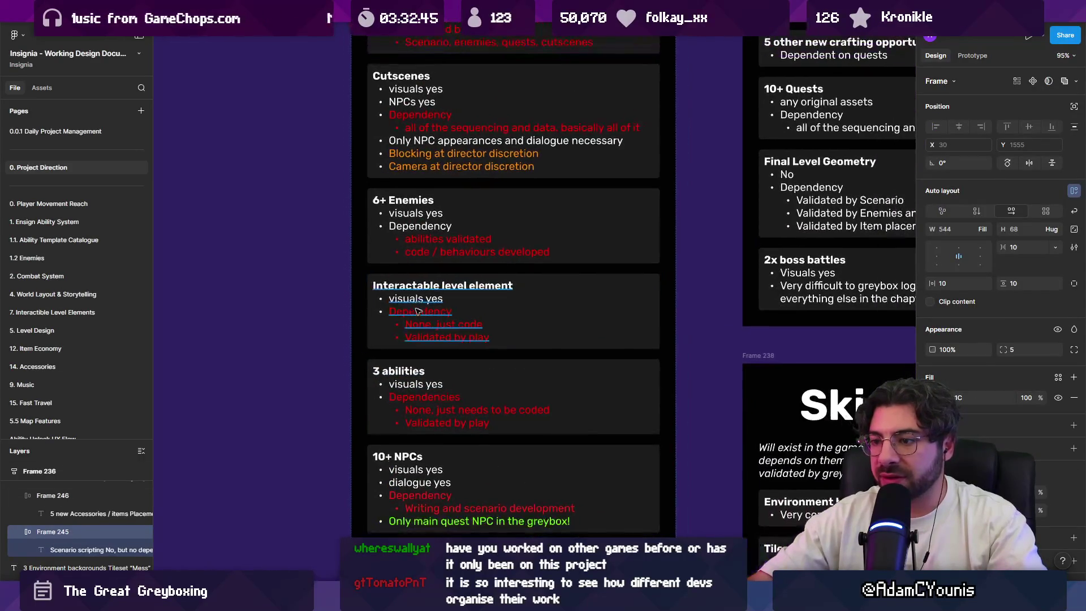
pyautogui.click(442, 425)
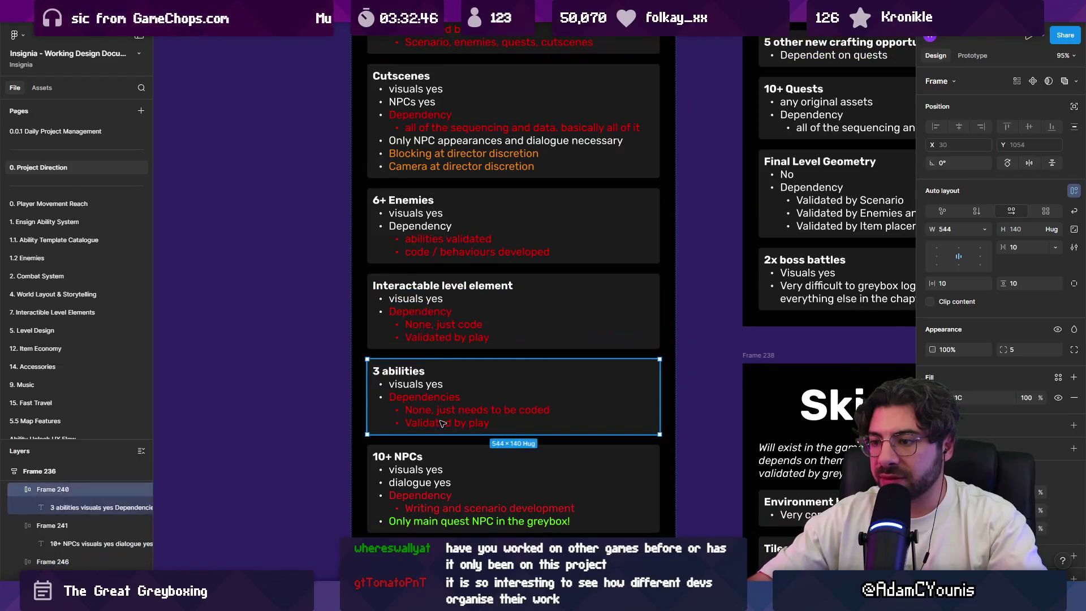
pyautogui.scroll(1, 443, 365)
pyautogui.keyDown('shift'); pyautogui.click(442, 365); pyautogui.keyUp('shift')
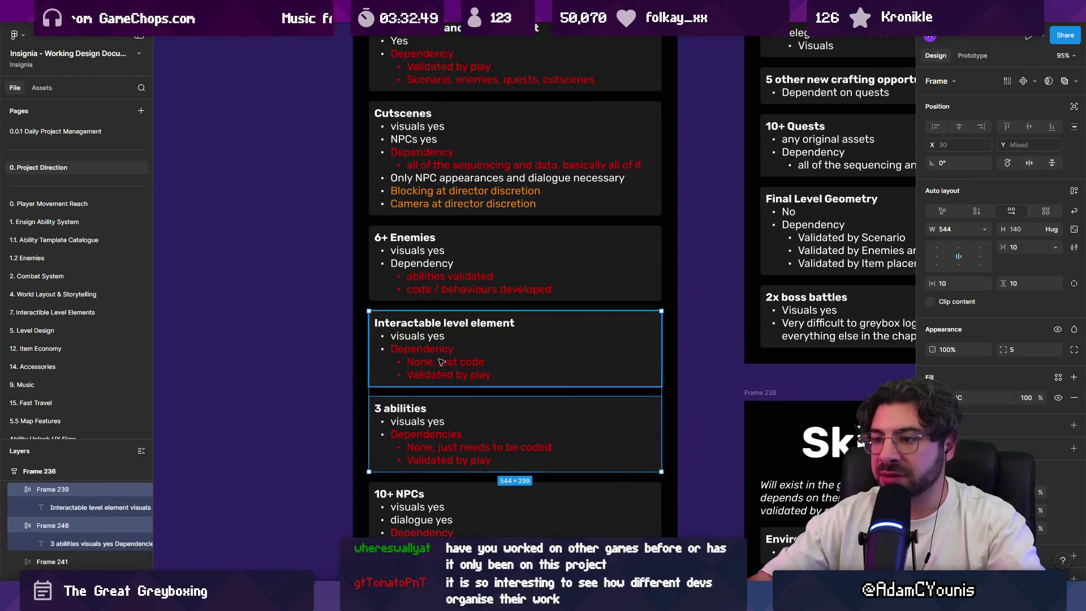
pyautogui.scroll(3, 470, 407)
pyautogui.press('Up')
pyautogui.press('Up')
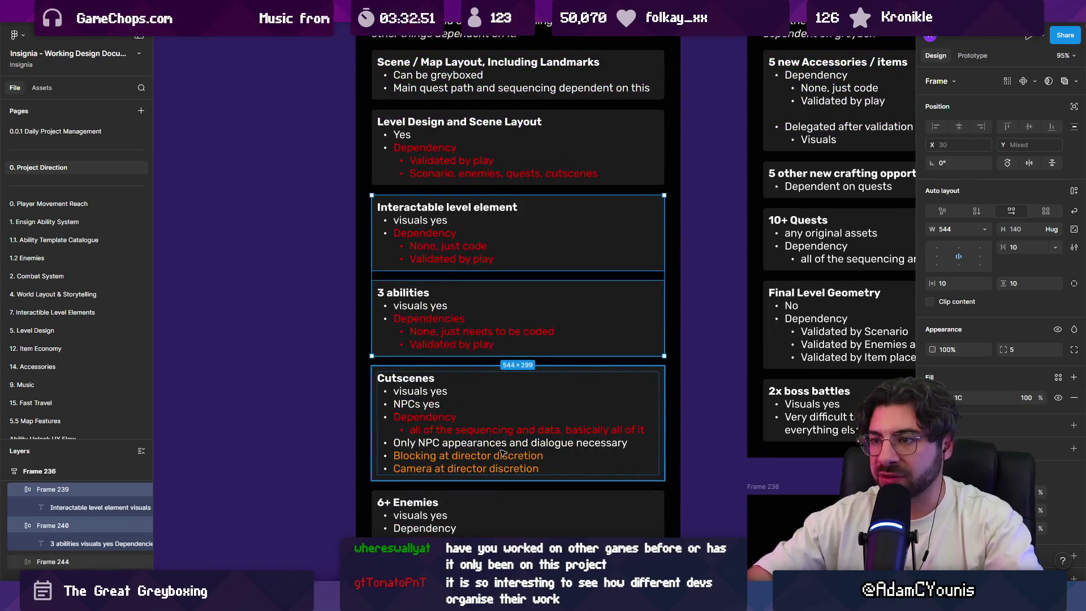
# Step: Check the Cutscenes and 6+ Enemies cards, then select the Cutscenes text layer
pyautogui.scroll(-3, 474, 392)
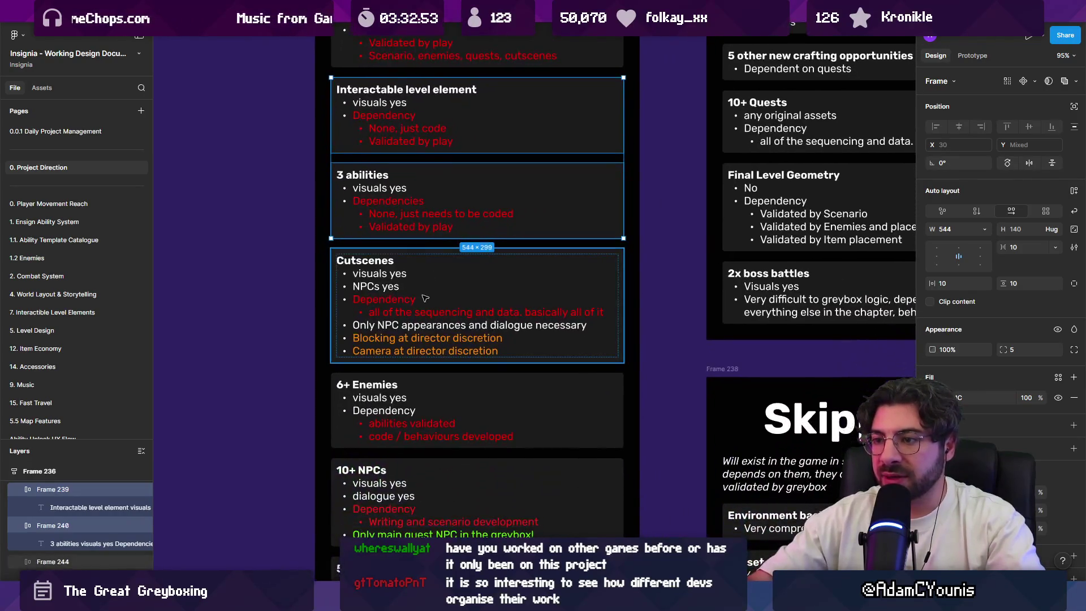
pyautogui.click(422, 310)
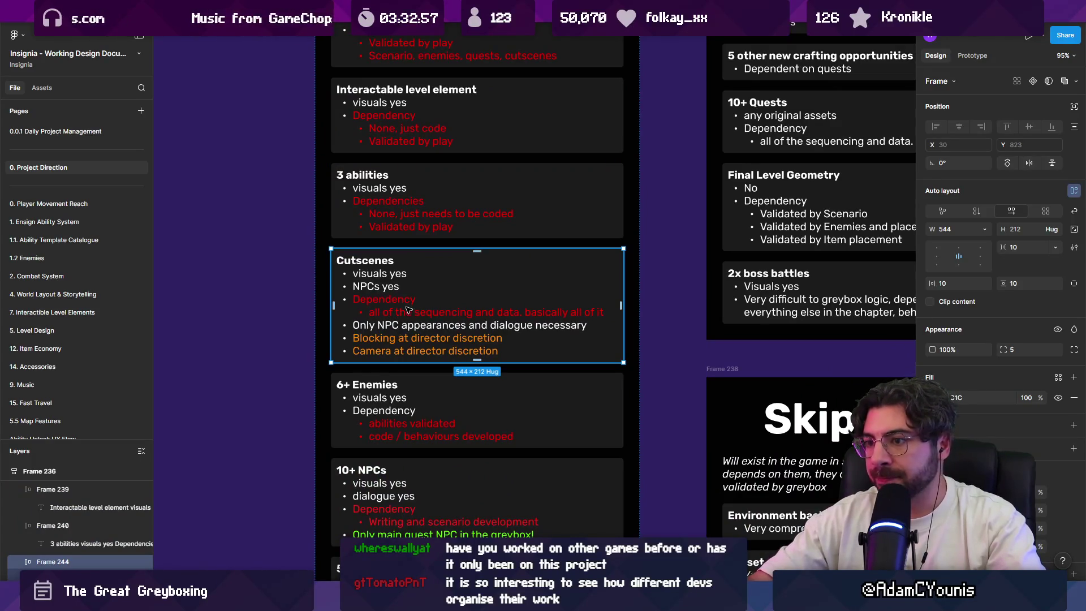
pyautogui.click(417, 403)
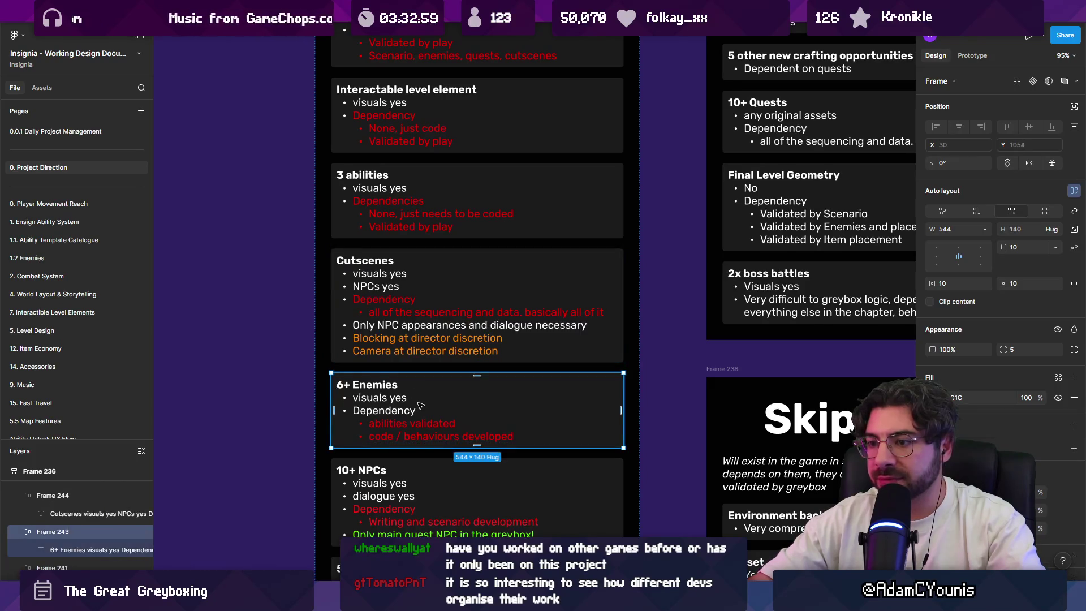
pyautogui.scroll(-3, 422, 396)
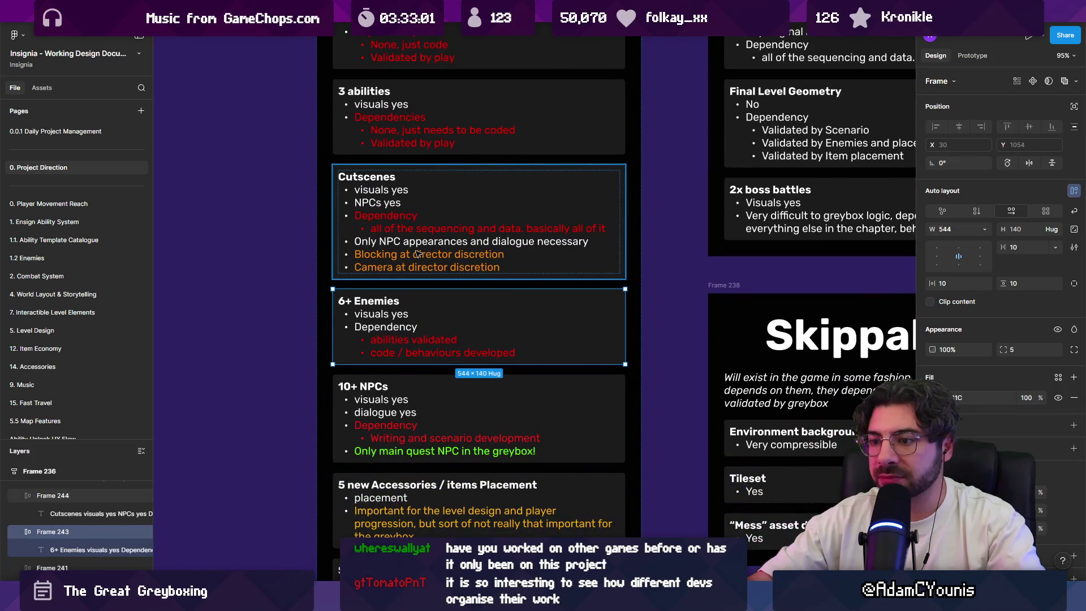
pyautogui.doubleClick(402, 227)
pyautogui.scroll(-3, 432, 379)
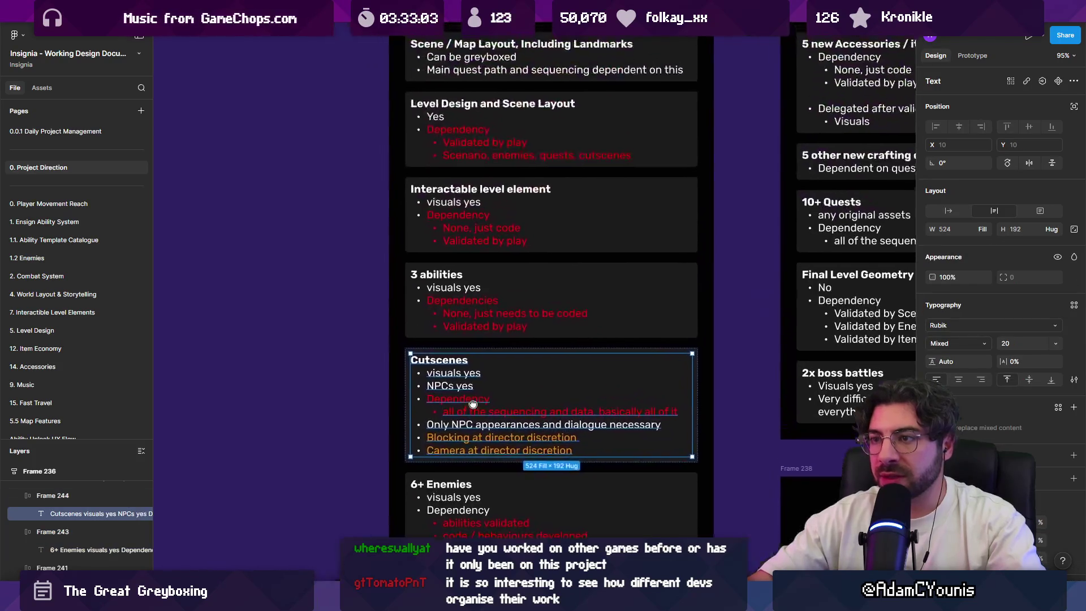
# Step: Insert a Cutscenes sub-bullet under Dependency reading 'Dependent on story script'
pyautogui.scroll(3, 432, 379)
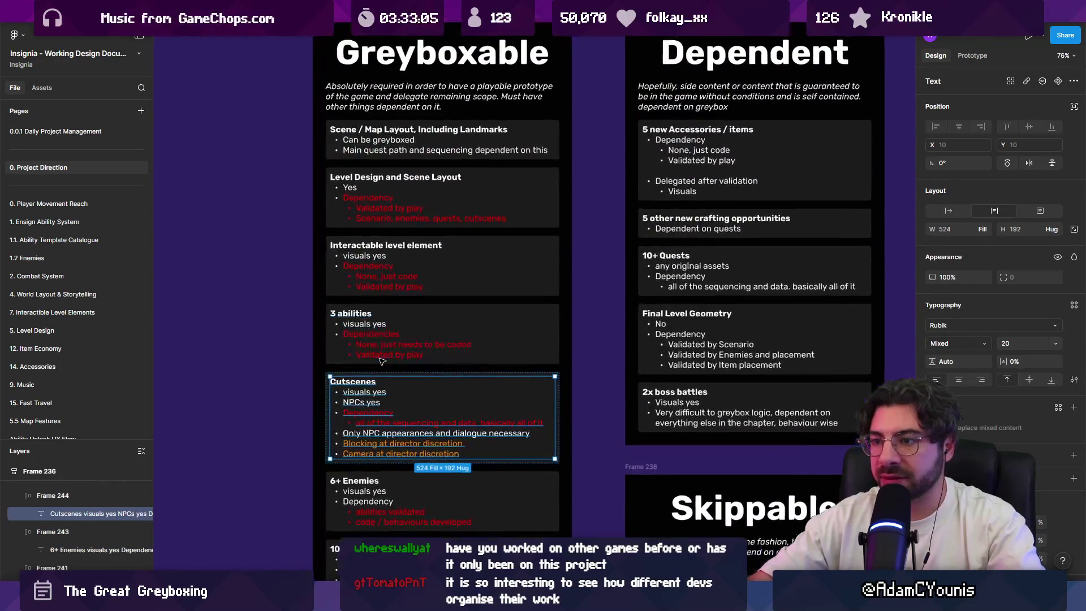
pyautogui.doubleClick(386, 427)
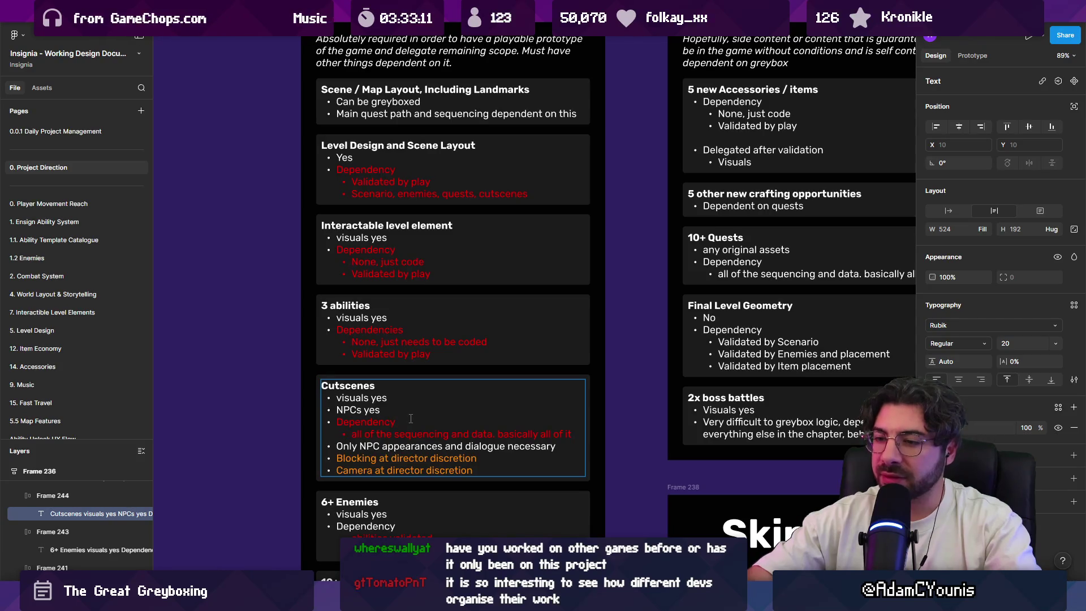
pyautogui.press('Return')
pyautogui.write('Dependent on sequencing')
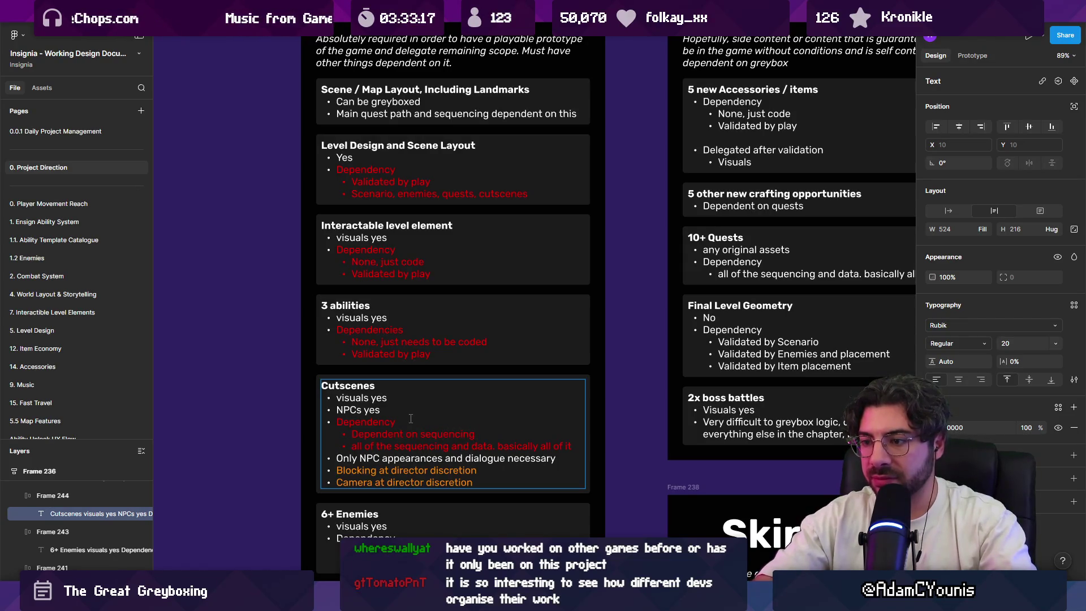
pyautogui.hotkey('ctrl', 'shift', 'Left')
pyautogui.write('story s')
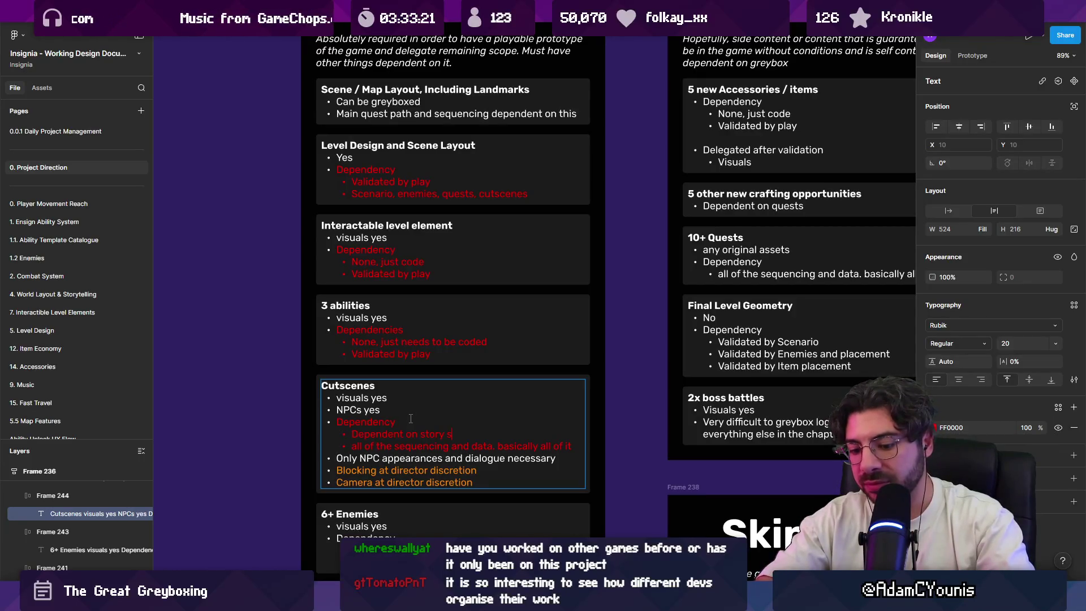
pyautogui.hotkey('ctrl', 'BackSpace')
pyautogui.write('design')
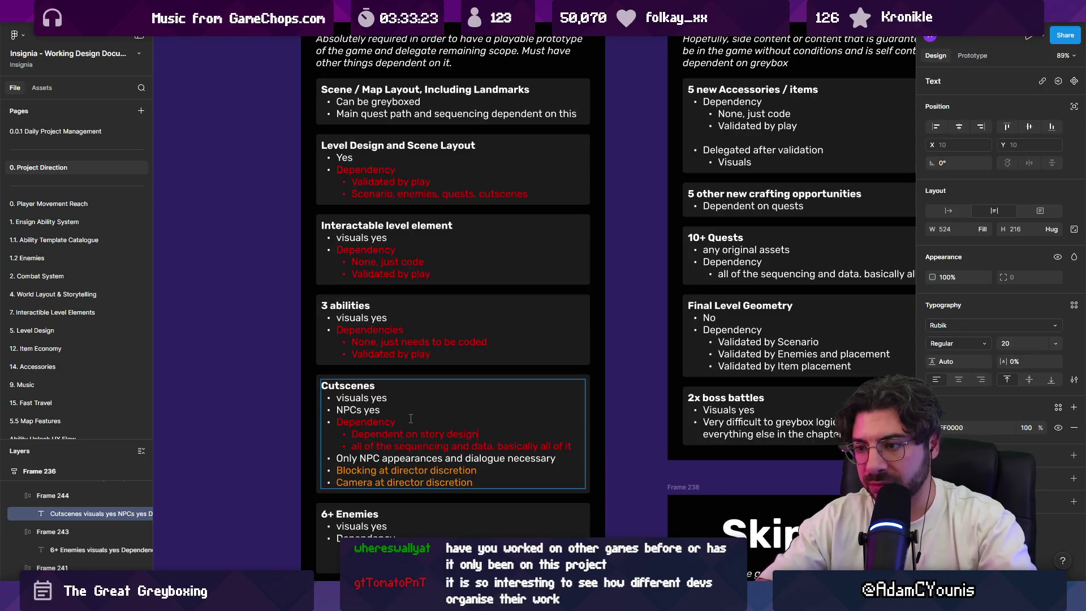
pyautogui.hotkey('ctrl', 'shift', 'Left')
pyautogui.write('/')
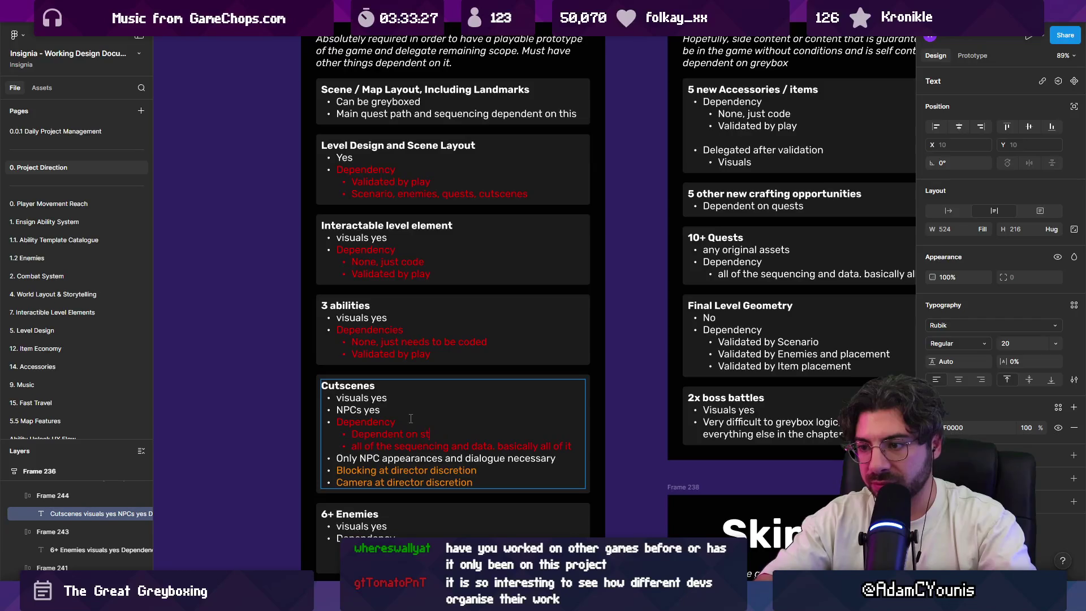
pyautogui.write('t')
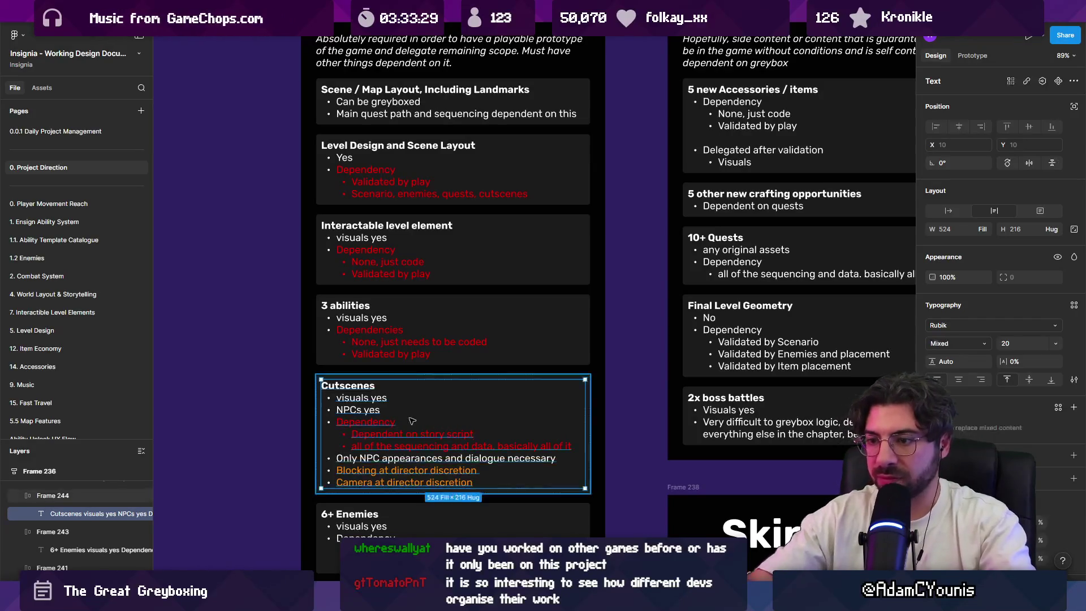
pyautogui.press('Escape')
pyautogui.press('Escape')
pyautogui.scroll(-5, 416, 404)
pyautogui.scroll(-5, 427, 382)
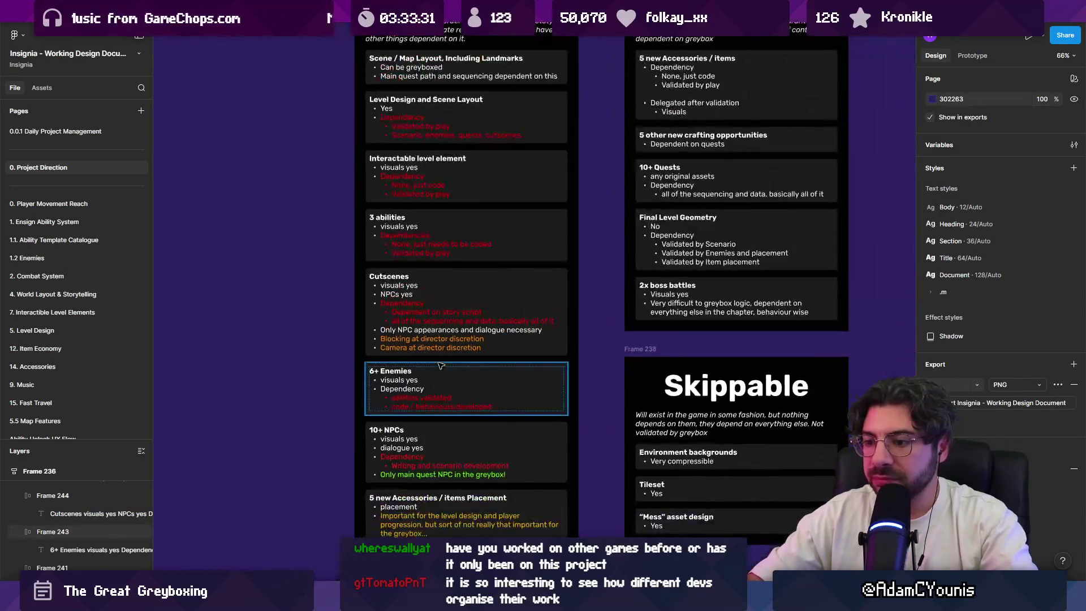
# Step: Shift the Scenario scripting card up one place so it follows 3 abilities
pyautogui.scroll(1, 439, 354)
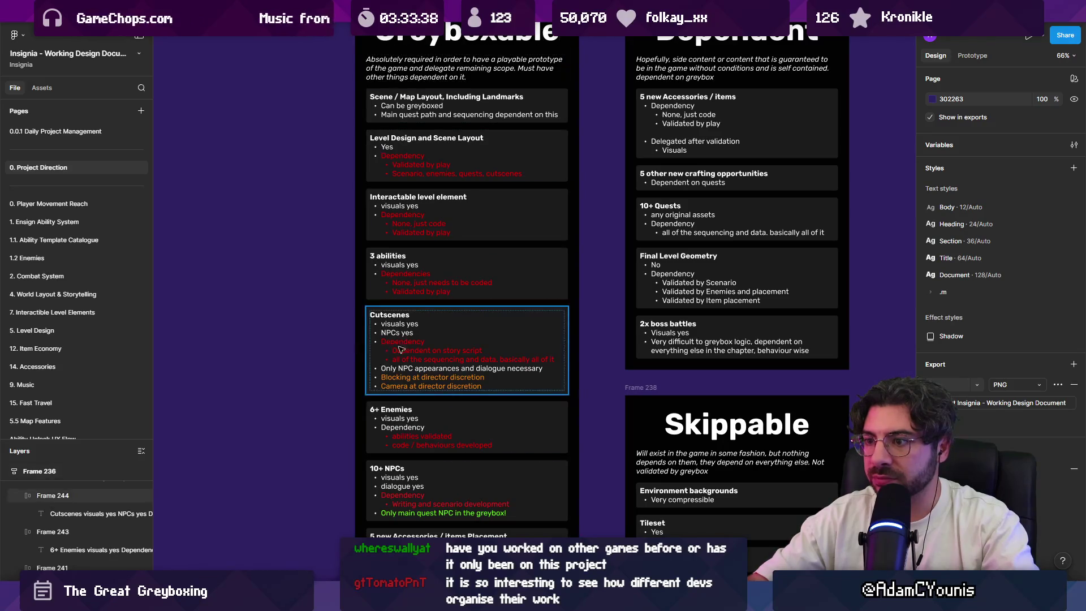
pyautogui.moveTo(395, 367)
pyautogui.mouseDown()
pyautogui.moveTo(396, 261)
pyautogui.moveTo(394, 312)
pyautogui.moveTo(385, 282)
pyautogui.mouseUp()
pyautogui.click(461, 517)
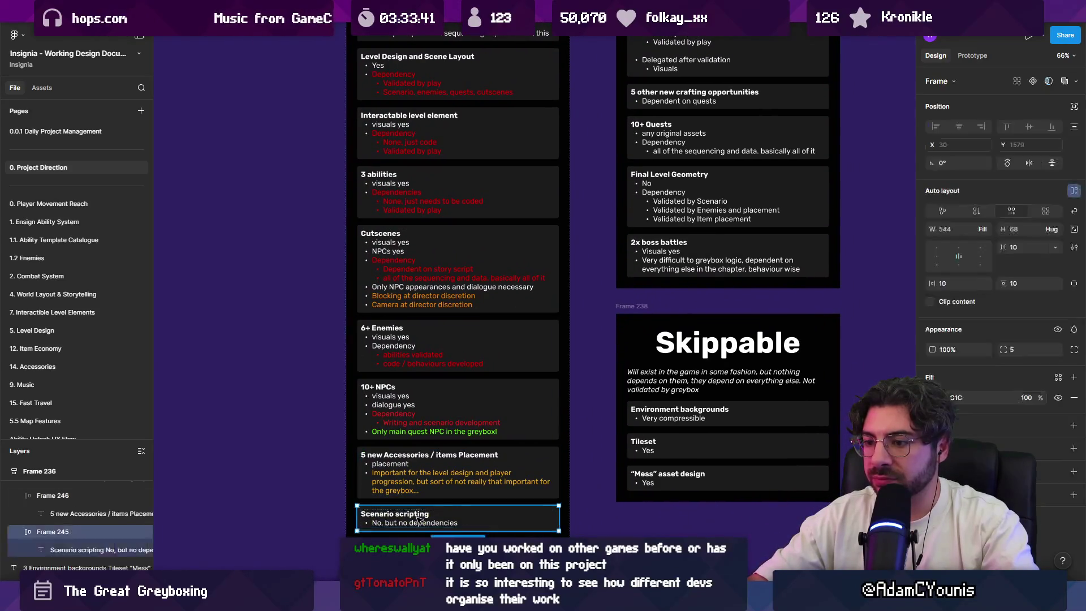
pyautogui.press('Up')
pyautogui.press('Up')
pyautogui.press('Up')
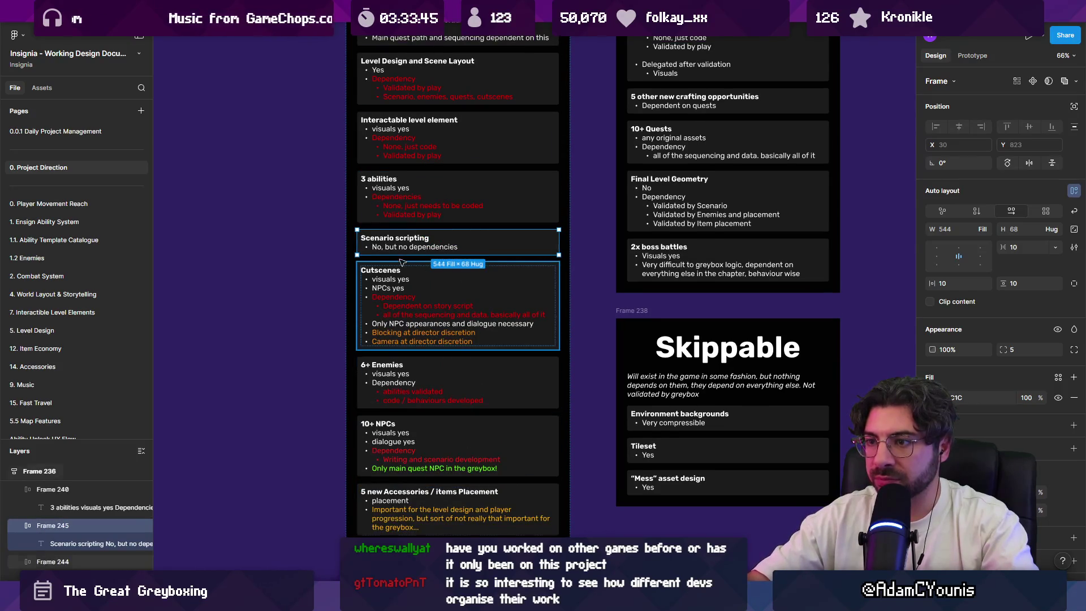
pyautogui.scroll(3, 390, 235)
pyautogui.doubleClick(492, 189)
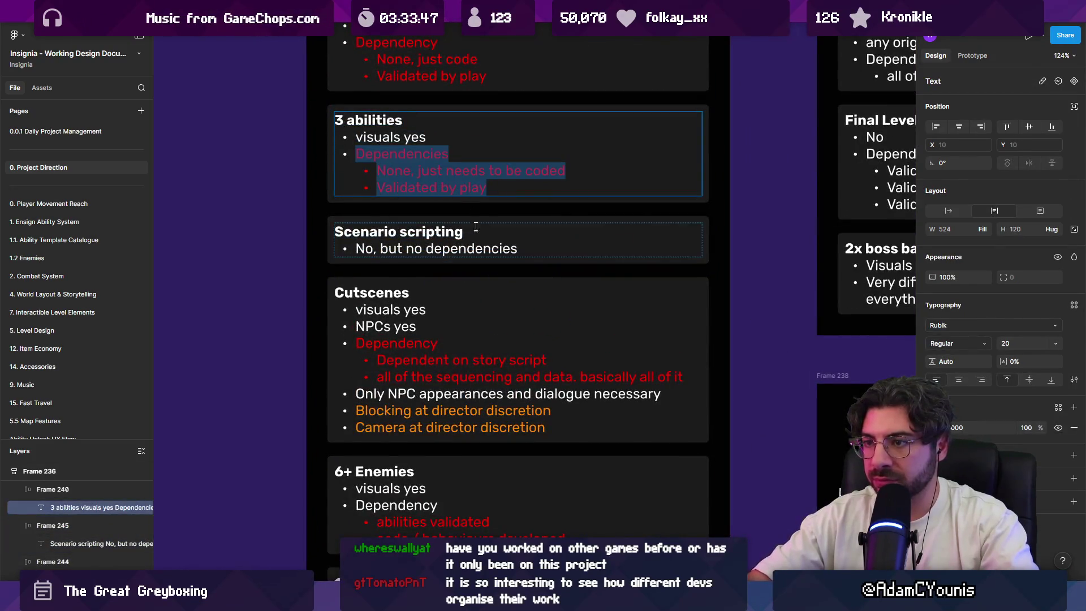
# Step: Paste the copied Dependencies lines onto a new line in the Scenario scripting text
pyautogui.doubleClick(472, 249)
pyautogui.click(543, 251)
pyautogui.press('Return')
pyautogui.write('Dependencies None, just needs to be coded Validated by play')
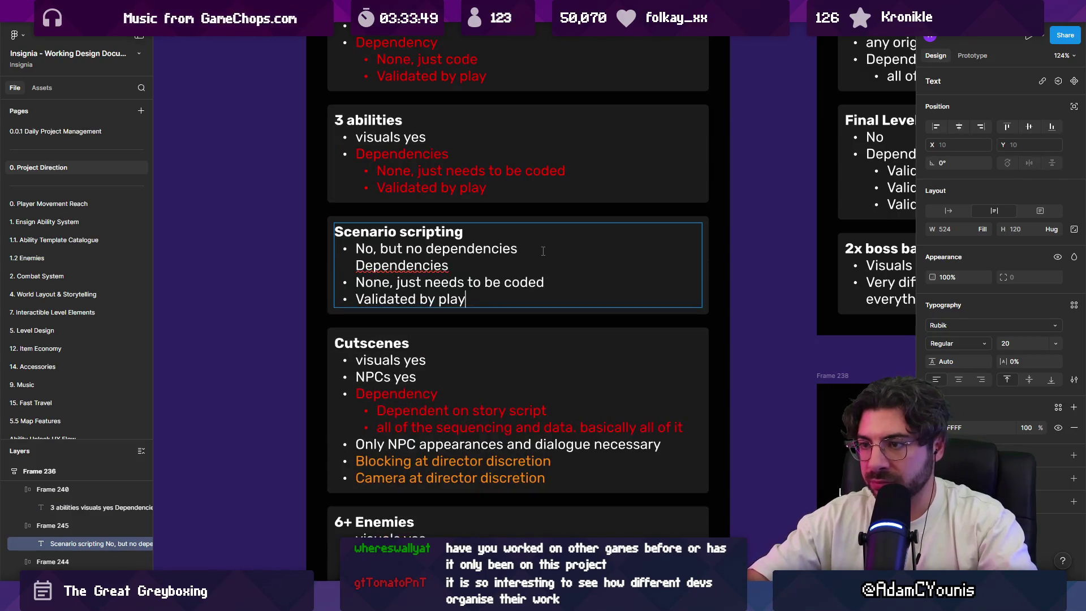
pyautogui.hotkey('ctrl', 'z')
pyautogui.hotkey('ctrl', 'z')
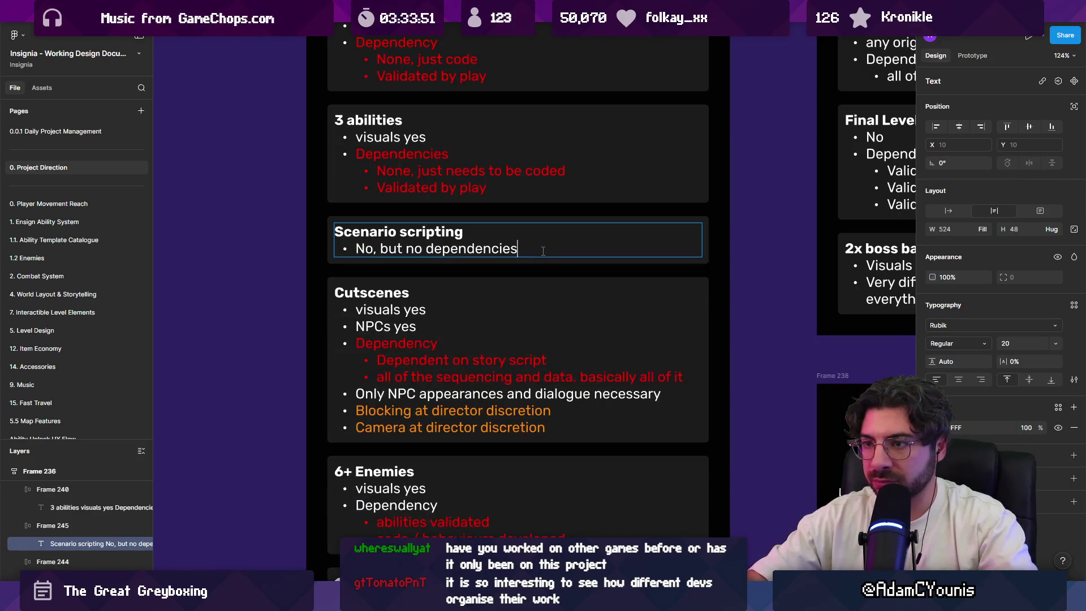
pyautogui.write('Dependencies None, just needs to be coded Validated by play')
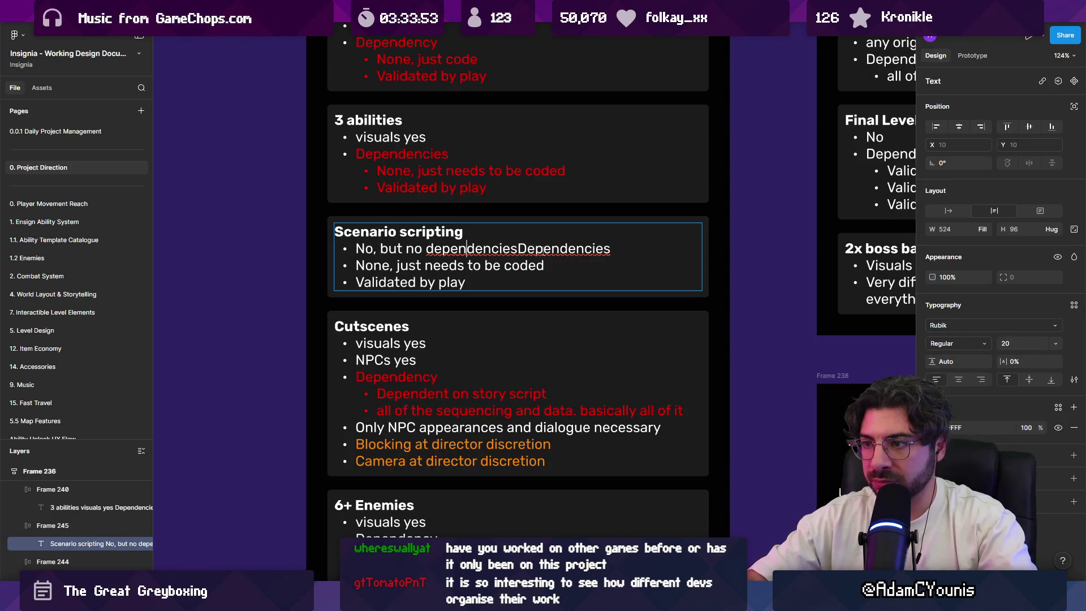
pyautogui.hotkey('shift', 'End')
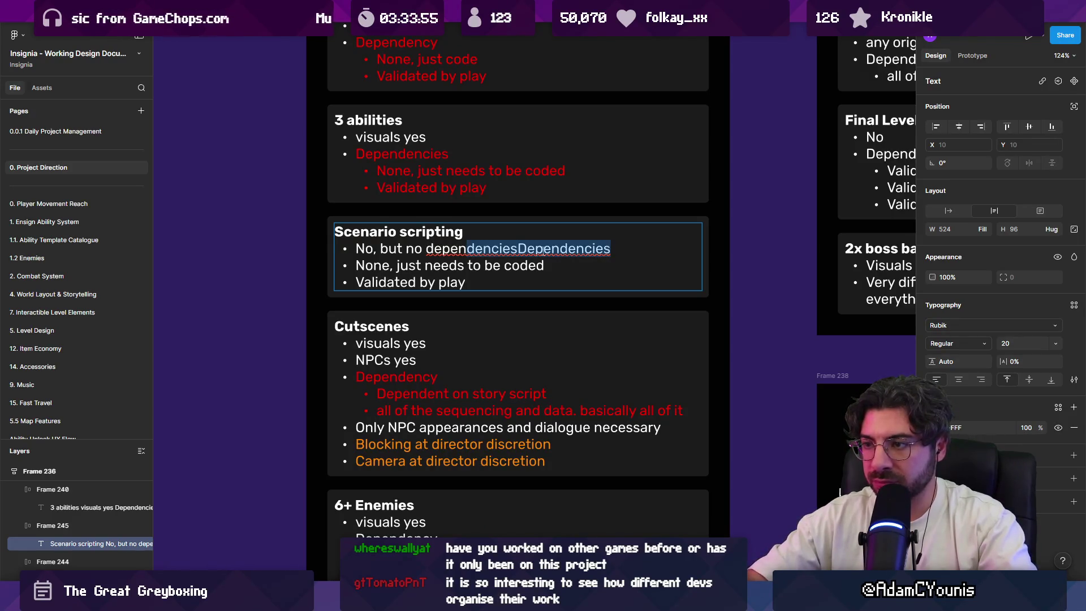
pyautogui.hotkey('ctrl', 'z')
pyautogui.hotkey('shift', 'Return')
pyautogui.write('Dependencies None, just needs to be coded Validated by play')
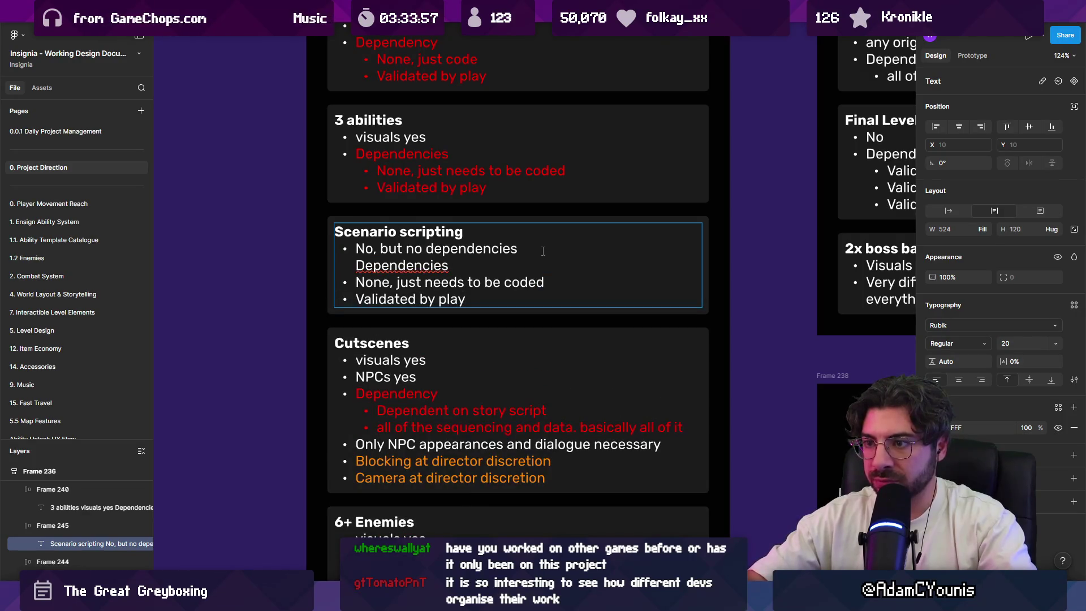
# Step: Nest 'None, just needs to be coded' and 'Validated by play' under Dependencies; remove the old bullet
pyautogui.press('Tab')
pyautogui.press('Tab')
pyautogui.press('Up')
pyautogui.press('Up')
pyautogui.hotkey('shift', 'Down')
pyautogui.hotkey('shift', 'Down')
pyautogui.hotkey('shift', 'End')
pyautogui.press('Left')
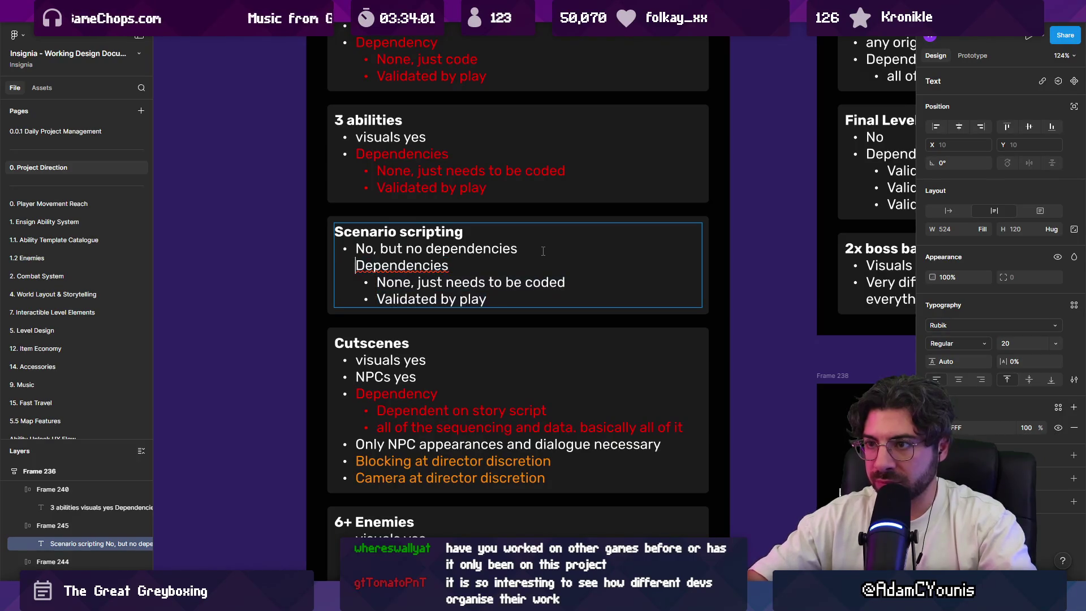
pyautogui.press('BackSpace')
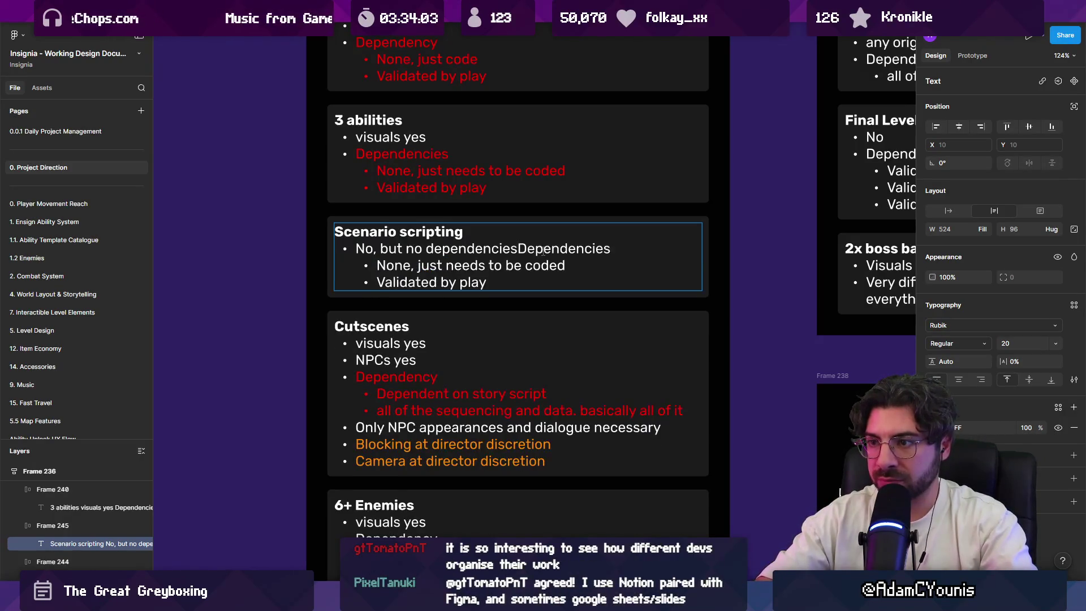
pyautogui.press('Return')
pyautogui.hotkey('shift', 'Up')
pyautogui.press('BackSpace')
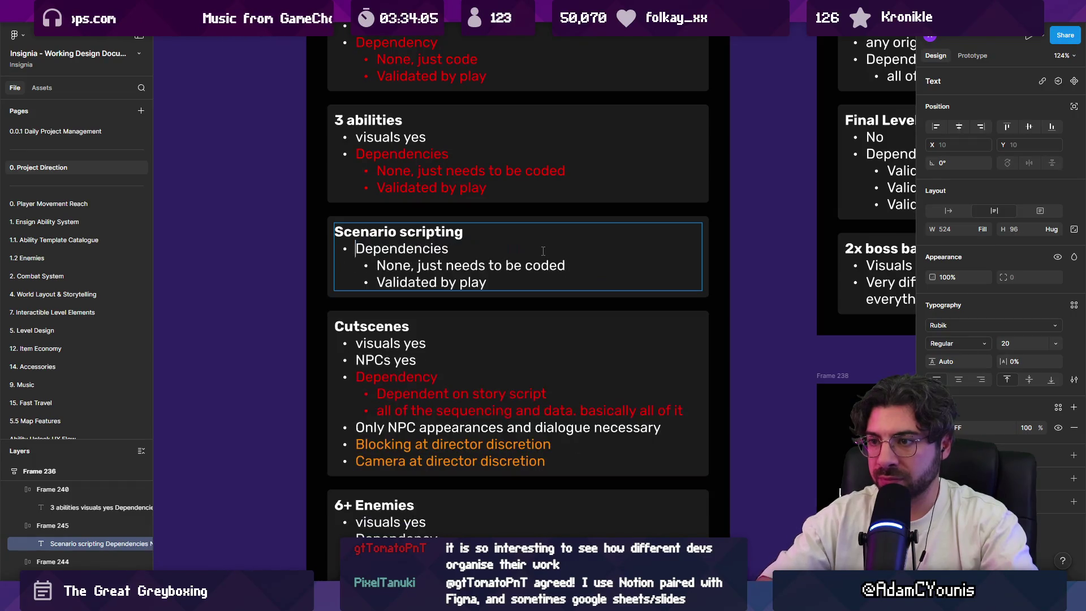
pyautogui.hotkey('shift', 'Down')
pyautogui.hotkey('shift', 'Down')
pyautogui.hotkey('shift', 'Down')
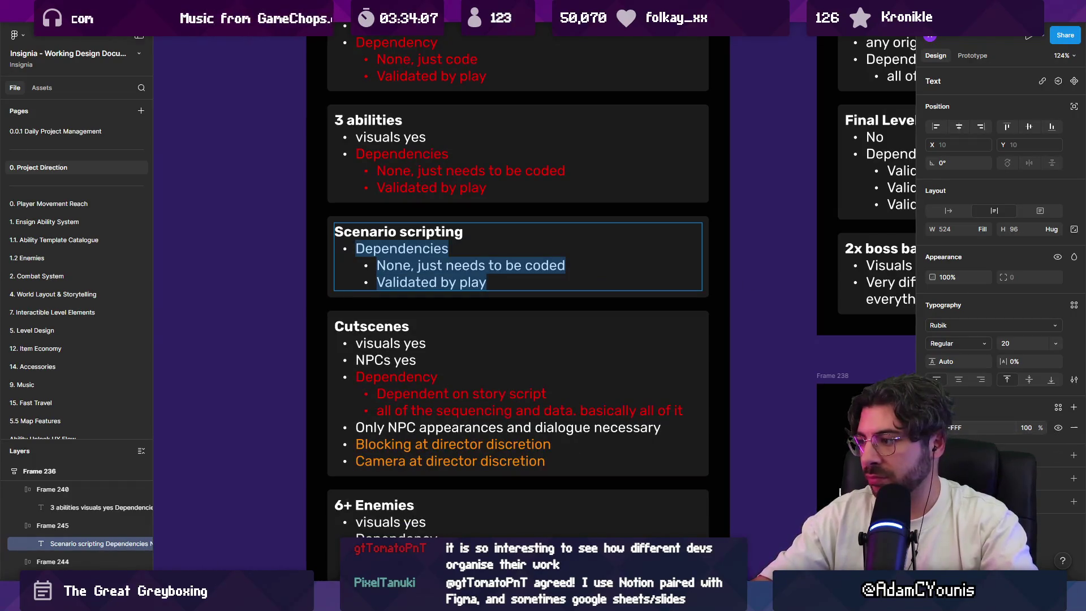
# Step: Colour the Scenario scripting dependency lines red
pyautogui.click(933, 427)
pyautogui.click(790, 412)
pyautogui.click(265, 258)
pyautogui.scroll(-5, 264, 258)
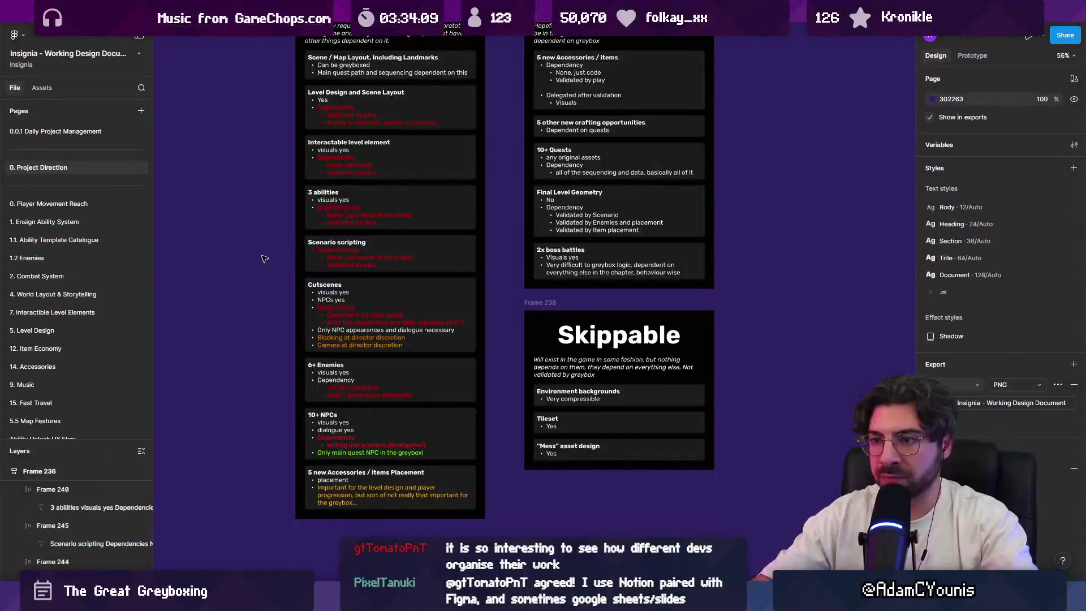
pyautogui.scroll(1, 264, 258)
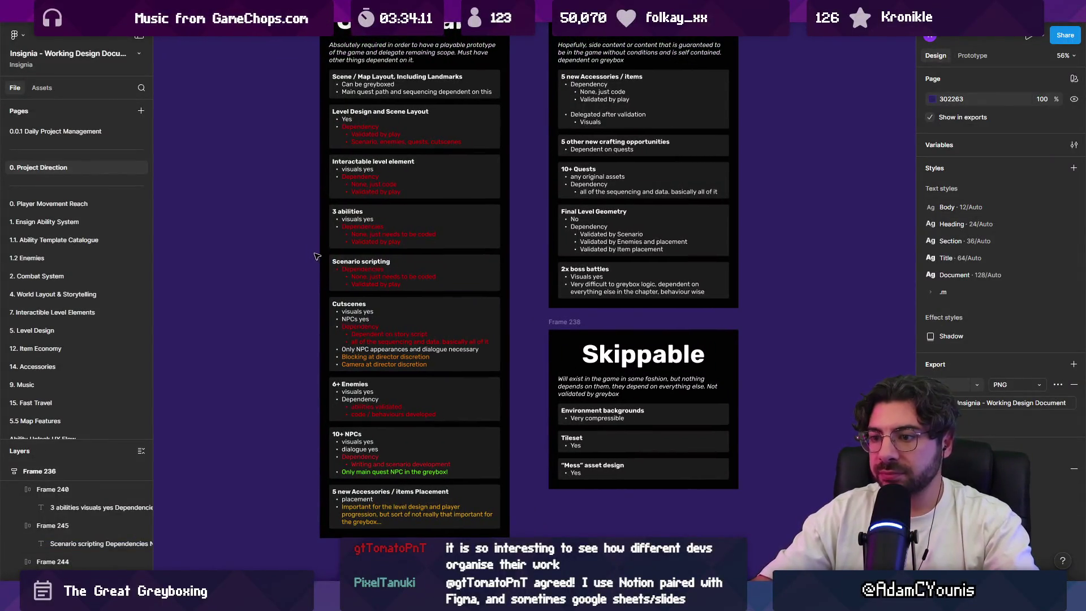
# Step: Select the word Dependency in the 6+ Enemies card text, then exit text editing
pyautogui.doubleClick(381, 399)
pyautogui.doubleClick(381, 400)
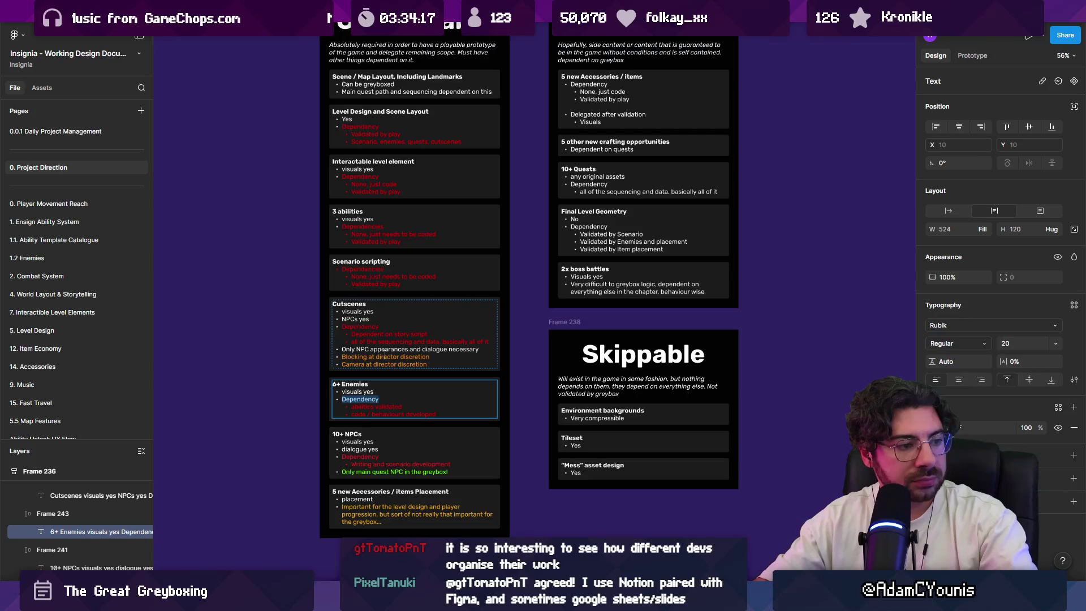
pyautogui.scroll(5, 385, 355)
pyautogui.press('Escape')
pyautogui.press('Escape')
# Step: Bring the middle cards into view and select the 6+ Enemies card
pyautogui.moveTo(326, 354); pyautogui.dragTo(298, 290)
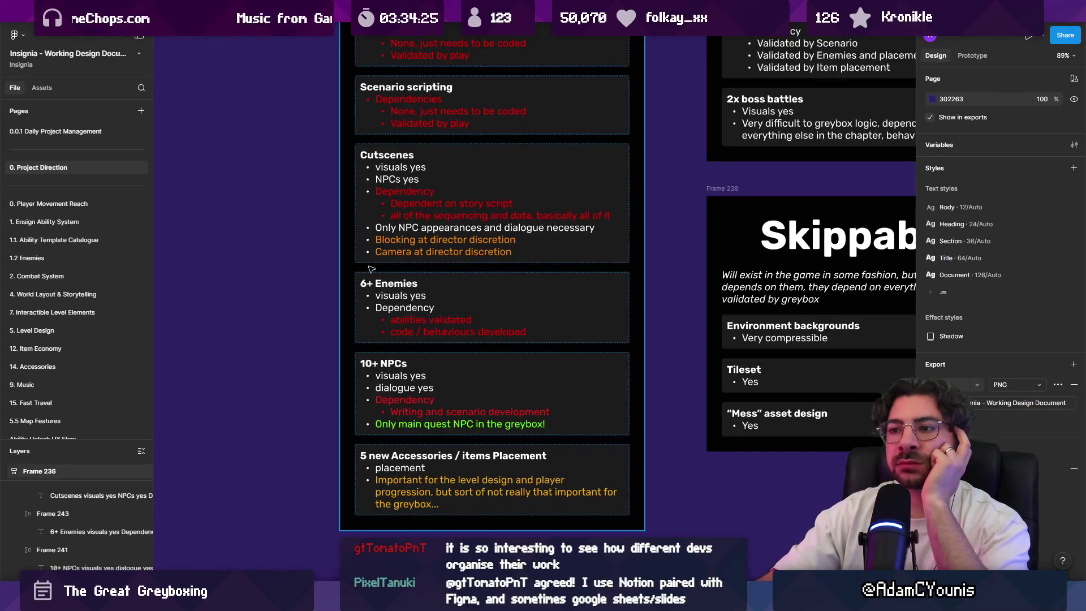
pyautogui.scroll(2, 328, 317)
pyautogui.hscroll(2, 328, 317)
pyautogui.click(341, 346)
pyautogui.scroll(-1, 341, 346)
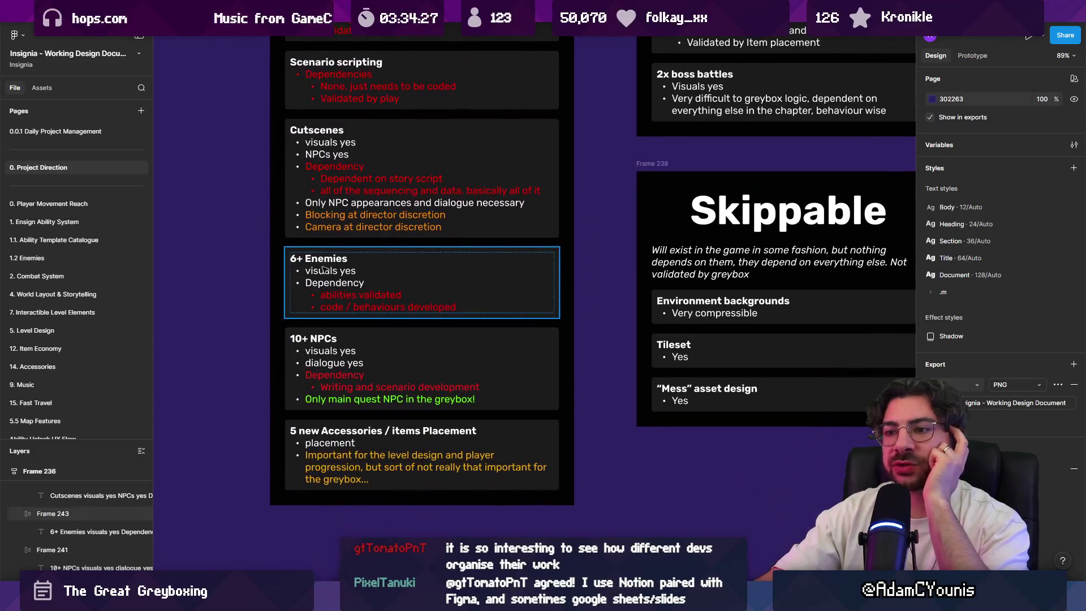
pyautogui.click(341, 340)
pyautogui.scroll(-2, 340, 317)
# Step: Select the 'abilities validated' line in the 6+ Enemies text, then edit the Level Design text
pyautogui.doubleClick(341, 298)
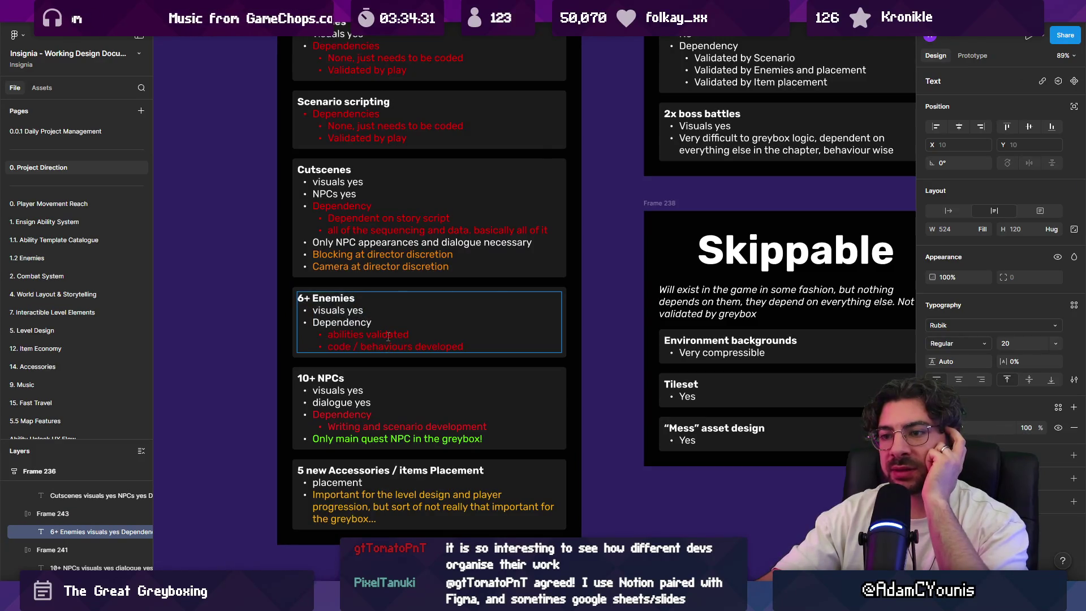
pyautogui.tripleClick(338, 335)
pyautogui.scroll(2, 396, 282)
pyautogui.hscroll(-1, 396, 283)
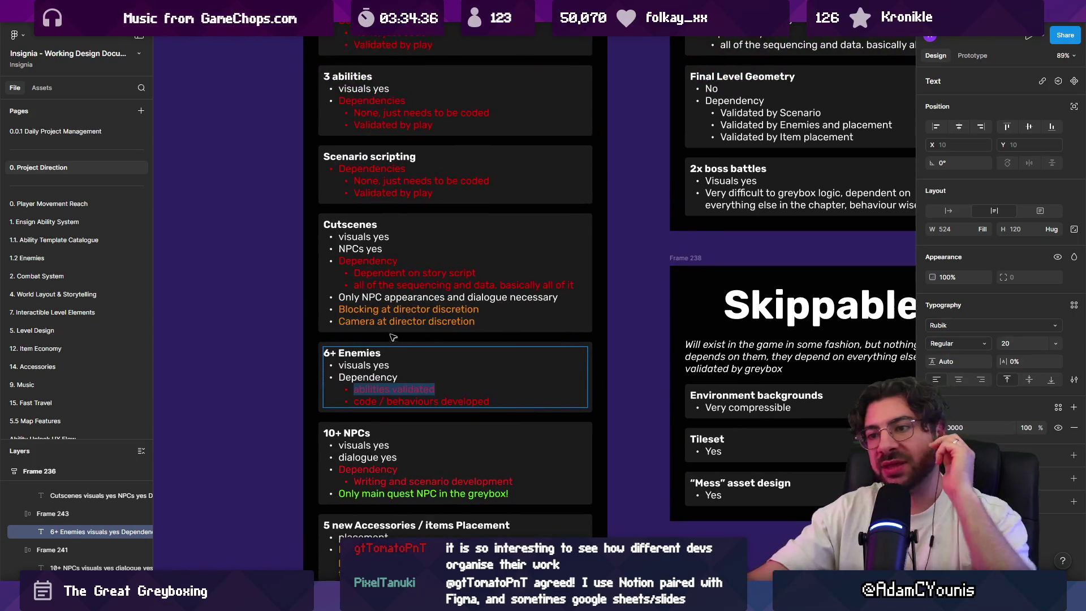
pyautogui.scroll(8, 448, 219)
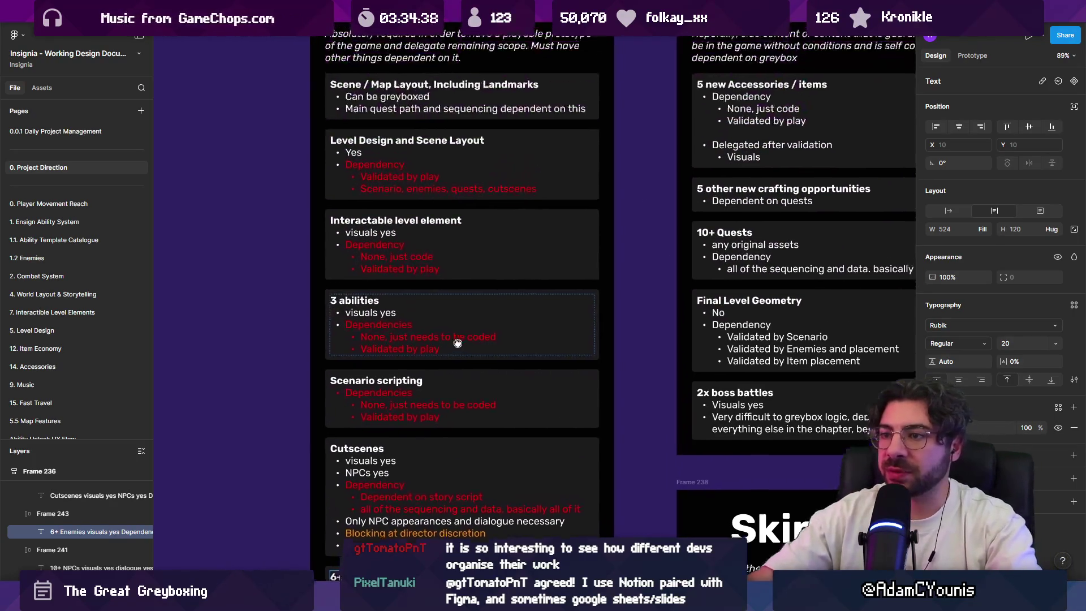
pyautogui.doubleClick(540, 195)
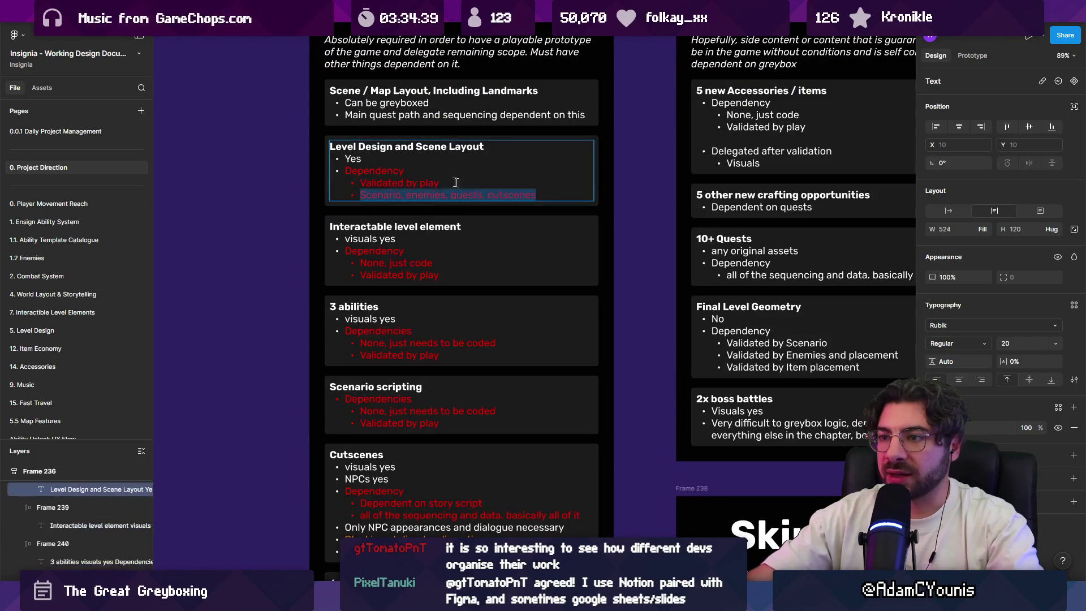
# Step: Recolour the Level Design and Interactable level element dependency lines blue
pyautogui.moveTo(537, 194); pyautogui.dragTo(345, 171)
pyautogui.click(933, 428)
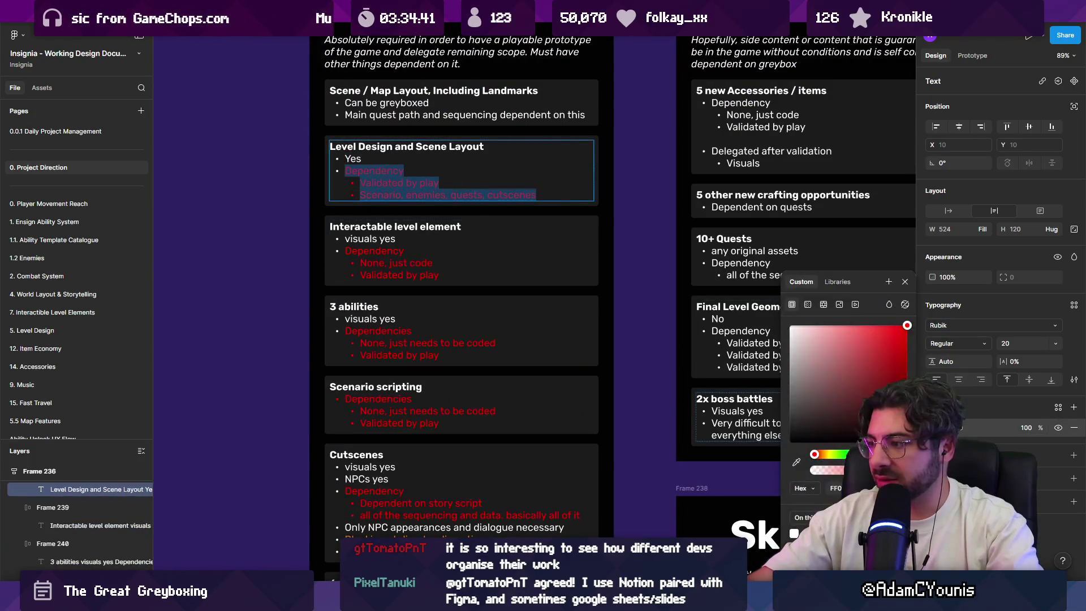
pyautogui.moveTo(832, 453)
pyautogui.mouseDown()
pyautogui.moveTo(822, 458)
pyautogui.moveTo(863, 456)
pyautogui.mouseUp()
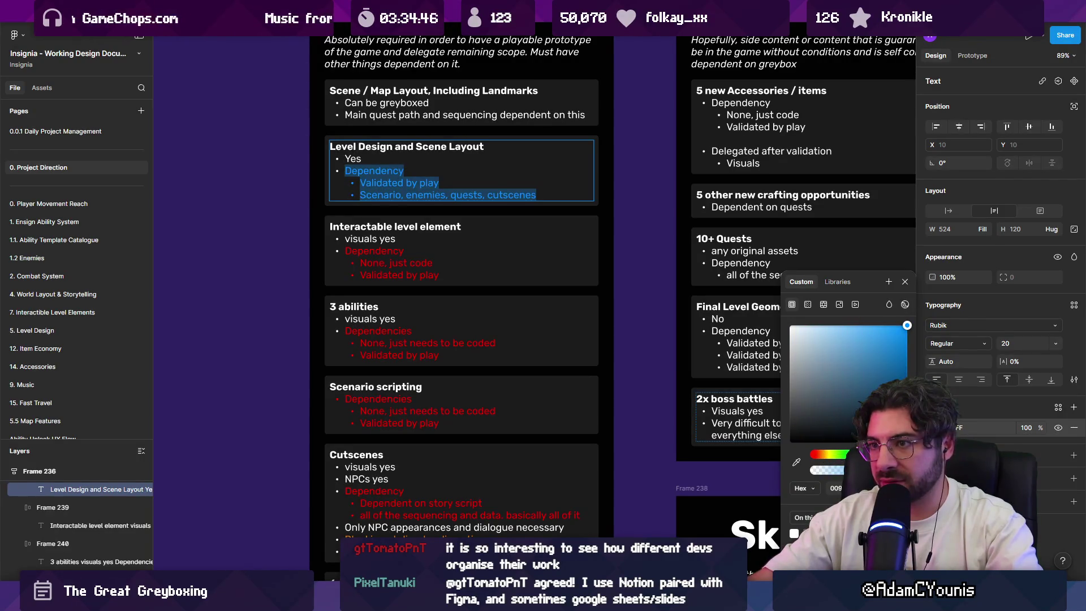
pyautogui.doubleClick(439, 276)
pyautogui.moveTo(439, 277); pyautogui.dragTo(349, 256)
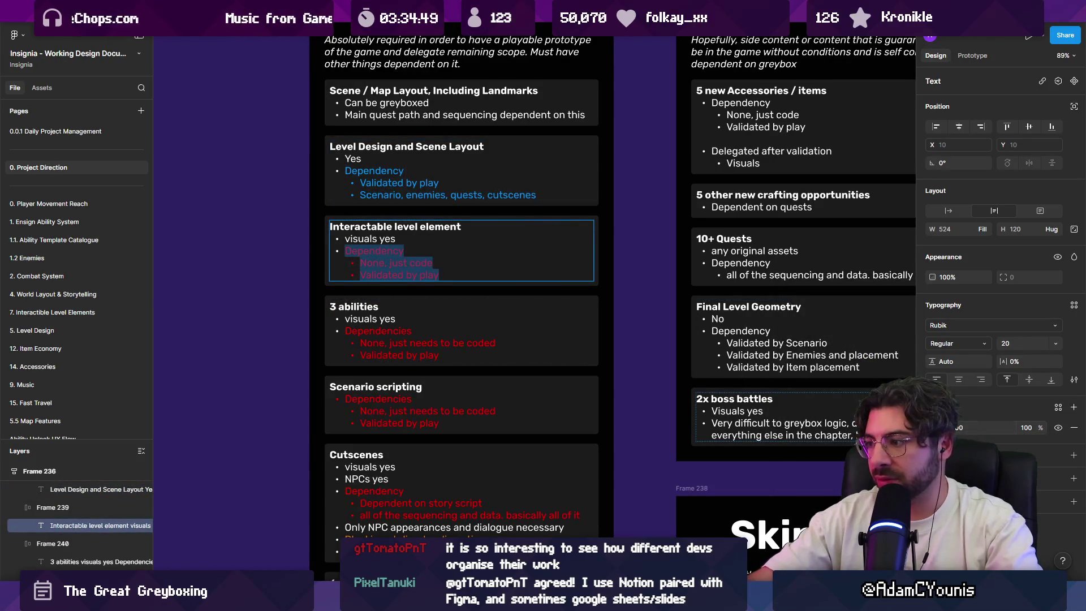
pyautogui.click(933, 428)
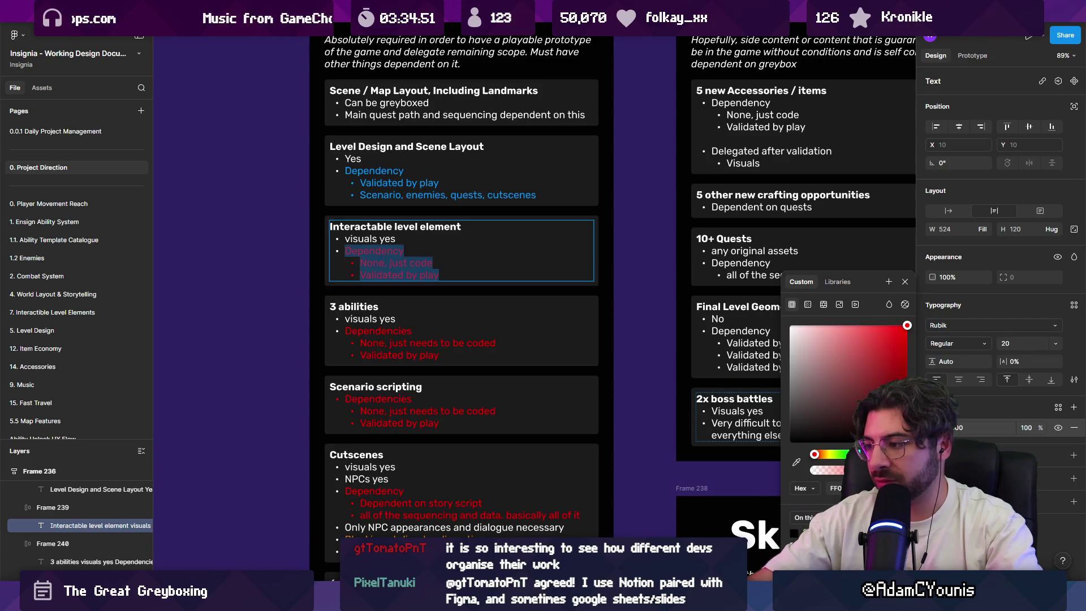
pyautogui.click(806, 533)
# Step: Make the 3 abilities dependency lines blue and undo the red on Scenario scripting
pyautogui.click(440, 355)
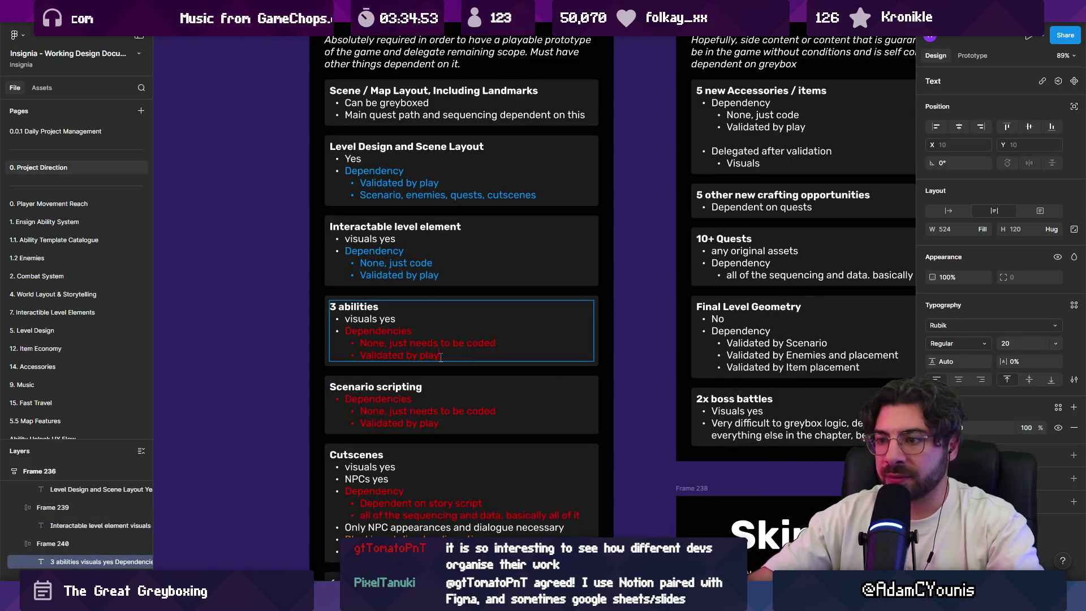
pyautogui.moveTo(441, 357); pyautogui.dragTo(329, 334)
pyautogui.click(932, 428)
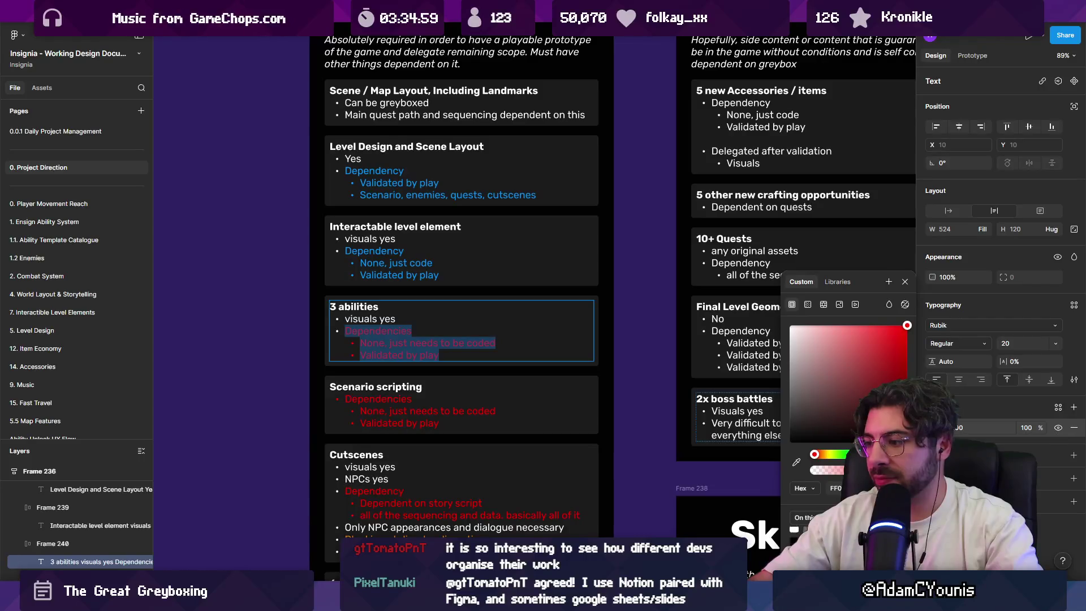
pyautogui.click(806, 532)
pyautogui.scroll(-2, 366, 354)
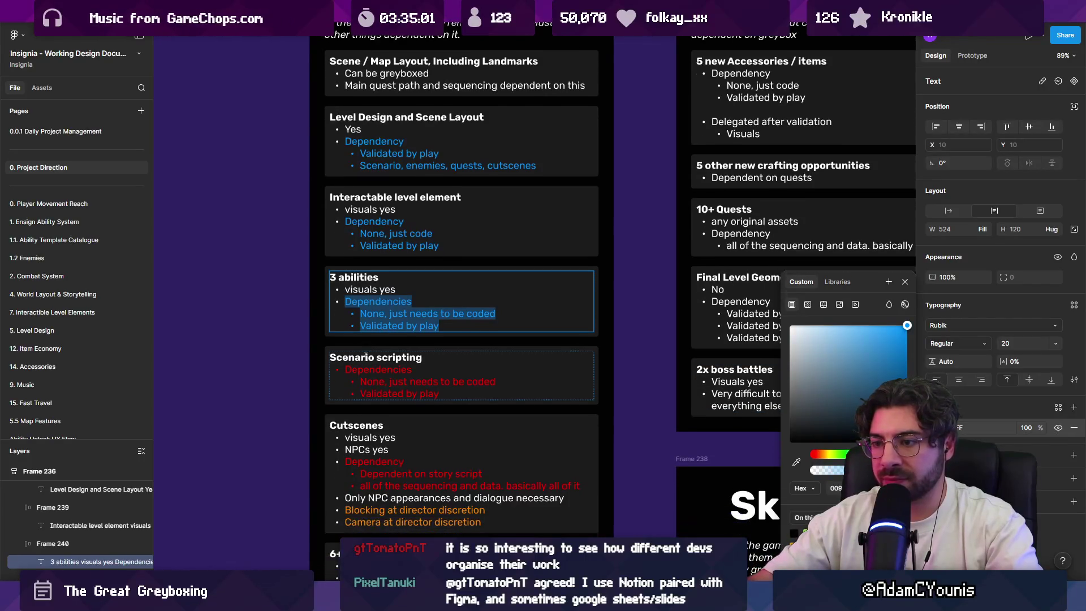
pyautogui.moveTo(345, 369); pyautogui.dragTo(439, 394)
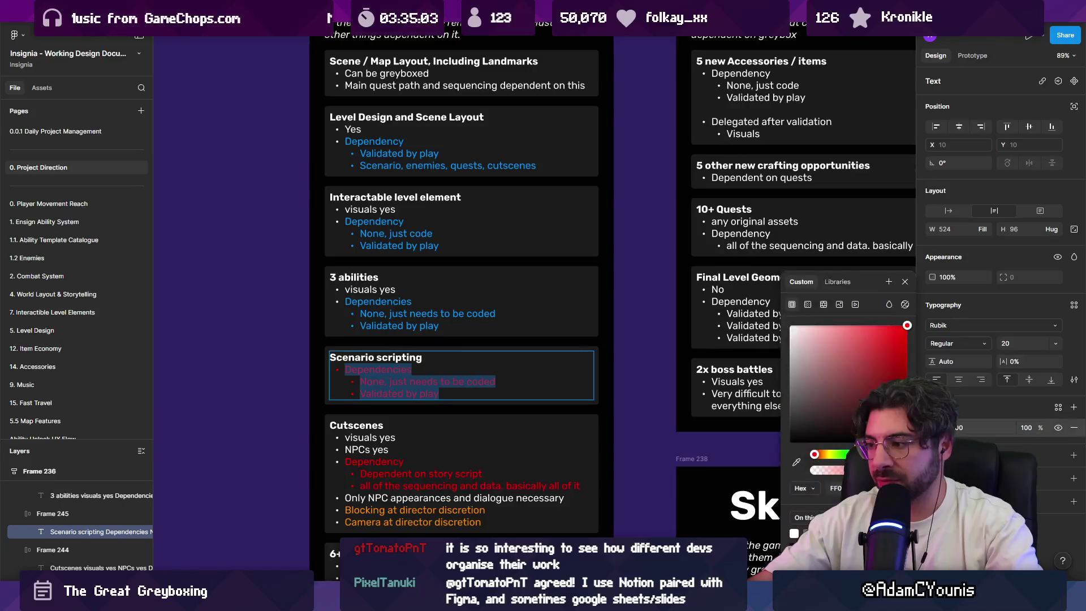
pyautogui.hotkey('ctrl', 'z')
pyautogui.scroll(-5, 371, 366)
# Step: Adjust the Cutscenes dependency colours, making its Dependency label white
pyautogui.moveTo(346, 350); pyautogui.dragTo(585, 378)
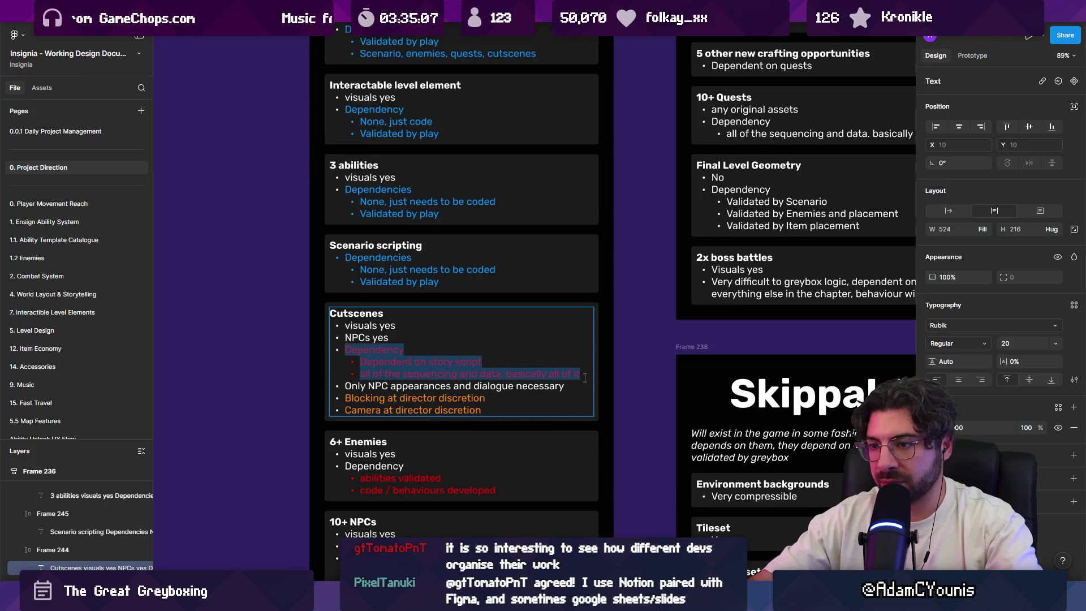
pyautogui.tripleClick(568, 375)
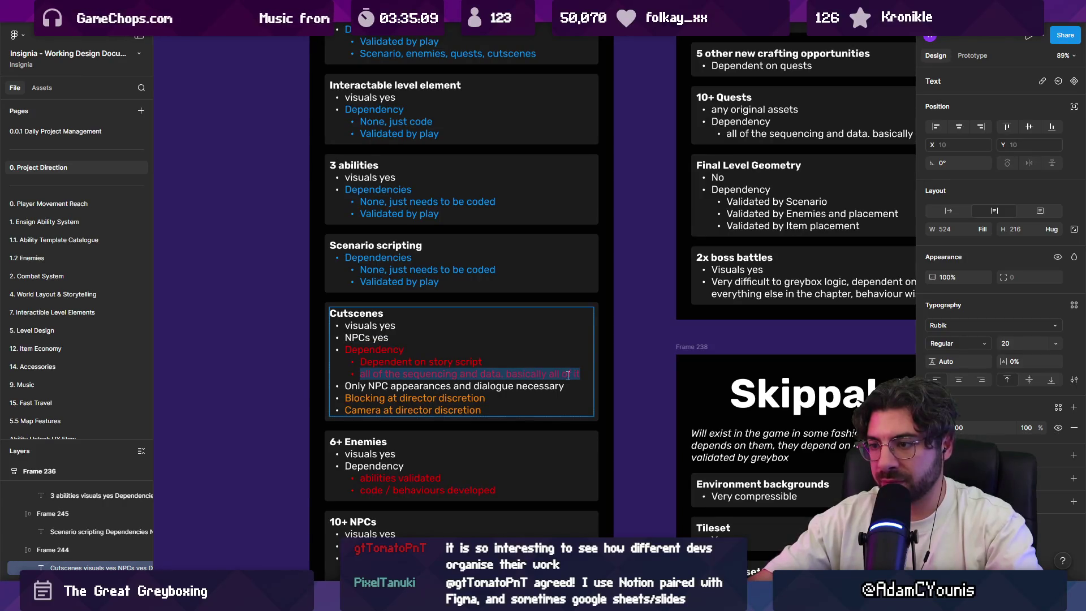
pyautogui.click(932, 428)
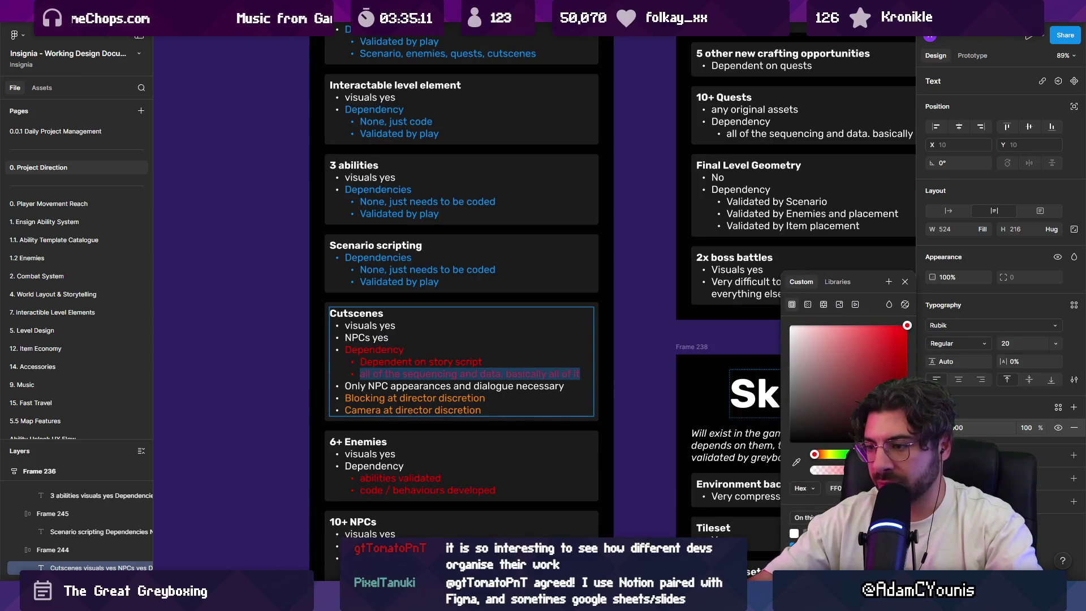
pyautogui.doubleClick(374, 349)
pyautogui.moveTo(907, 326)
pyautogui.mouseDown()
pyautogui.moveTo(836, 376)
pyautogui.moveTo(790, 326)
pyautogui.mouseUp()
pyautogui.scroll(-3, 403, 356)
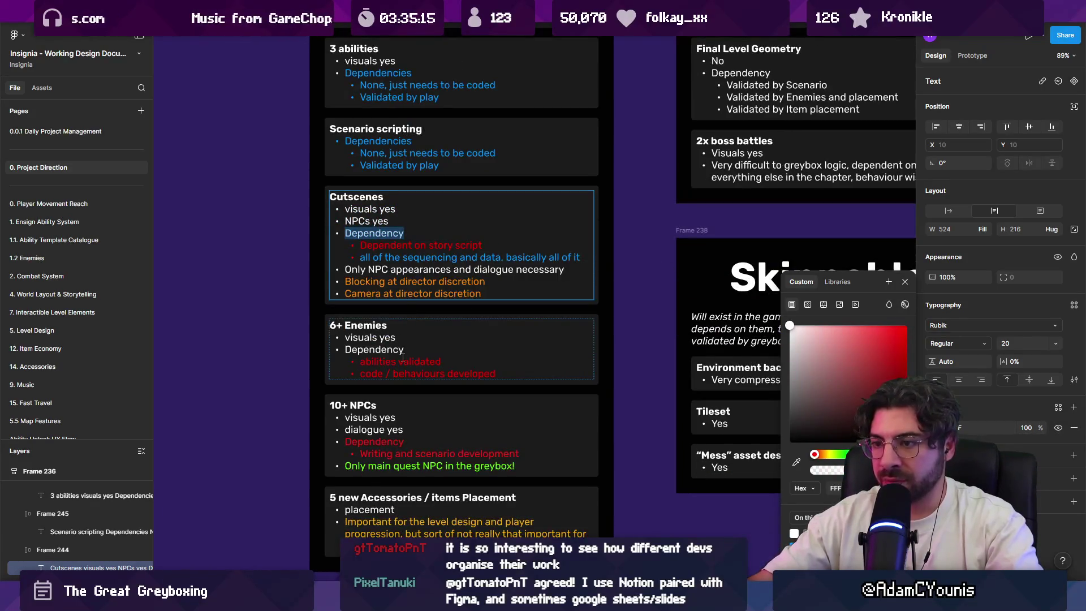
# Step: Turn the 6+ Enemies 'code / behaviours developed' line blue and finish editing
pyautogui.moveTo(498, 373); pyautogui.dragTo(329, 378)
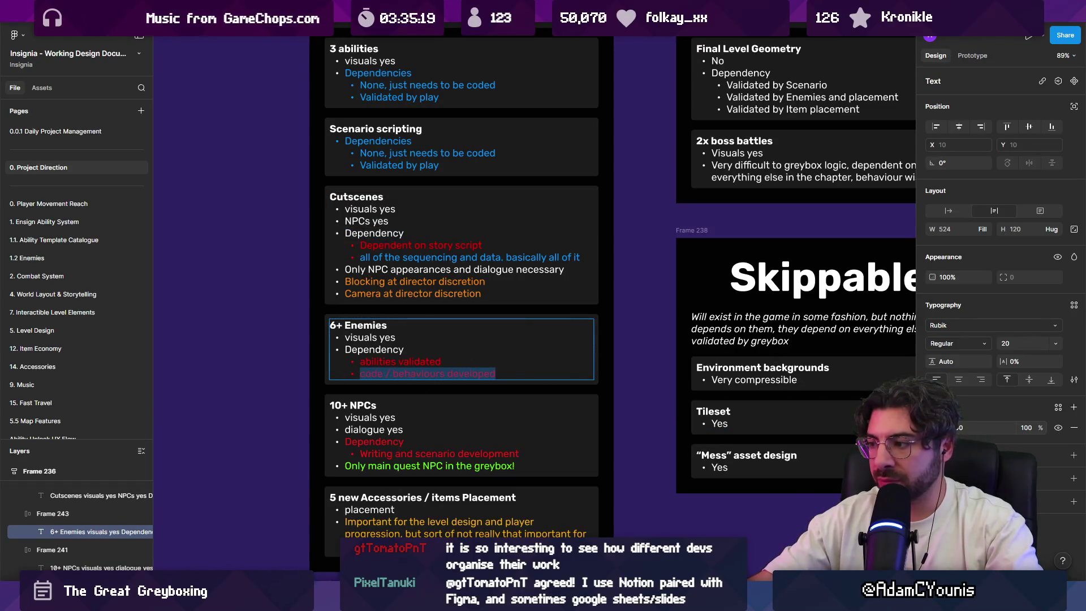
pyautogui.click(934, 428)
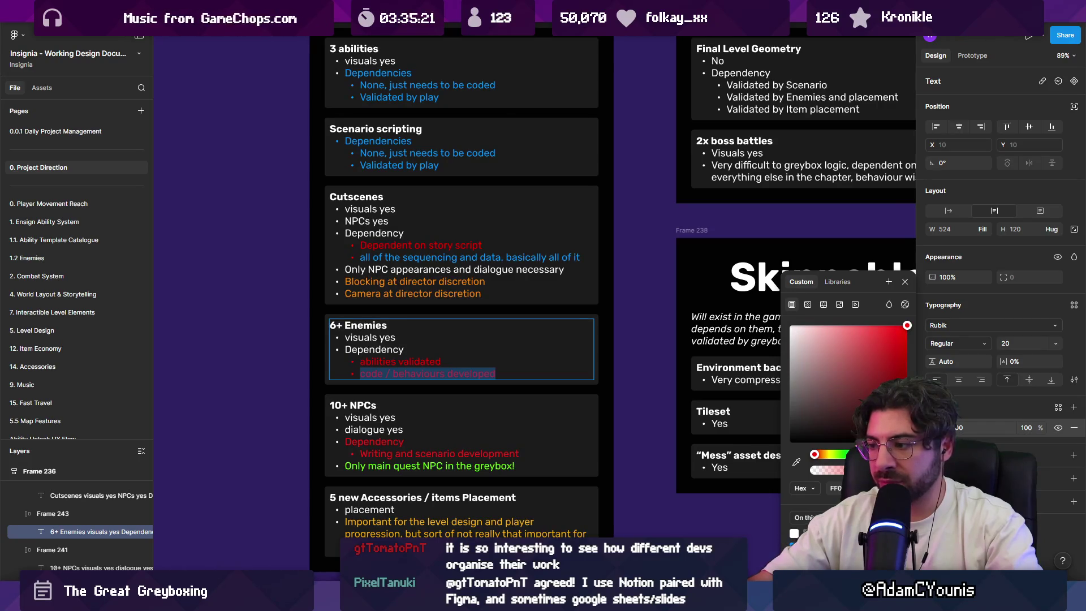
pyautogui.click(794, 545)
pyautogui.scroll(-1, 526, 441)
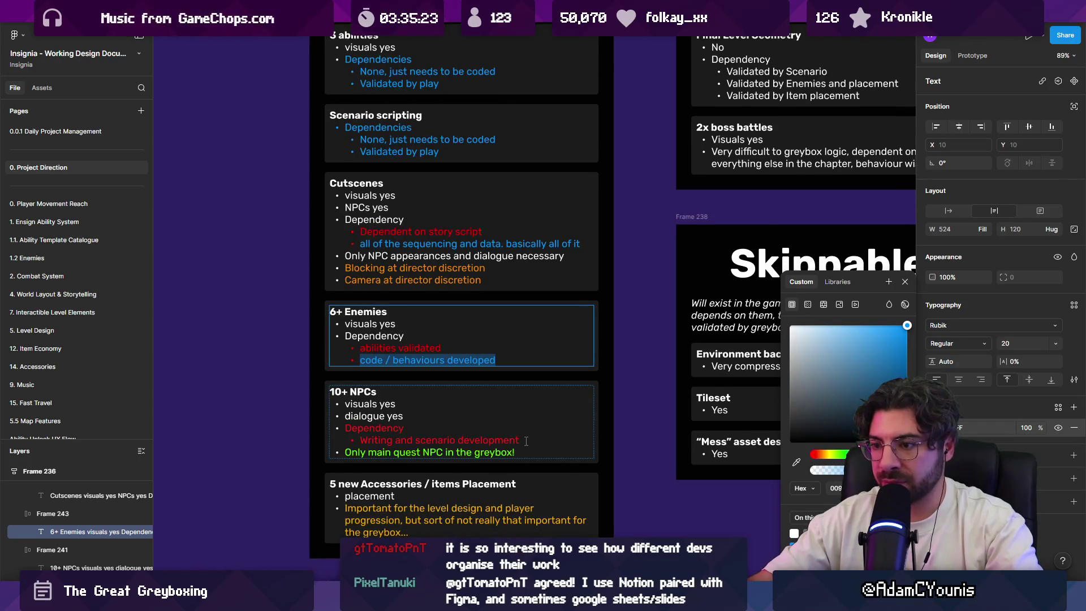
pyautogui.scroll(2, 526, 440)
pyautogui.press('Escape')
pyautogui.press('Escape')
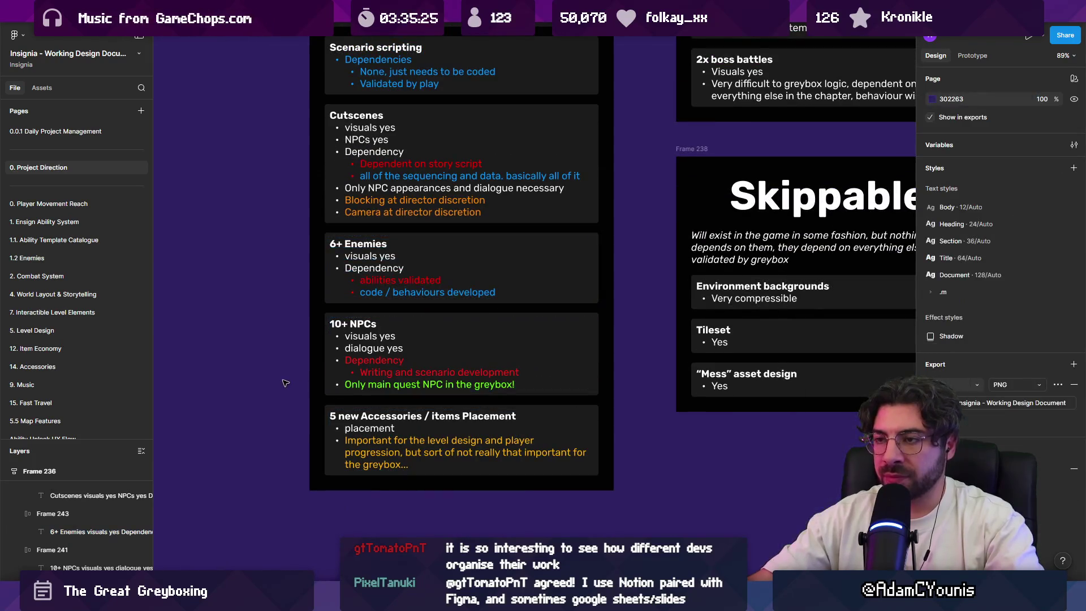
# Step: Add a new empty bullet at the end of the Scene / Map Layout text
pyautogui.scroll(2, 426, 503)
pyautogui.scroll(-5, 426, 503)
pyautogui.scroll(3, 427, 171)
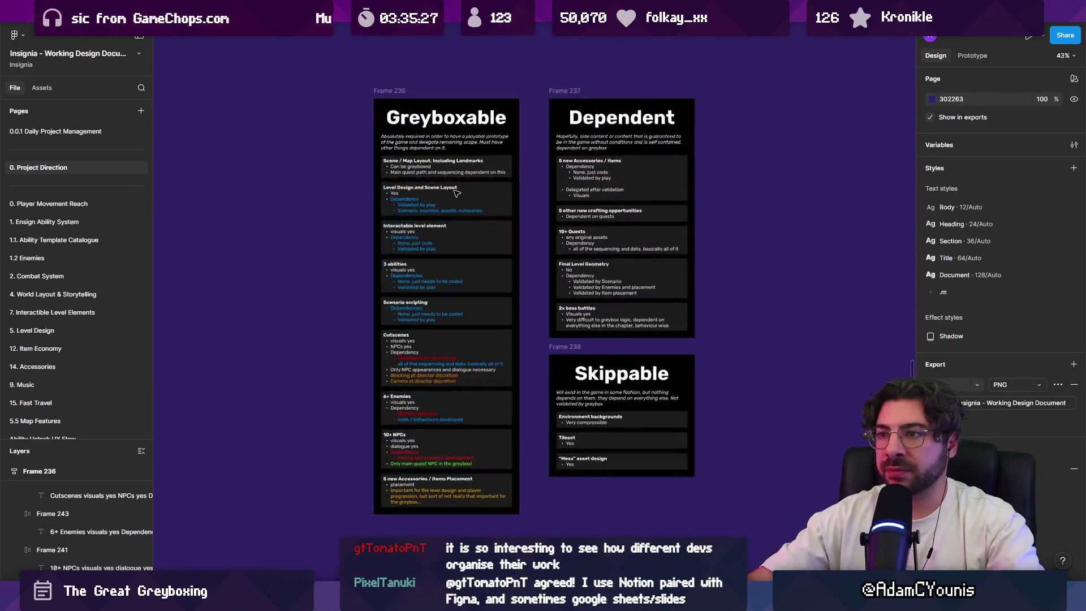
pyautogui.scroll(2, 428, 172)
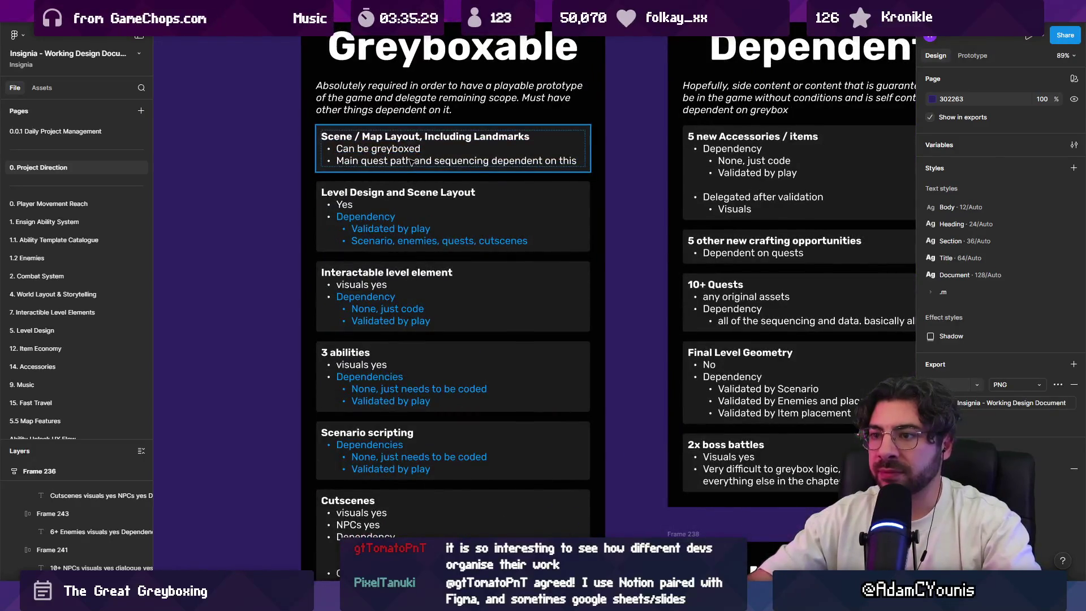
pyautogui.click(412, 162)
pyautogui.doubleClick(463, 155)
pyautogui.press('Right')
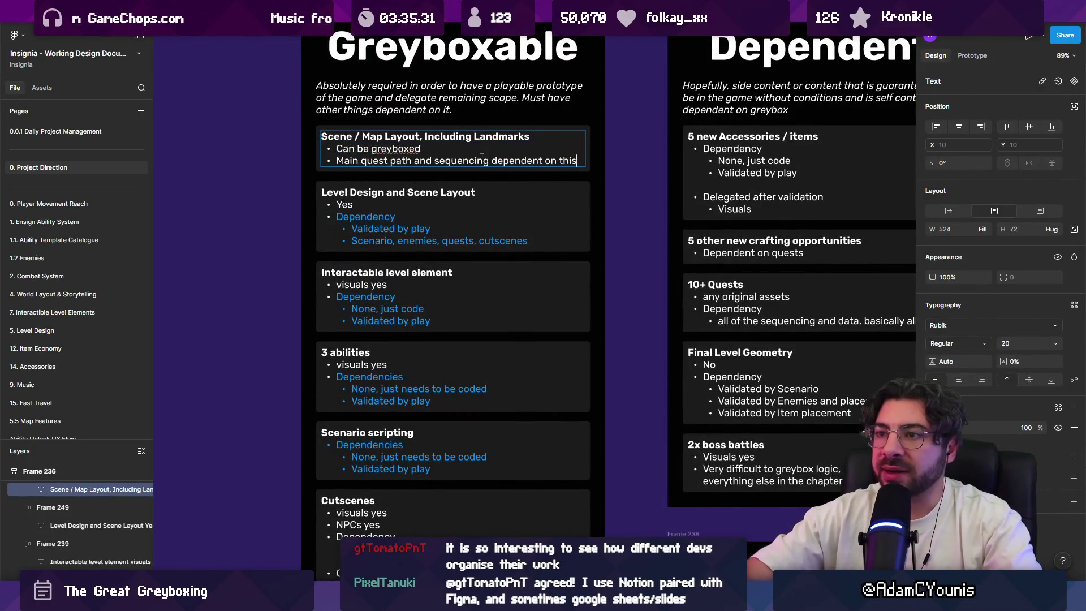
pyautogui.press('Return')
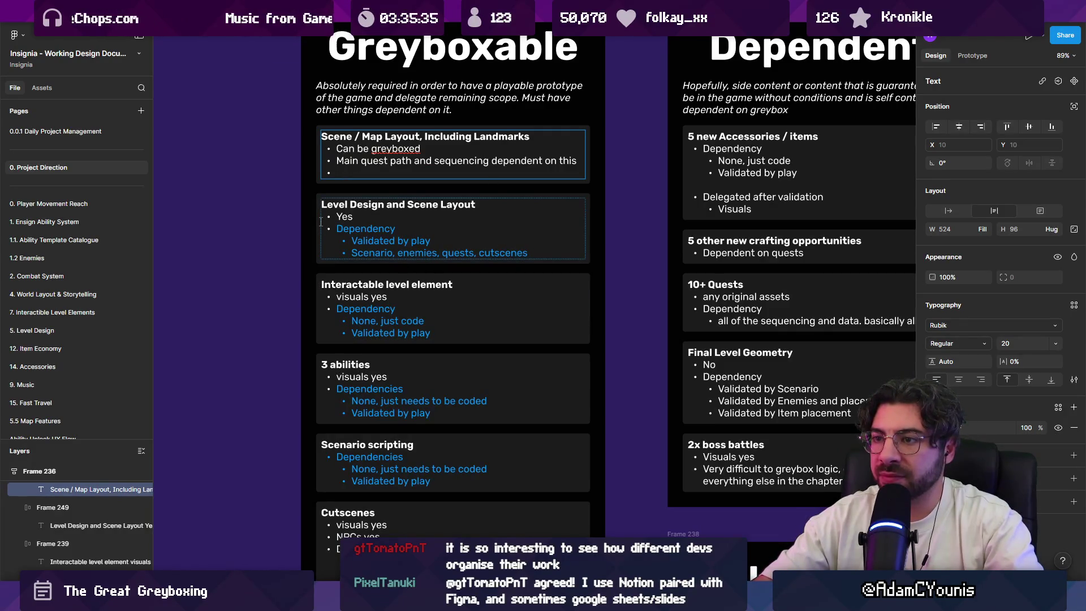
pyautogui.press('Escape')
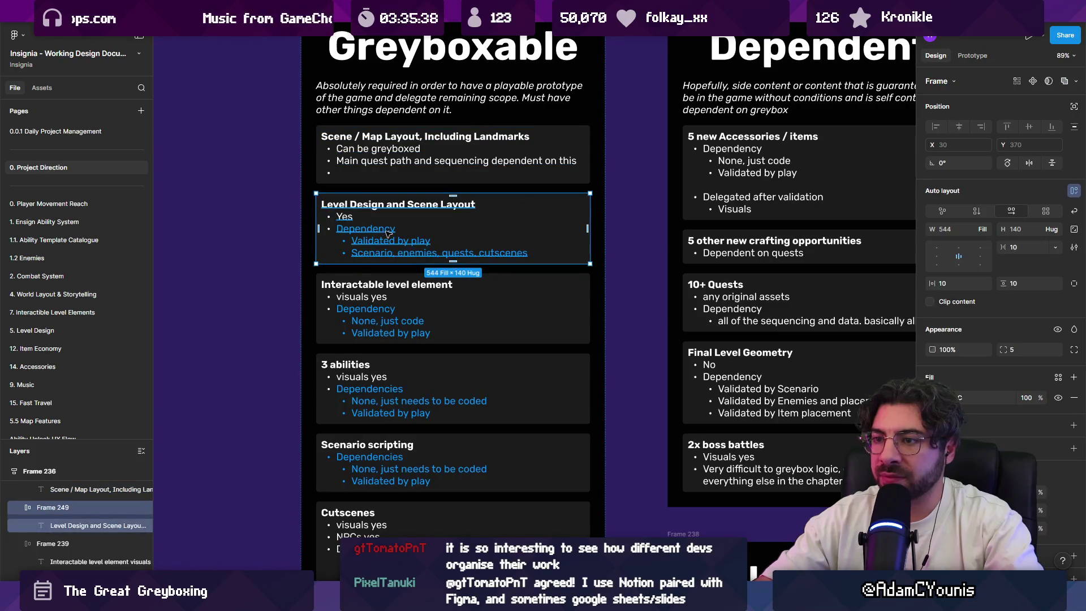
# Step: Copy the Dependency sublist from Level Design and Scene Layout into the Scene card's new bullet
pyautogui.doubleClick(424, 254)
pyautogui.tripleClick(425, 254)
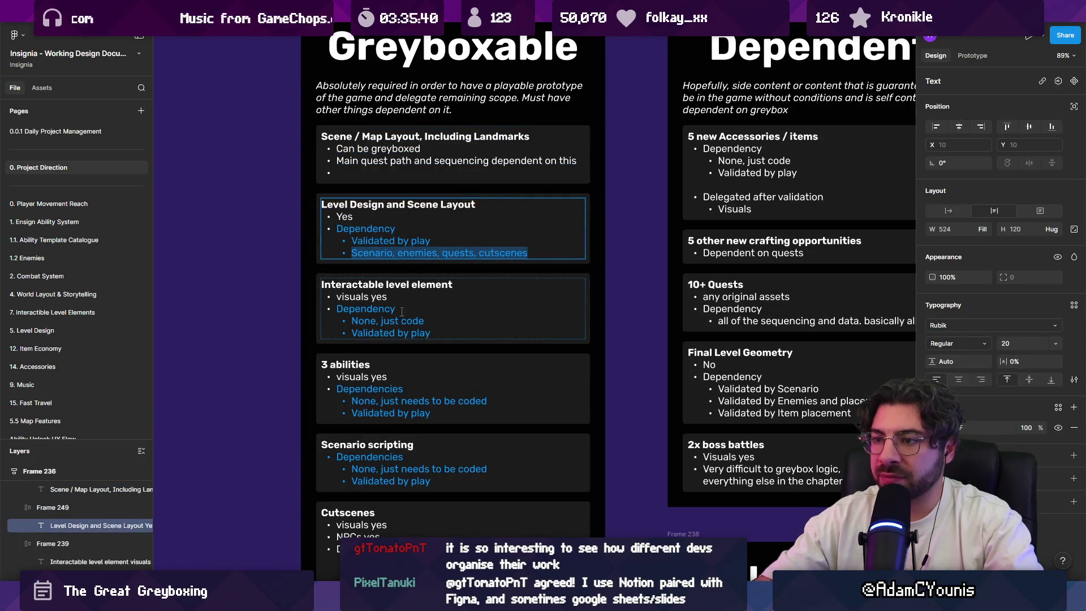
pyautogui.moveTo(529, 253); pyautogui.dragTo(337, 228)
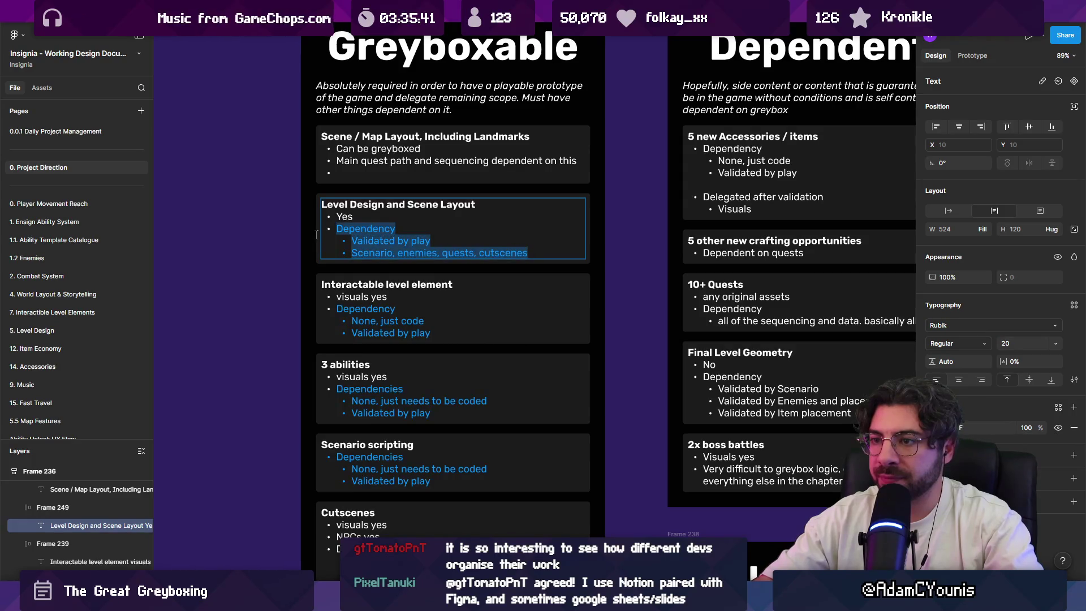
pyautogui.hotkey('ctrl', 'c')
pyautogui.doubleClick(352, 176)
pyautogui.hotkey('ctrl', 'v')
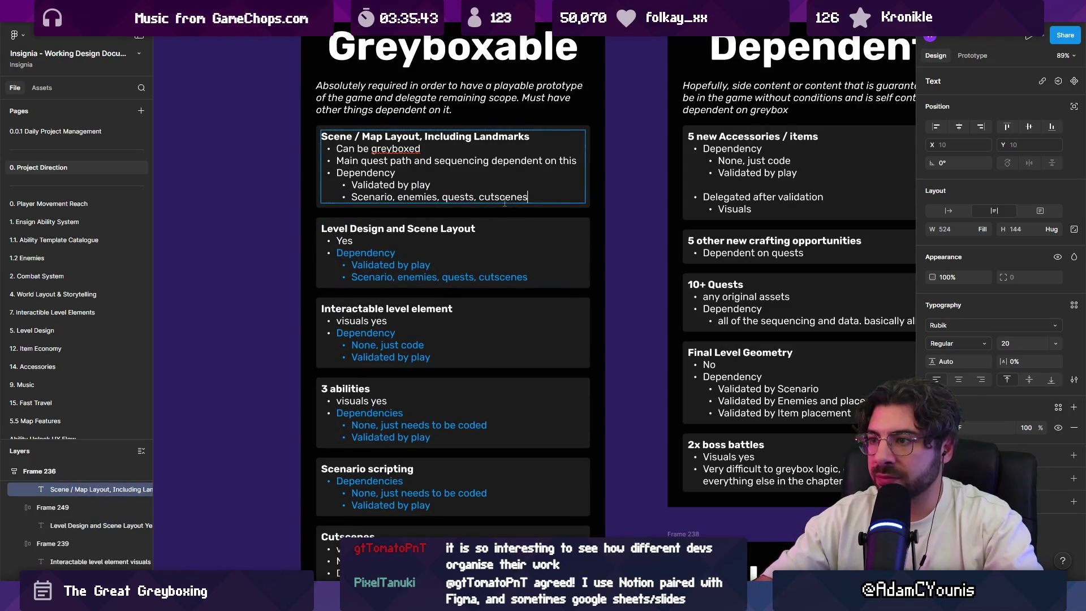
# Step: Set the pasted 'Validated by play' and 'Scenario, enemies, quests, cutscenes' lines to blue
pyautogui.moveTo(404, 187)
pyautogui.mouseDown()
pyautogui.moveTo(351, 185)
pyautogui.moveTo(337, 172)
pyautogui.mouseUp()
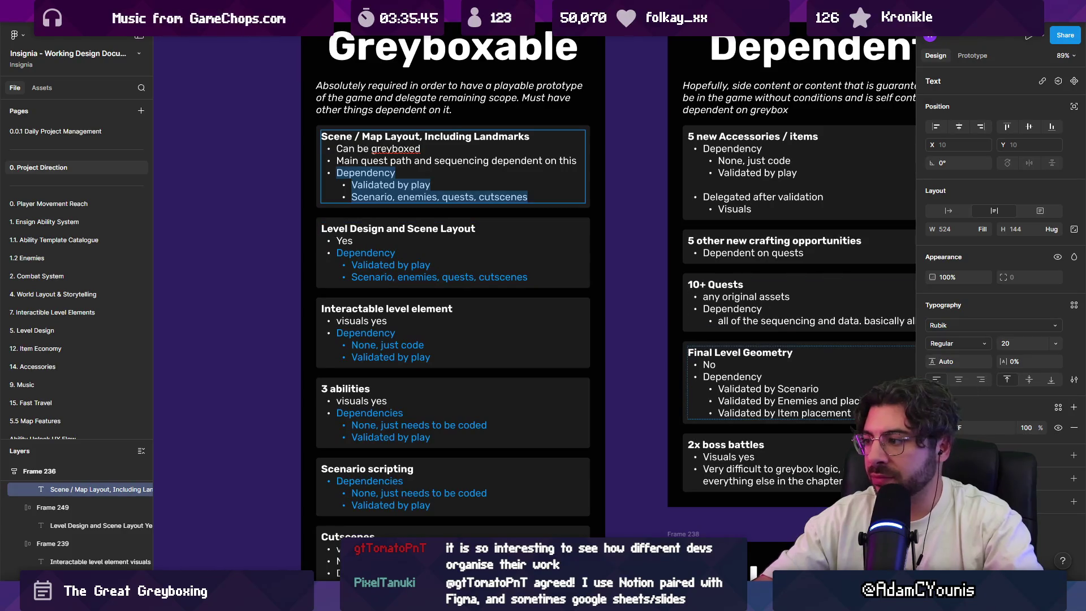
pyautogui.click(933, 427)
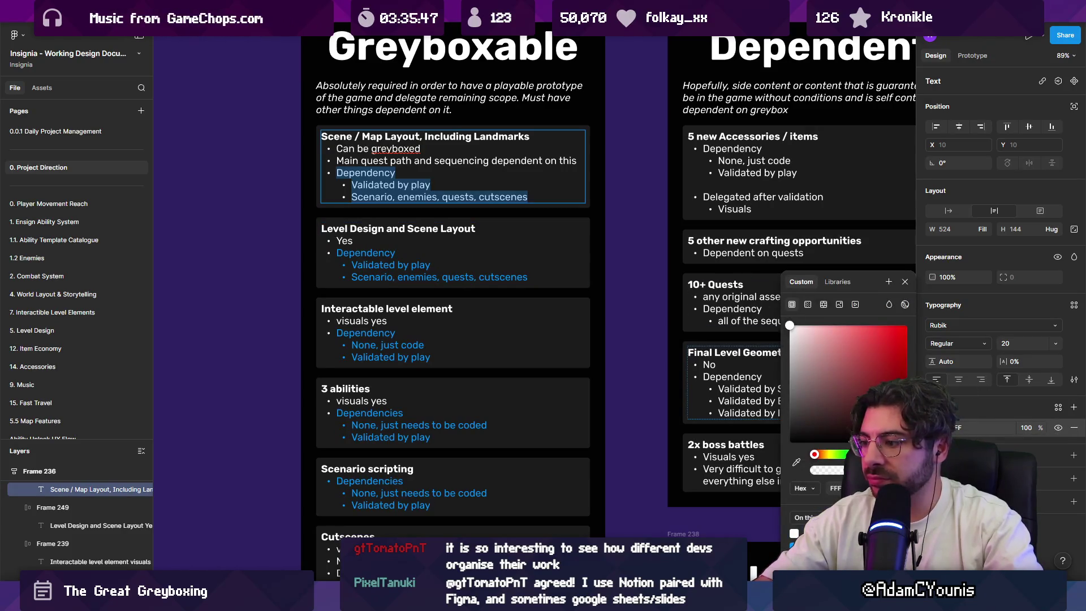
pyautogui.press('Escape')
pyautogui.press('Escape')
pyautogui.scroll(-3, 425, 151)
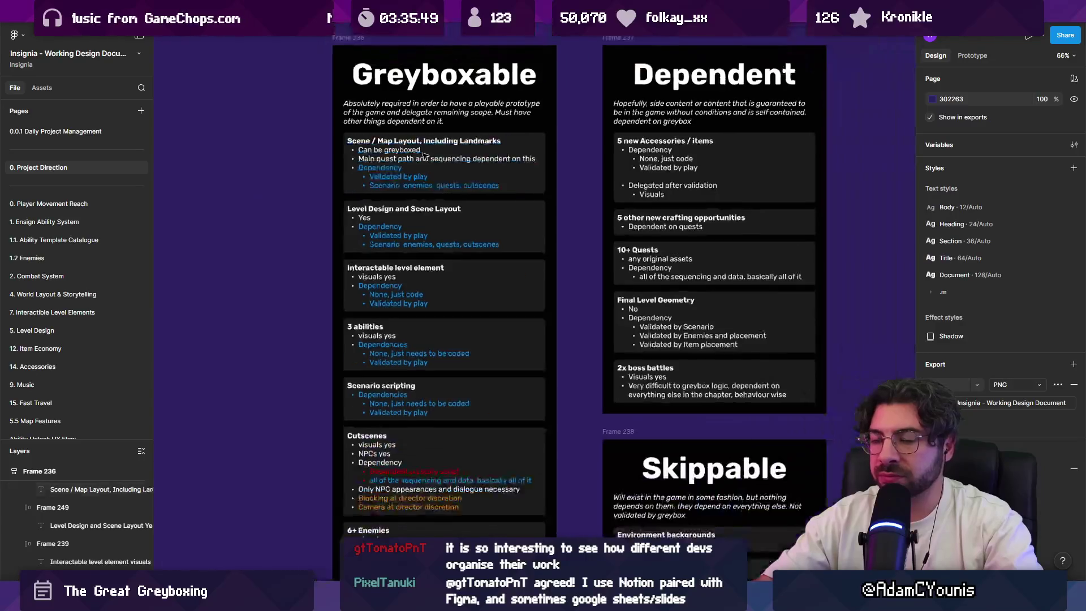
pyautogui.scroll(-3, 435, 146)
pyautogui.scroll(-2, 441, 170)
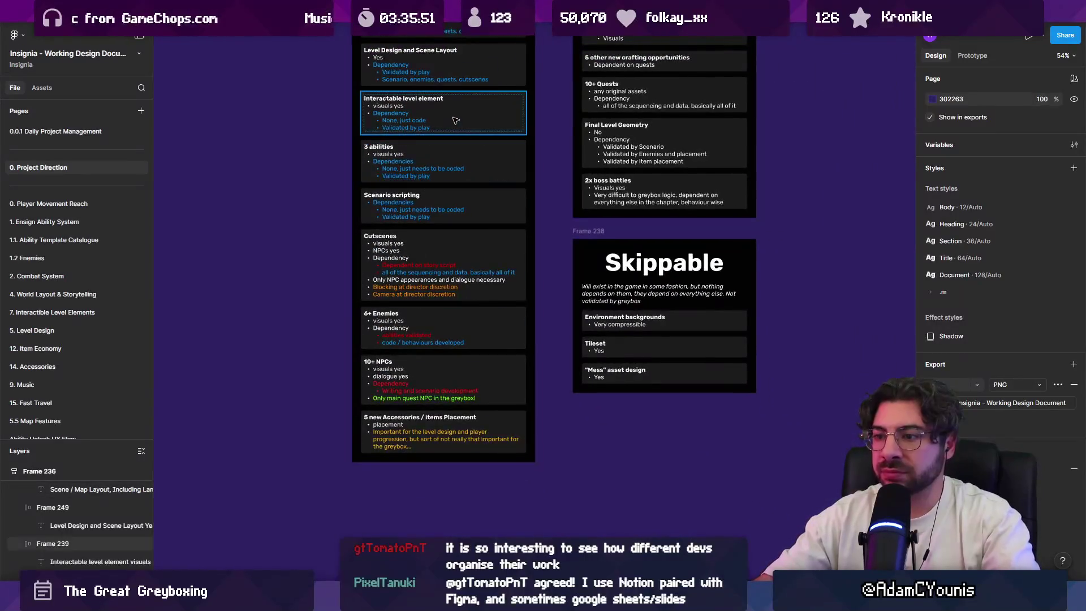
pyautogui.moveTo(443, 214); pyautogui.dragTo(418, 211)
pyautogui.click(423, 159)
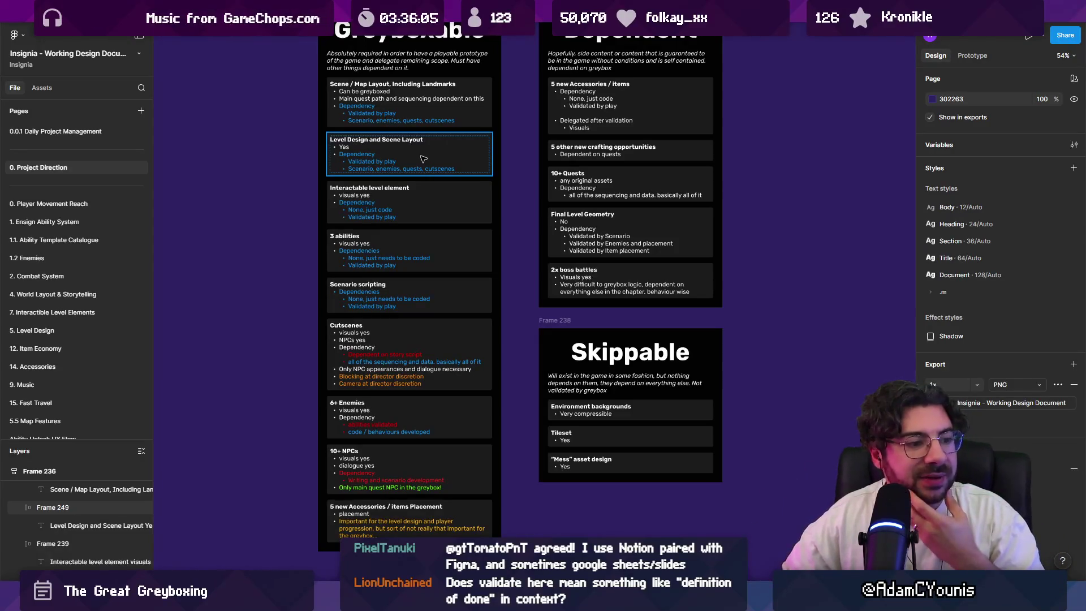
pyautogui.scroll(5, 356, 237)
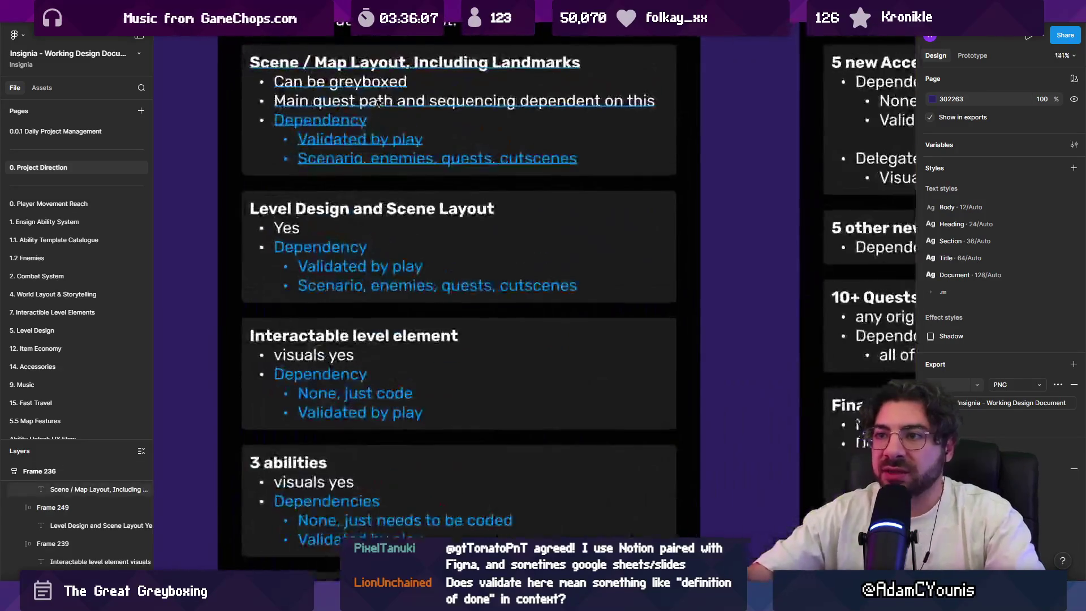
pyautogui.moveTo(357, 237); pyautogui.dragTo(372, 255)
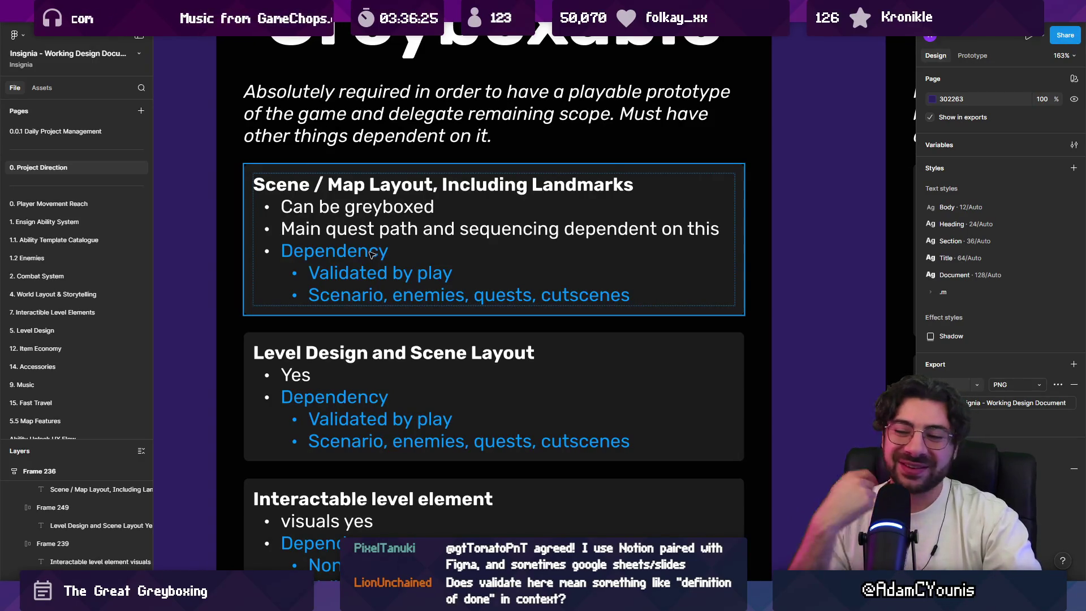
pyautogui.click(369, 255)
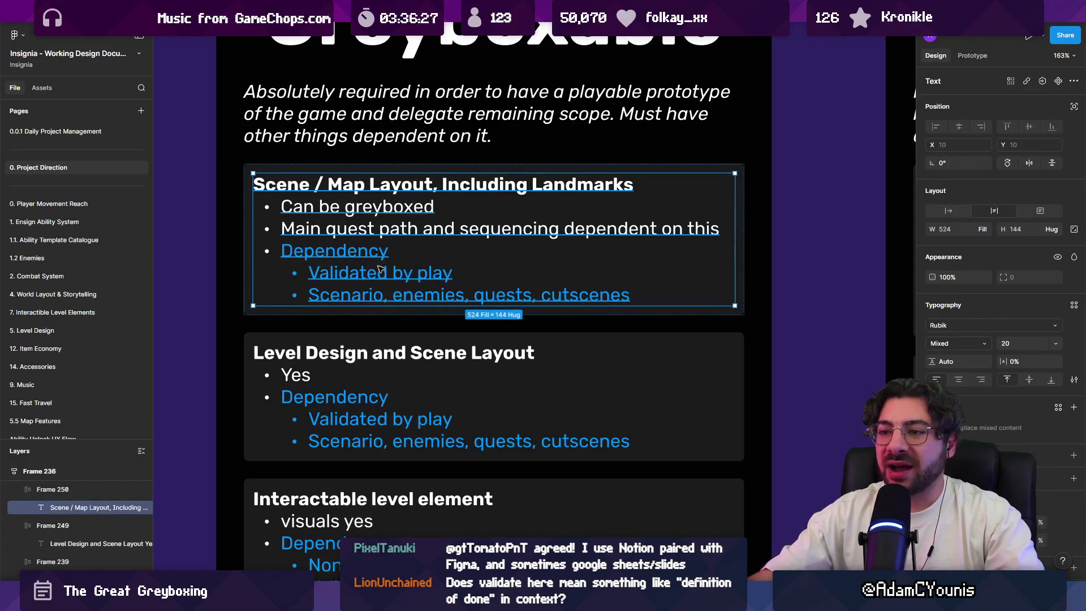
pyautogui.doubleClick(382, 272)
pyautogui.click(455, 275)
pyautogui.moveTo(455, 275); pyautogui.dragTo(301, 271)
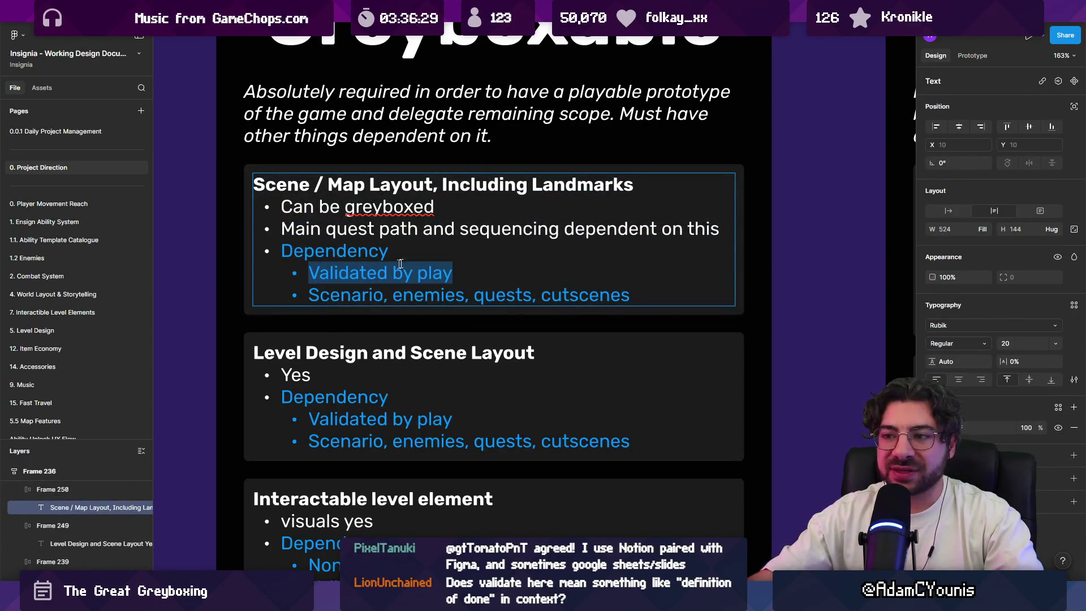
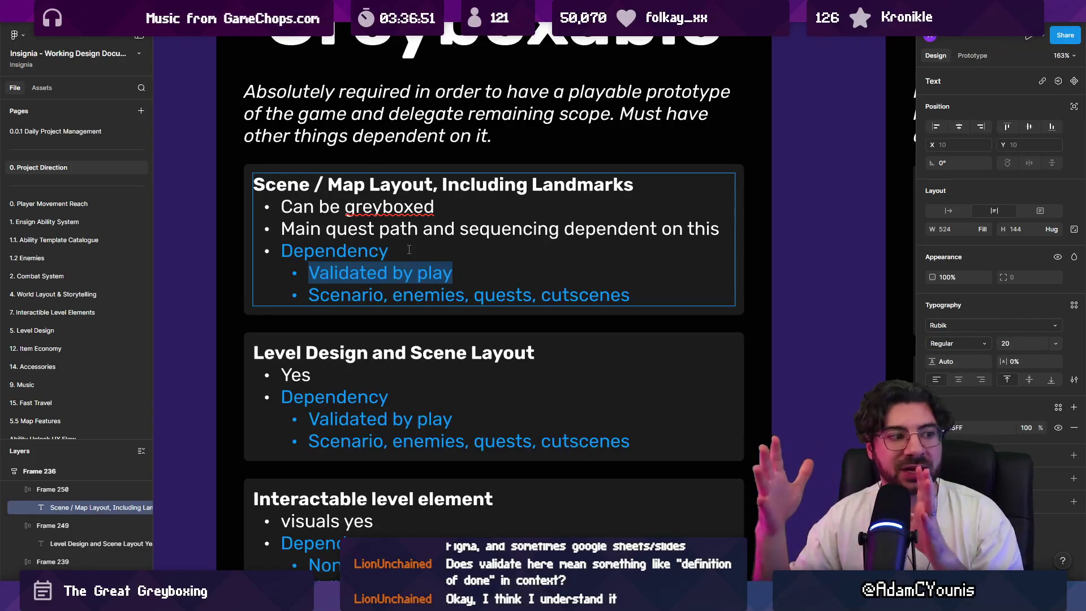
# Step: Finish the previous text edit and look over the Scene / Map Layout card's text
pyautogui.click(213, 305)
pyautogui.scroll(-3, 396, 272)
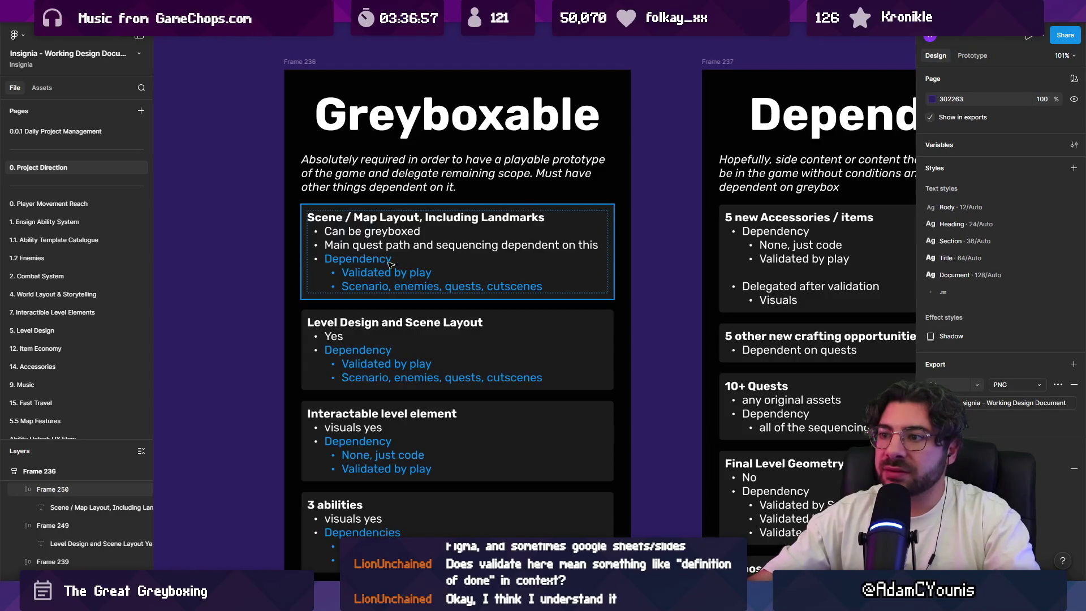
pyautogui.scroll(2, 389, 263)
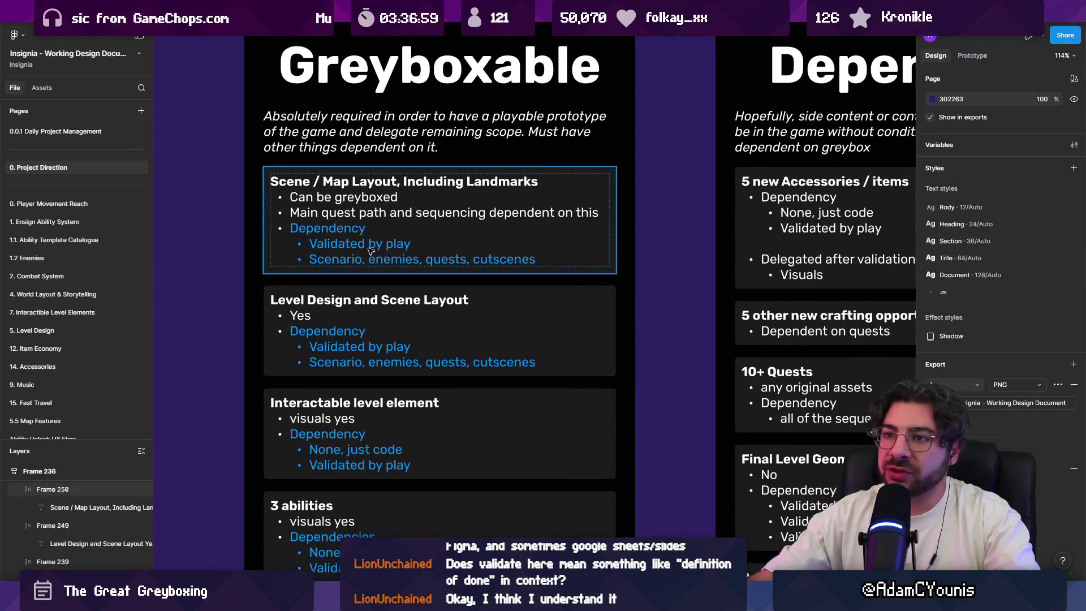
pyautogui.click(321, 229)
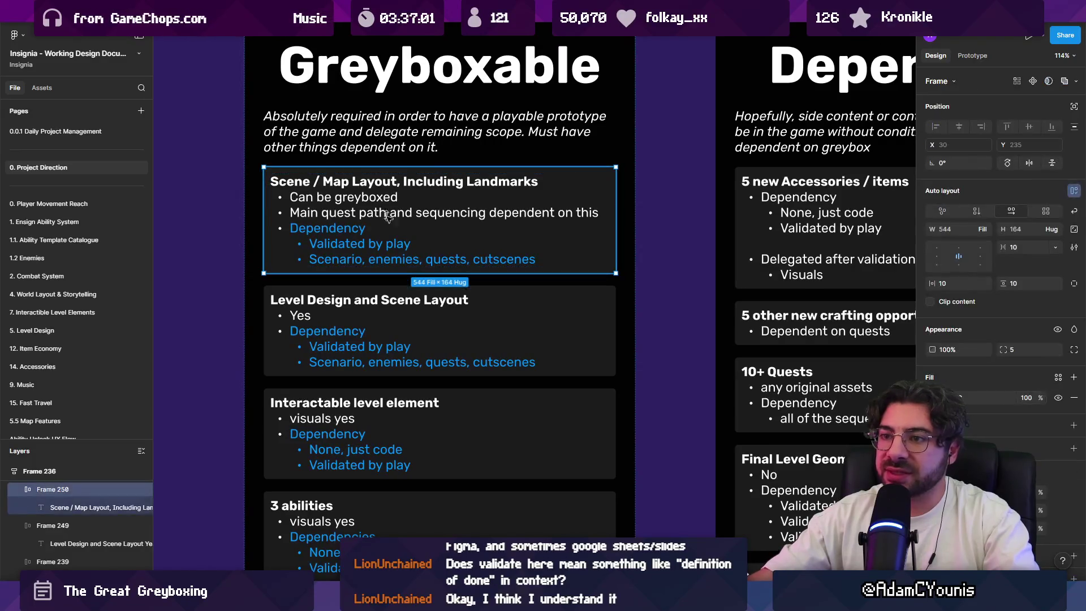
pyautogui.doubleClick(349, 247)
pyautogui.moveTo(411, 243); pyautogui.dragTo(260, 244)
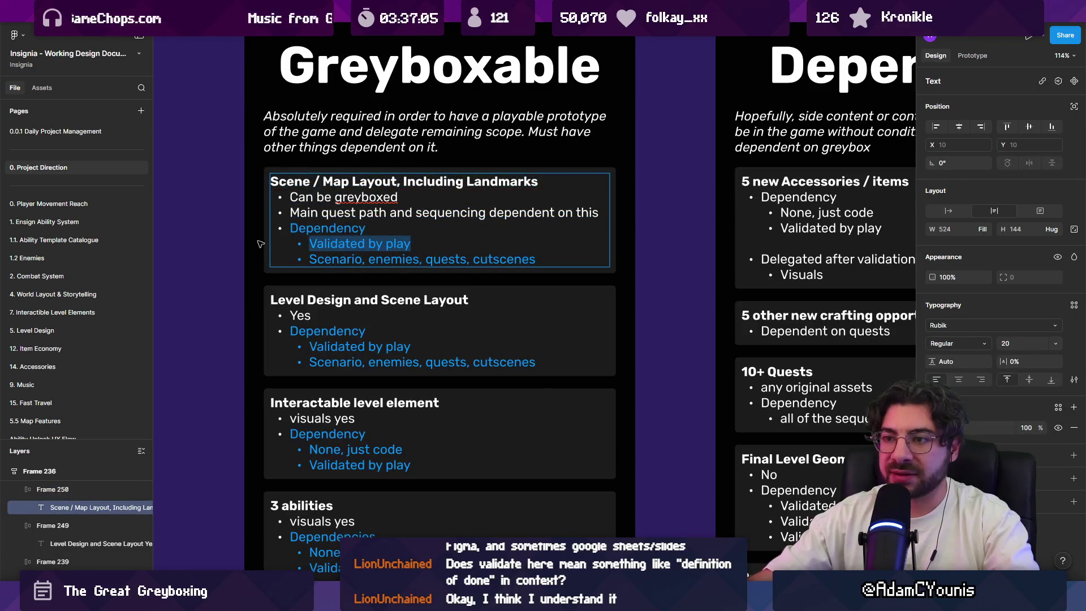
pyautogui.click(309, 191)
pyautogui.press('Escape')
pyautogui.press('Escape')
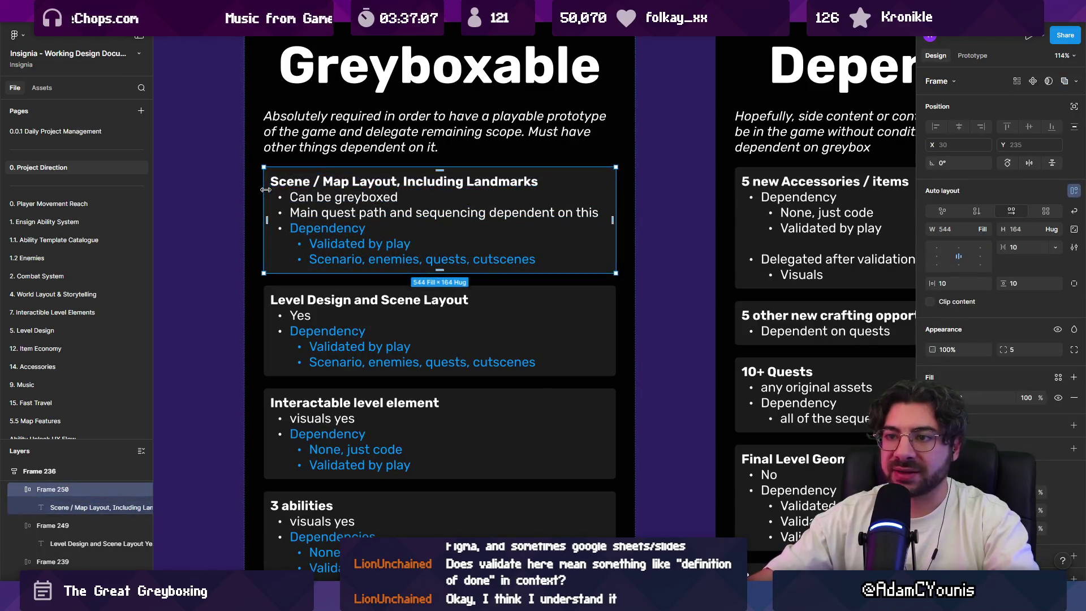
# Step: Select the Level Design and Scene Layout card, toggling between it and Scene / Map Layout
pyautogui.scroll(-2, 311, 237)
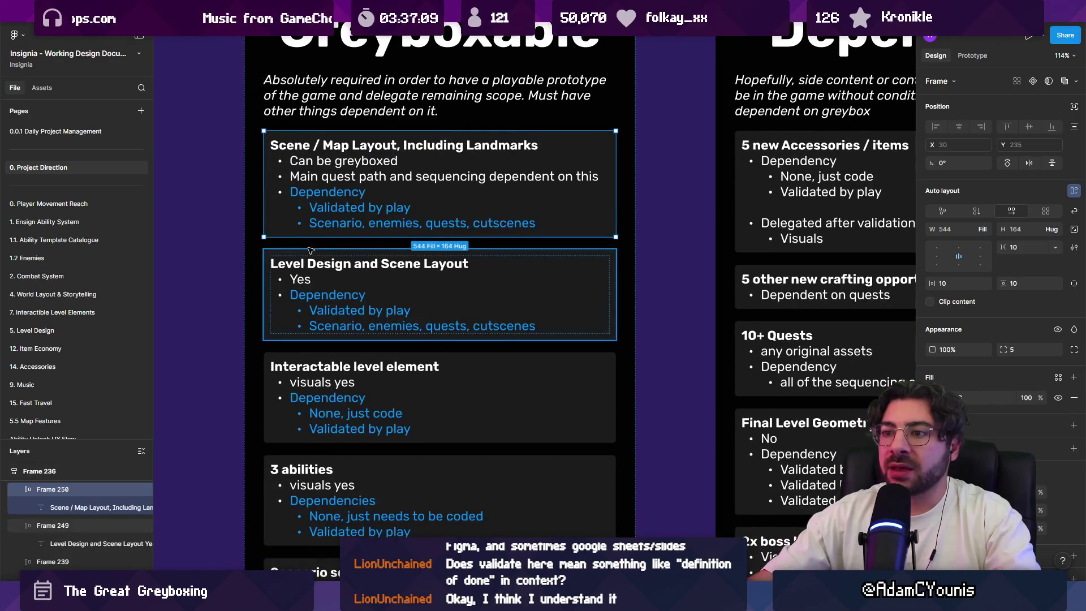
pyautogui.click(331, 291)
pyautogui.scroll(-2, 376, 289)
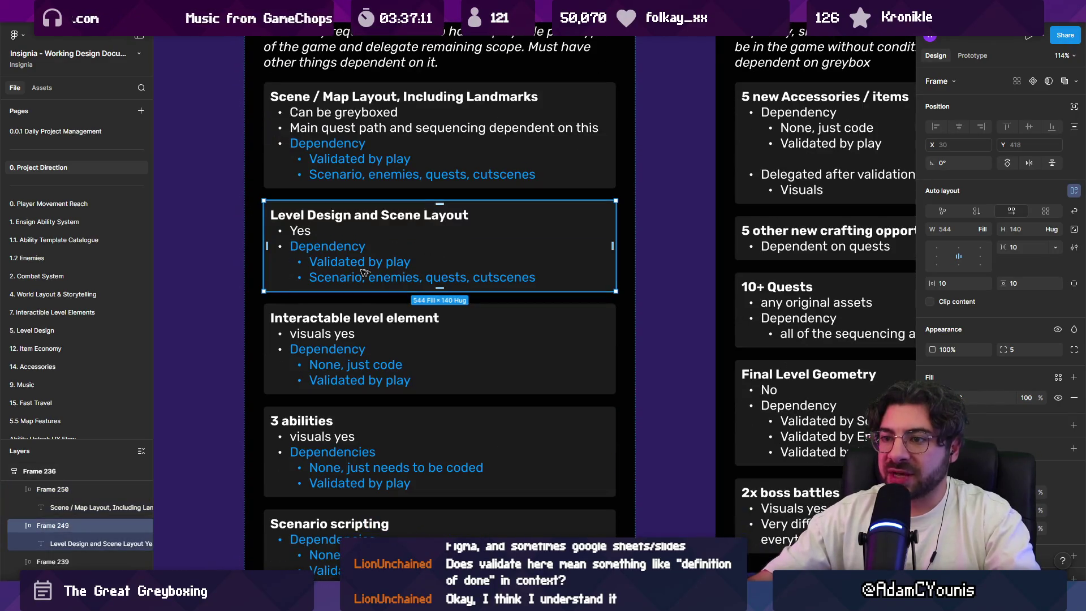
pyautogui.hotkey('shift', 'Tab')
pyautogui.press('Tab')
pyautogui.hotkey('shift', 'Tab')
# Step: Append '(Basic)' to the Level Design card title: 'Level Design and Scene Layout (Basic)'
pyautogui.click(360, 224)
pyautogui.doubleClick(327, 233)
pyautogui.doubleClick(324, 241)
pyautogui.hotkey('ctrl', 'a')
pyautogui.scroll(-3, 322, 239)
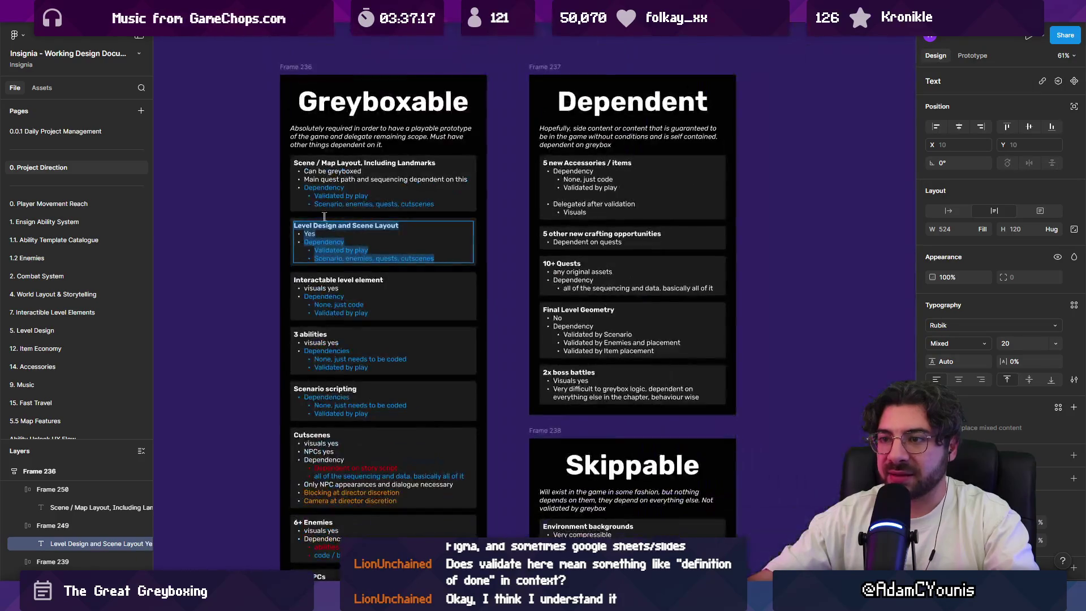
pyautogui.scroll(4, 317, 235)
pyautogui.click(304, 223)
pyautogui.write('(Basic')
pyautogui.click(412, 205)
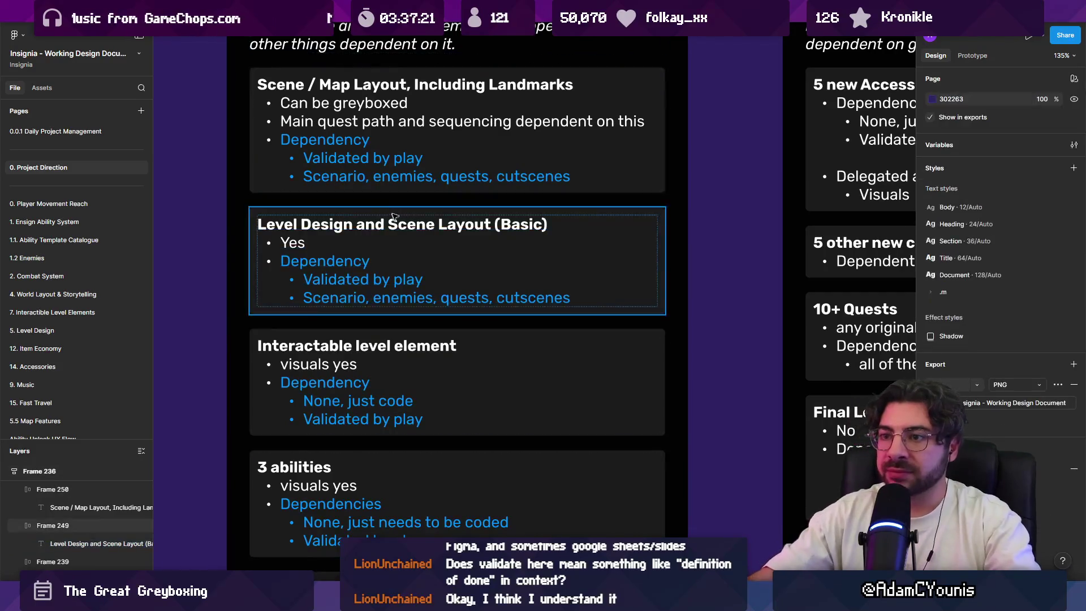
# Step: Change the Interactable level element card's visuals line to 'visuals skippable'
pyautogui.scroll(-3, 365, 247)
pyautogui.scroll(3, 365, 247)
pyautogui.click(365, 248)
pyautogui.doubleClick(455, 241)
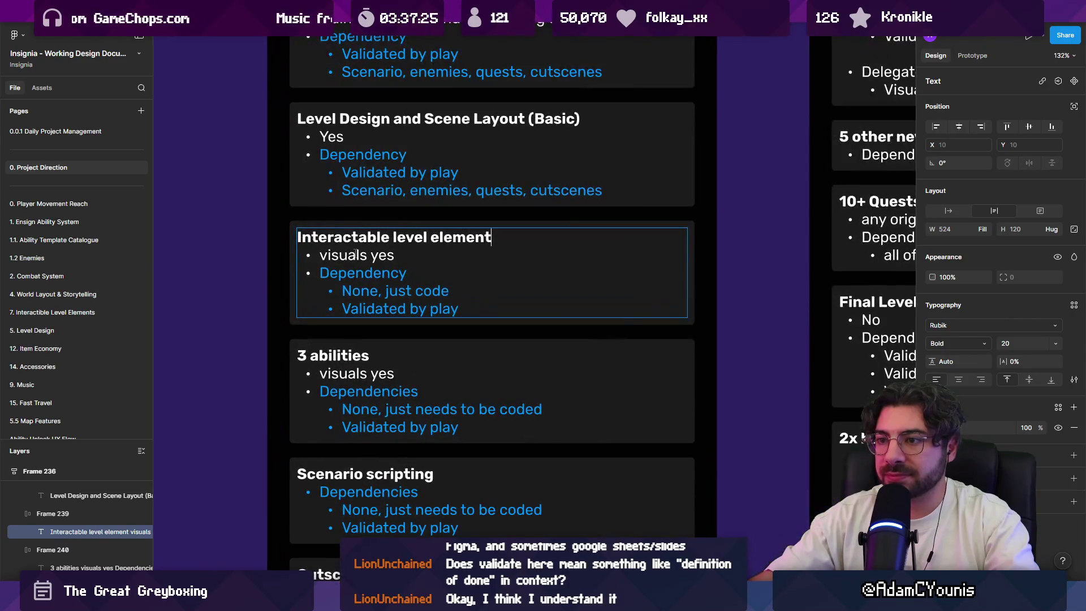
pyautogui.moveTo(327, 255); pyautogui.dragTo(383, 255)
pyautogui.scroll(-3, 386, 313)
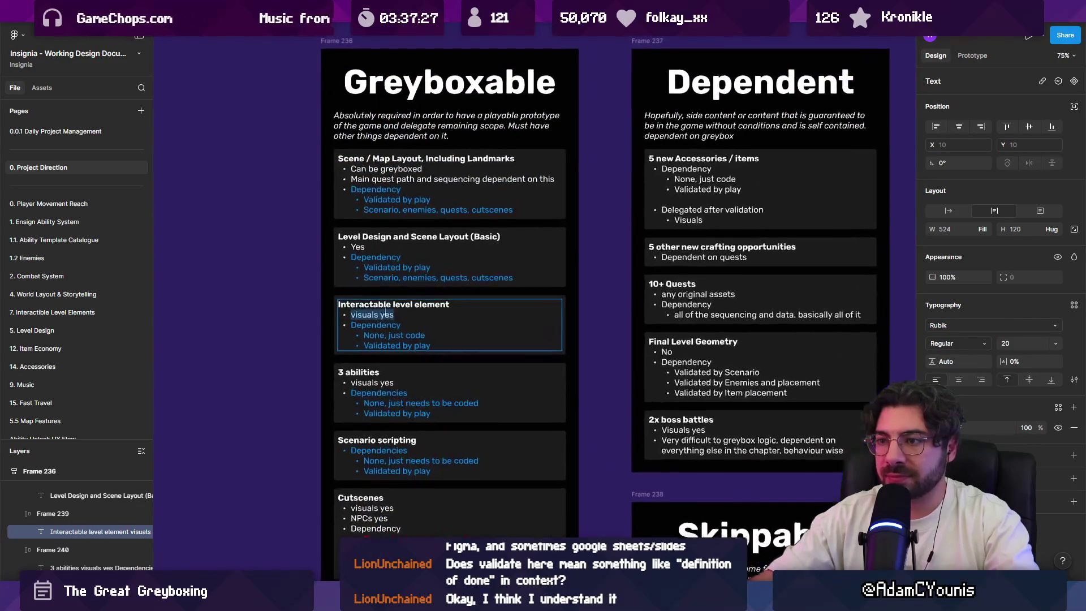
pyautogui.scroll(2, 386, 313)
pyautogui.write('Sk')
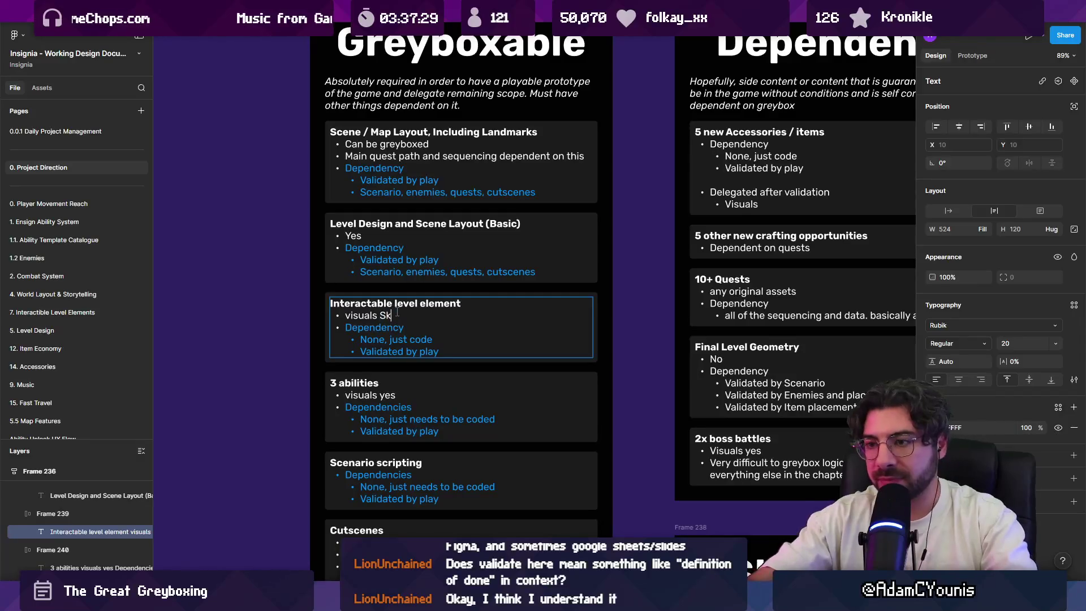
pyautogui.press('BackSpace')
pyautogui.press('BackSpace')
pyautogui.press('BackSpace')
pyautogui.write('pable')
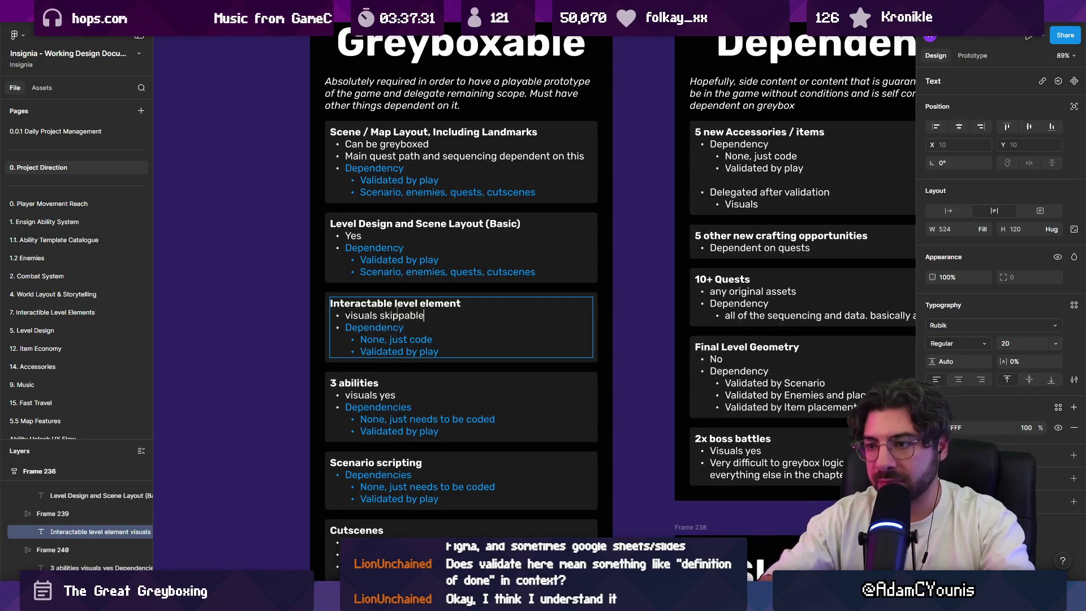
pyautogui.hotkey('ctrl', 'shift', 'Left')
pyautogui.hotkey('ctrl', 'shift', 'Left')
pyautogui.hotkey('ctrl', 'c')
# Step: Replace 'yes' after visuals with 'skippable' on the 3 abilities and Cutscenes cards
pyautogui.doubleClick(359, 238)
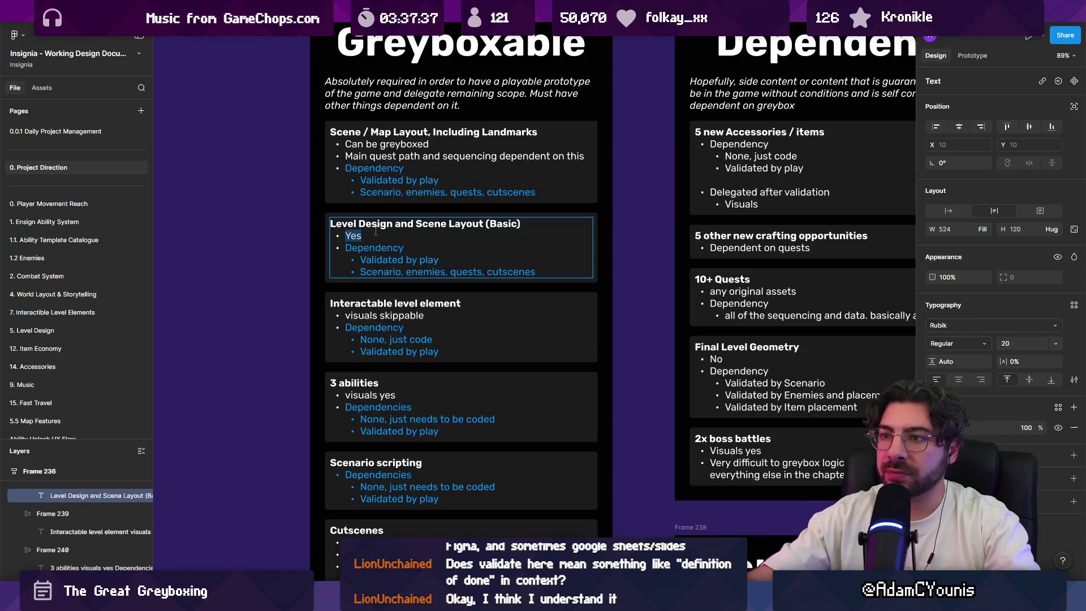
pyautogui.scroll(-2, 375, 231)
pyautogui.doubleClick(388, 355)
pyautogui.write('skippable')
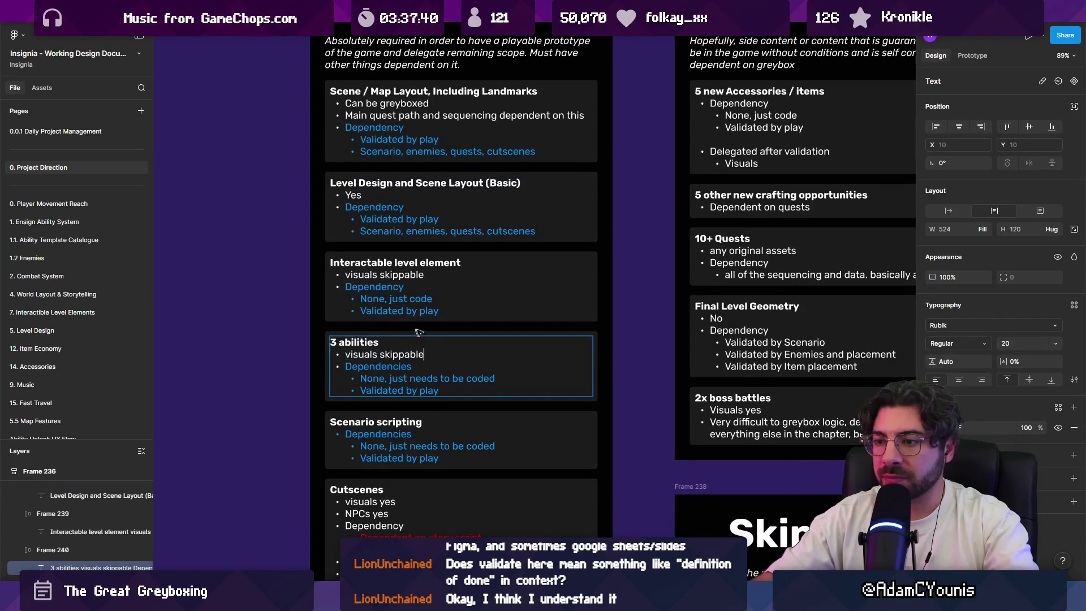
pyautogui.scroll(-5, 419, 332)
pyautogui.scroll(-1, 423, 337)
pyautogui.doubleClick(388, 380)
pyautogui.write('skippable')
# Step: Change the NPCs value in the Cutscenes card to 'MVP'
pyautogui.doubleClick(381, 392)
pyautogui.write('skippab le')
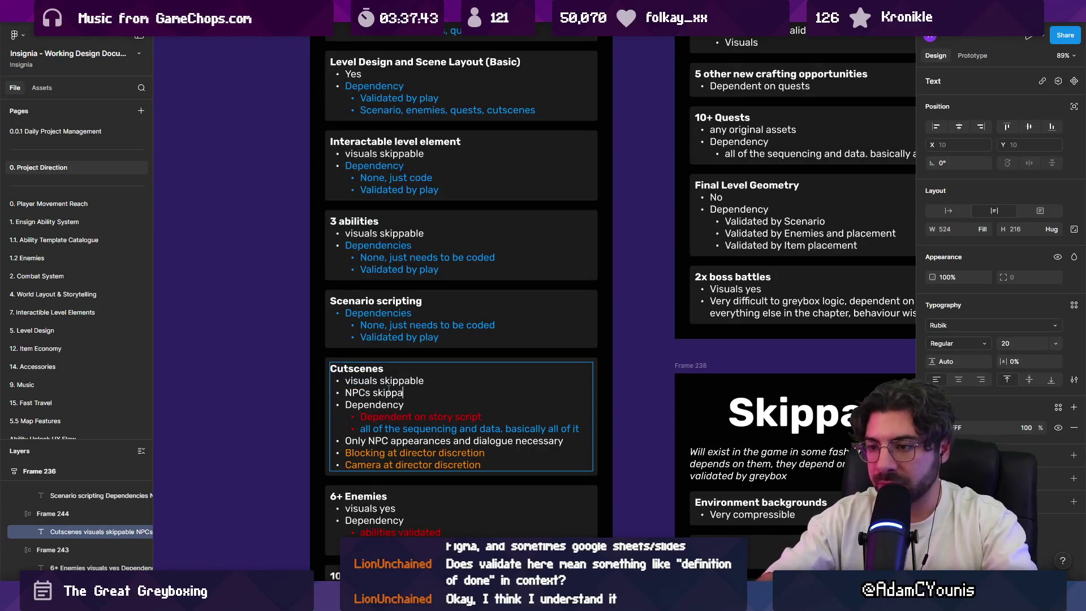
pyautogui.doubleClick(388, 392)
pyautogui.press('BackSpace')
pyautogui.write('MVP')
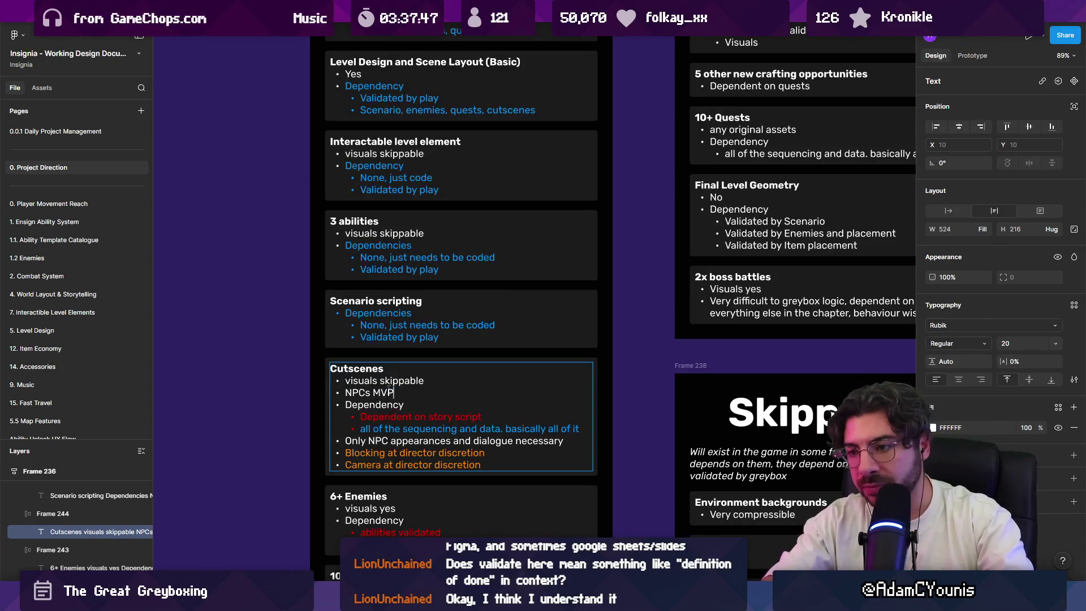
# Step: Make the 6+ Enemies card read 'visuals skippable'
pyautogui.scroll(-3, 396, 396)
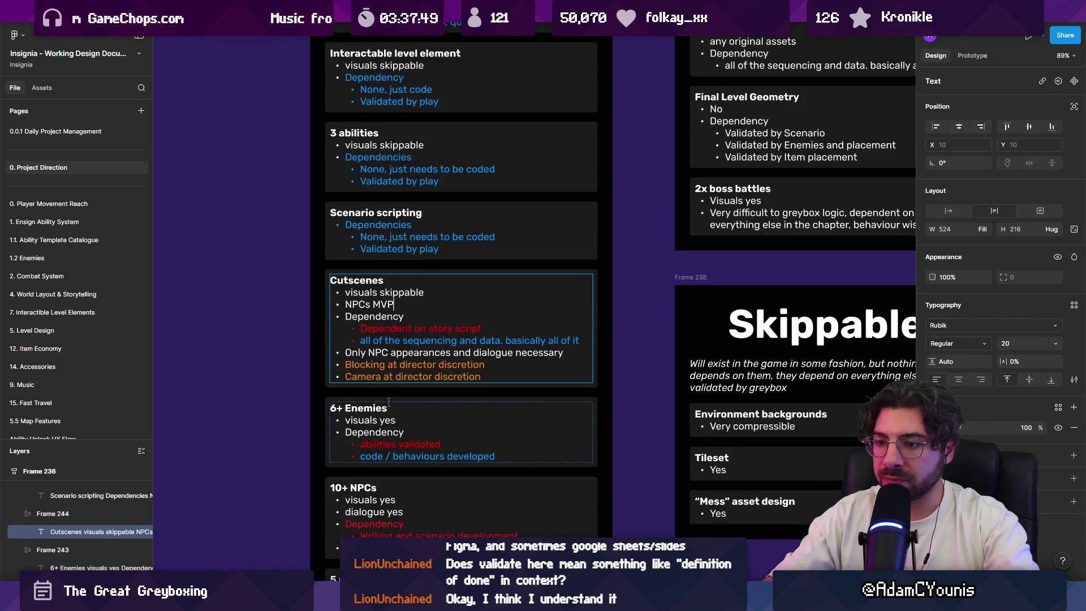
pyautogui.doubleClick(391, 419)
pyautogui.hotkey('ctrl', 'v')
pyautogui.doubleClick(396, 420)
pyautogui.press('BackSpace')
pyautogui.scroll(-1, 405, 401)
pyautogui.scroll(-3, 405, 401)
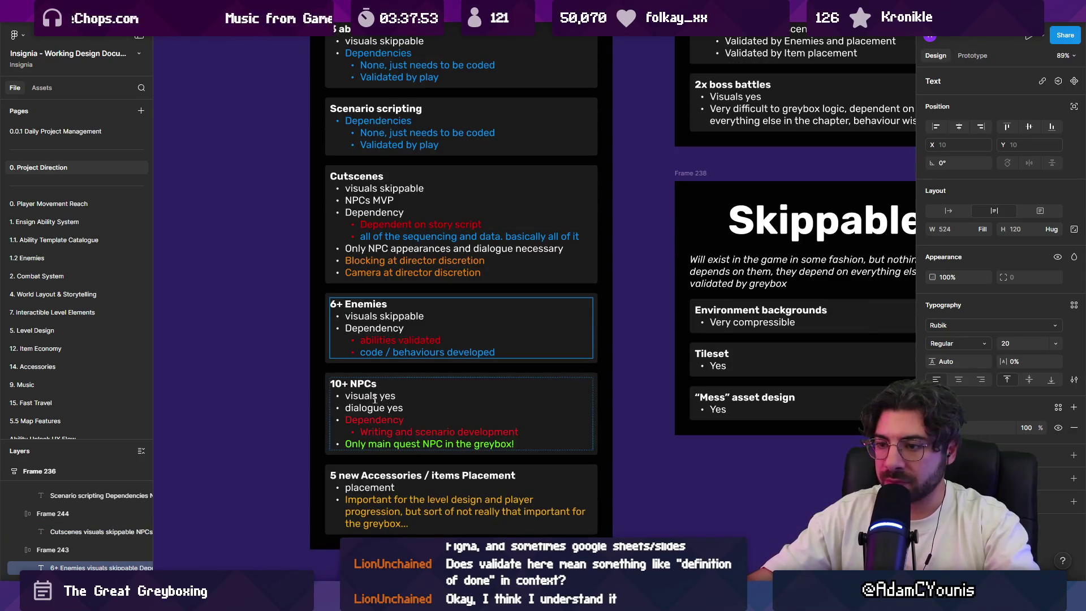
# Step: Set the 10+ NPCs card to 'visuals skippable' and 'dialogue streamlined'
pyautogui.click(375, 400)
pyautogui.tripleClick(375, 400)
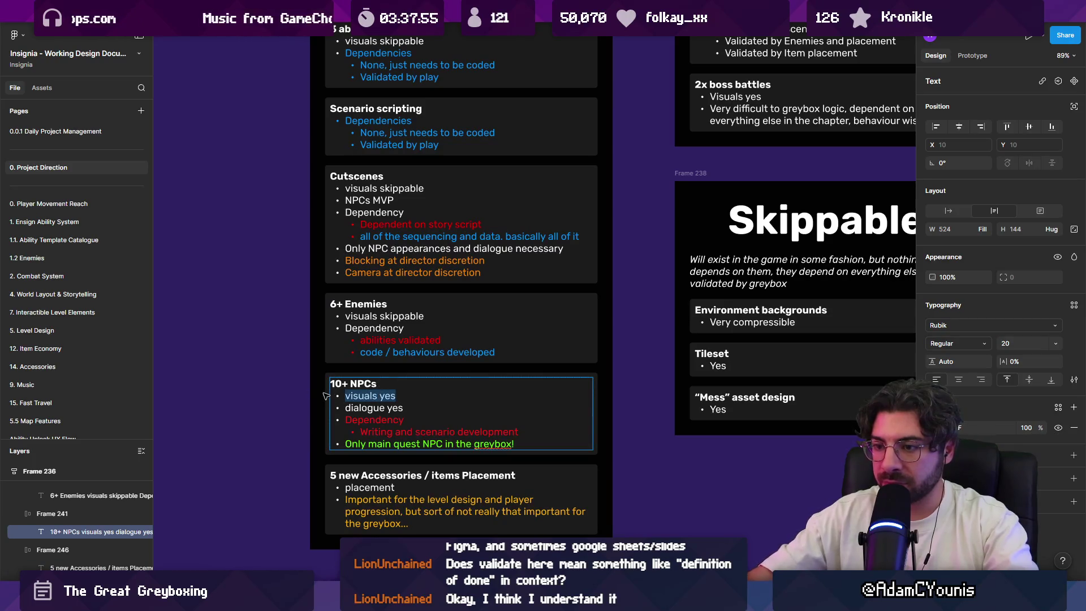
pyautogui.write('visuals skippable')
pyautogui.press('Down')
pyautogui.hotkey('ctrl', 'shift', 'Left')
pyautogui.write('strewam')
pyautogui.press('BackSpace')
pyautogui.press('BackSpace')
pyautogui.press('BackSpace')
pyautogui.write('amlined')
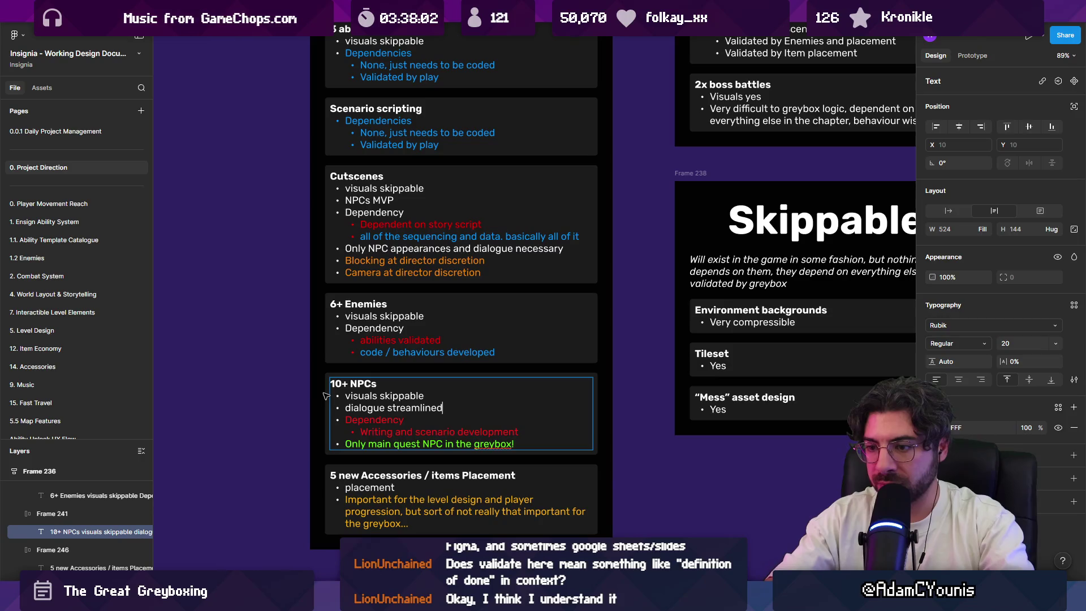
pyautogui.press('Escape')
pyautogui.click(265, 369)
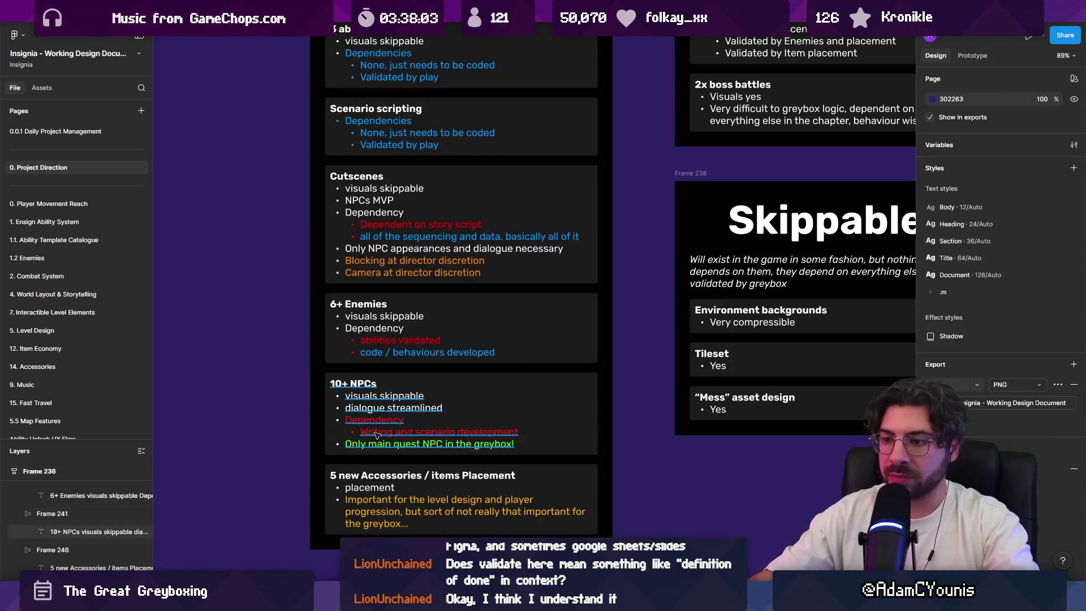
# Step: Select the Greyboxable frame on its own
pyautogui.scroll(-3, 266, 370)
pyautogui.scroll(3, 294, 271)
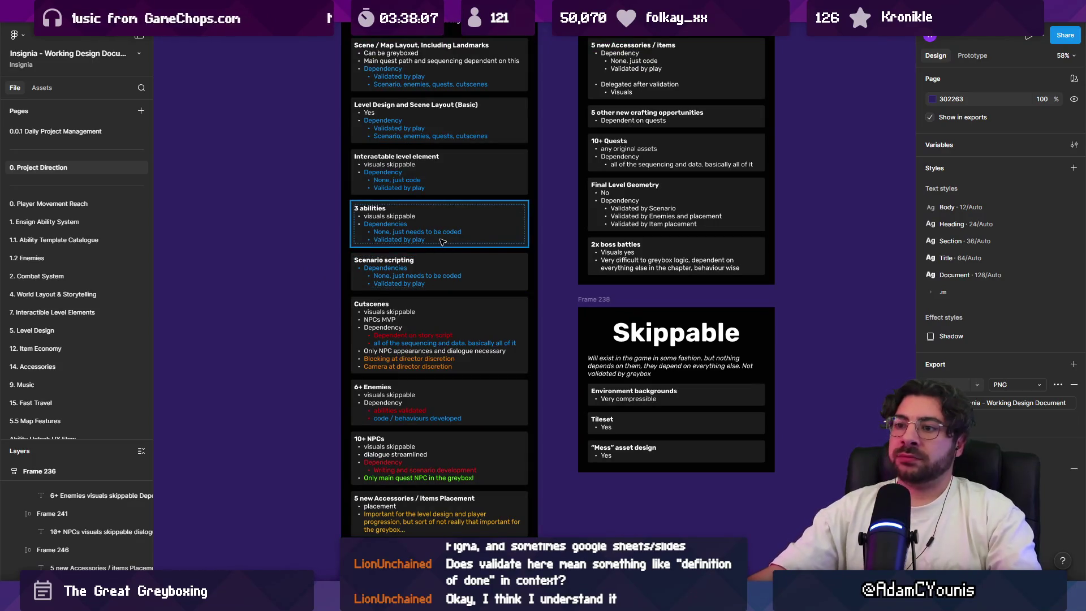
pyautogui.scroll(5, 436, 255)
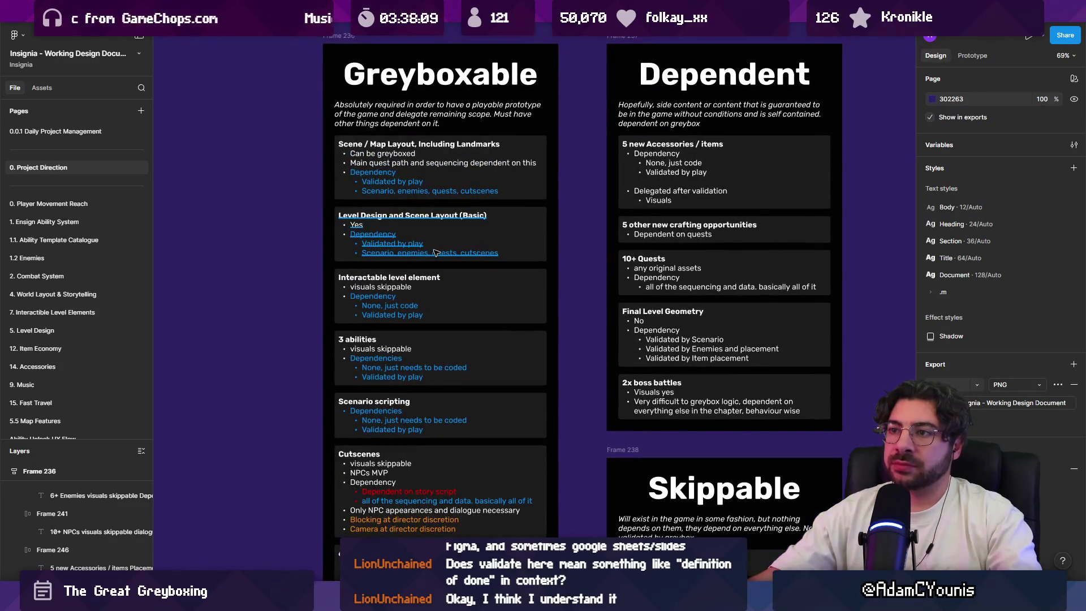
pyautogui.scroll(-5, 435, 253)
pyautogui.moveTo(378, 131); pyautogui.dragTo(696, 513)
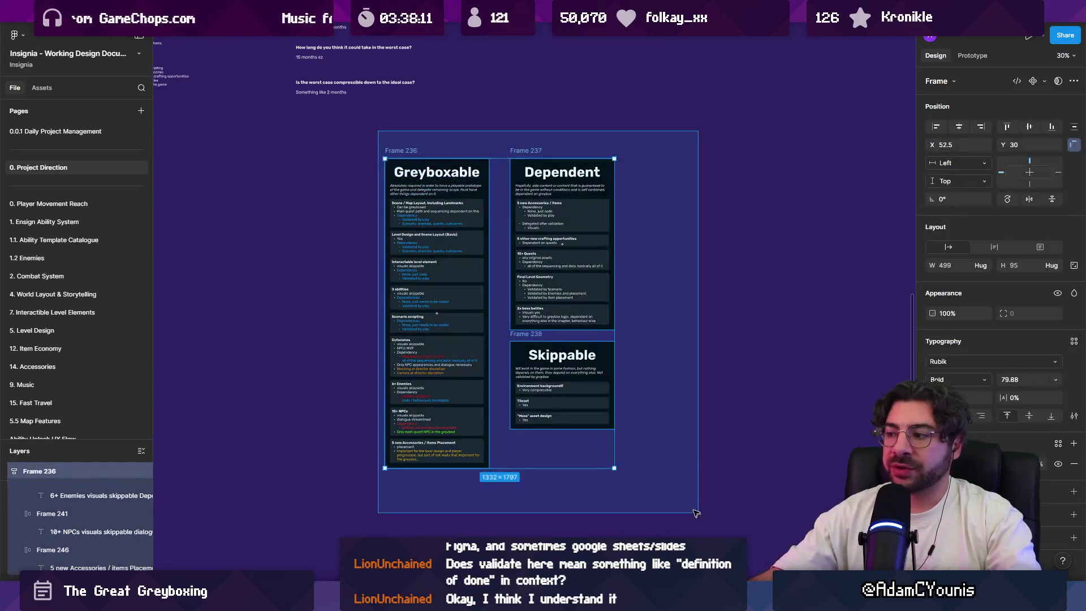
pyautogui.scroll(3, 566, 340)
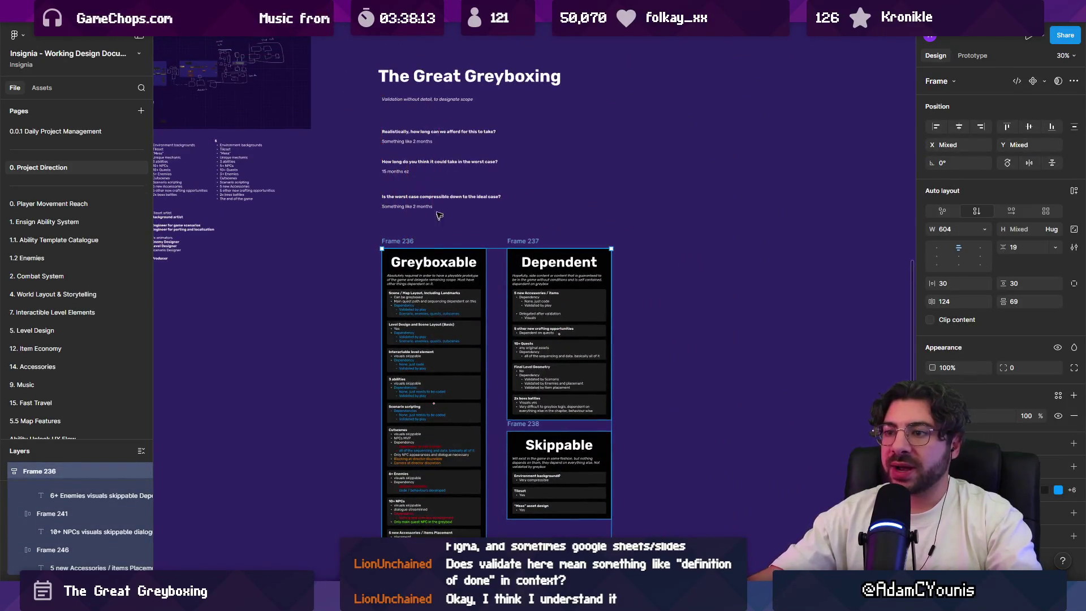
pyautogui.scroll(5, 439, 215)
pyautogui.click(360, 182)
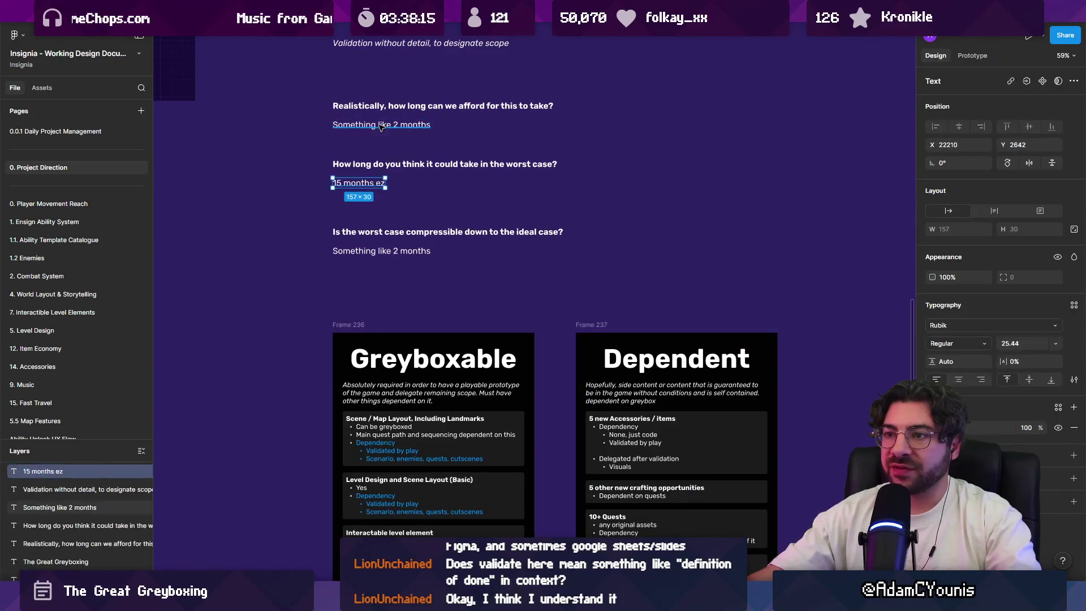
pyautogui.click(381, 125)
pyautogui.scroll(-3, 373, 161)
pyautogui.click(365, 163)
# Step: Alt-drag the Greyboxable card to the right, creating duplicate Frame 239
pyautogui.scroll(-5, 426, 176)
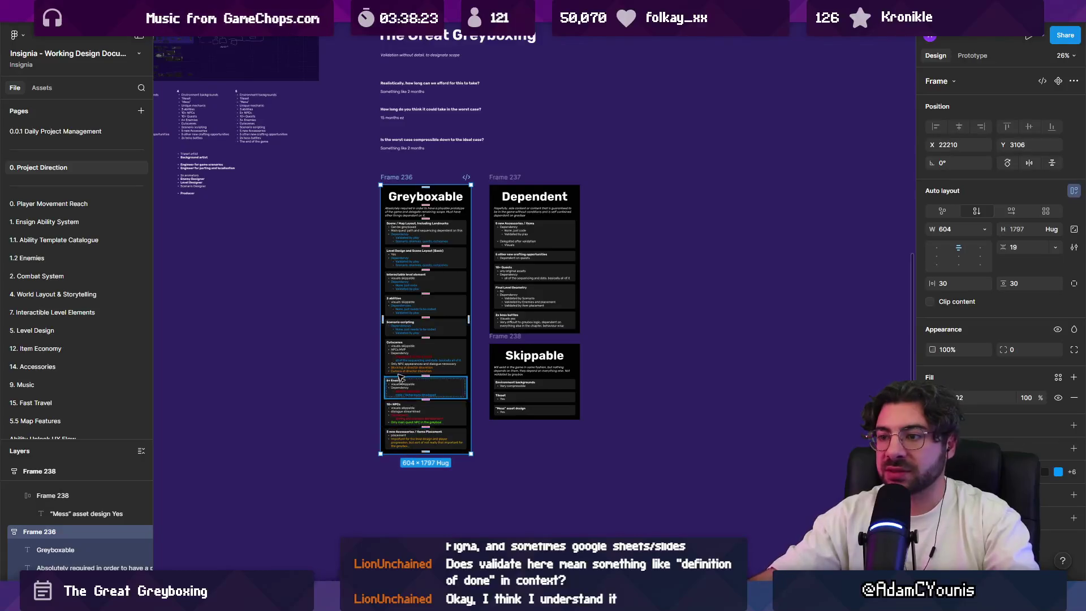
pyautogui.scroll(5, 419, 288)
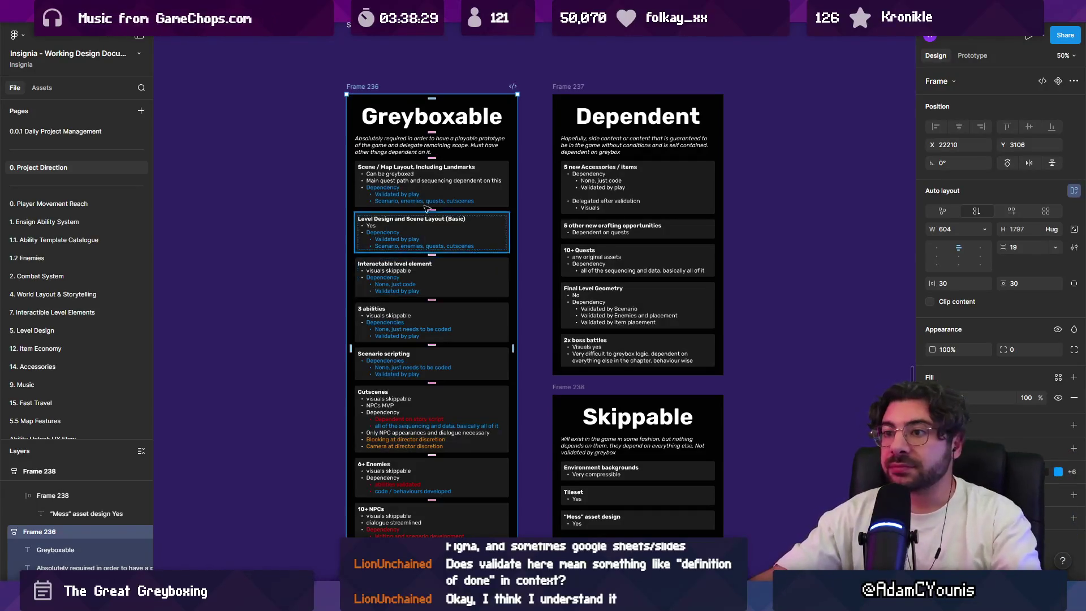
pyautogui.scroll(4, 427, 180)
pyautogui.scroll(-1, 441, 174)
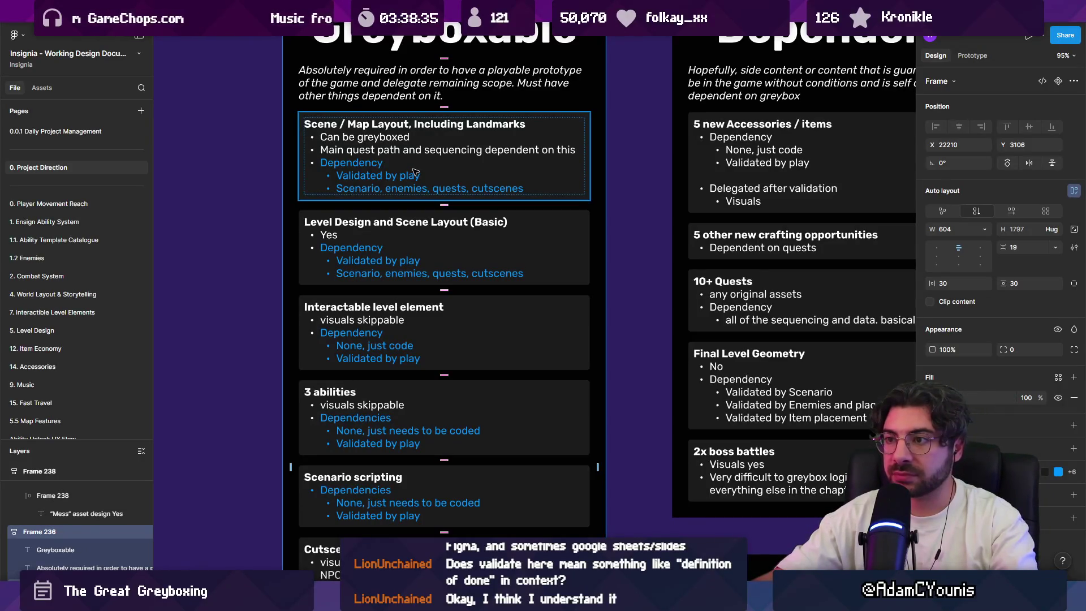
pyautogui.scroll(-4, 470, 187)
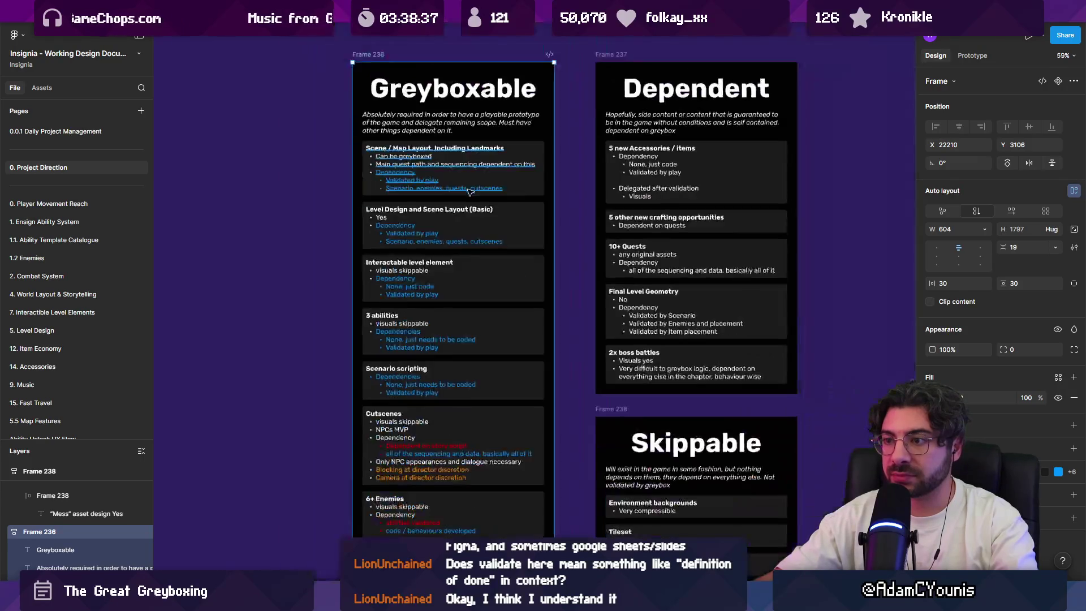
pyautogui.scroll(-5, 470, 187)
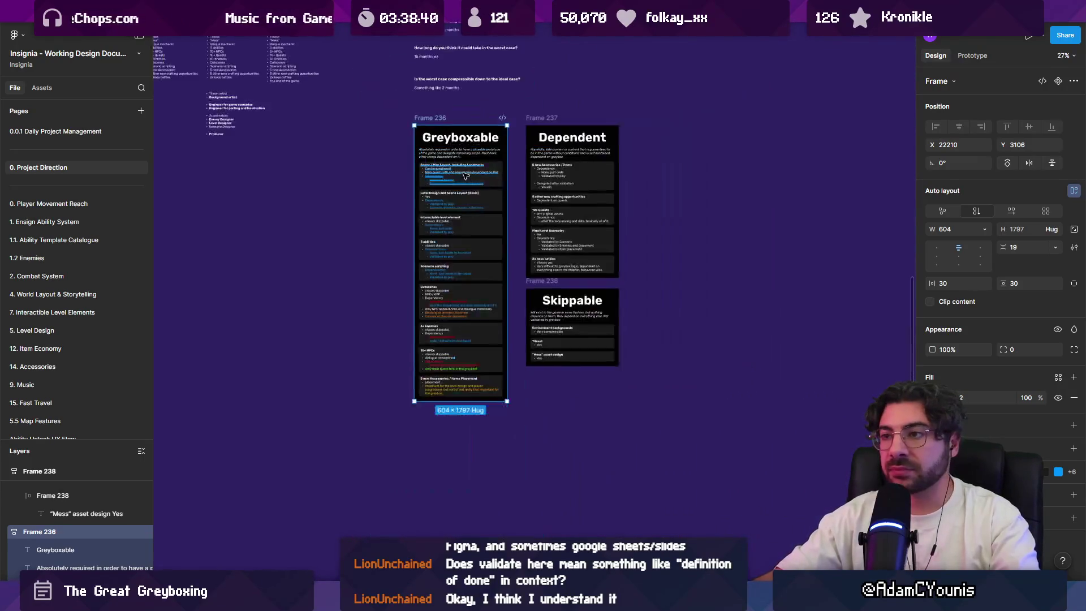
pyautogui.moveTo(444, 146); pyautogui.dragTo(700, 146)
pyautogui.scroll(8, 748, 172)
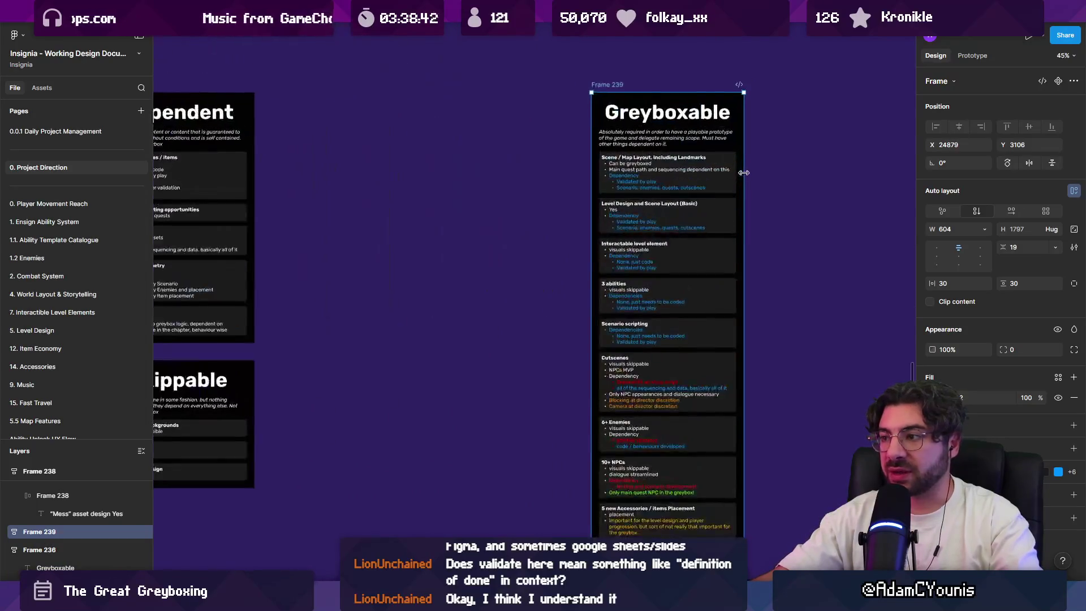
pyautogui.scroll(-3, 418, 180)
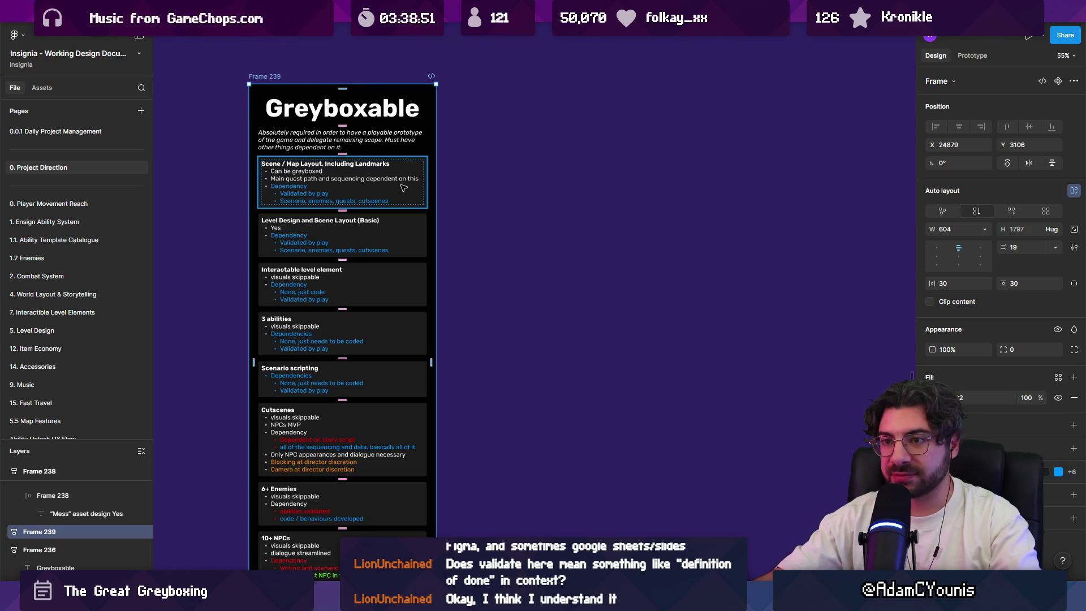
pyautogui.scroll(5, 295, 174)
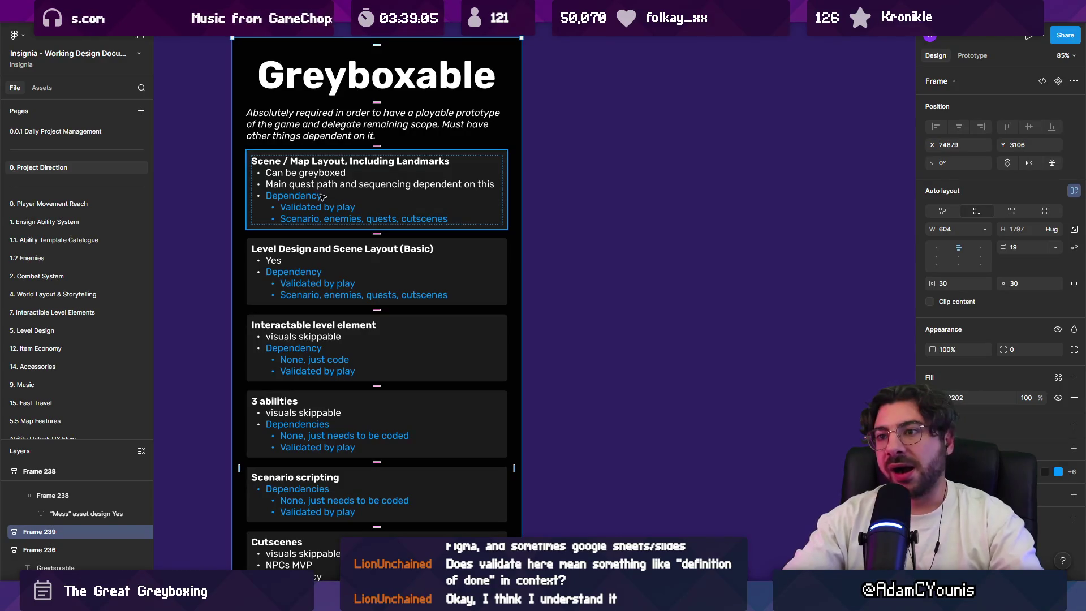
pyautogui.write('version,')
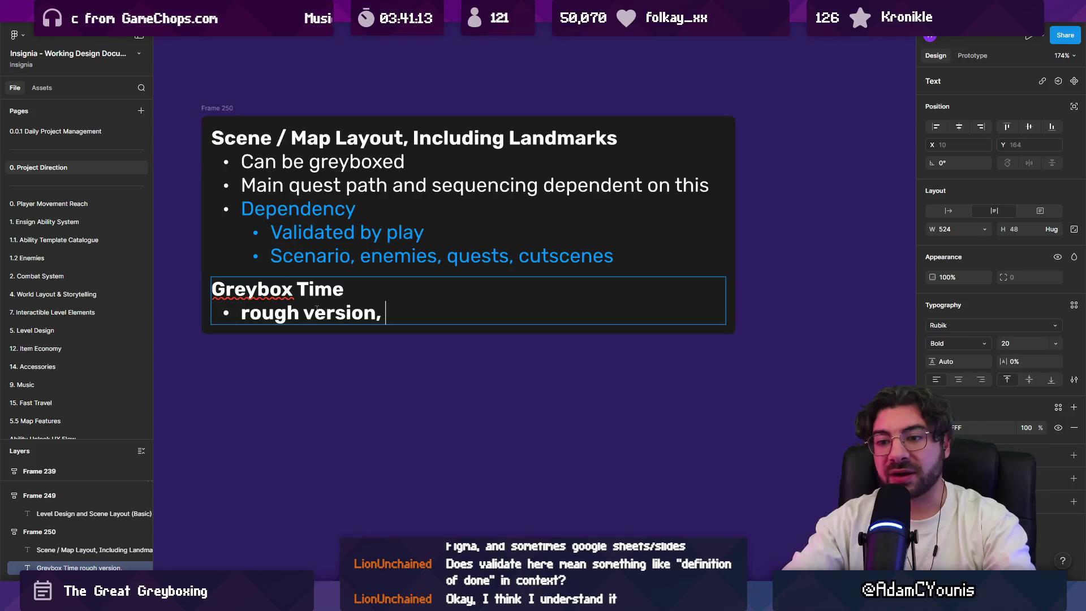
# Step: Finish the estimate with '2 days', then unbold it and capitalise it to 'Rough version, 2 days'
pyautogui.write('2 days')
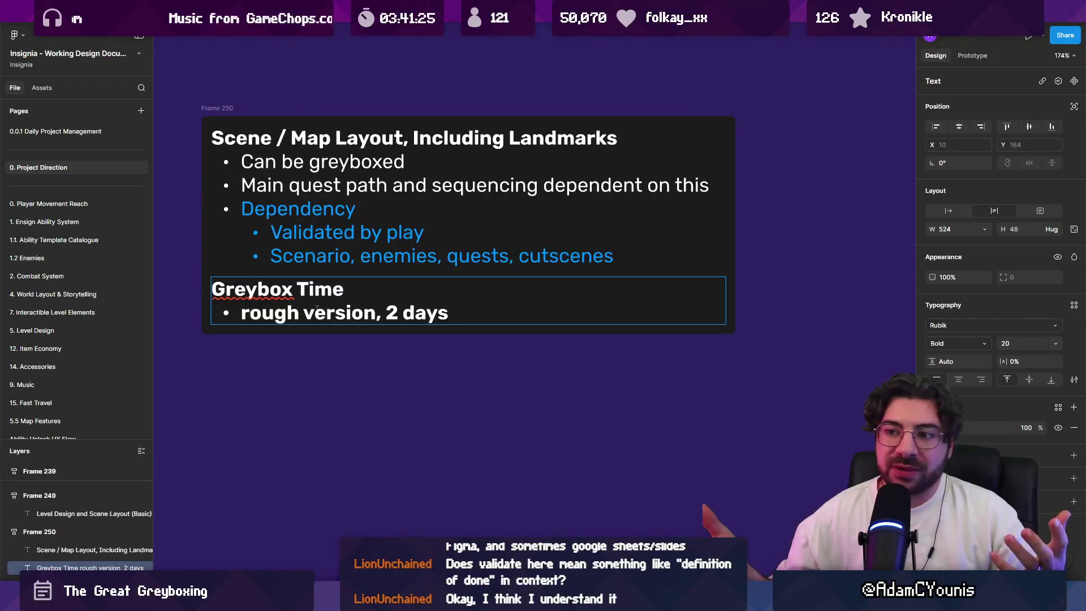
pyautogui.tripleClick(317, 308)
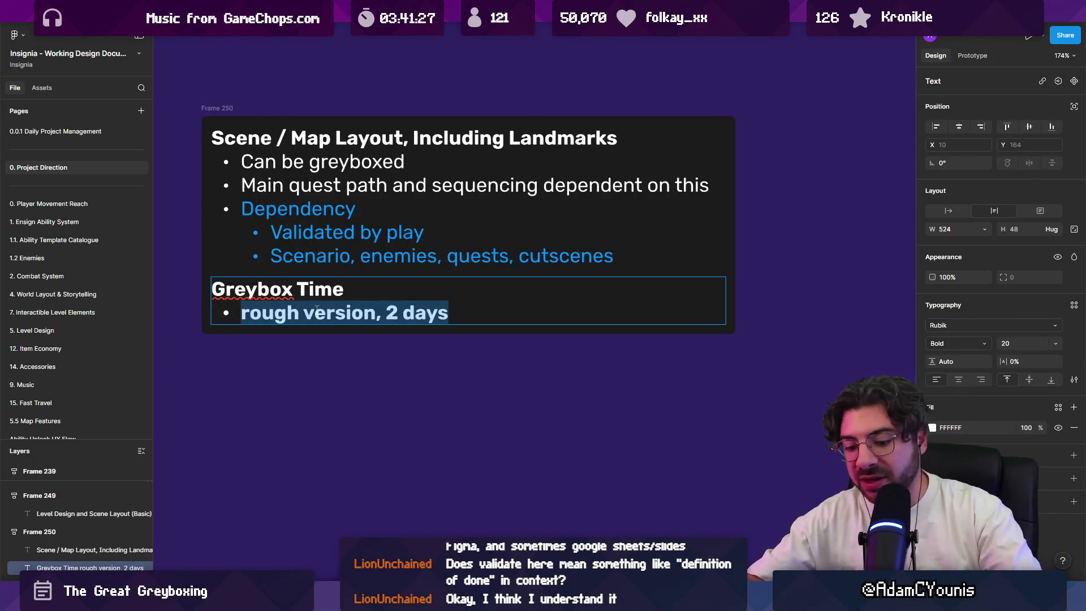
pyautogui.hotkey('ctrl', 'b')
pyautogui.press('Home')
pyautogui.press('Delete')
pyautogui.write('R')
pyautogui.press('End')
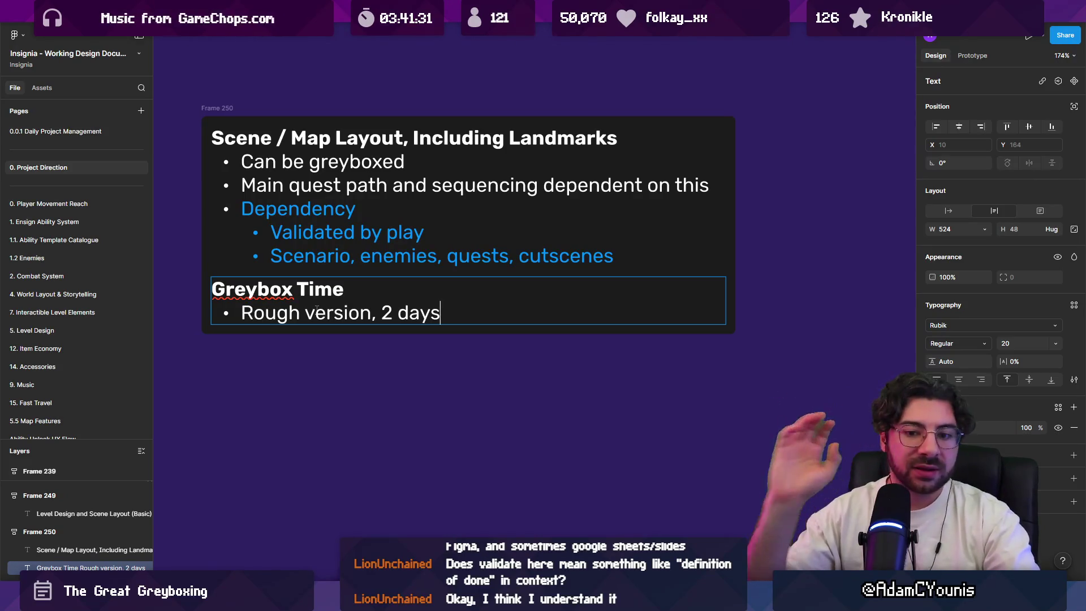
pyautogui.press('Escape')
pyautogui.scroll(-10, 453, 185)
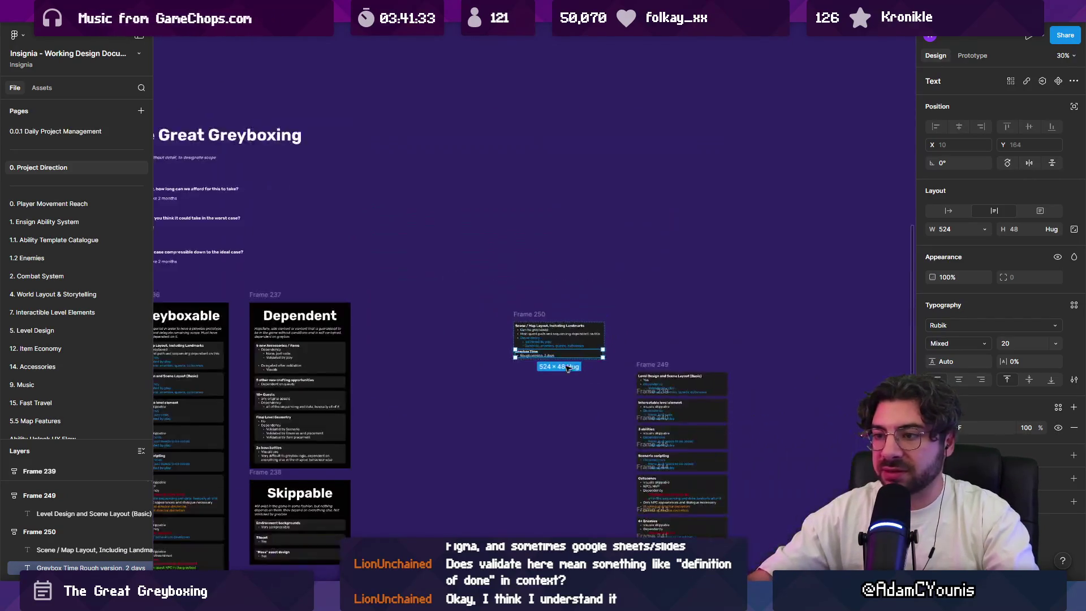
pyautogui.scroll(10, 453, 185)
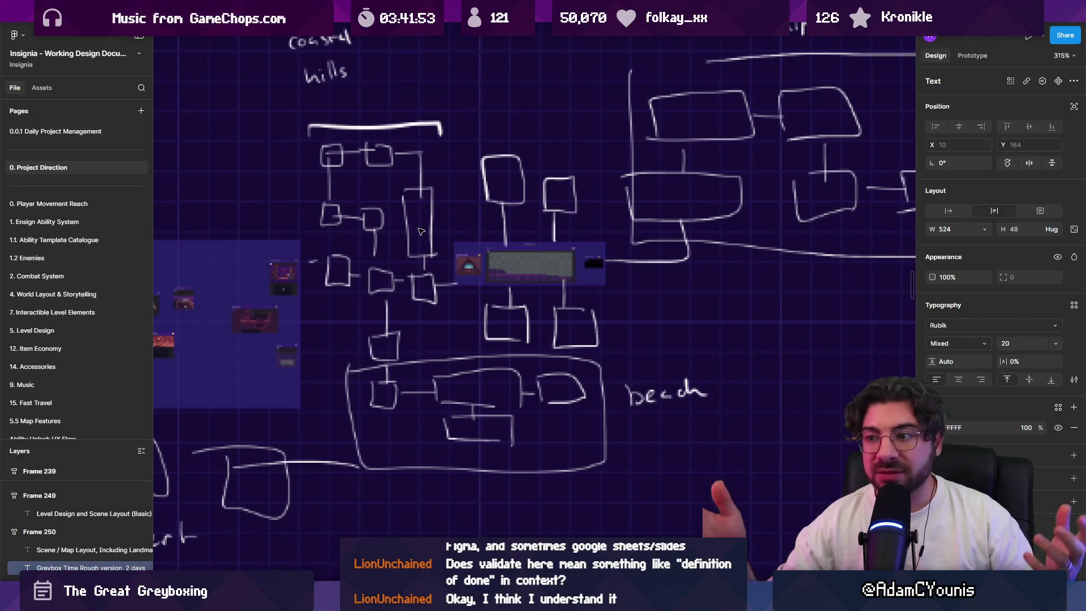
pyautogui.scroll(-3, 421, 231)
pyautogui.scroll(-3, 422, 239)
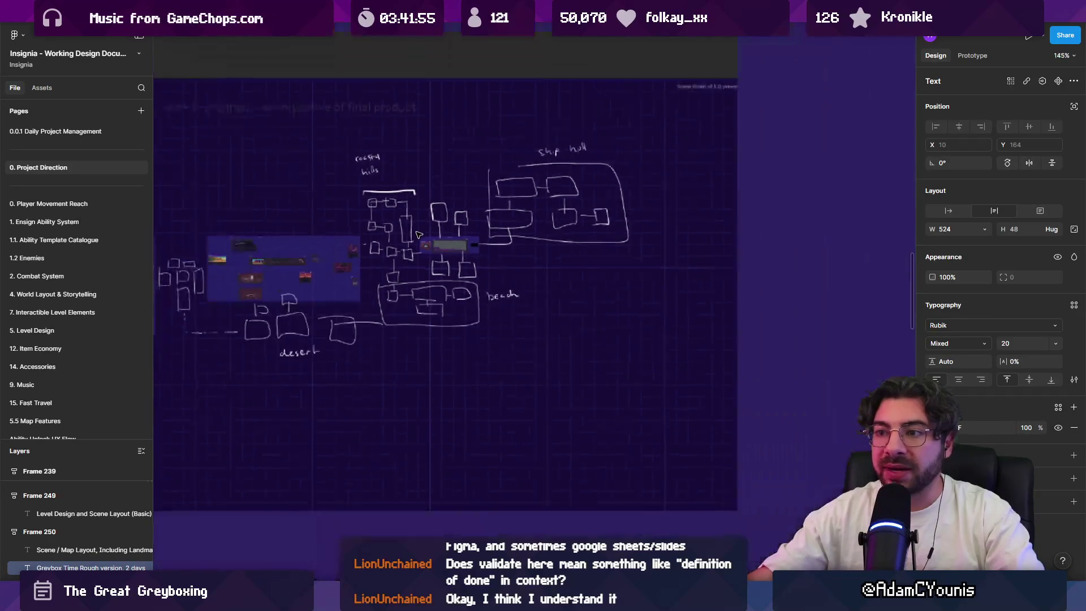
pyautogui.scroll(-2, 440, 171)
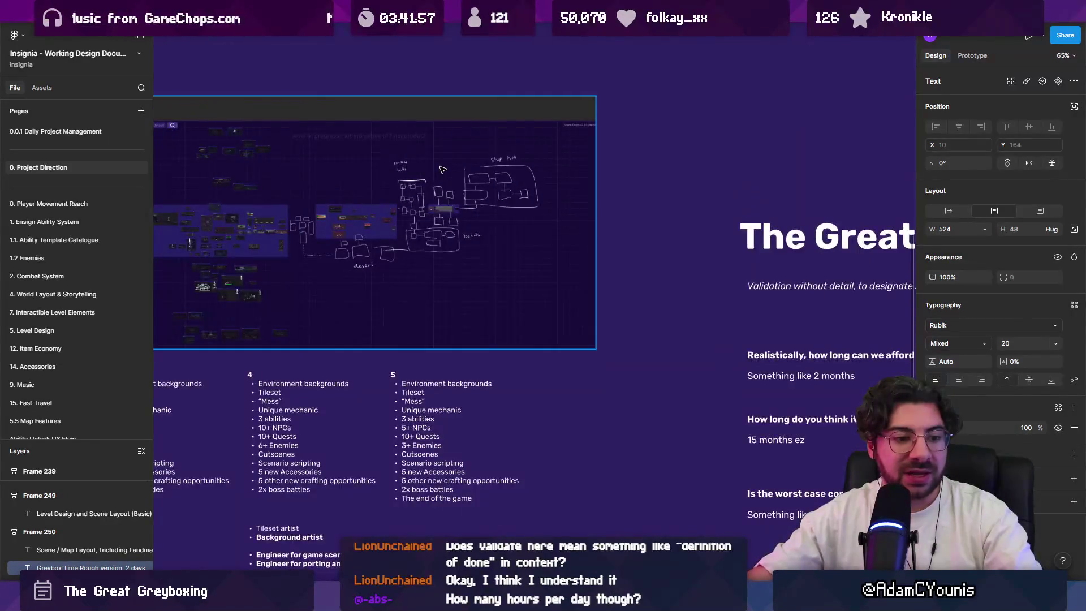
pyautogui.scroll(-1, 448, 188)
pyautogui.scroll(-2, 546, 267)
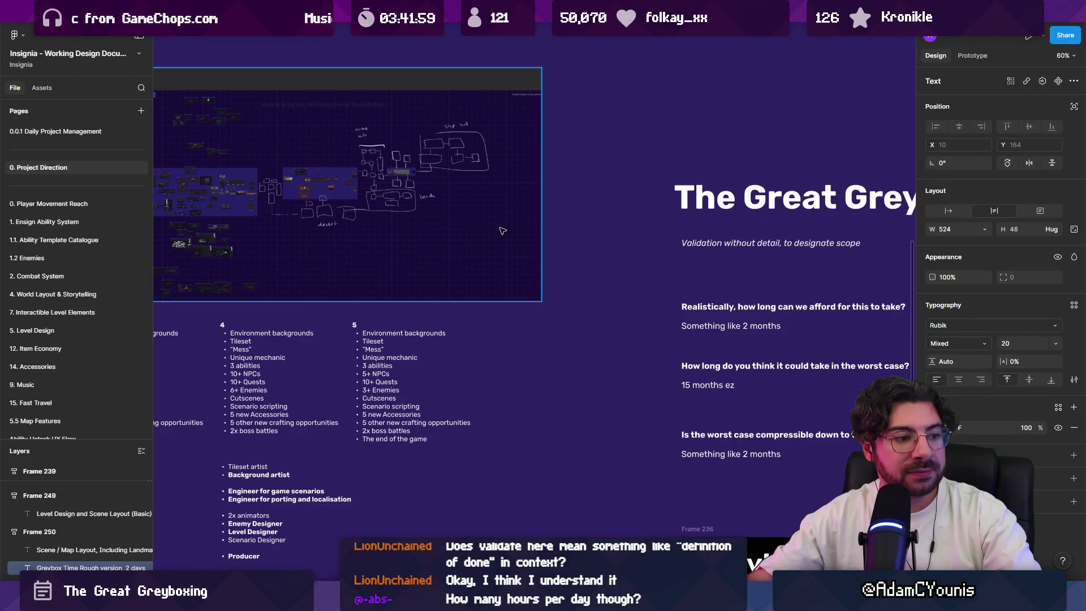
pyautogui.hotkey('shift', '2')
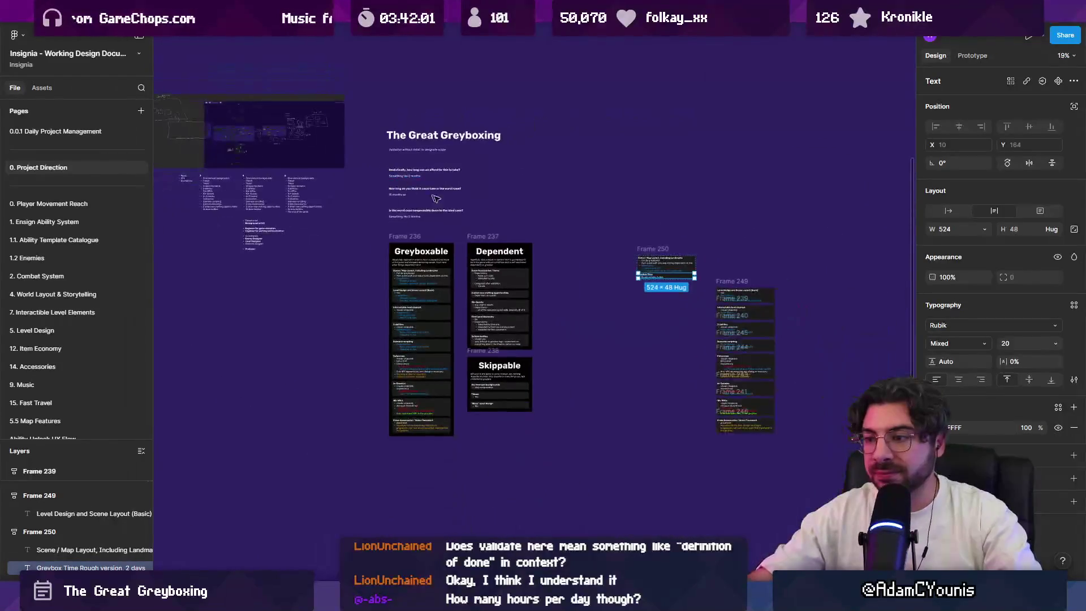
# Step: Add a new empty bullet below the 'Rough version, 2 days' estimate
pyautogui.press('Return')
pyautogui.click(637, 300)
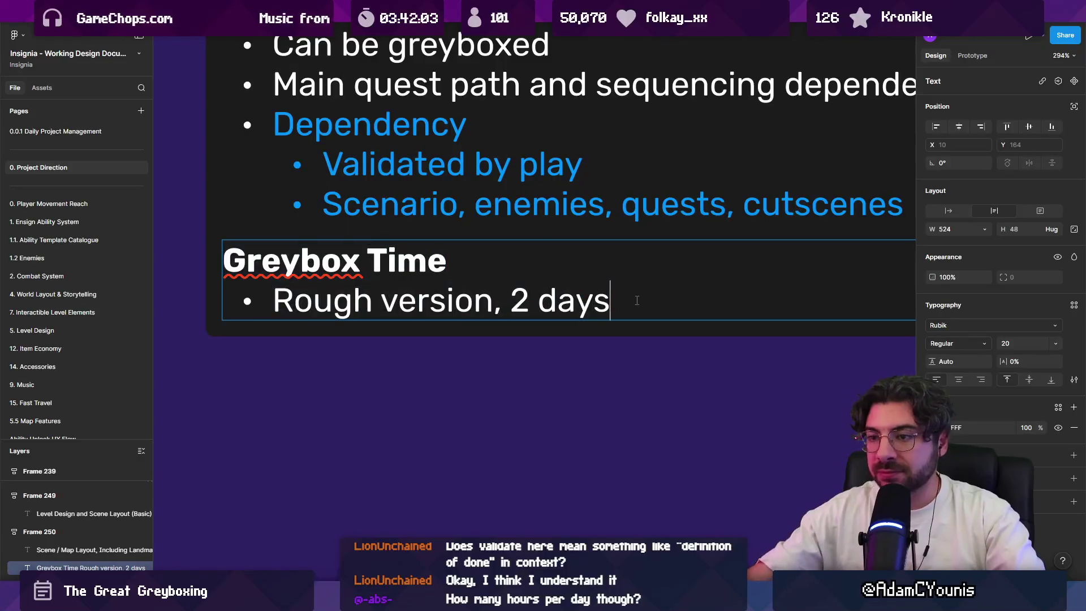
pyautogui.press('Return')
pyautogui.press('Up')
pyautogui.hotkey('ctrl', 'shift', 'Right')
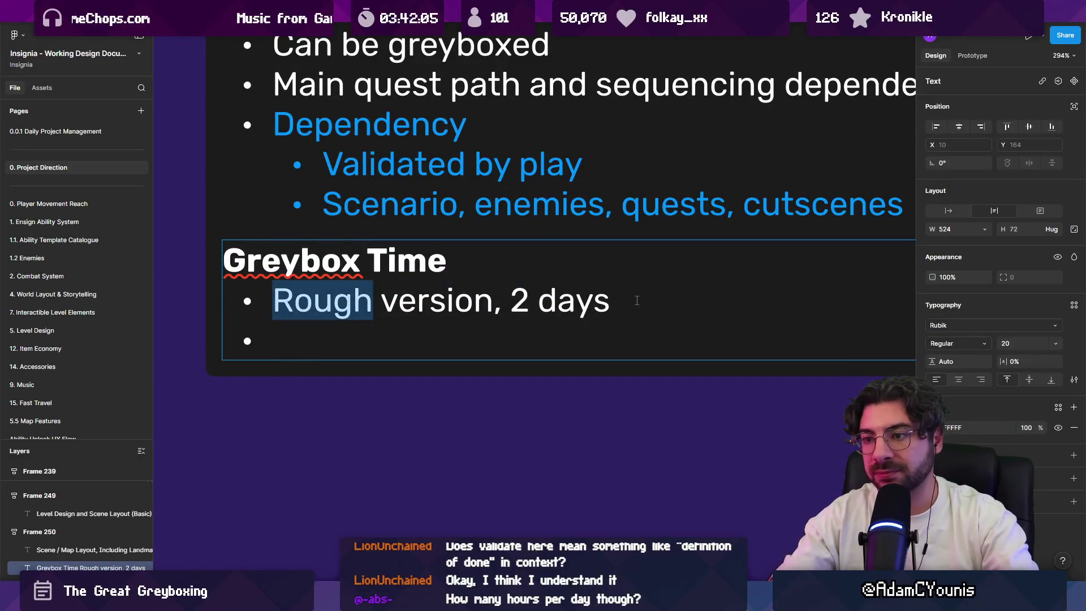
pyautogui.press('Down')
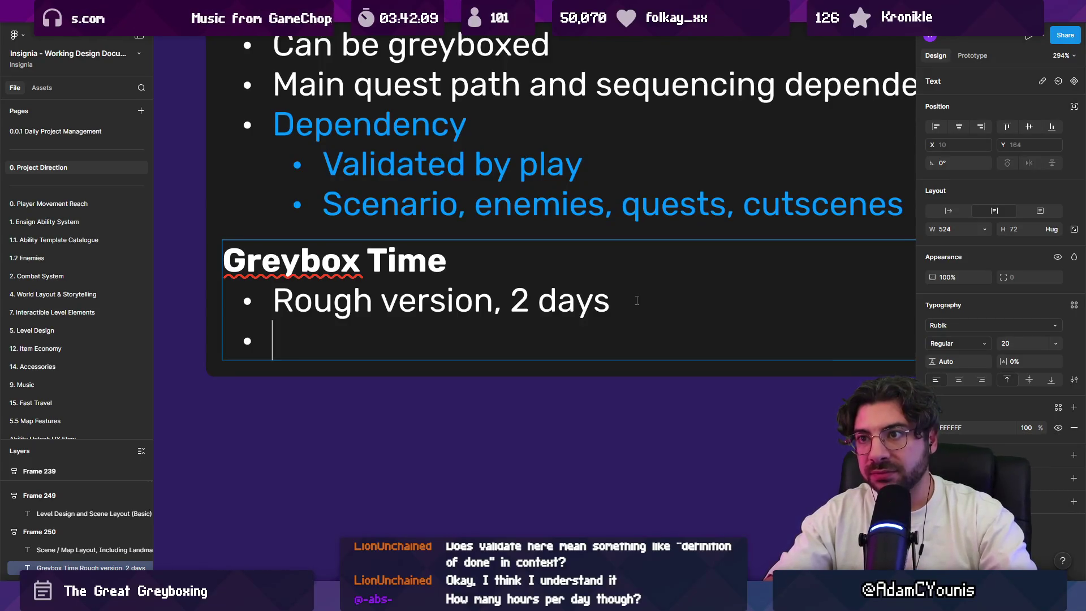
pyautogui.write('Ideal')
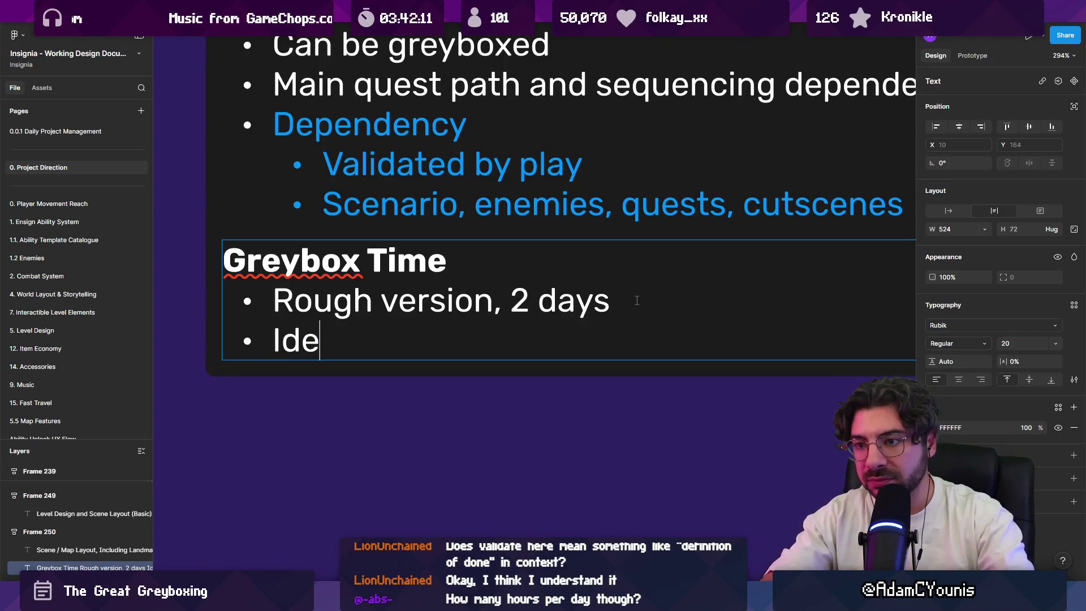
pyautogui.hotkey('ctrl', 'shift', 'Left')
pyautogui.press('BackSpace')
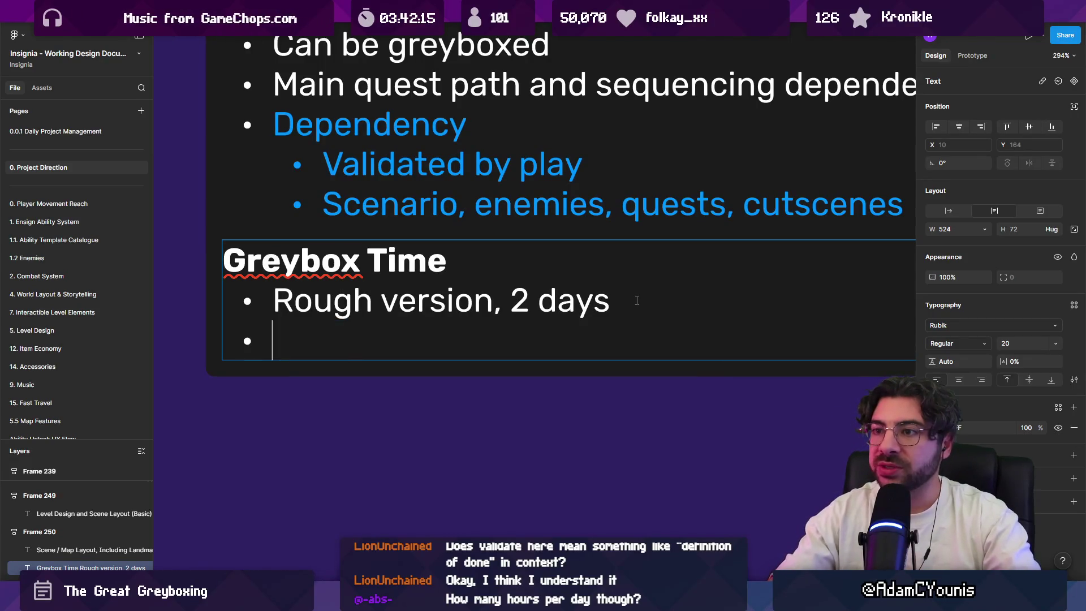
pyautogui.scroll(-5, 633, 305)
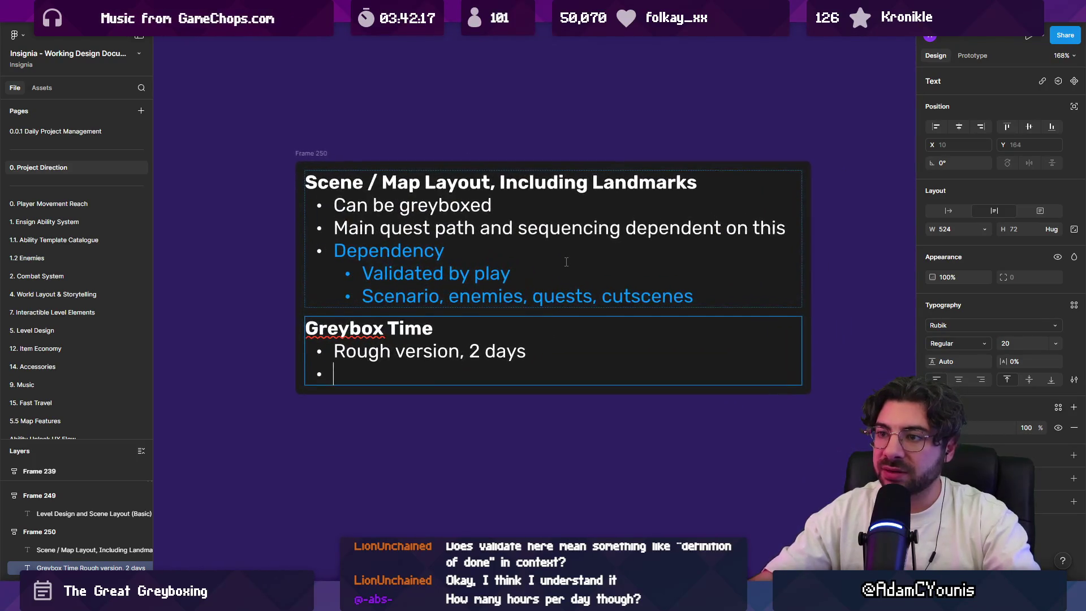
pyautogui.scroll(1, 567, 261)
pyautogui.click(321, 180)
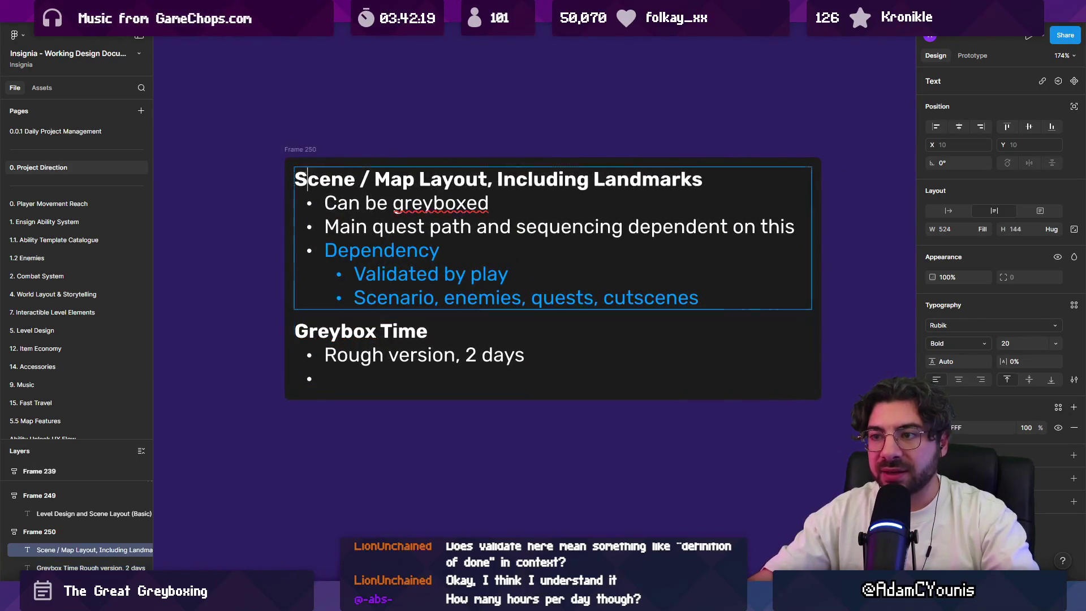
pyautogui.click(370, 374)
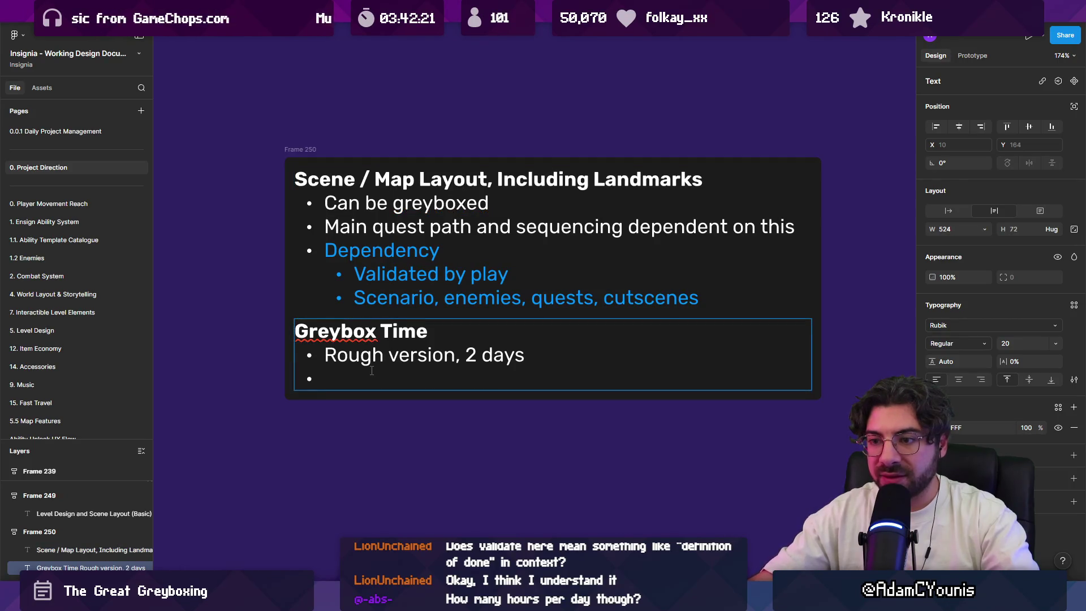
# Step: Type 'Some dependency on puzzle designs in the chapter' into the new bullet
pyautogui.write('Some dependency on')
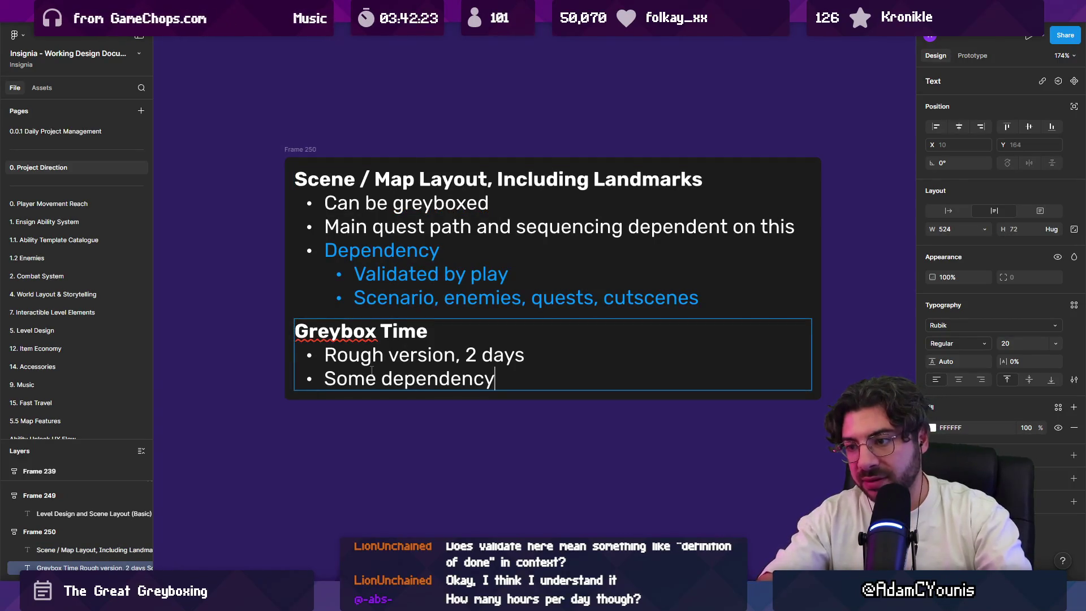
pyautogui.press('BackSpace')
pyautogui.write('on')
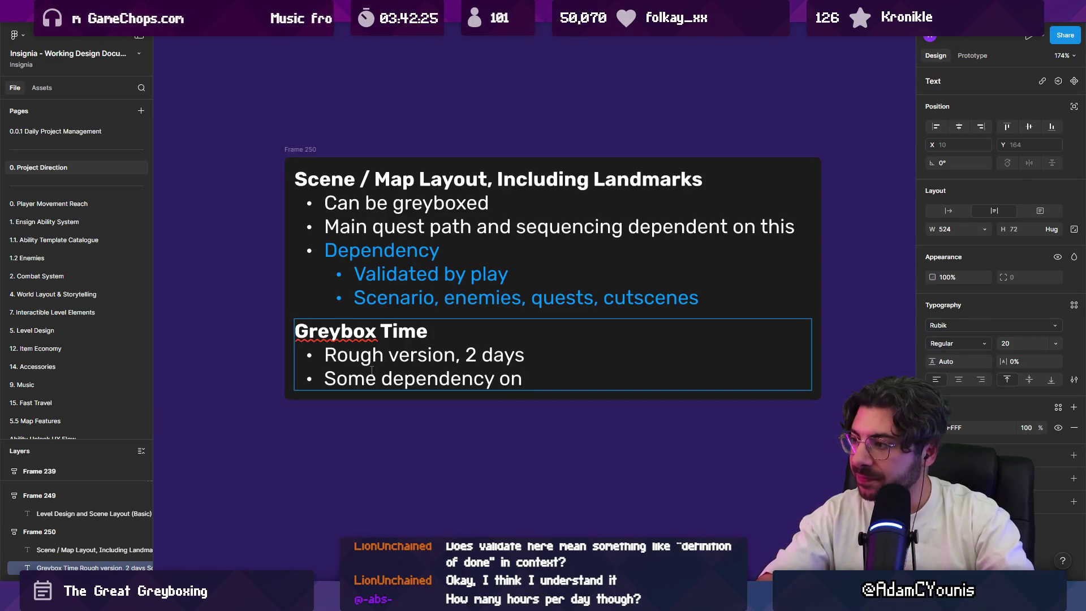
pyautogui.write(' puzz')
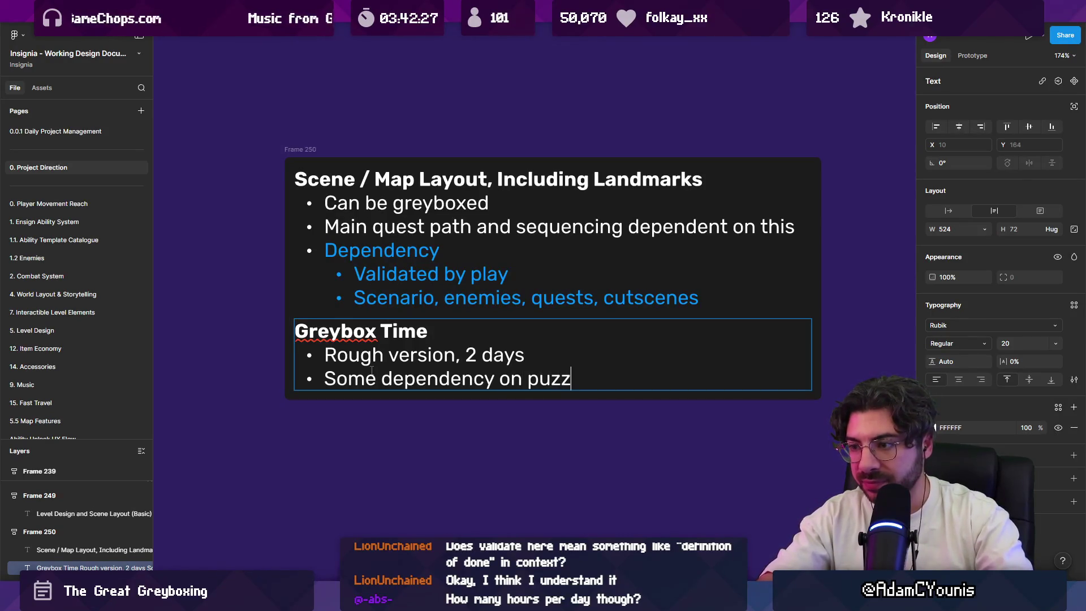
pyautogui.write('le designs per lev')
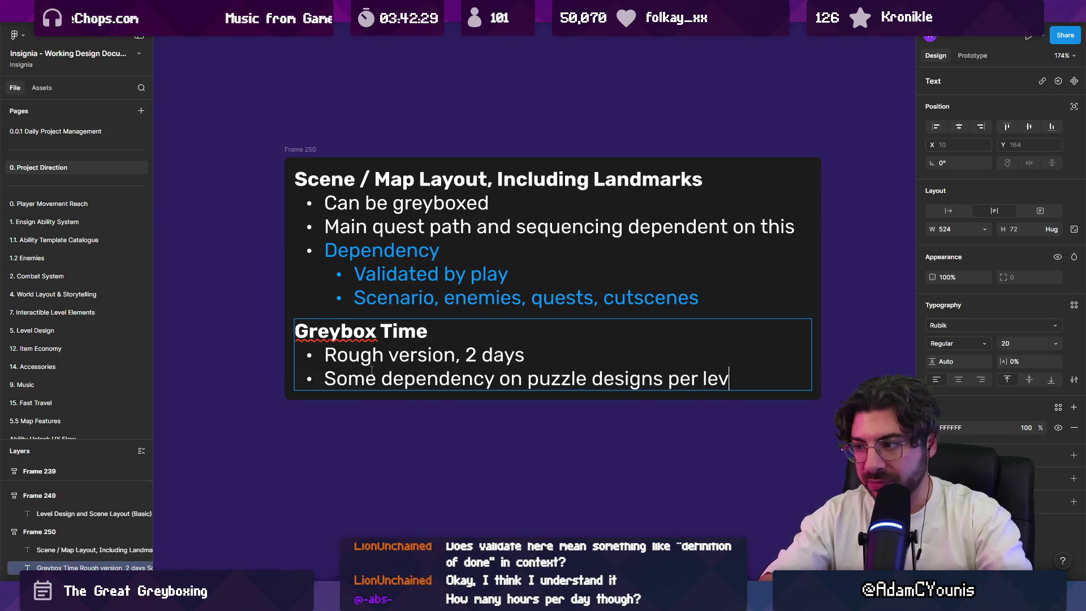
pyautogui.write('el')
pyautogui.hotkey('ctrl', 'shift', 'Left')
pyautogui.hotkey('ctrl', 'shift', 'Left')
pyautogui.press('BackSpace')
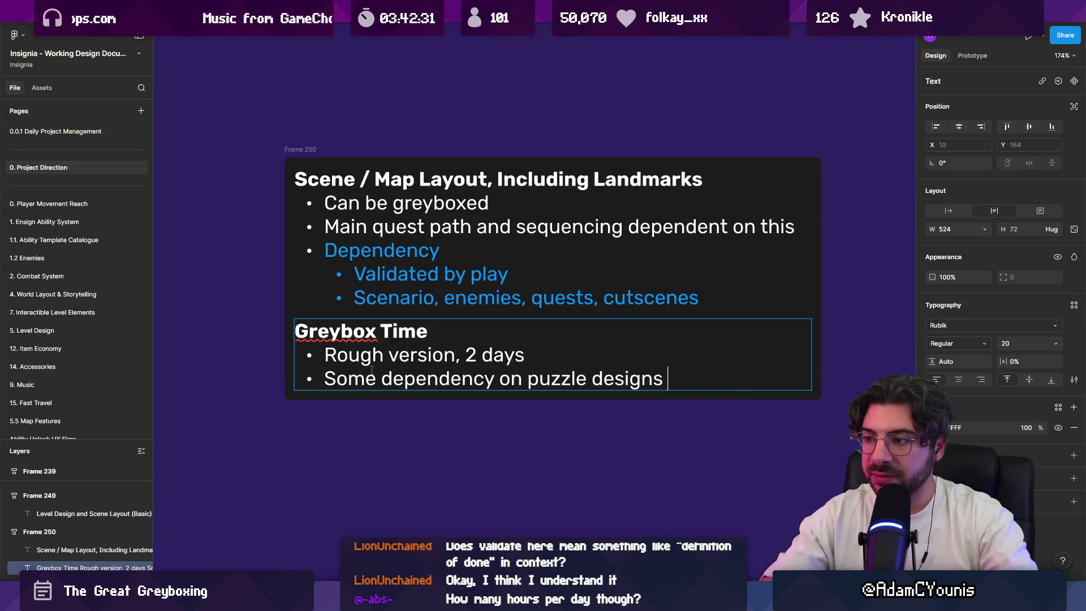
pyautogui.write('in the chapter')
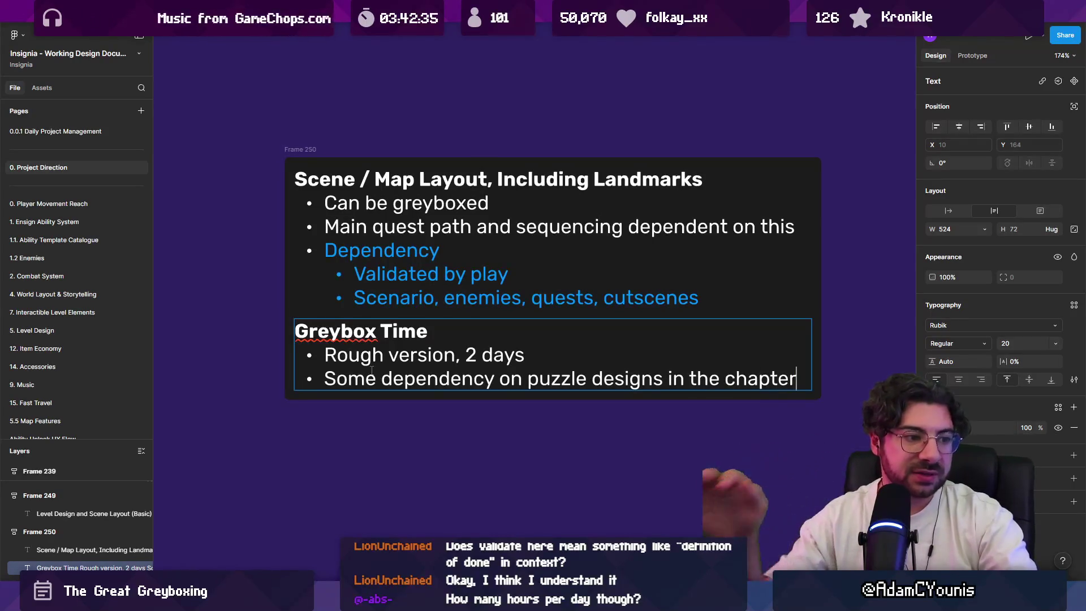
# Step: Finish the second bullet with 'when done right.'
pyautogui.doubleClick(467, 383)
pyautogui.tripleClick(467, 383)
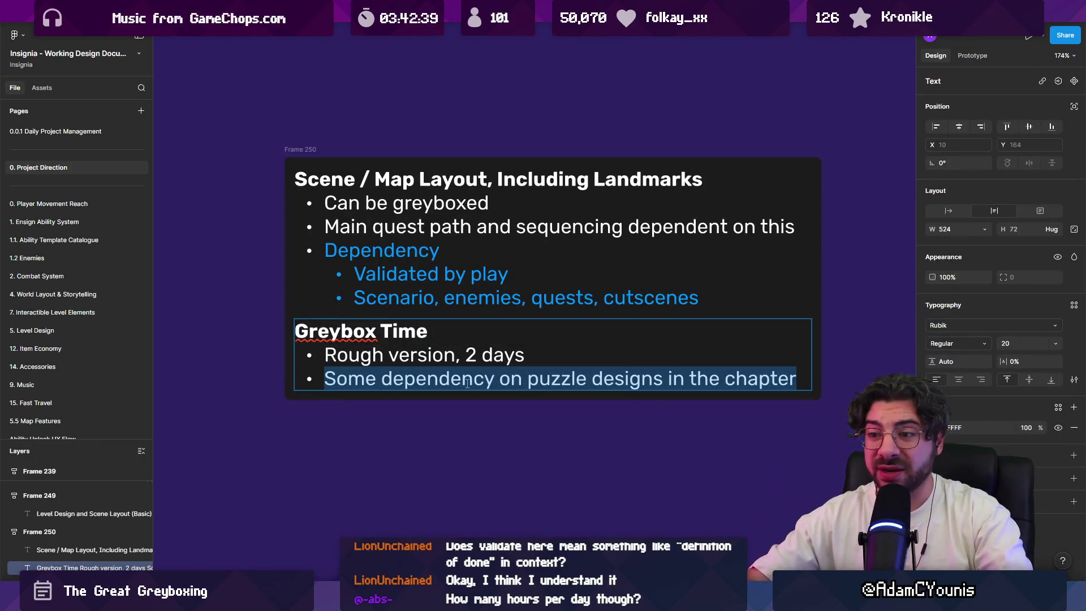
pyautogui.write('WHen do')
pyautogui.hotkey('ctrl', 'z')
pyautogui.press('Up')
pyautogui.press('Down')
pyautogui.hotkey('ctrl', 'shift', 'Right')
pyautogui.hotkey('ctrl', 'shift', 'Right')
pyautogui.press('End')
pyautogui.write('when done right.')
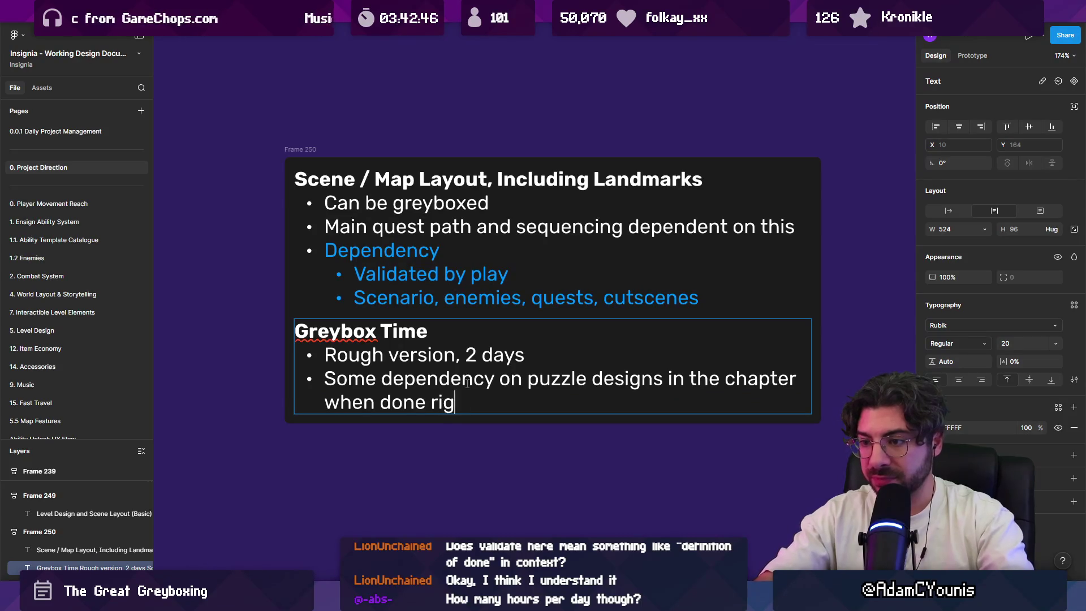
pyautogui.press('Escape')
pyautogui.press('Escape')
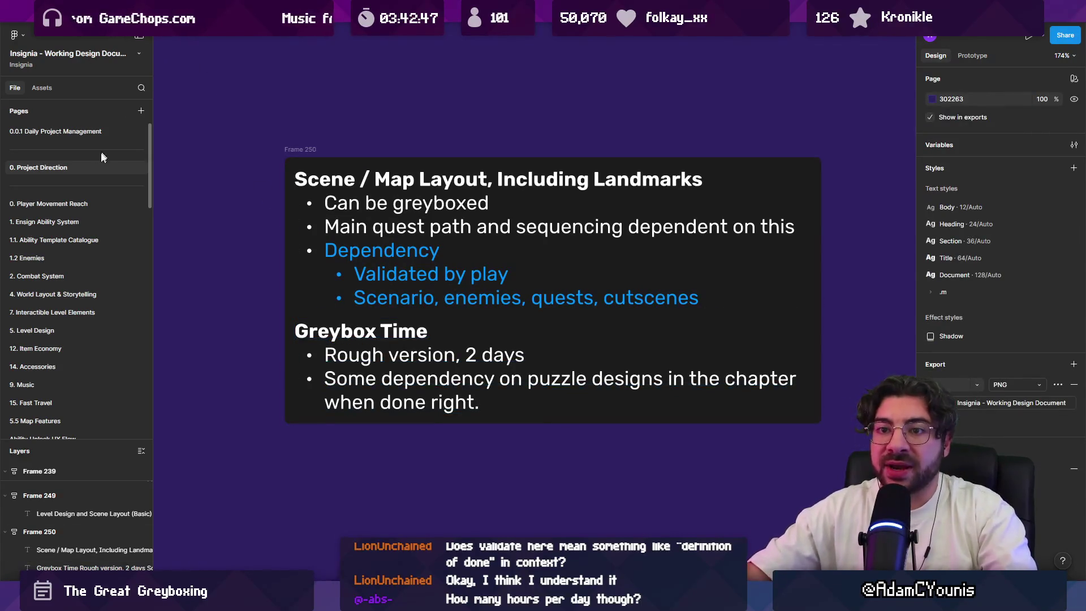
pyautogui.click(94, 310)
pyautogui.click(83, 243)
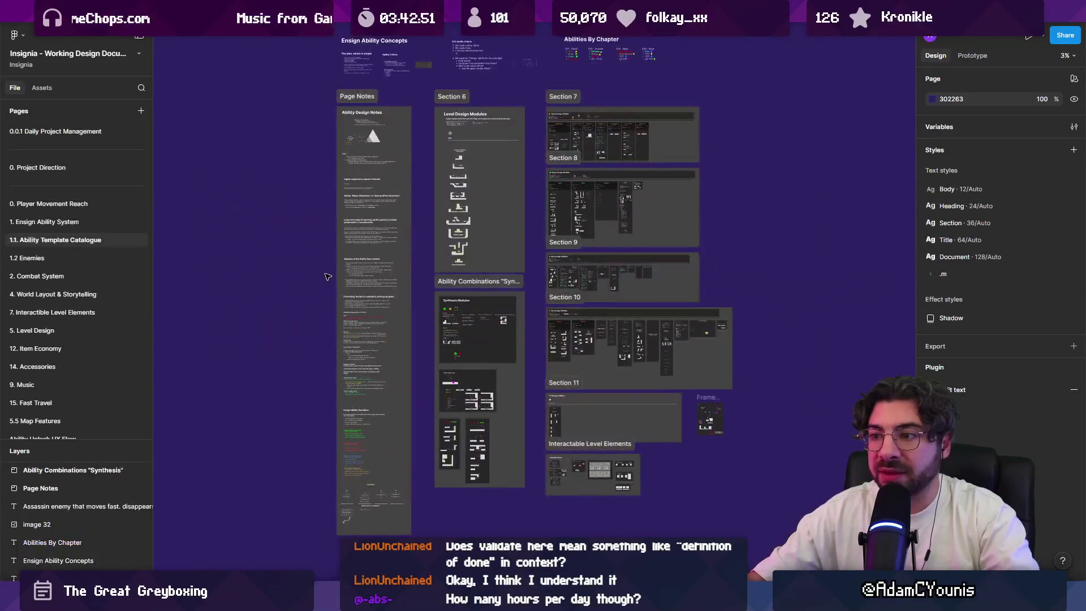
pyautogui.scroll(10, 343, 162)
pyautogui.scroll(5, 378, 220)
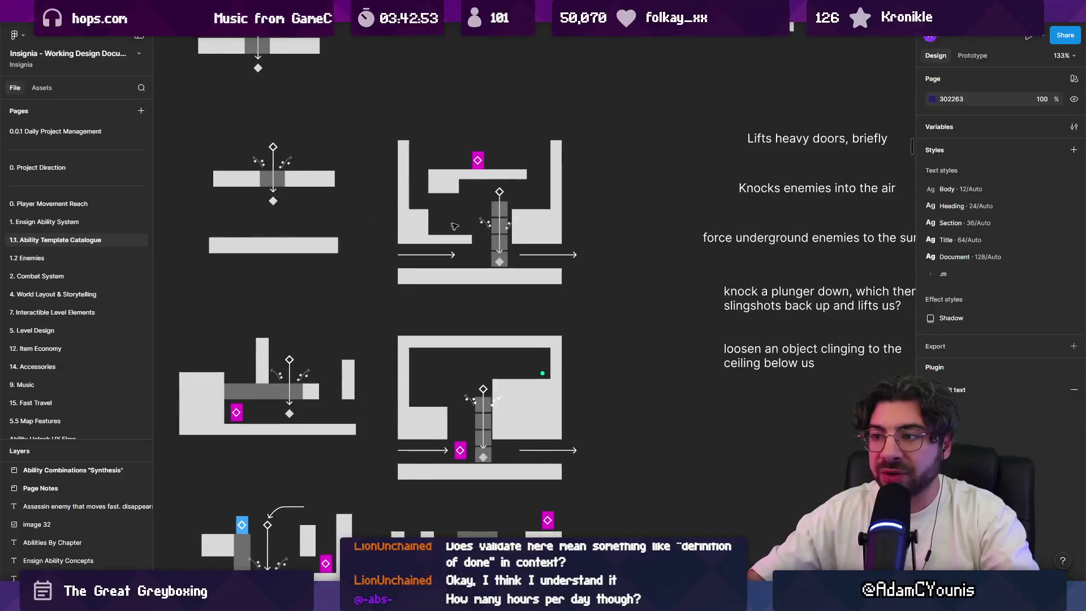
pyautogui.scroll(-4, 633, 201)
pyautogui.scroll(-6, 634, 202)
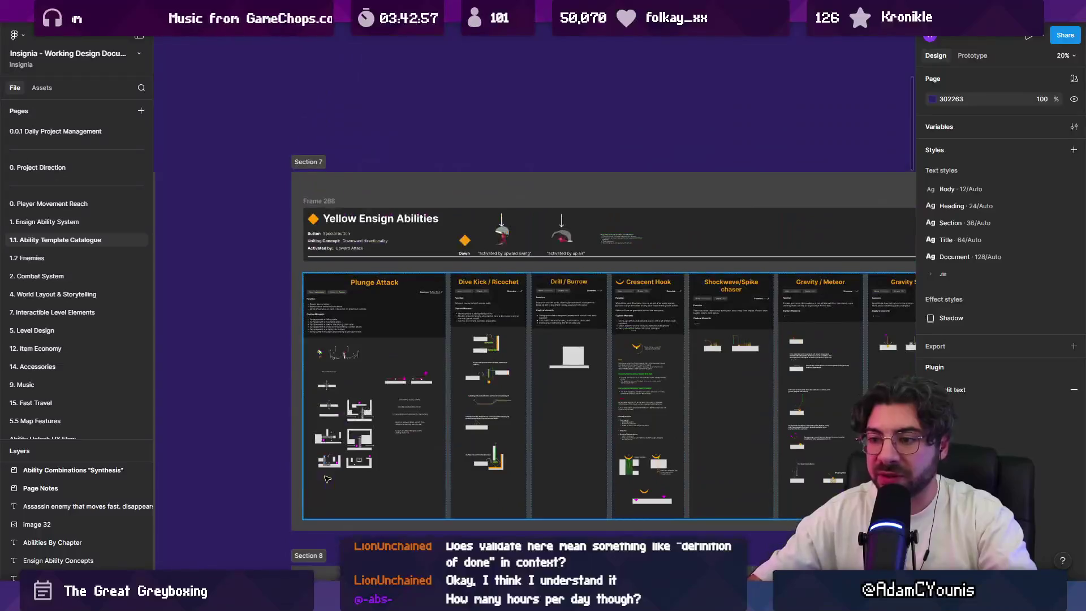
pyautogui.scroll(10, 398, 341)
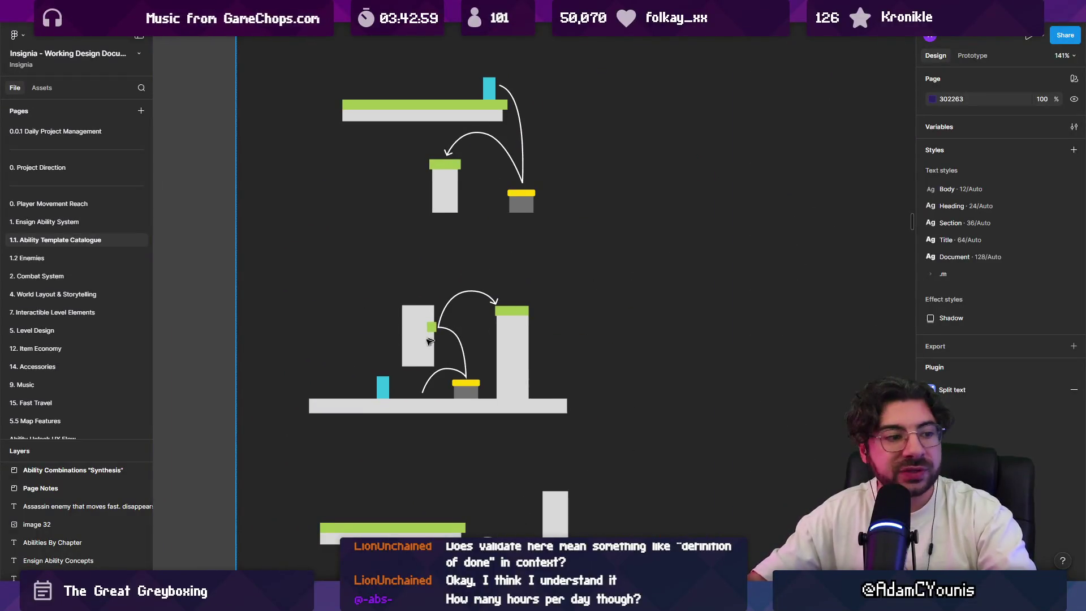
pyautogui.scroll(-5, 397, 341)
pyautogui.scroll(6, 389, 328)
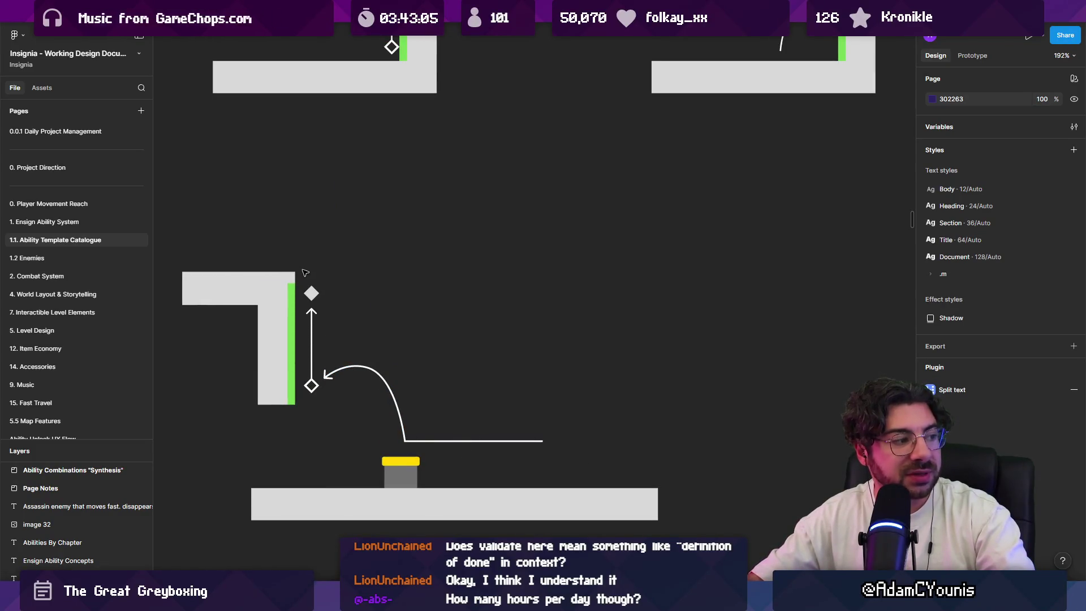
pyautogui.scroll(-4, 320, 274)
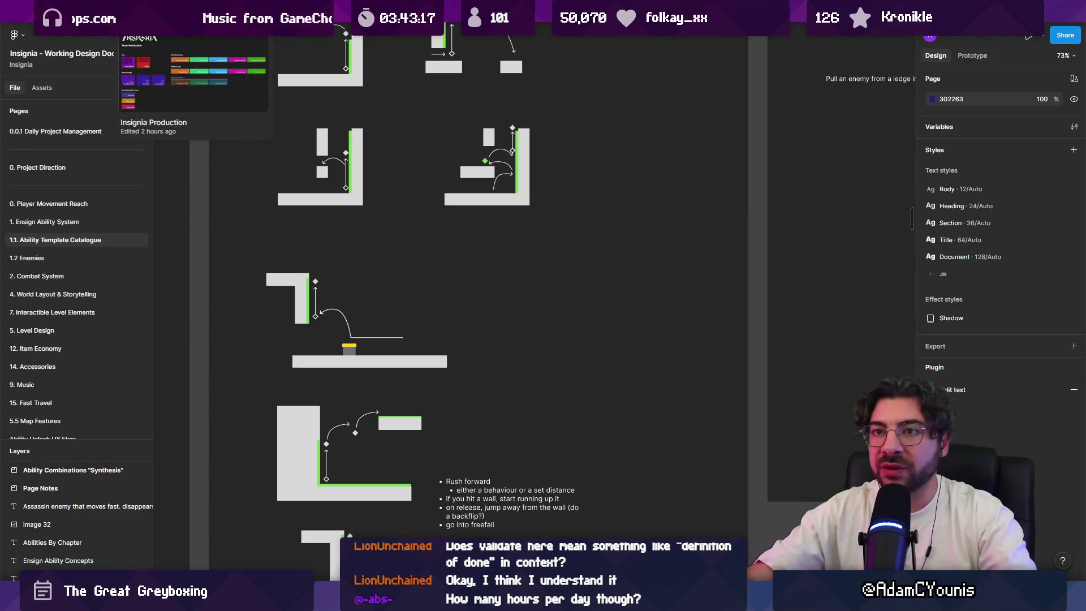
pyautogui.click(80, 136)
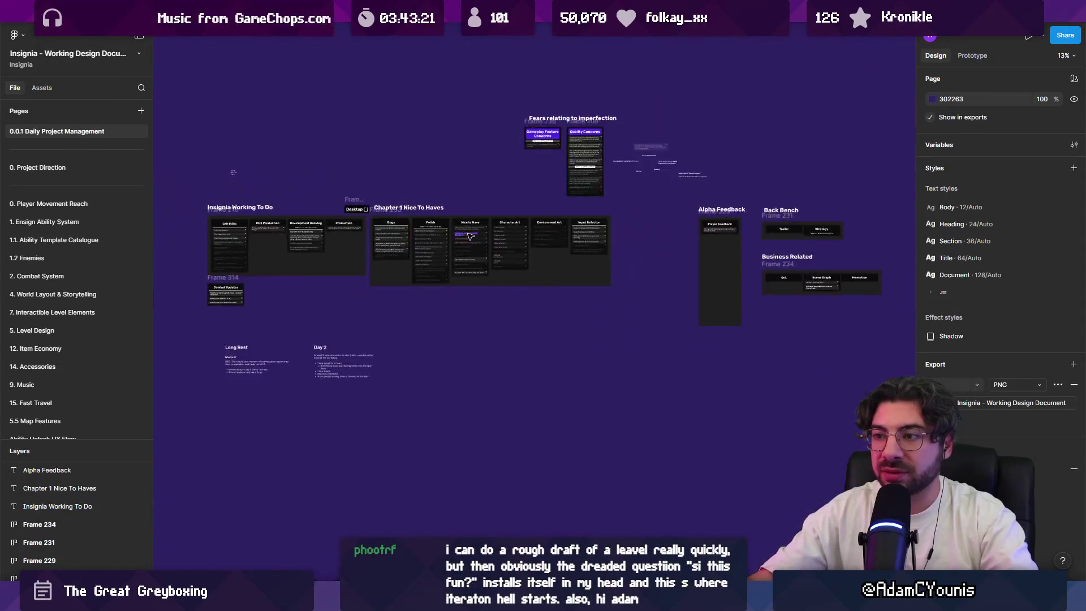
# Step: Go to the 0. Project Direction page and scroll to Frame 250's Scene / Map Layout card
pyautogui.click(88, 177)
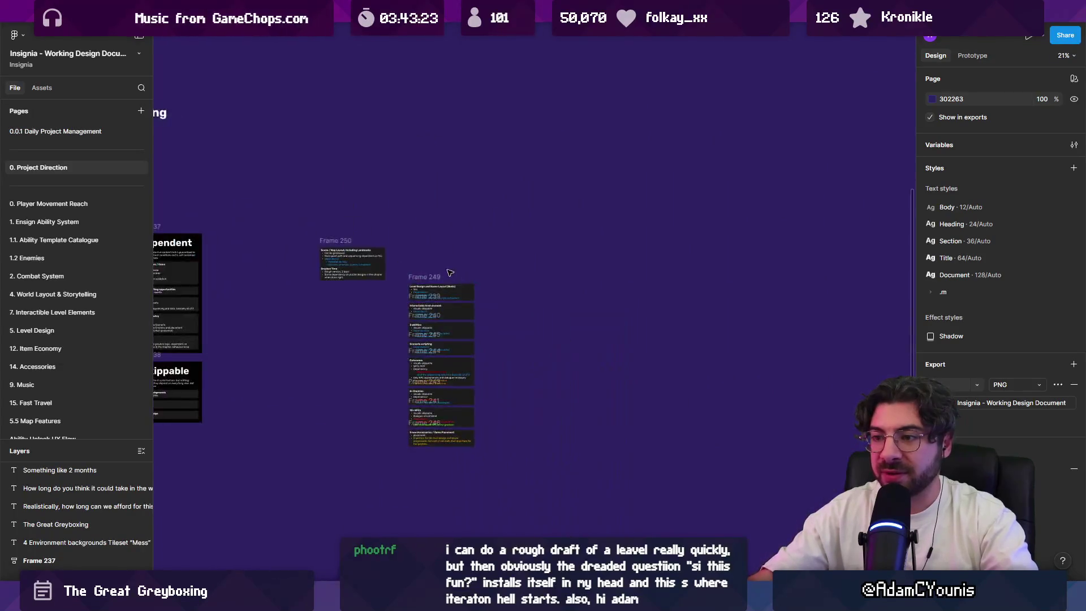
pyautogui.scroll(10, 215, 79)
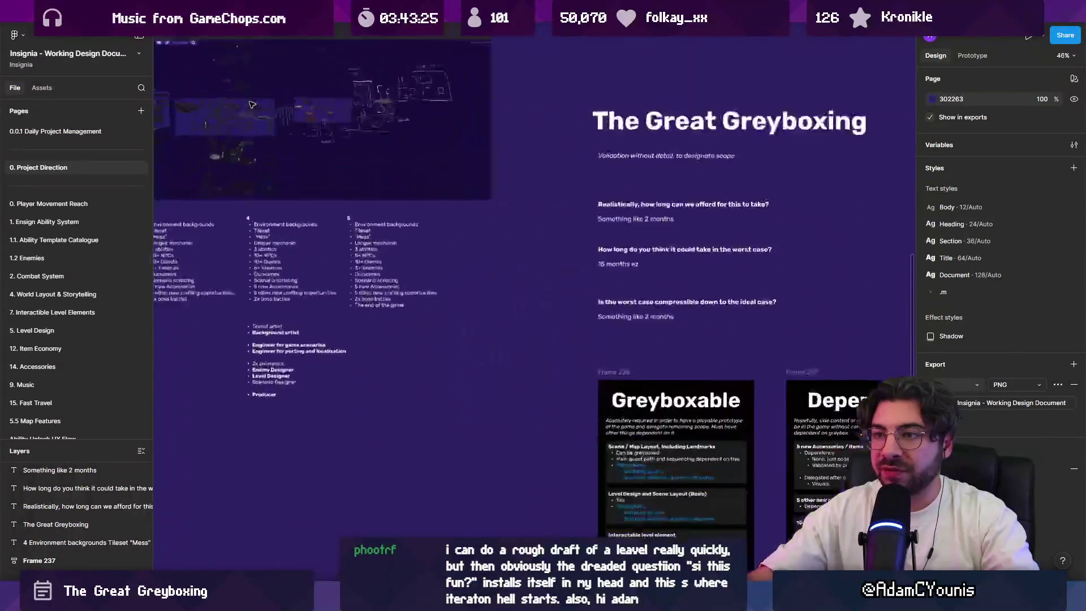
pyautogui.scroll(5, 456, 76)
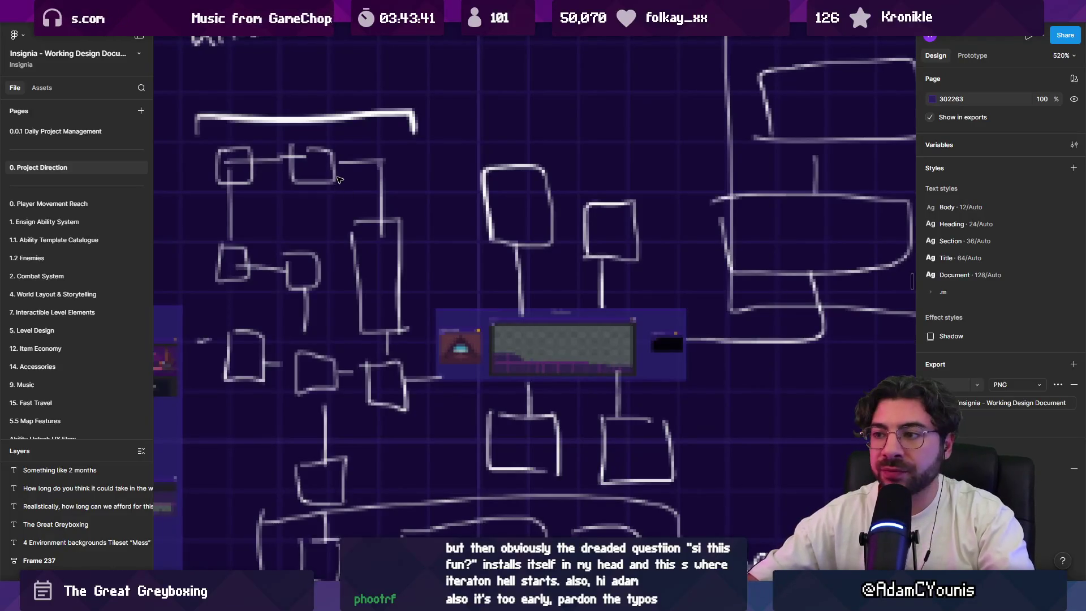
pyautogui.scroll(-10, 338, 180)
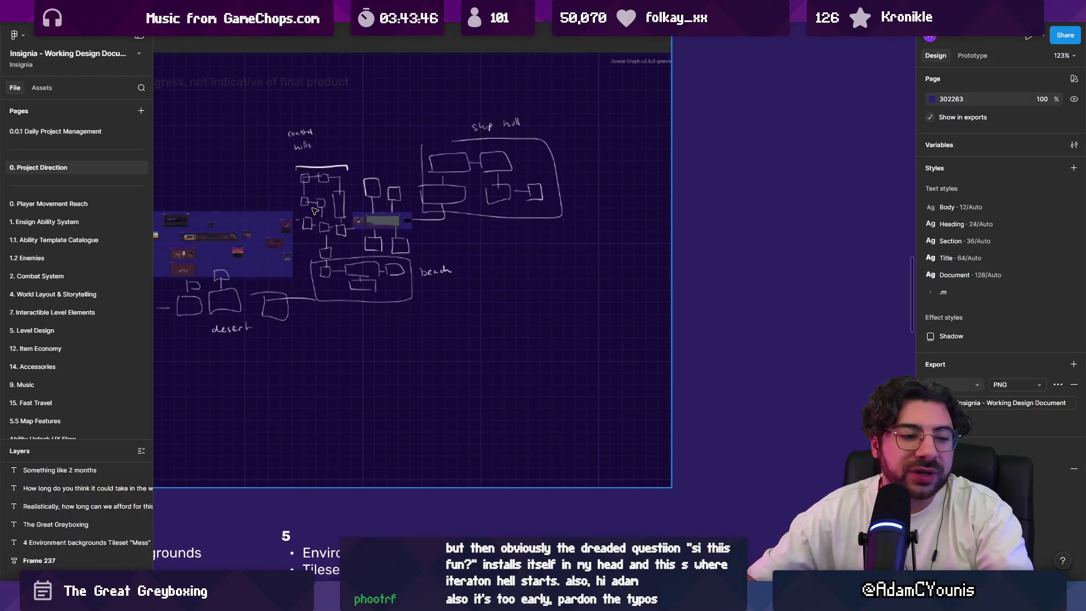
pyautogui.scroll(-5, 315, 210)
pyautogui.scroll(-3, 500, 294)
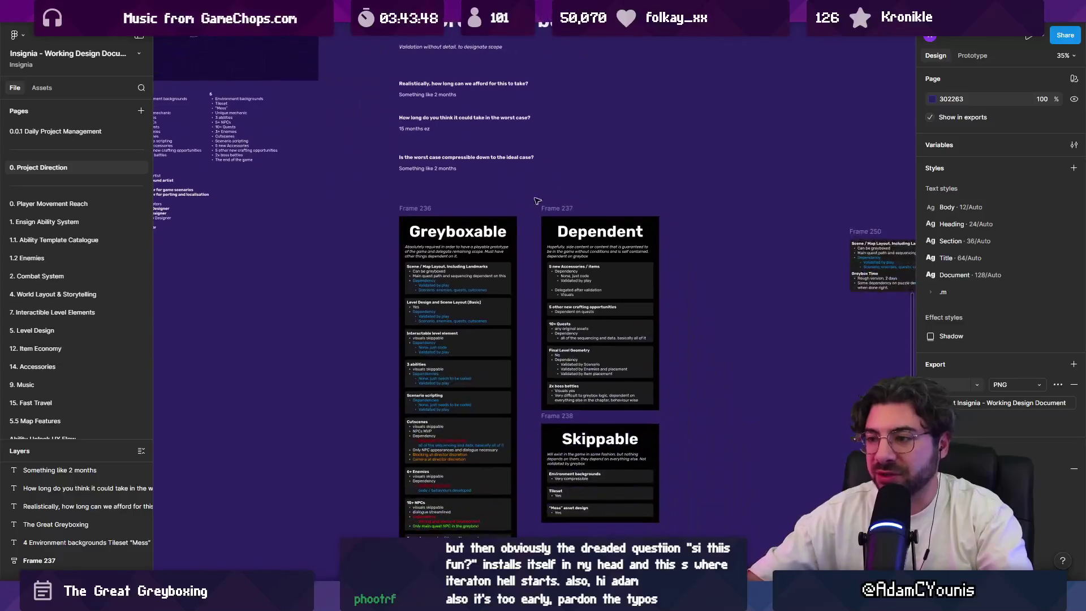
pyautogui.hscroll(5, 500, 294)
pyautogui.scroll(8, 319, 247)
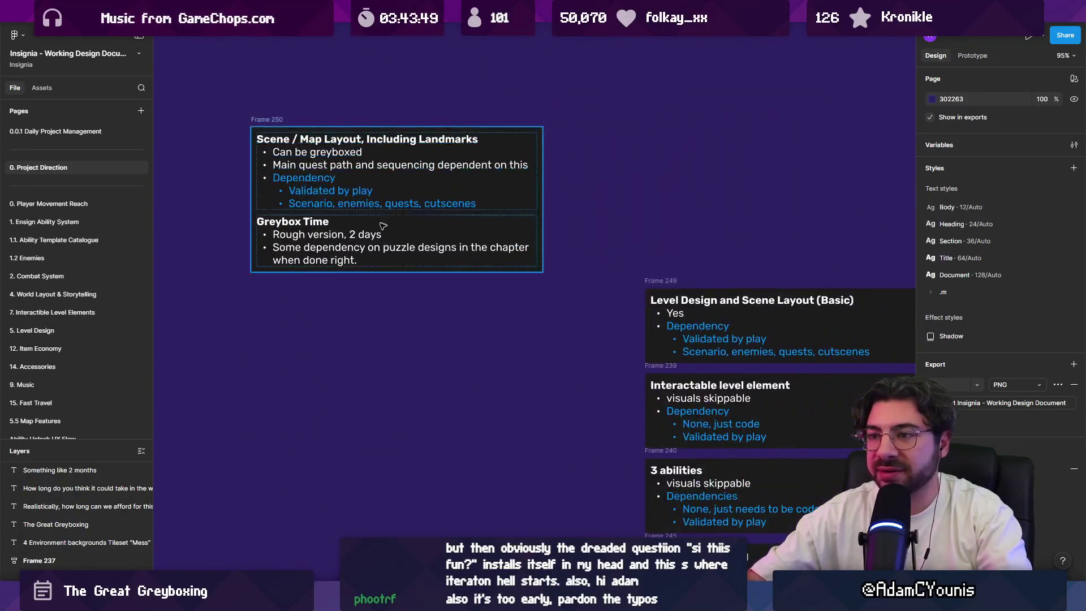
# Step: Delete ', 2 days' from the Rough version bullet of the Greybox Time notes
pyautogui.click(320, 247)
pyautogui.moveTo(343, 236); pyautogui.dragTo(408, 237)
pyautogui.press('Up')
pyautogui.hotkey('shift', 'Home')
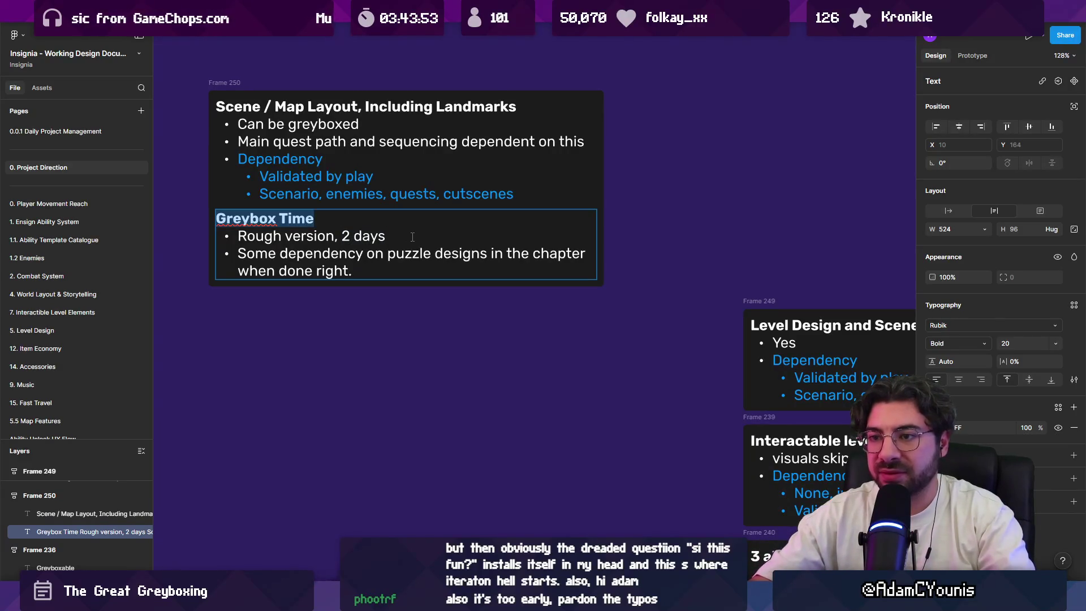
pyautogui.press('Right')
pyautogui.press('Down')
pyautogui.hotkey('ctrl', 'Right')
pyautogui.hotkey('shift', 'End')
pyautogui.press('BackSpace')
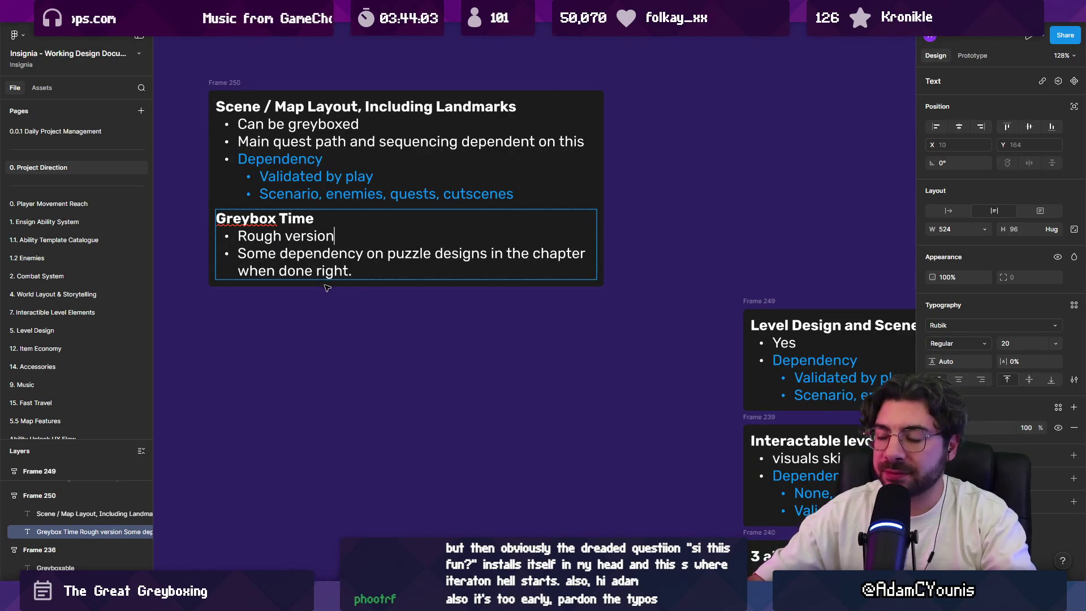
pyautogui.press('Escape')
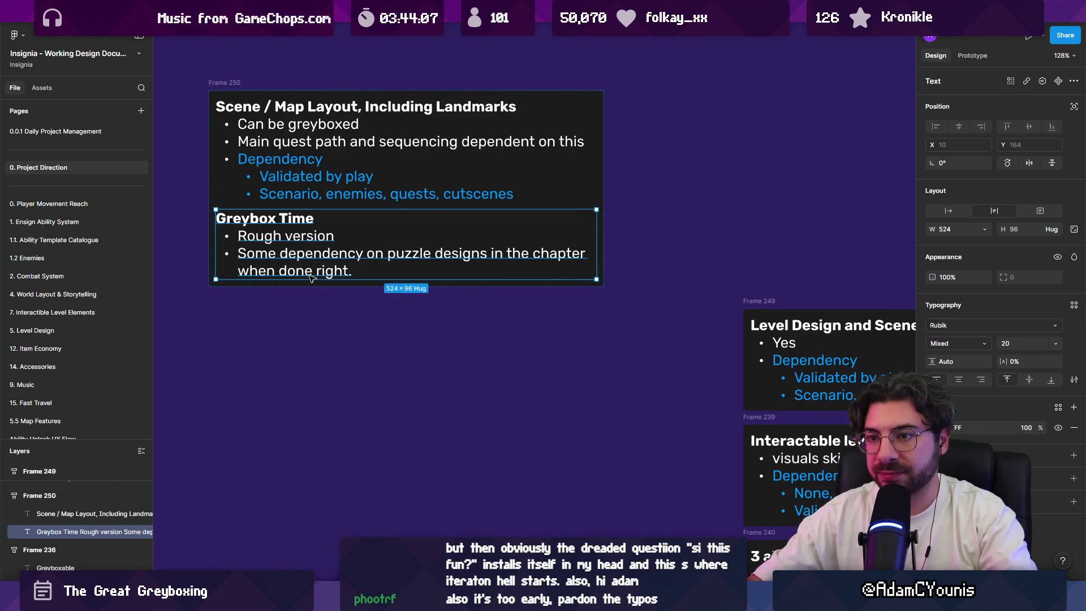
# Step: Duplicate the Greybox Time text block and replace the copy's text with '2 Days'
pyautogui.hotkey('ctrl', 'd')
pyautogui.press('Return')
pyautogui.write('2 Days')
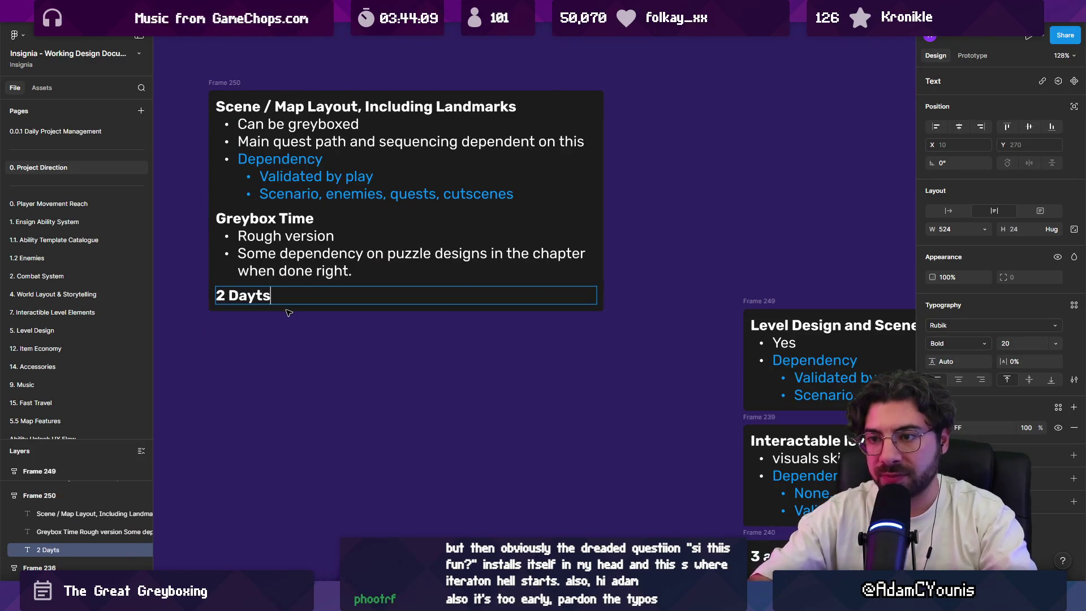
pyautogui.press('Escape')
pyautogui.press('Escape')
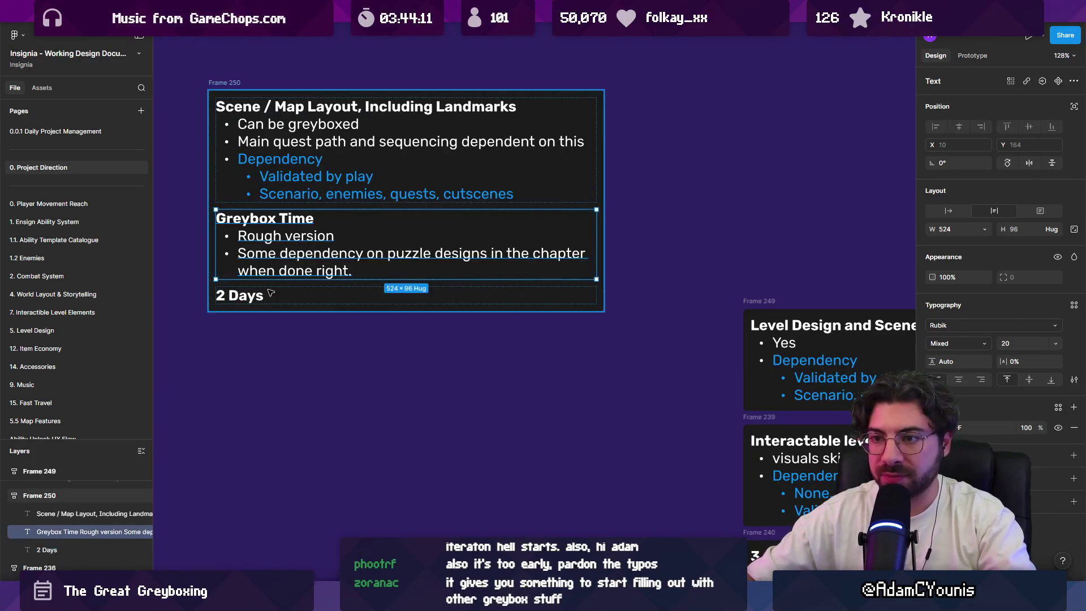
# Step: Wrap the 2 Days text and Greybox Time notes in a side-by-side auto-layout frame
pyautogui.click(304, 298)
pyautogui.keyDown('shift'); pyautogui.click(297, 264); pyautogui.keyUp('shift')
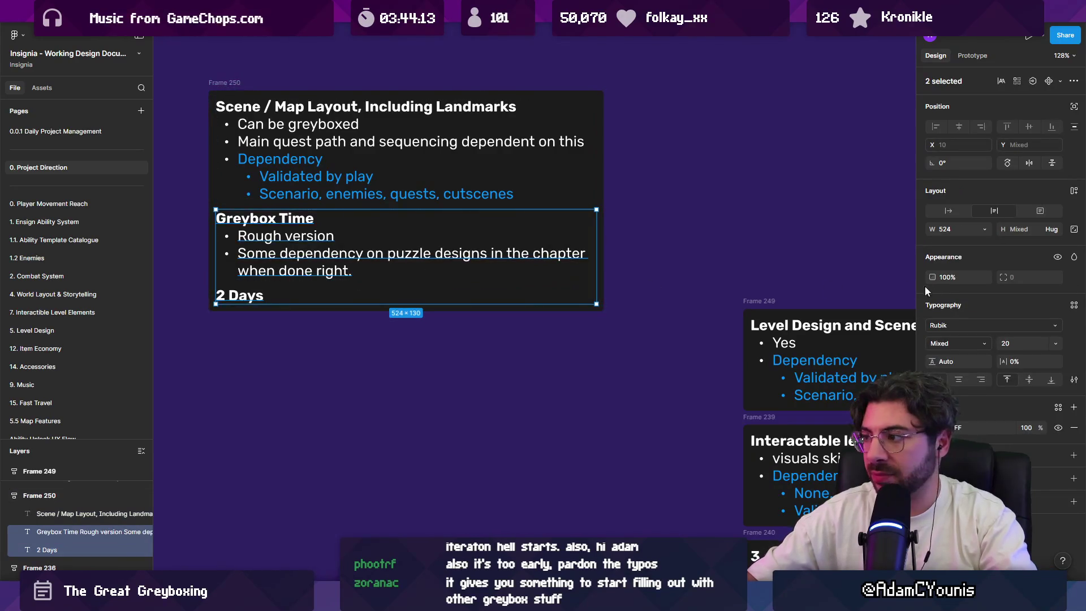
pyautogui.hotkey('shift', 'a')
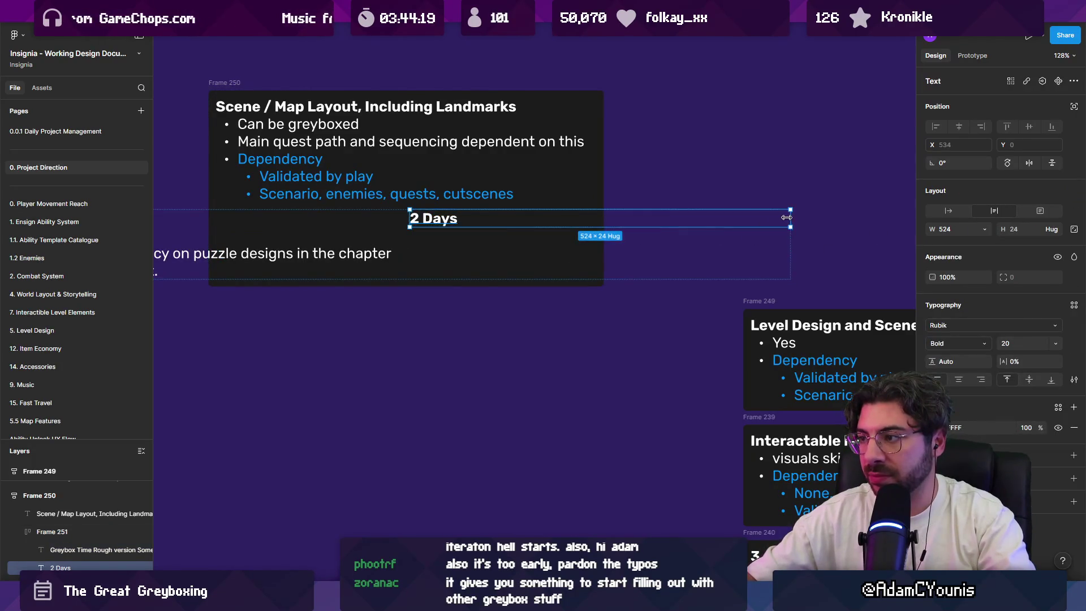
pyautogui.hotkey('ctrl', 'z')
pyautogui.click(359, 257)
pyautogui.doubleClick(569, 240)
pyautogui.moveTo(622, 236)
pyautogui.mouseDown()
pyautogui.moveTo(450, 225)
pyautogui.moveTo(487, 227)
pyautogui.mouseUp()
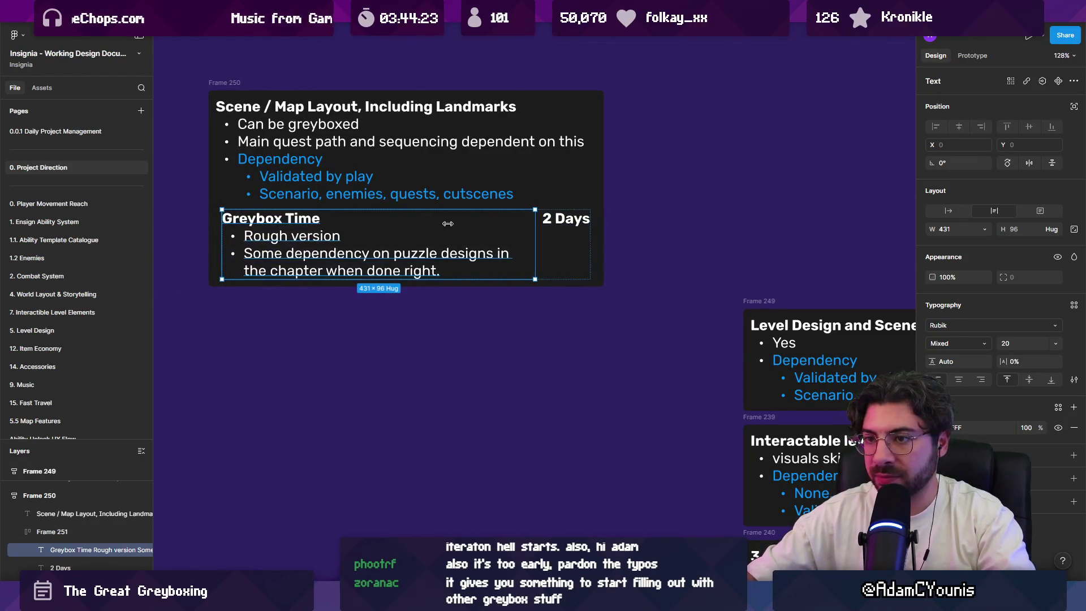
pyautogui.doubleClick(531, 242)
pyautogui.press('Escape')
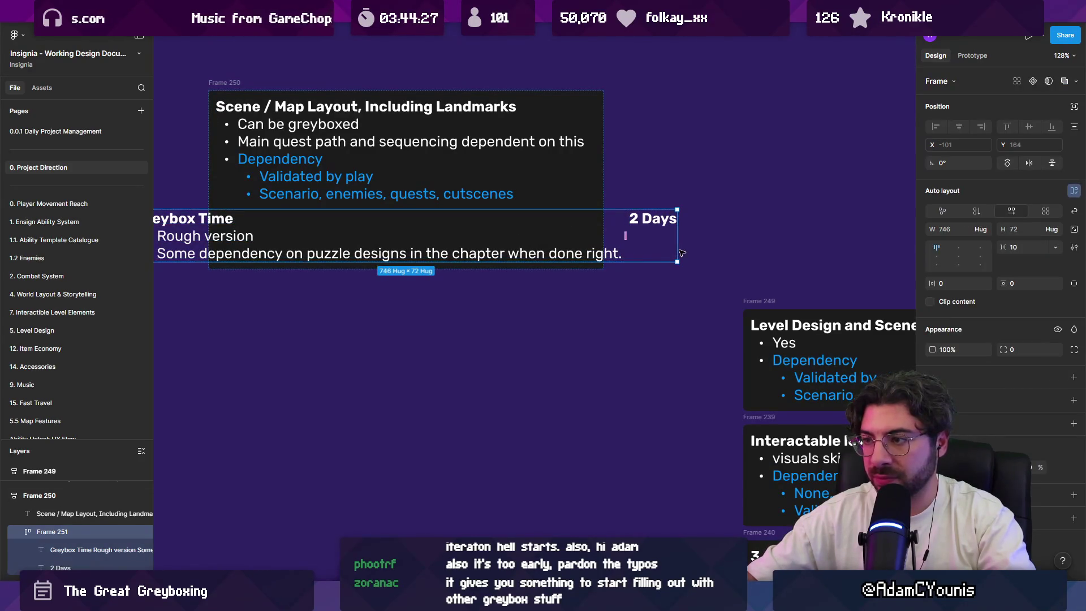
# Step: Set the notes, the 2 Days text and the row frame to Fill width across the card
pyautogui.click(456, 253)
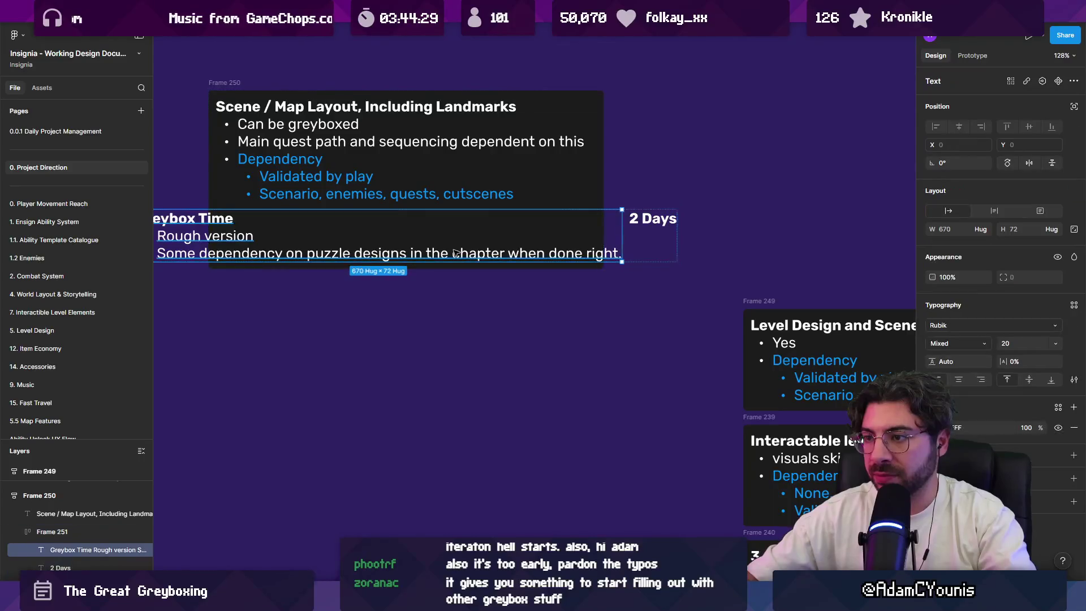
pyautogui.click(984, 229)
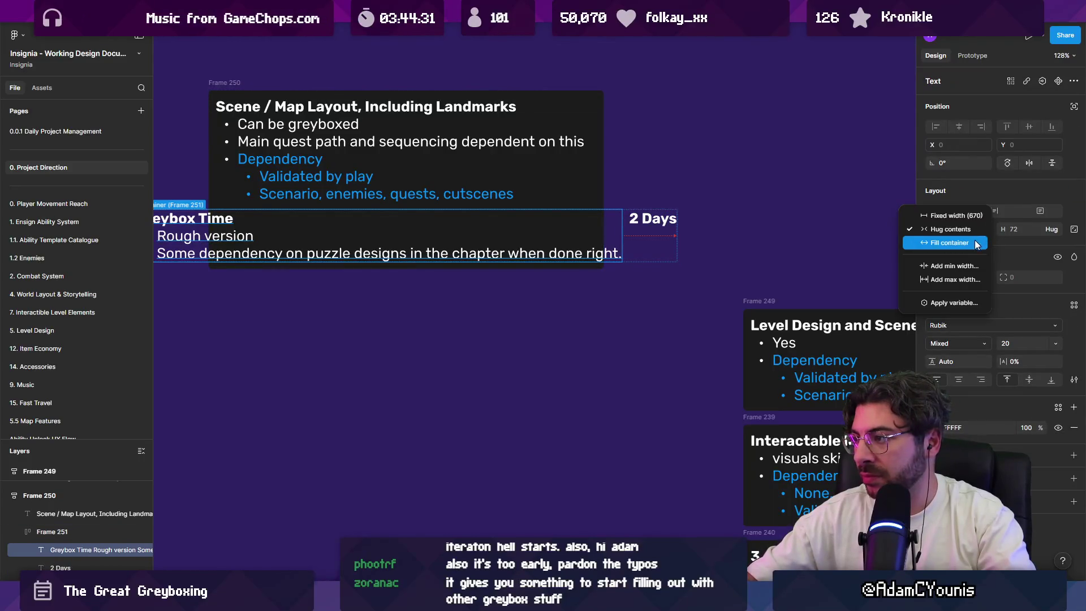
pyautogui.click(933, 243)
pyautogui.click(652, 226)
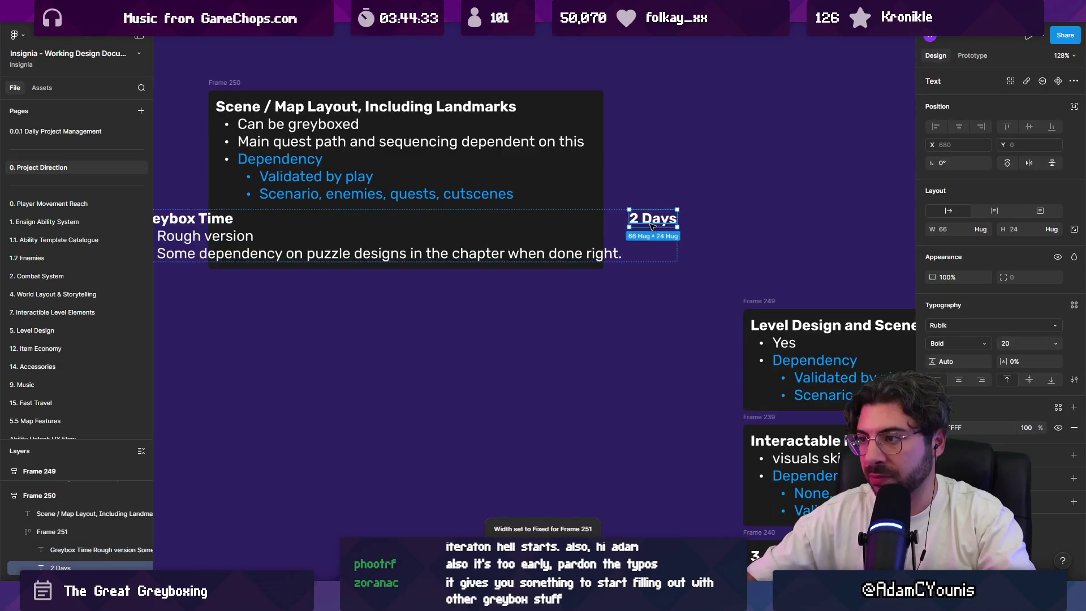
pyautogui.click(981, 229)
pyautogui.click(971, 242)
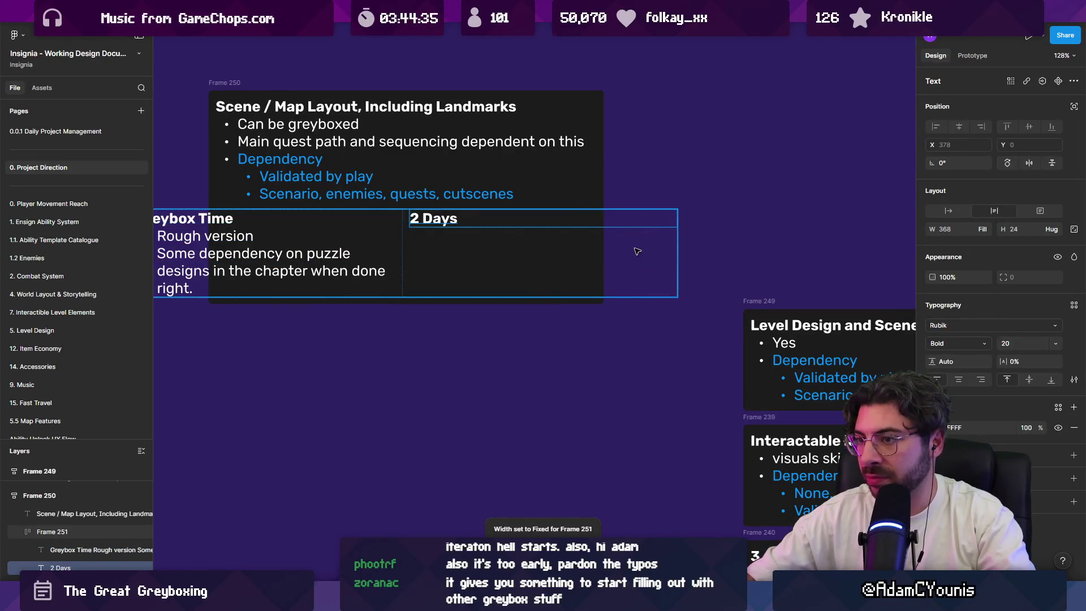
pyautogui.click(593, 253)
pyautogui.click(985, 229)
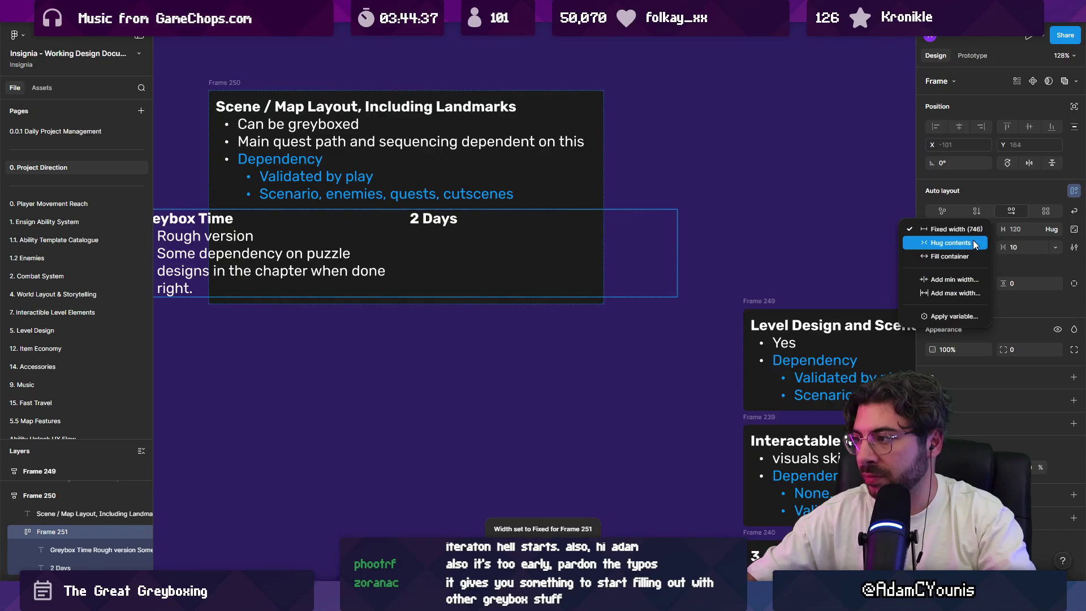
pyautogui.click(961, 256)
# Step: Move 2 Days to the left, hug its width, fill the row height, keep it one line
pyautogui.click(441, 223)
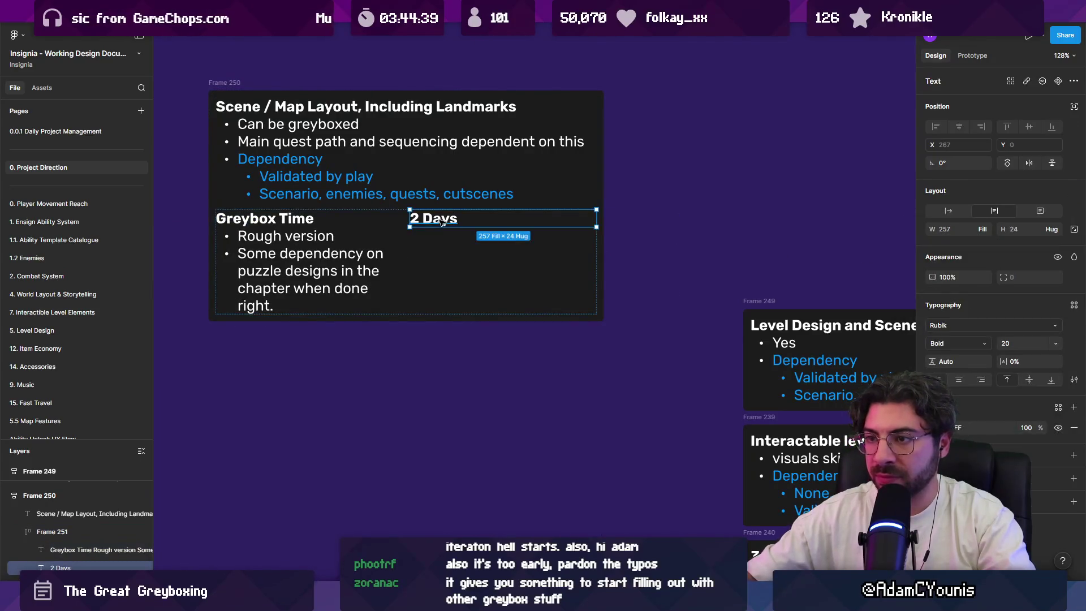
pyautogui.press('Left')
pyautogui.doubleClick(403, 213)
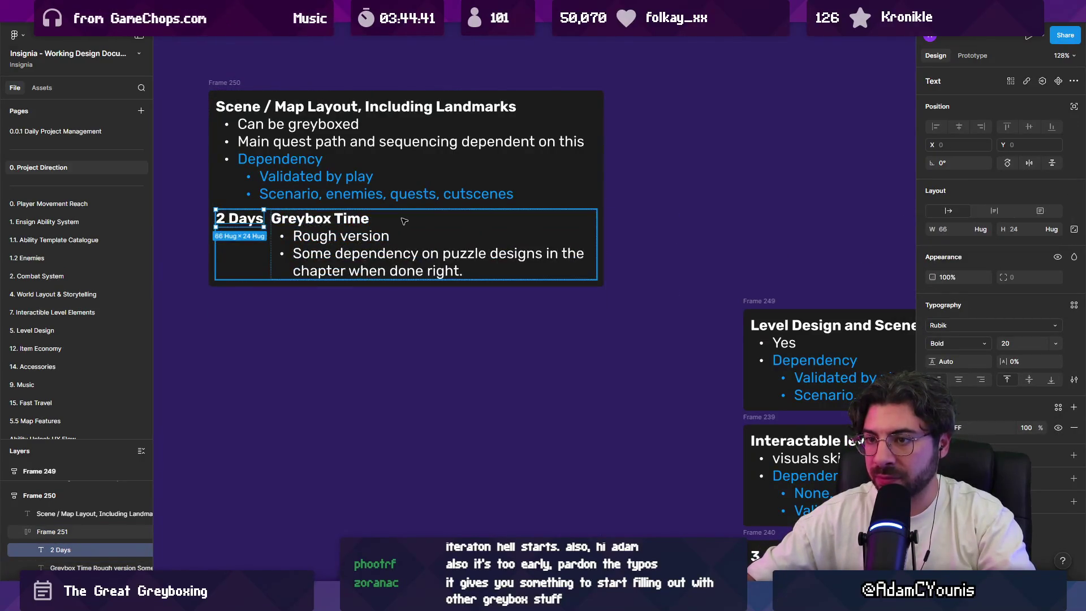
pyautogui.moveTo(235, 225); pyautogui.dragTo(235, 276)
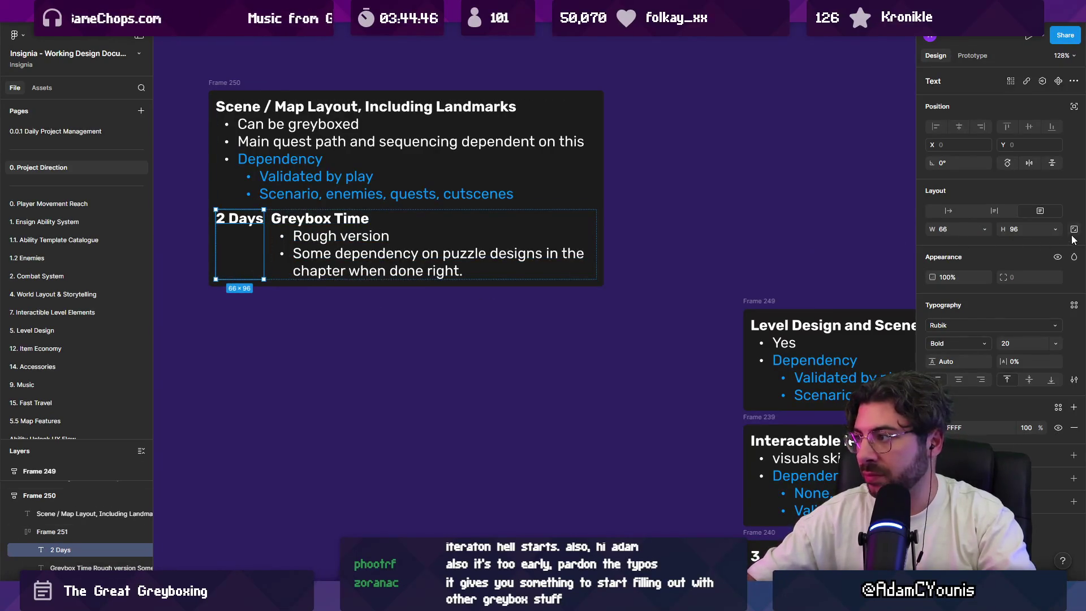
pyautogui.click(1055, 230)
pyautogui.click(1032, 255)
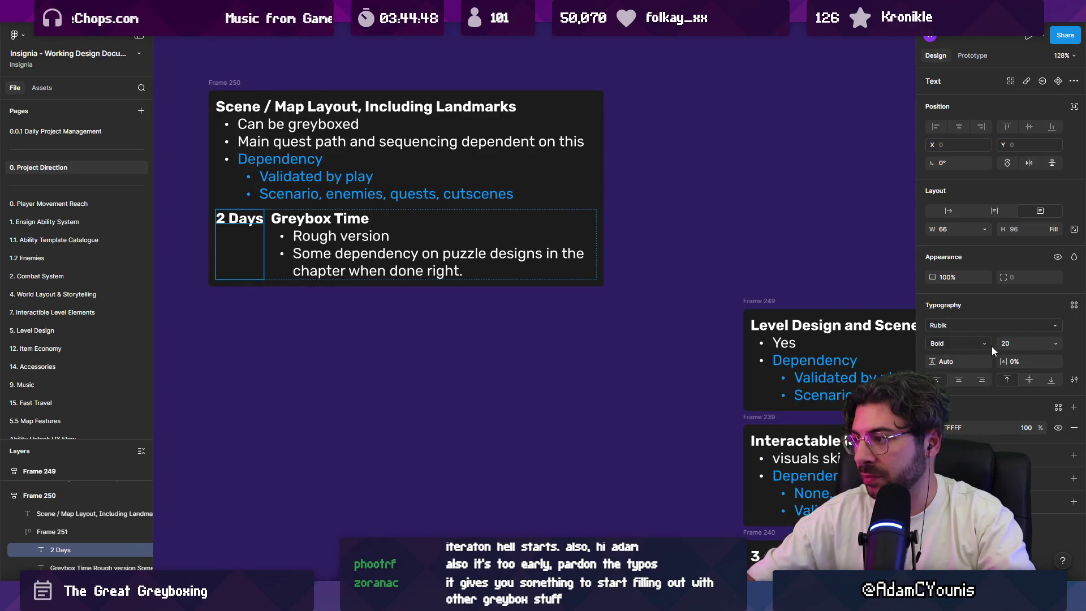
pyautogui.click(1006, 340)
pyautogui.write('48')
pyautogui.write('40')
pyautogui.press('Return')
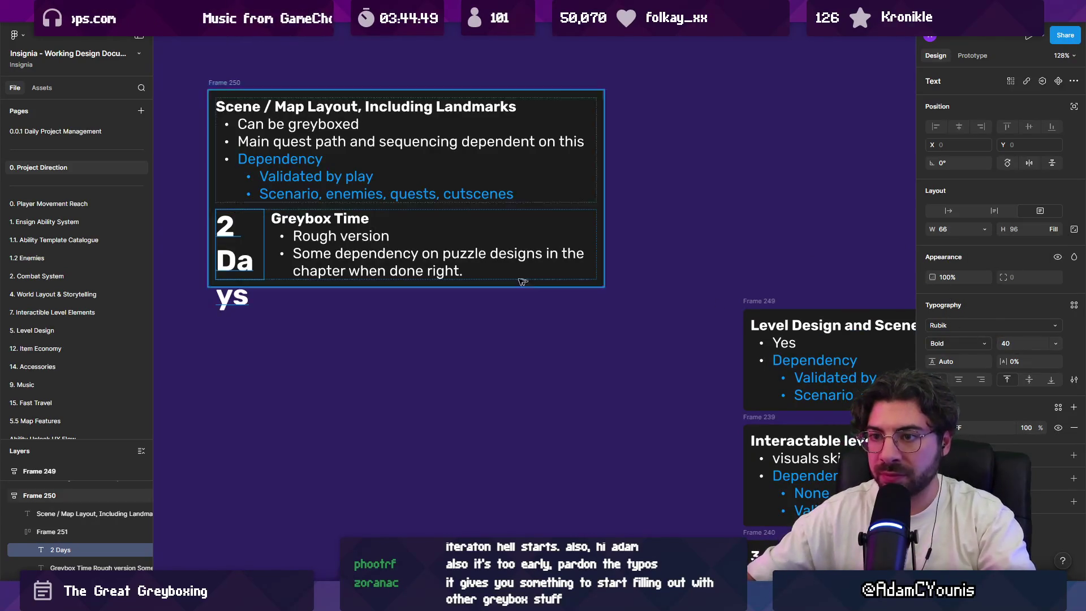
pyautogui.hotkey('ctrl', 'z')
pyautogui.click(228, 219)
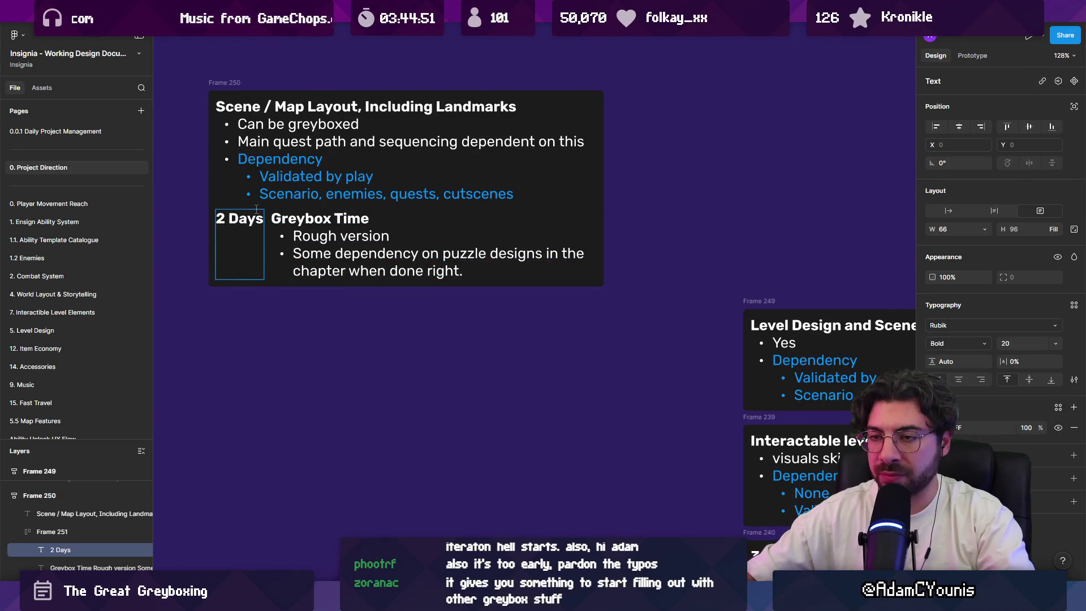
pyautogui.press('BackSpace')
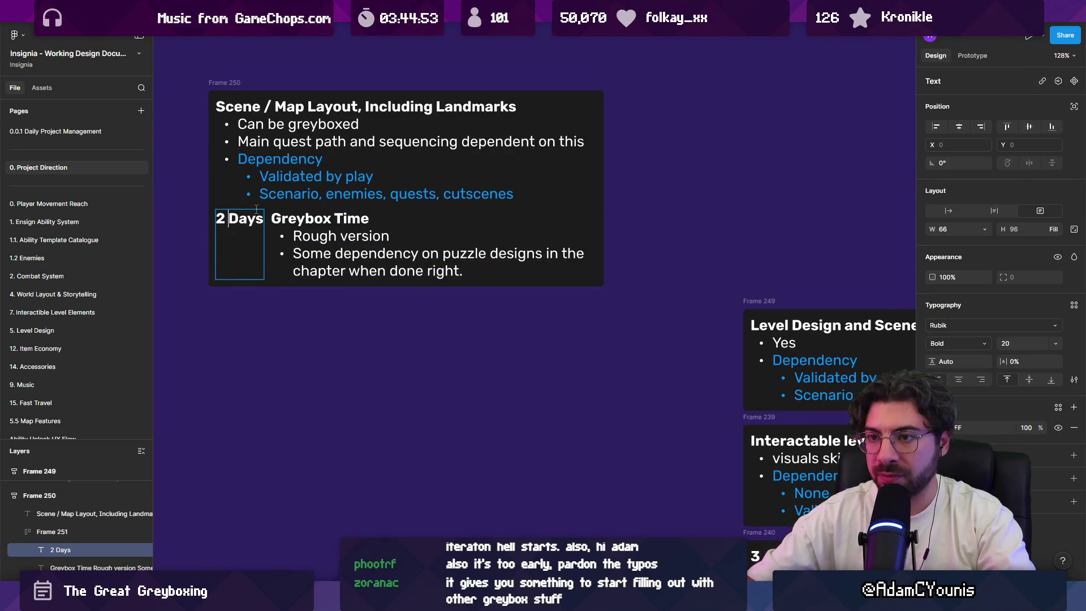
# Step: Cut the 2 out of the label, leaving 'Days', and paste the 2 as a separate text beside it
pyautogui.scroll(1, 256, 210)
pyautogui.hscroll(-3, 478, 231)
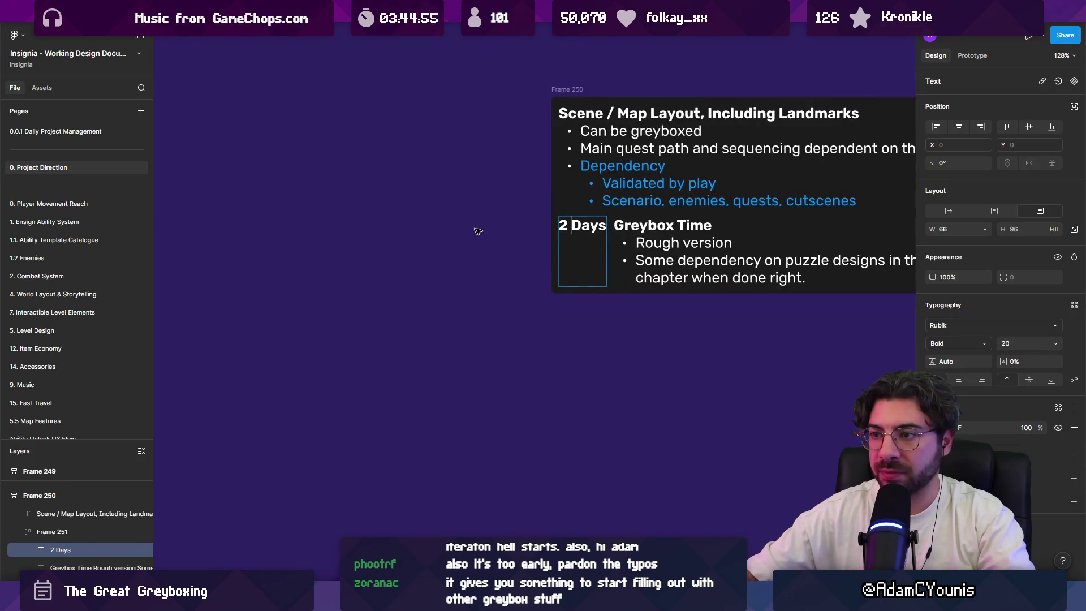
pyautogui.scroll(3, 627, 229)
pyautogui.hscroll(3, 627, 229)
pyautogui.press('BackSpace')
pyautogui.press('BackSpace')
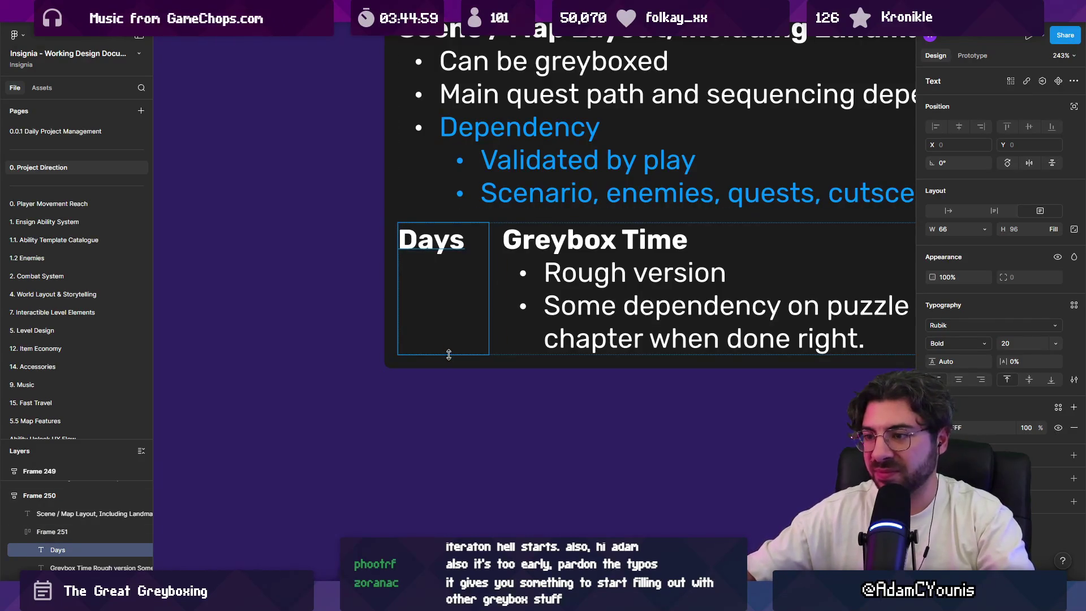
pyautogui.press('Escape')
pyautogui.hotkey('ctrl', 'v')
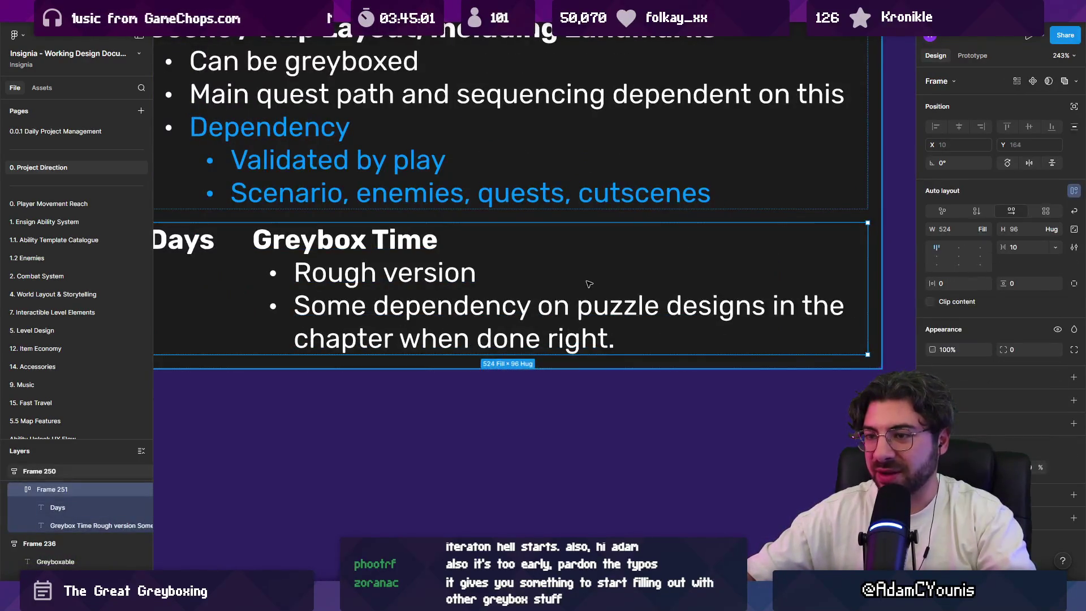
pyautogui.scroll(-5, 704, 287)
pyautogui.press('Escape')
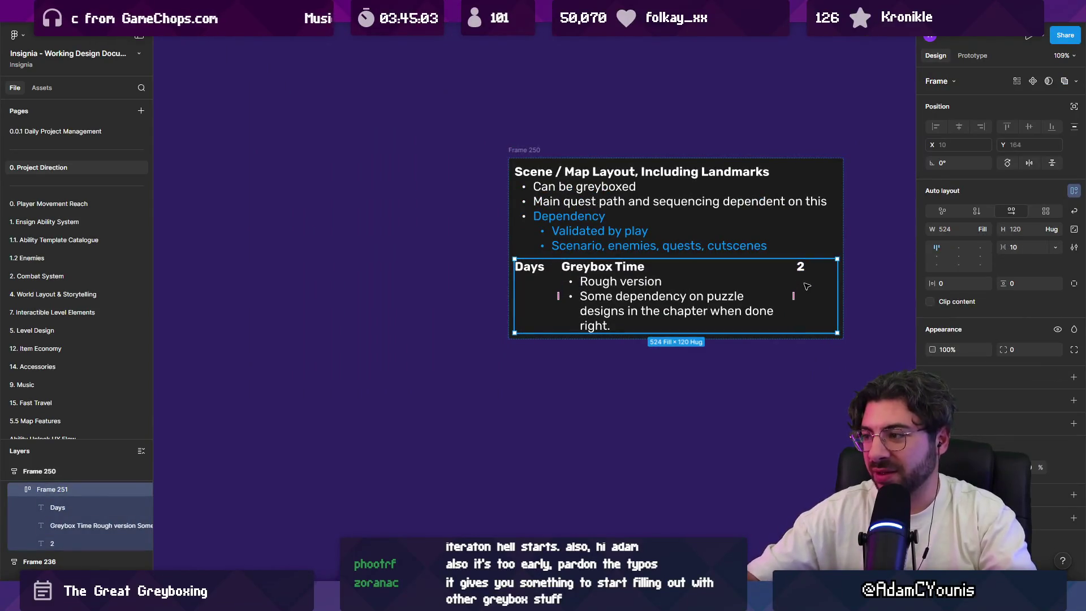
pyautogui.click(802, 266)
pyautogui.press('Left')
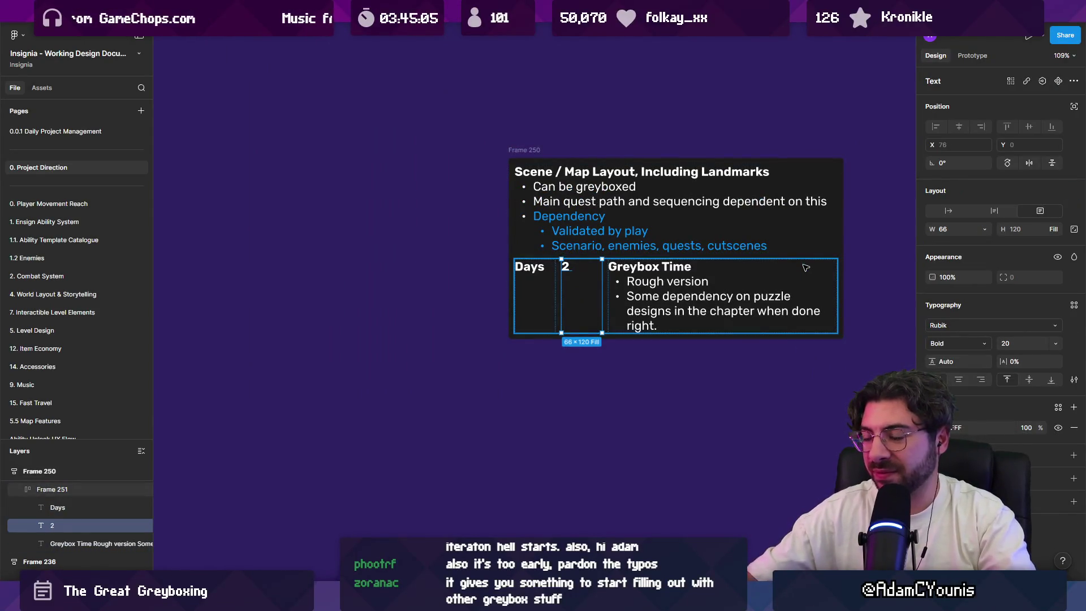
pyautogui.scroll(4, 592, 290)
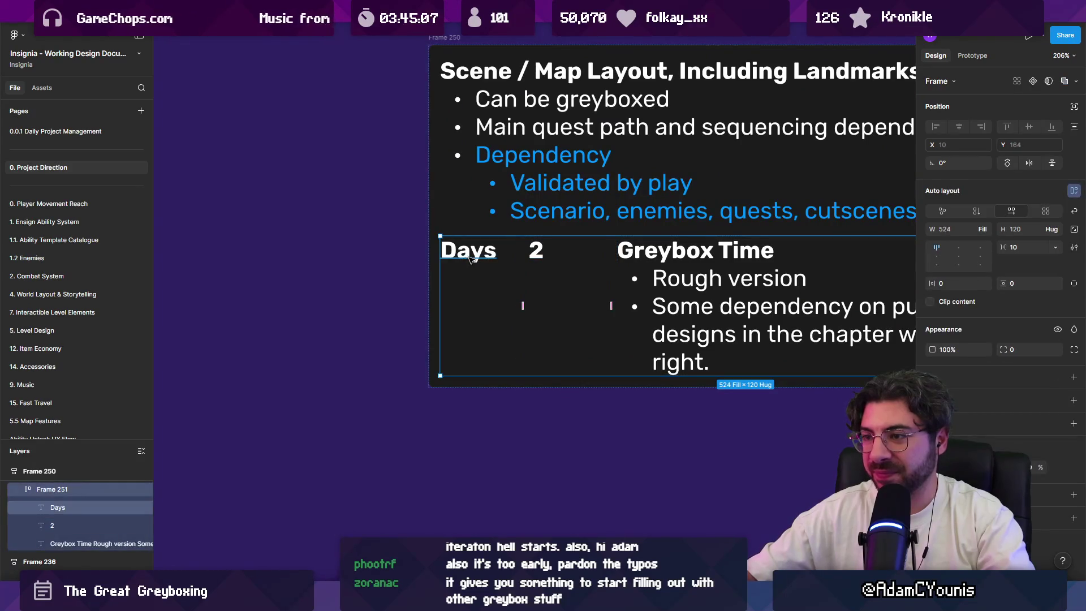
# Step: Group Days and 2 in a vertical auto-layout frame with the 2 beneath Days
pyautogui.click(481, 354)
pyautogui.click(509, 255)
pyautogui.click(491, 254)
pyautogui.keyDown('shift'); pyautogui.click(536, 256); pyautogui.keyUp('shift')
pyautogui.hotkey('shift', 'a')
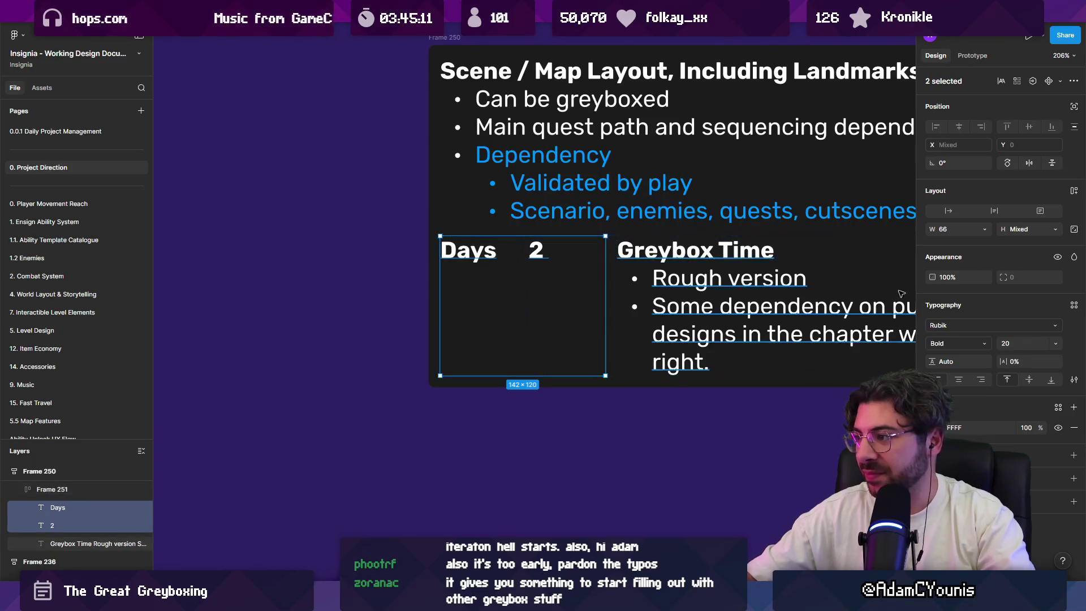
pyautogui.click(976, 211)
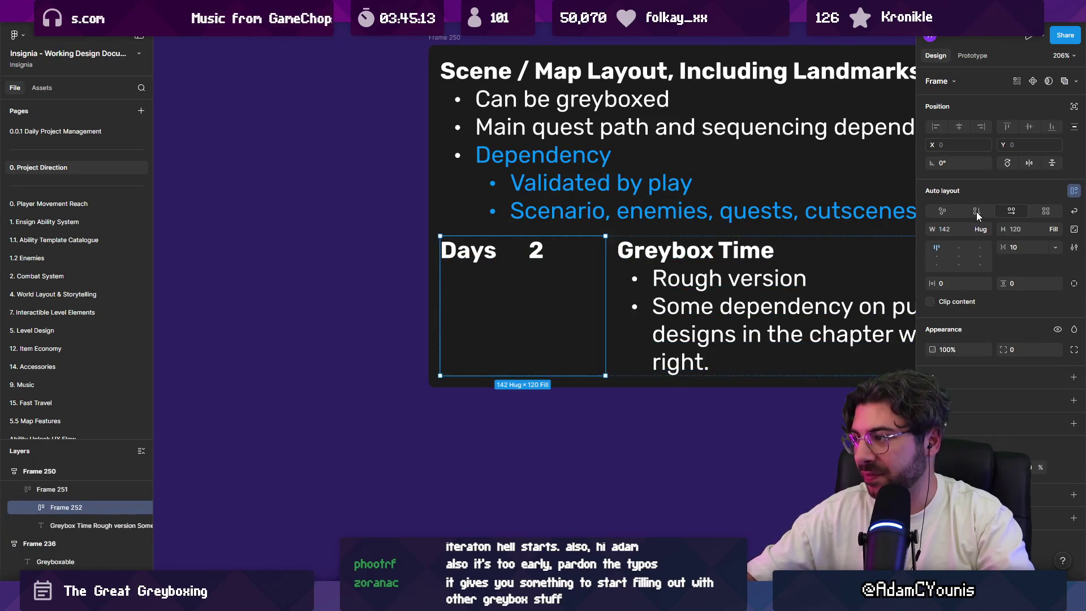
# Step: Set the 2 to font size 60 and centre-align both Days and 2
pyautogui.click(456, 291)
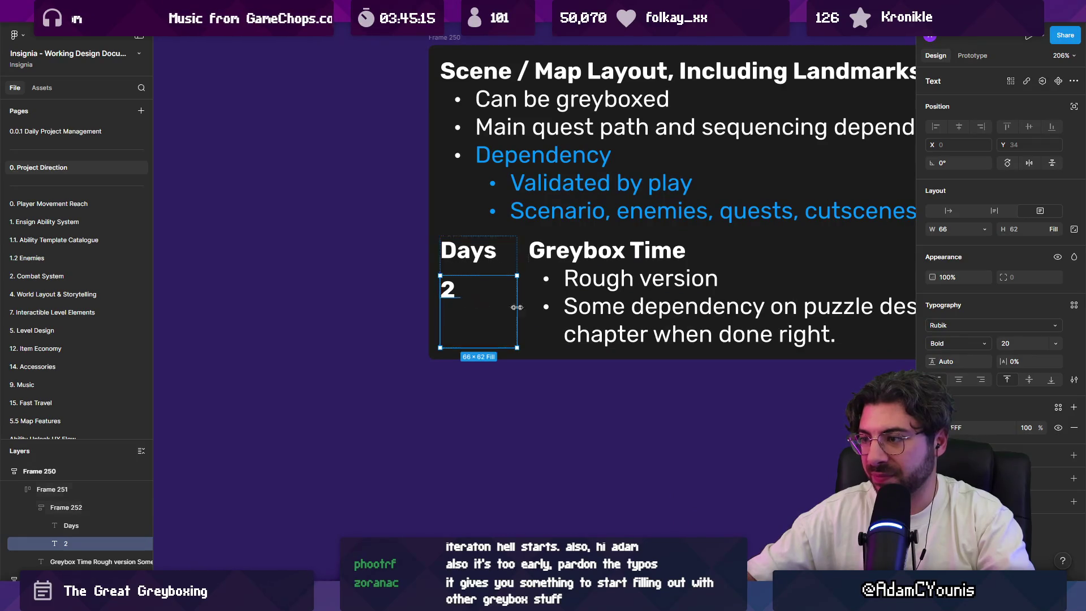
pyautogui.click(1003, 344)
pyautogui.write('60')
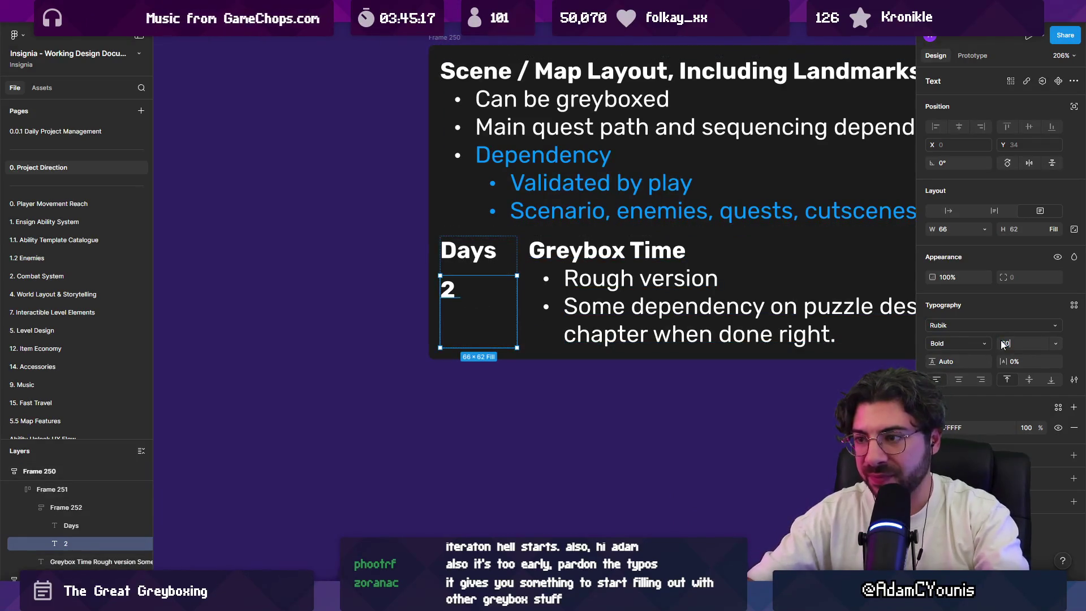
pyautogui.press('Return')
pyautogui.hscroll(2, 508, 301)
pyautogui.keyDown('shift'); pyautogui.click(421, 261); pyautogui.keyUp('shift')
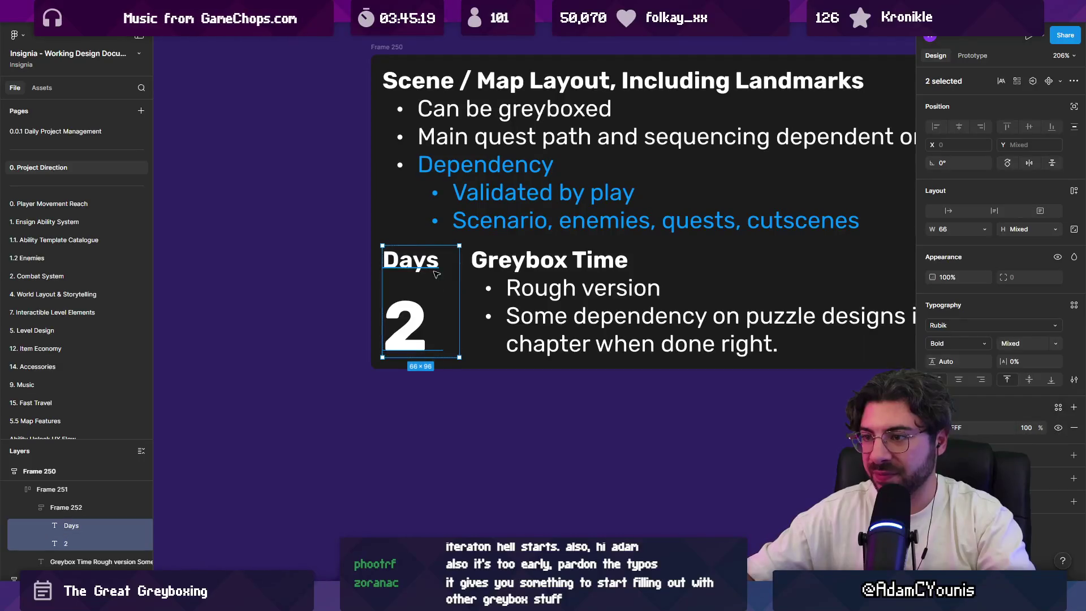
pyautogui.click(958, 379)
pyautogui.click(359, 295)
pyautogui.scroll(-3, 360, 295)
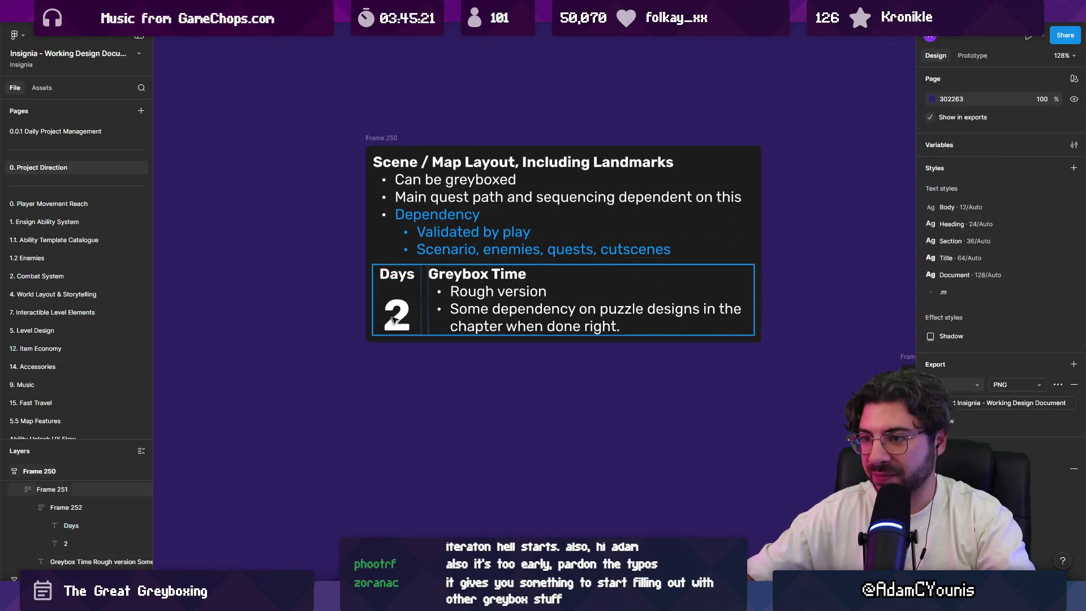
# Step: Give the estimate row a near-black fill and 10 horizontal and vertical padding
pyautogui.click(452, 308)
pyautogui.click(1074, 377)
pyautogui.click(931, 397)
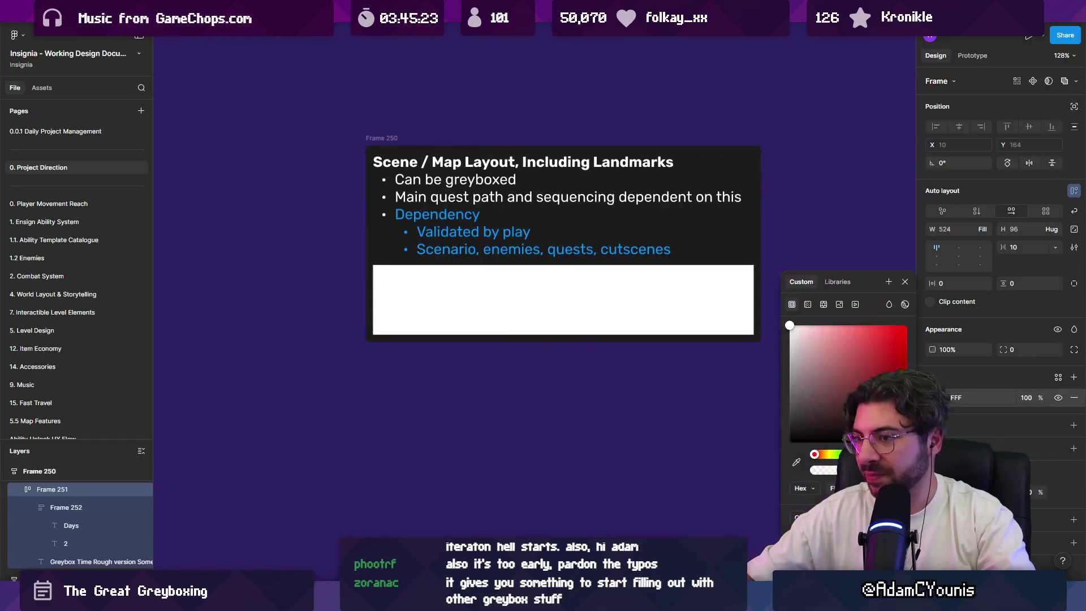
pyautogui.moveTo(802, 375); pyautogui.dragTo(734, 428)
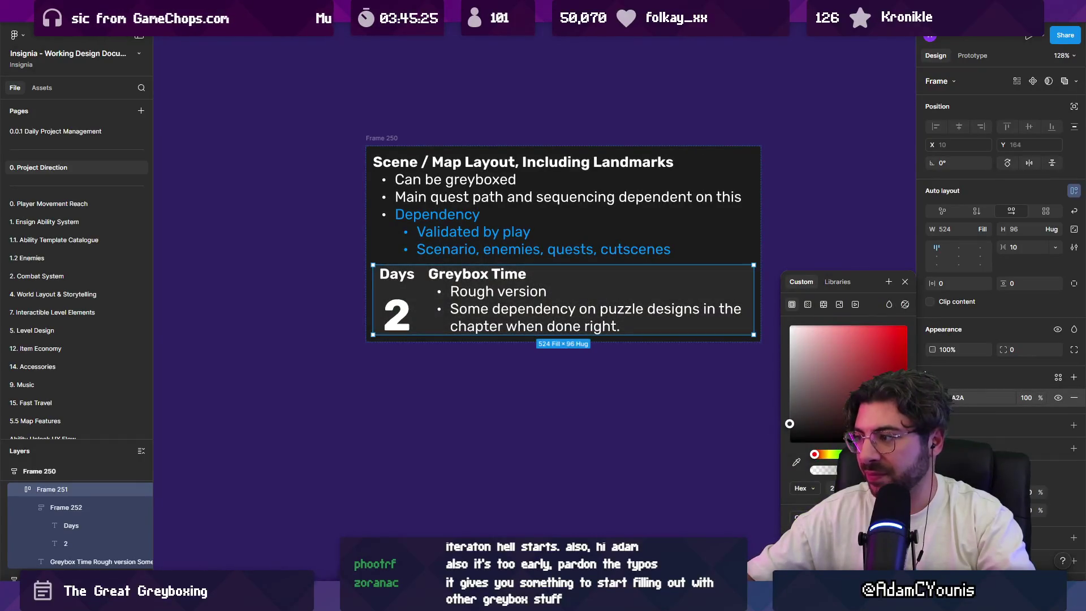
pyautogui.click(956, 284)
pyautogui.write('10')
pyautogui.press('Tab')
pyautogui.write('10')
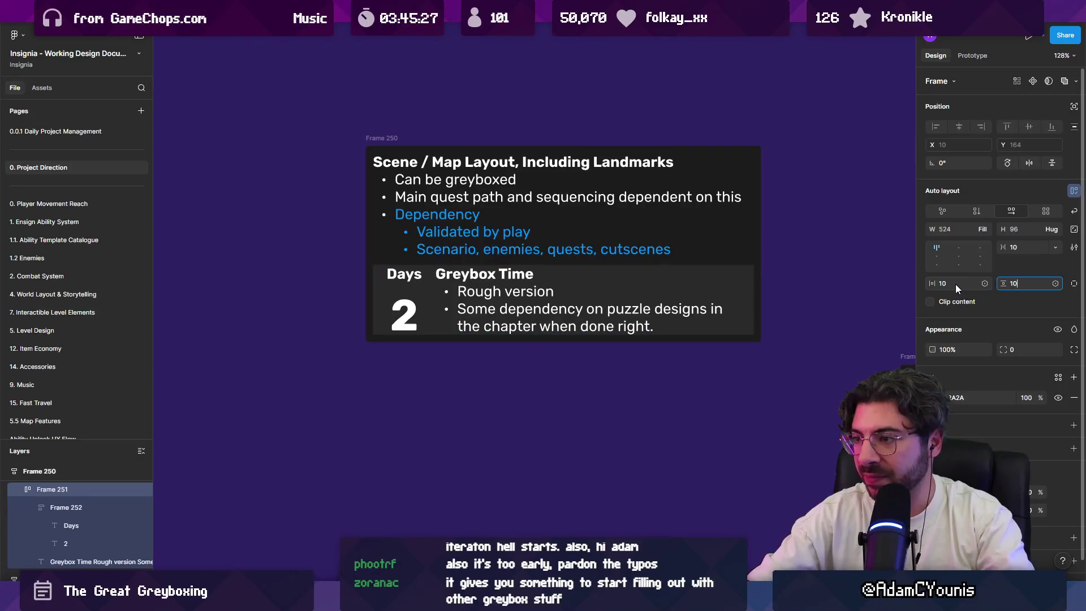
pyautogui.press('Return')
pyautogui.press('Escape')
# Step: Draw a vertical pen divider between Days and Greybox Time, set to Fill container height
pyautogui.scroll(-3, 458, 342)
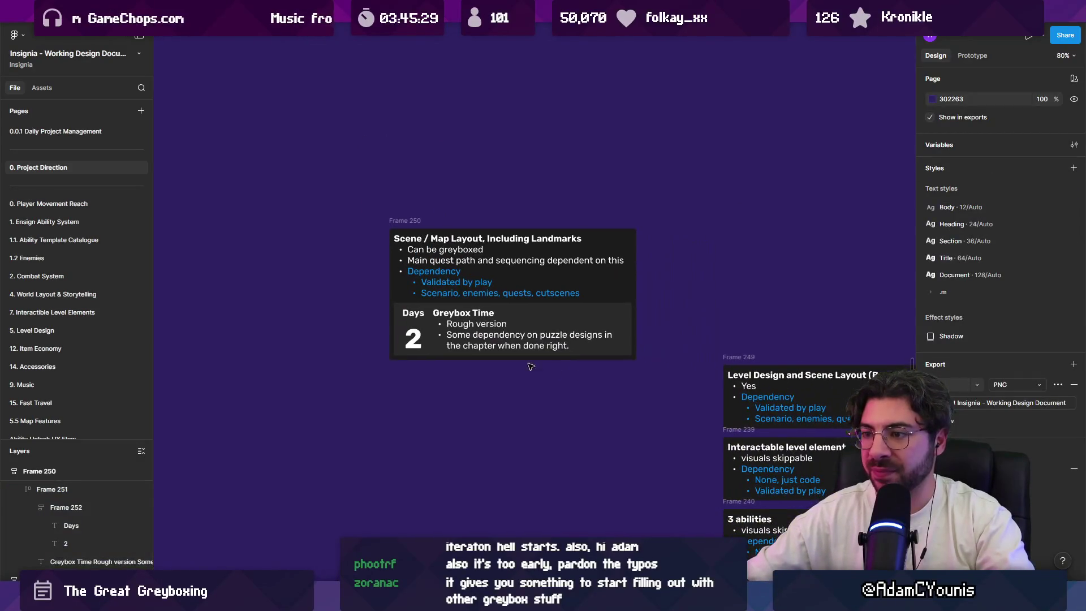
pyautogui.scroll(2, 459, 343)
pyautogui.doubleClick(459, 342)
pyautogui.scroll(5, 396, 336)
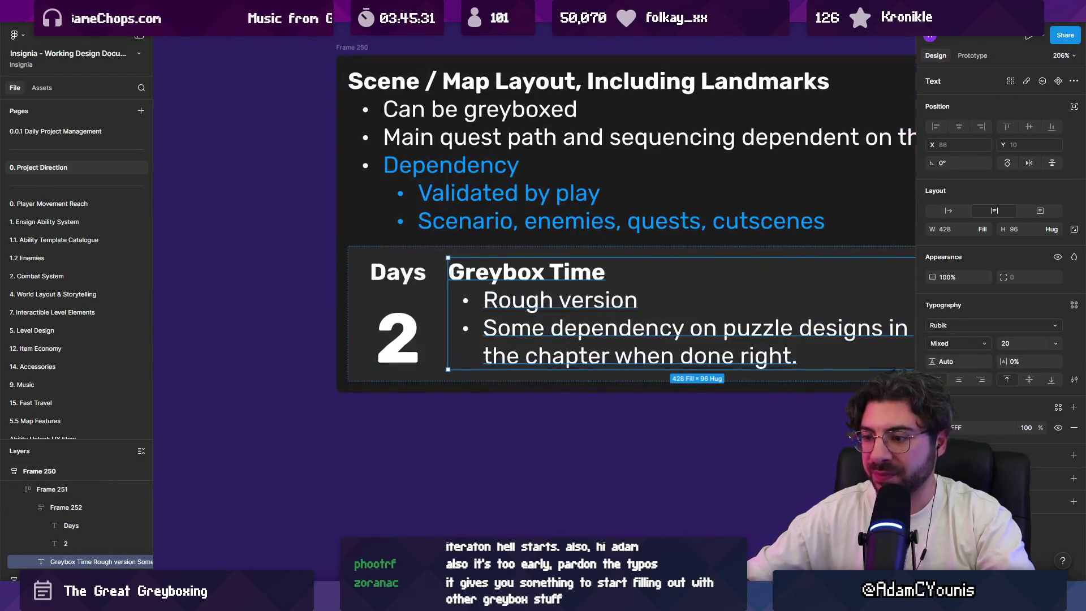
pyautogui.press('p')
pyautogui.click(454, 503)
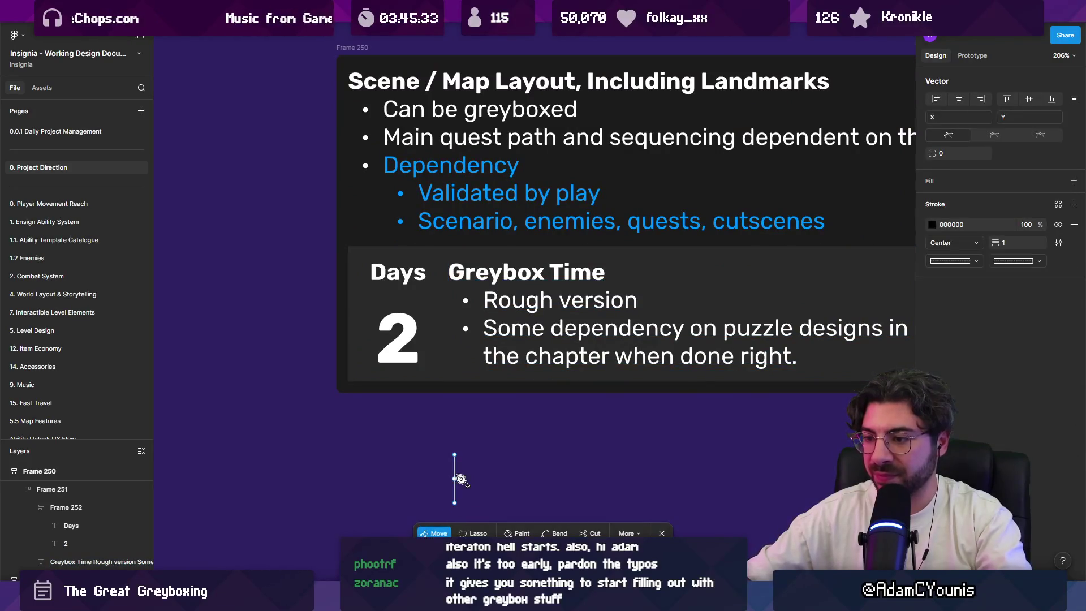
pyautogui.click(455, 454)
pyautogui.moveTo(456, 467); pyautogui.dragTo(450, 270)
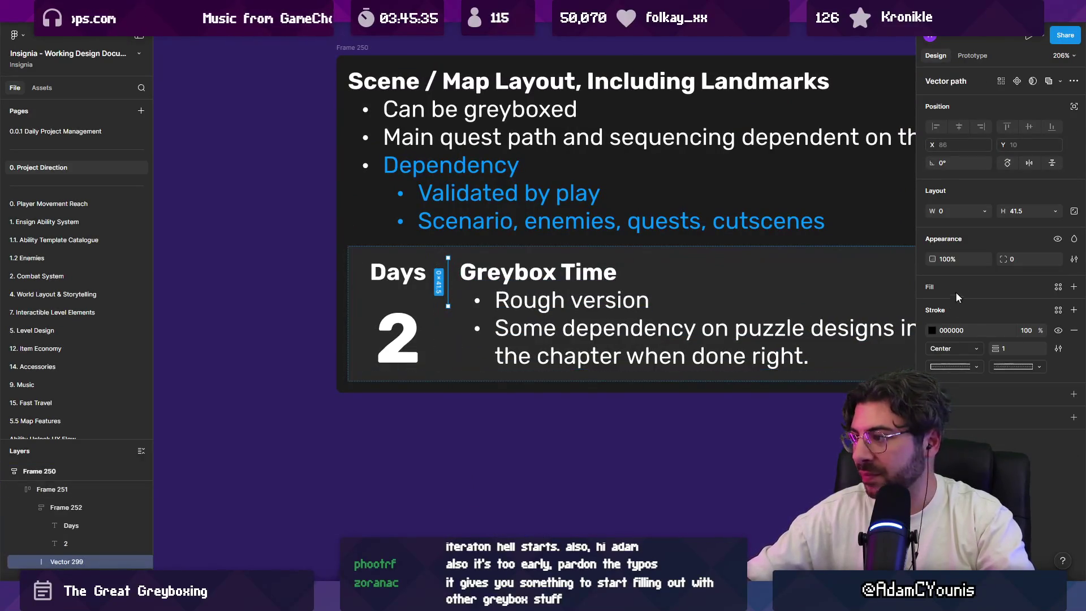
pyautogui.click(1055, 211)
pyautogui.click(1004, 224)
pyautogui.click(934, 333)
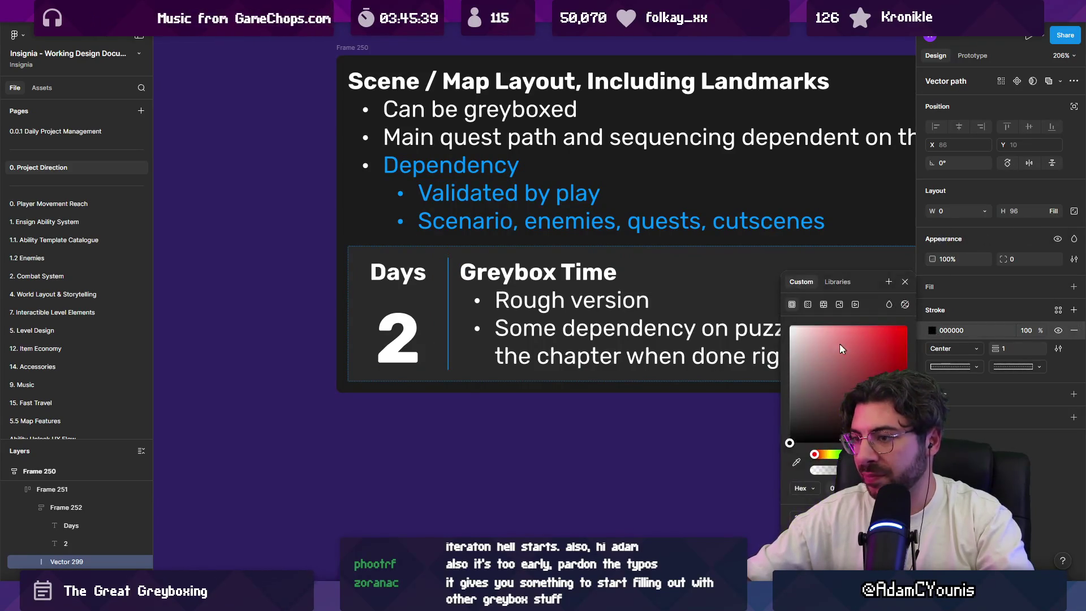
# Step: Move the 2 above Days in the stacked estimate
pyautogui.click(398, 331)
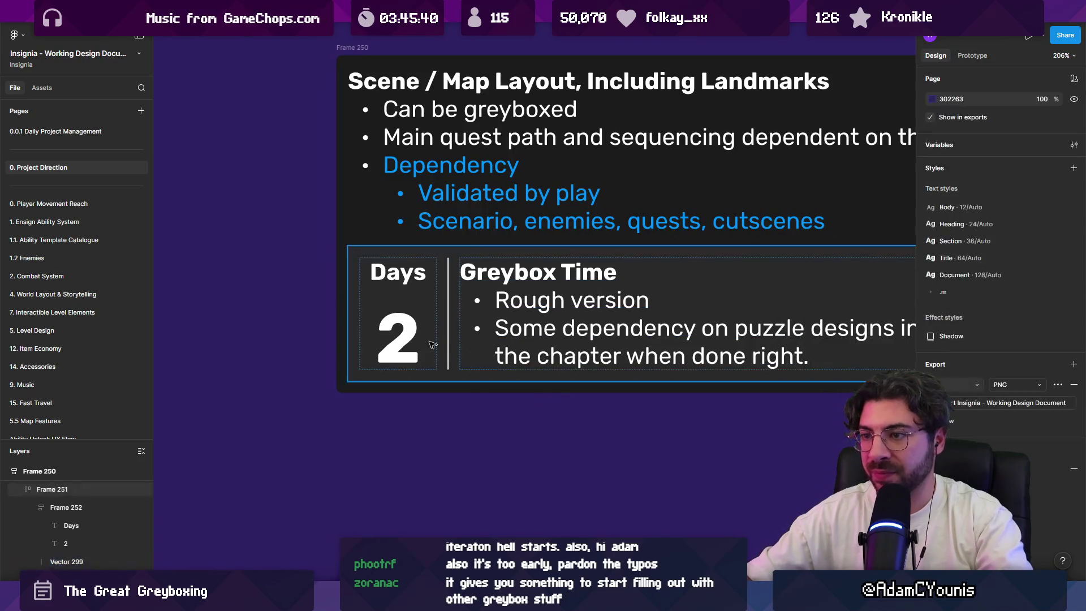
pyautogui.click(398, 331)
pyautogui.press('Up')
pyautogui.press('Escape')
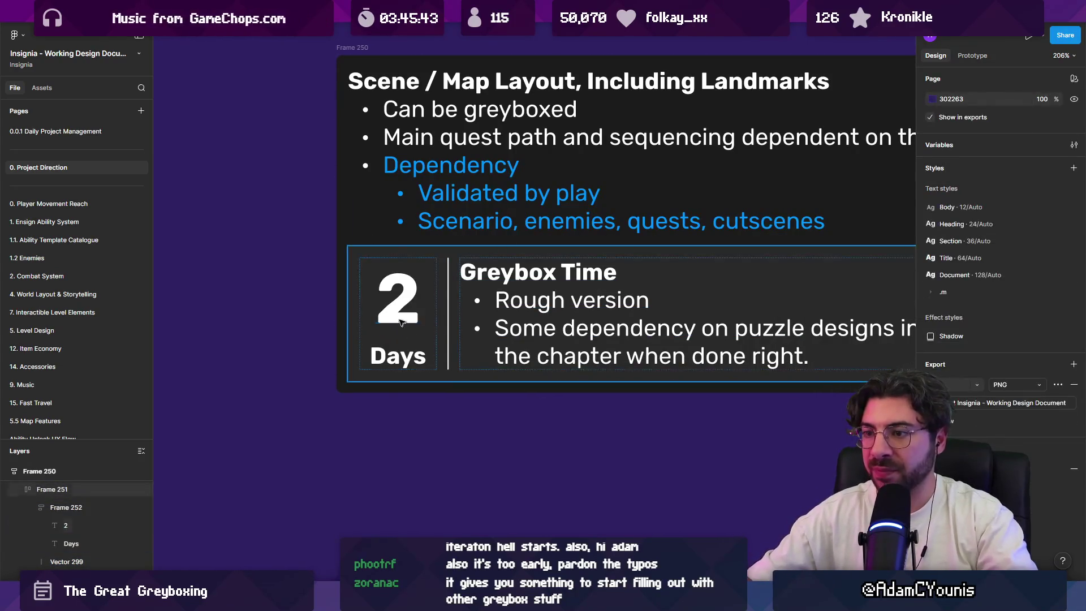
pyautogui.scroll(-5, 402, 328)
pyautogui.moveTo(475, 348); pyautogui.dragTo(470, 347)
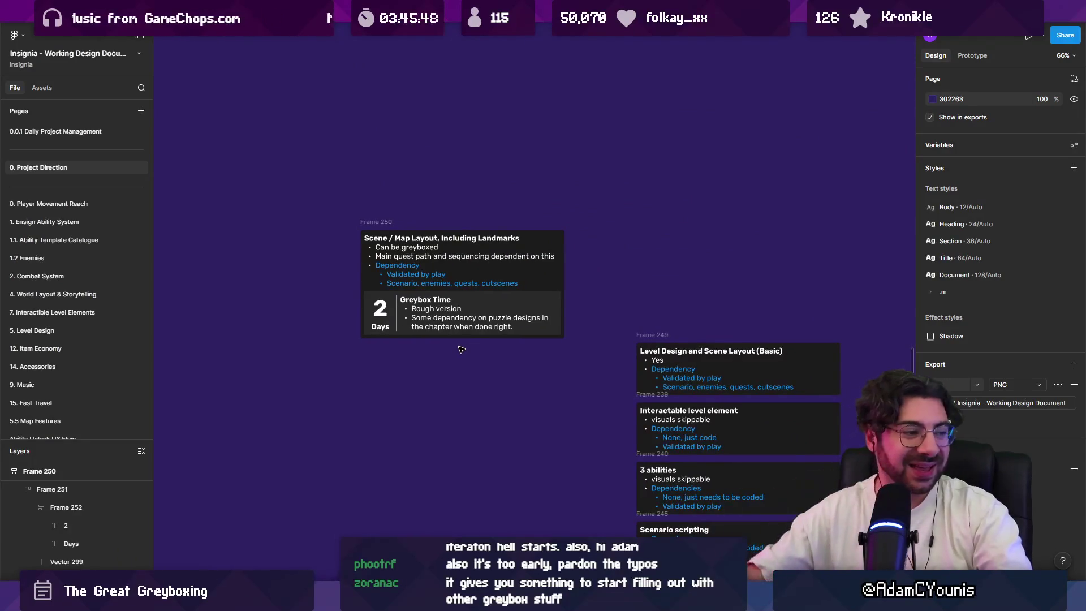
pyautogui.scroll(3, 409, 308)
# Step: Retitle the heading to 'Greybox Time per chapter'
pyautogui.doubleClick(486, 296)
pyautogui.hotkey('ctrl', 'c')
pyautogui.press('Return')
pyautogui.click(490, 294)
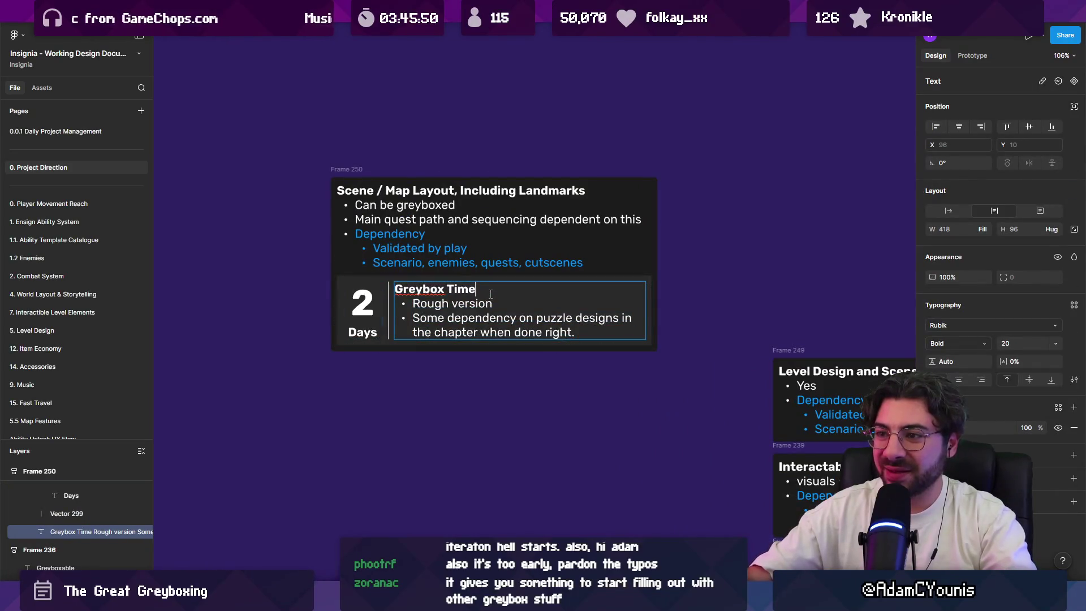
pyautogui.write(' per ')
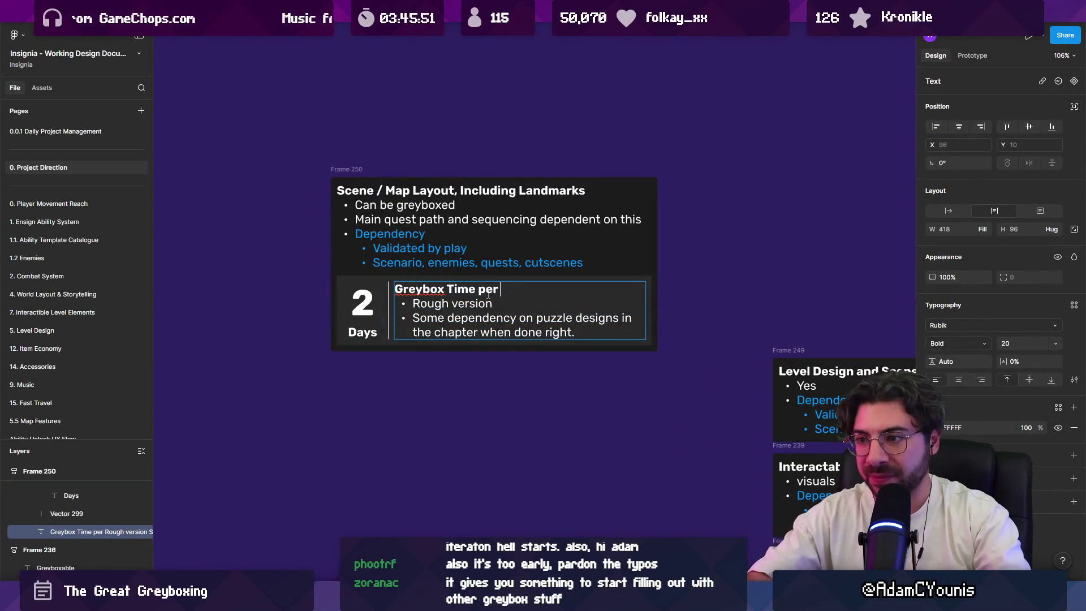
pyautogui.write('chapter')
pyautogui.press('Escape')
pyautogui.press('Escape')
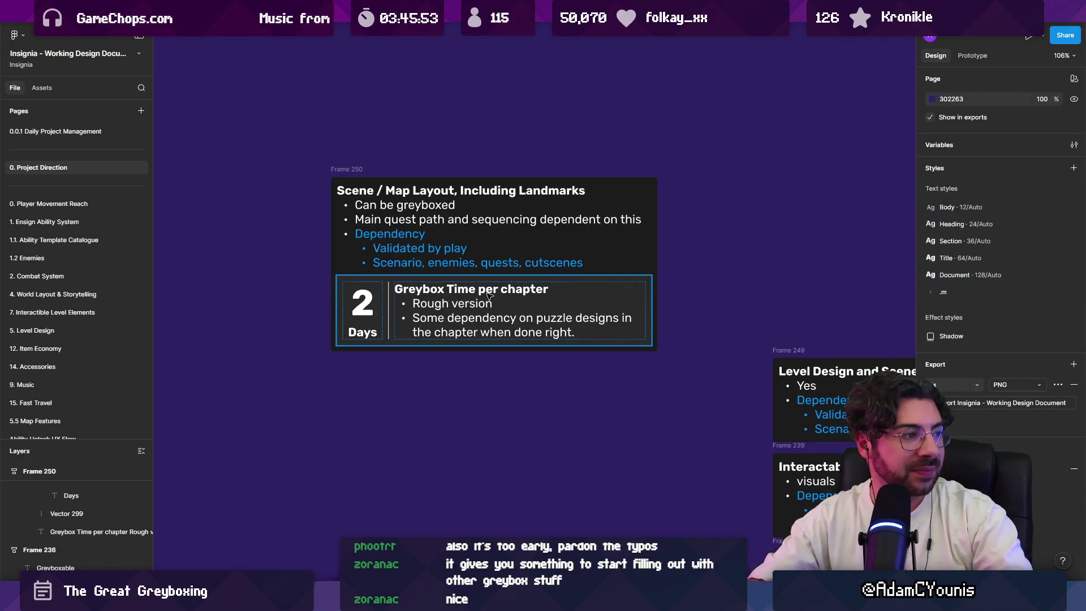
# Step: Copy the 2 Days row to a standalone Frame 251 above the Scene / Map Layout card
pyautogui.hscroll(2, 495, 406)
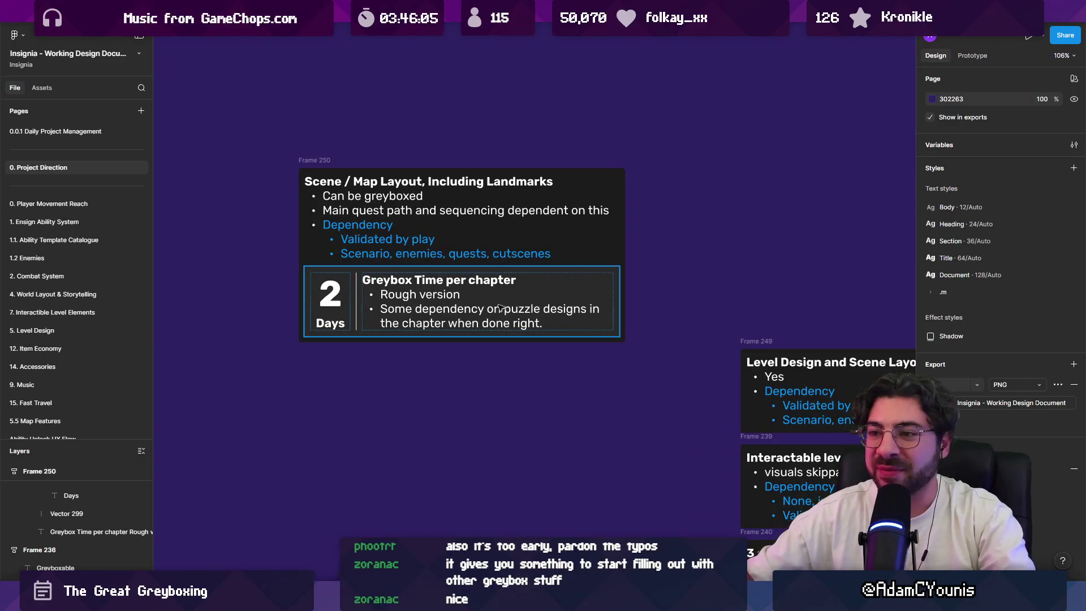
pyautogui.scroll(-3, 453, 276)
pyautogui.click(393, 291)
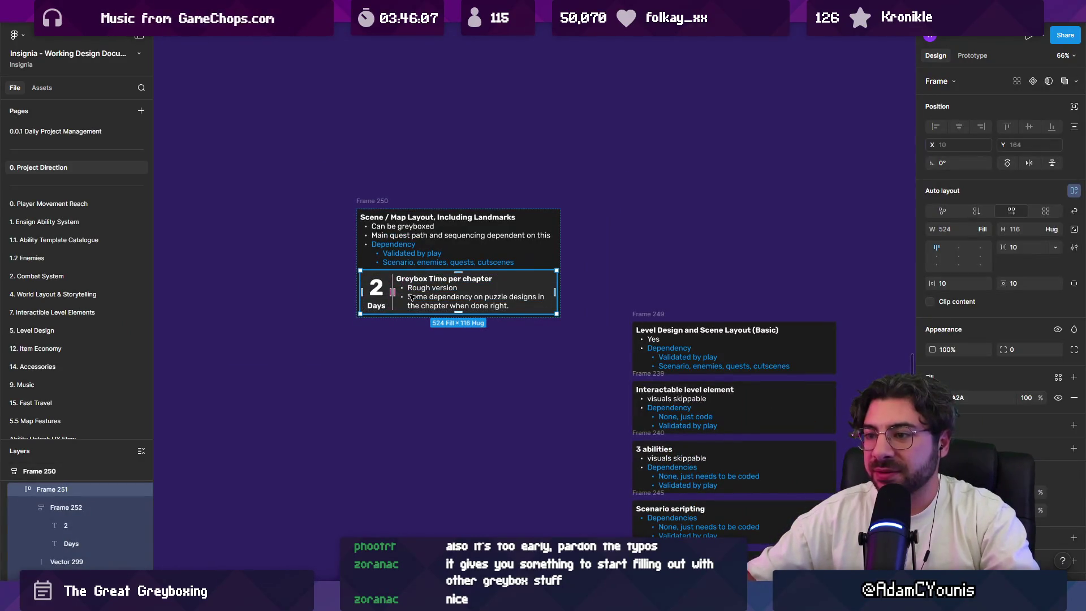
pyautogui.scroll(3, 374, 290)
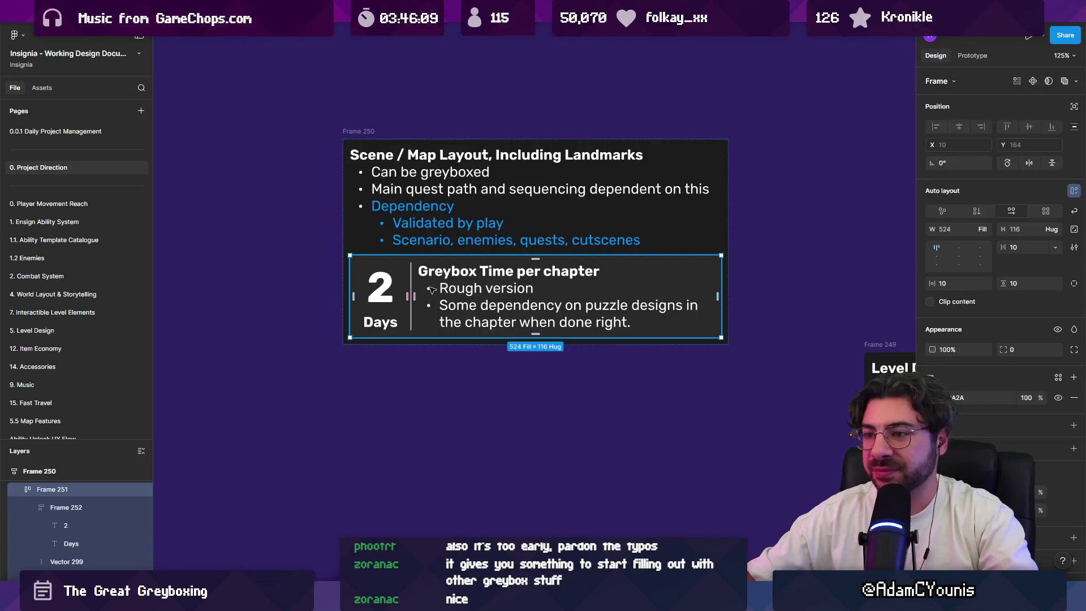
pyautogui.scroll(2, 437, 289)
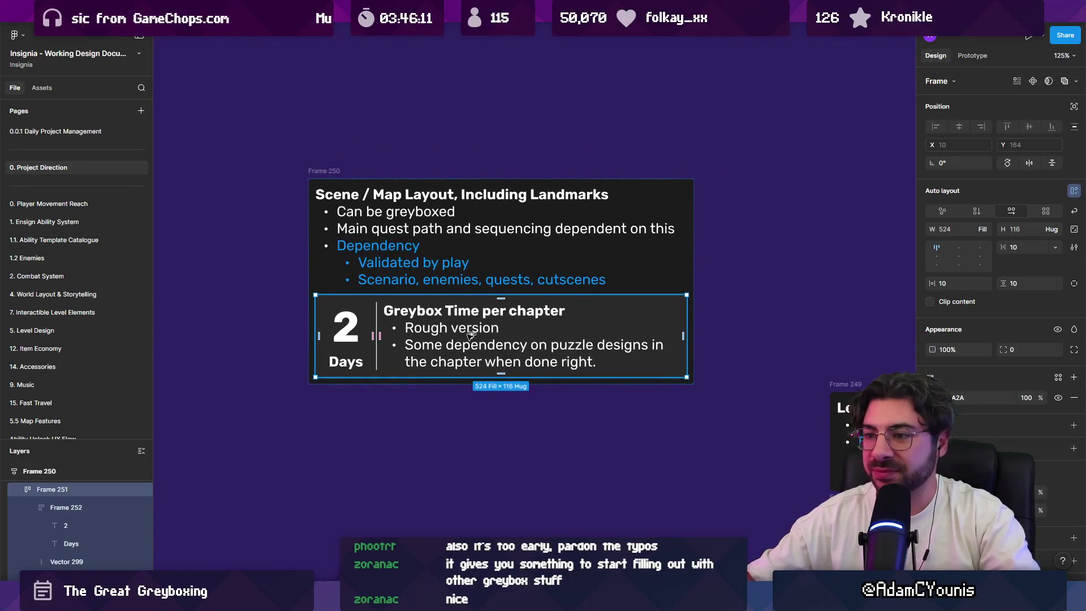
pyautogui.scroll(-3, 469, 335)
pyautogui.keyDown('alt'); pyautogui.moveTo(470, 335); pyautogui.dragTo(446, 130); pyautogui.keyUp('alt')
pyautogui.rightClick(443, 137)
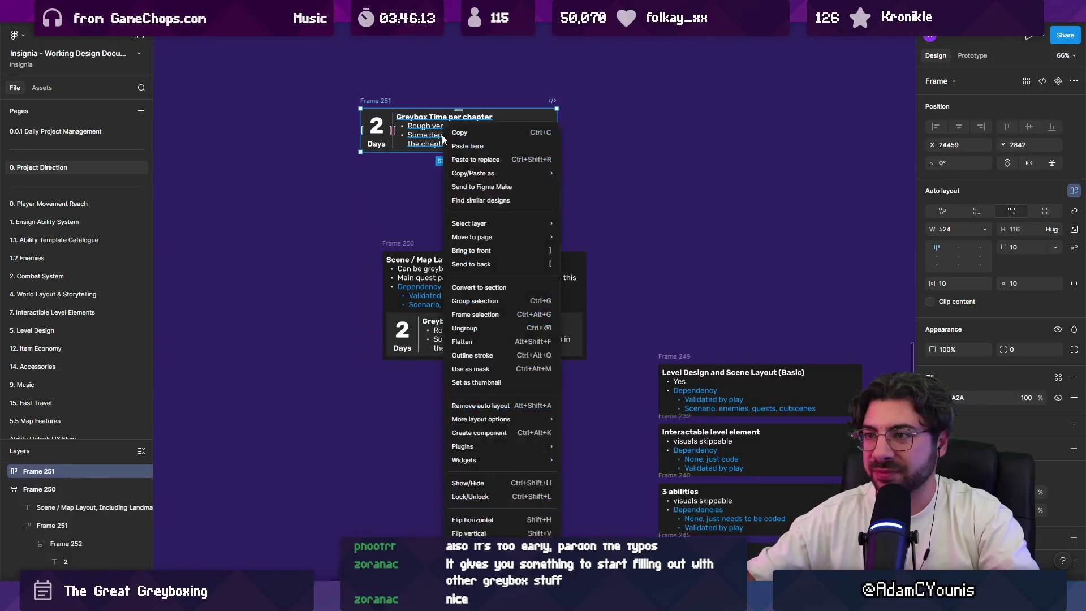
# Step: Create a component from the estimate card and replace its bullets with '-' placeholders
pyautogui.click(479, 433)
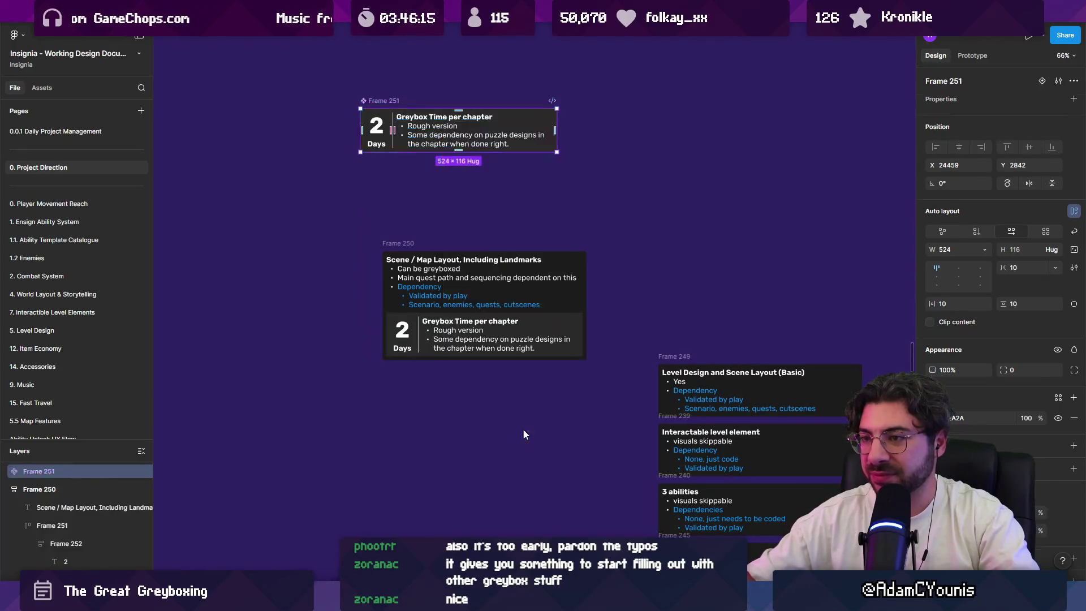
pyautogui.doubleClick(434, 133)
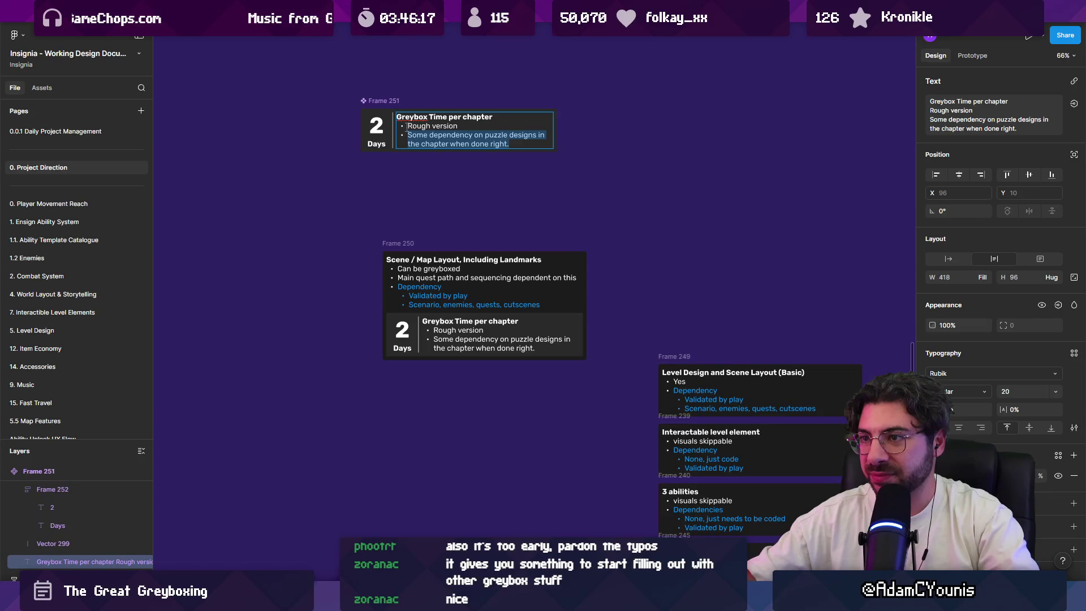
pyautogui.write('--')
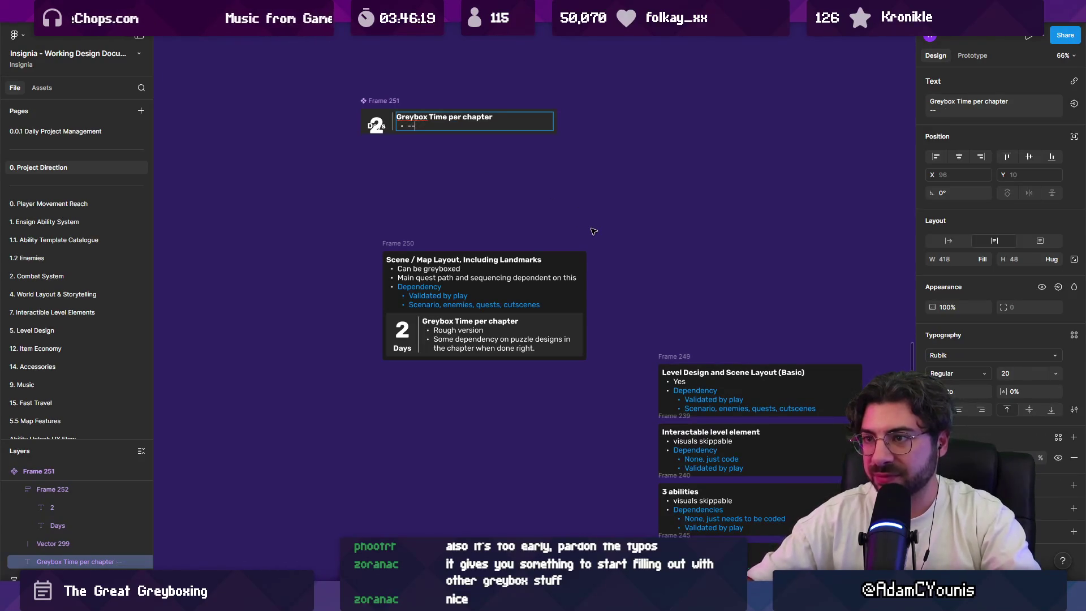
pyautogui.press('Return')
pyautogui.press('Return')
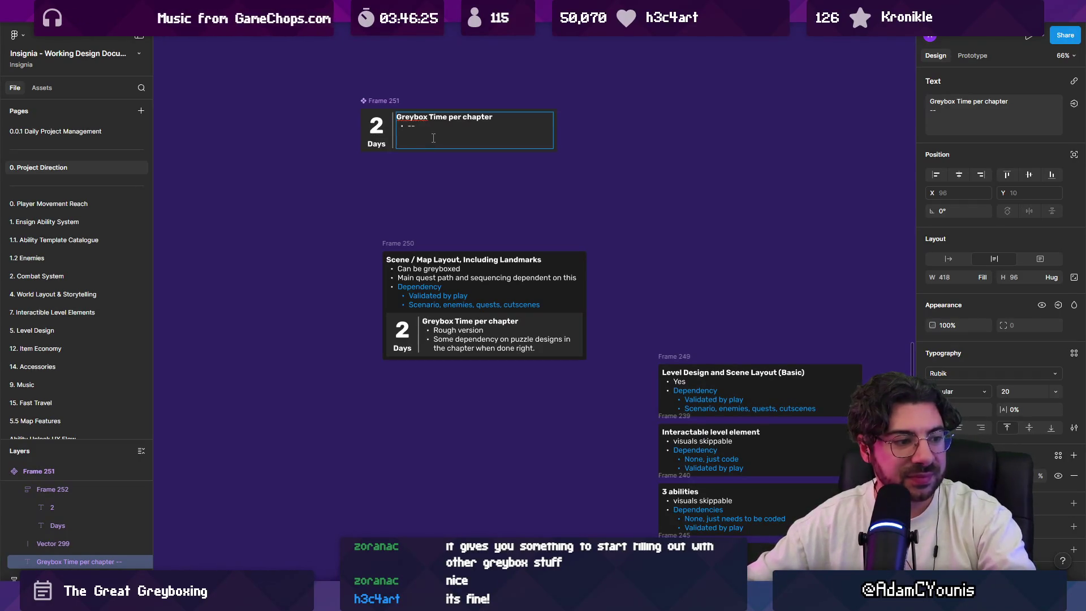
pyautogui.press('Escape')
pyautogui.press('Escape')
# Step: Place a component instance below Scene / Map Layout and move the old estimate's bullet notes into it
pyautogui.click(391, 102)
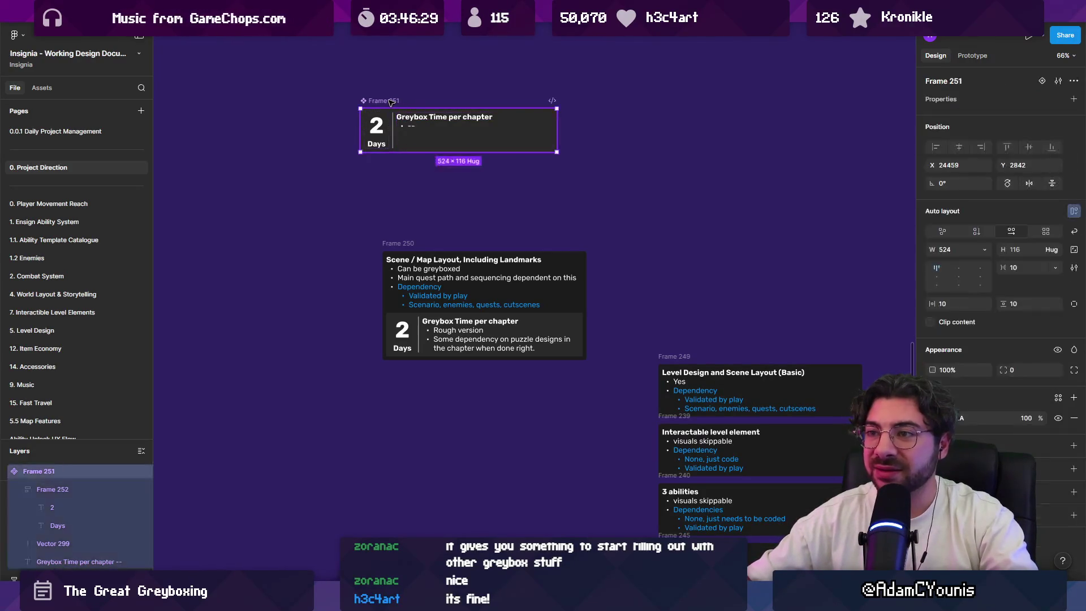
pyautogui.moveTo(400, 124); pyautogui.dragTo(422, 394)
pyautogui.doubleClick(445, 338)
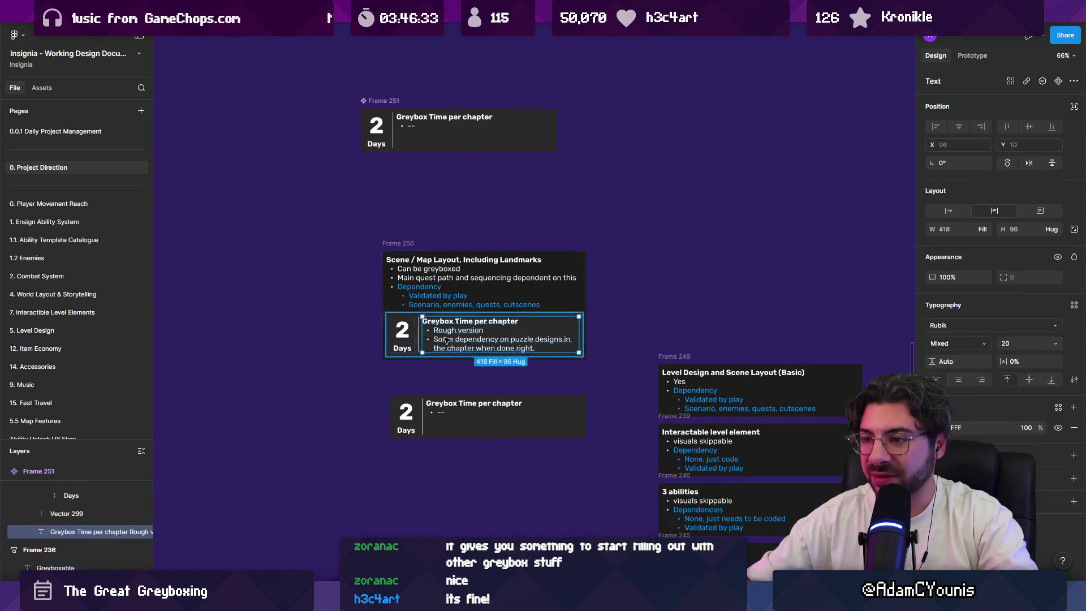
pyautogui.doubleClick(445, 339)
pyautogui.tripleClick(524, 344)
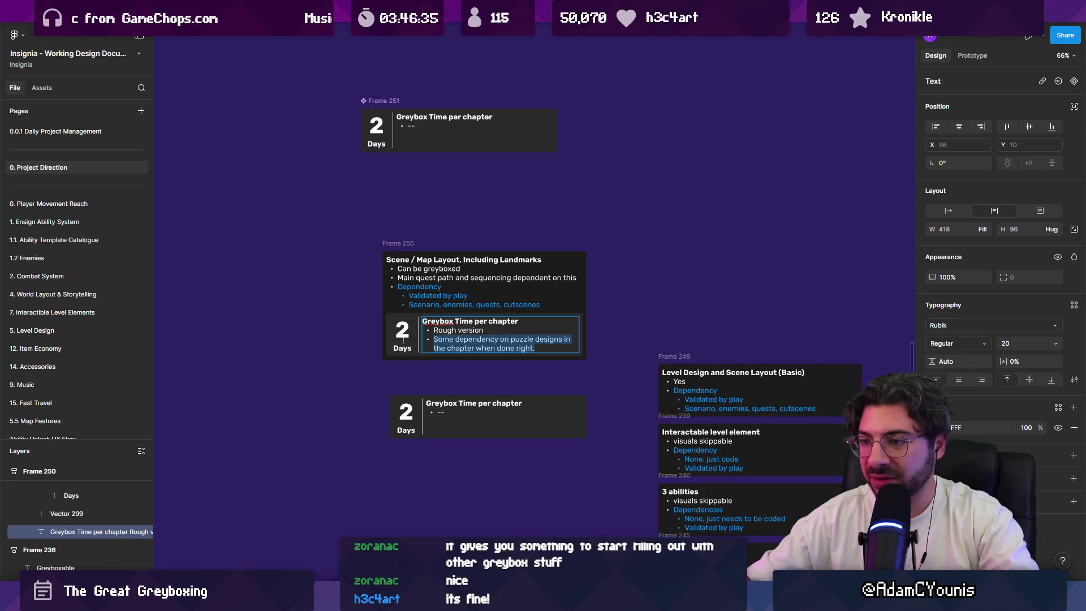
pyautogui.press('BackSpace')
pyautogui.click(447, 413)
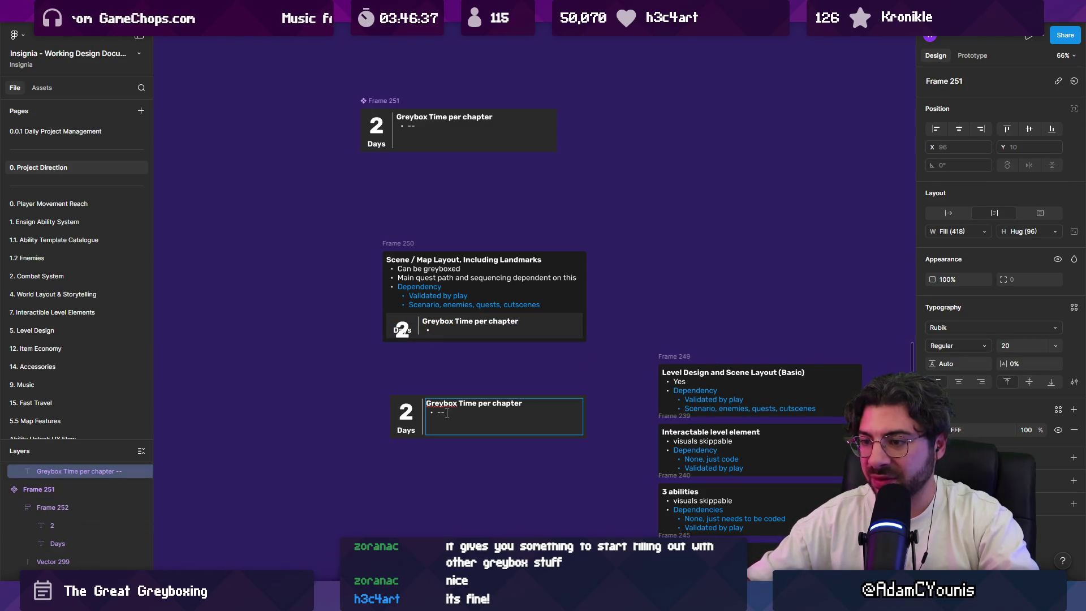
pyautogui.hotkey('ctrl', 'v')
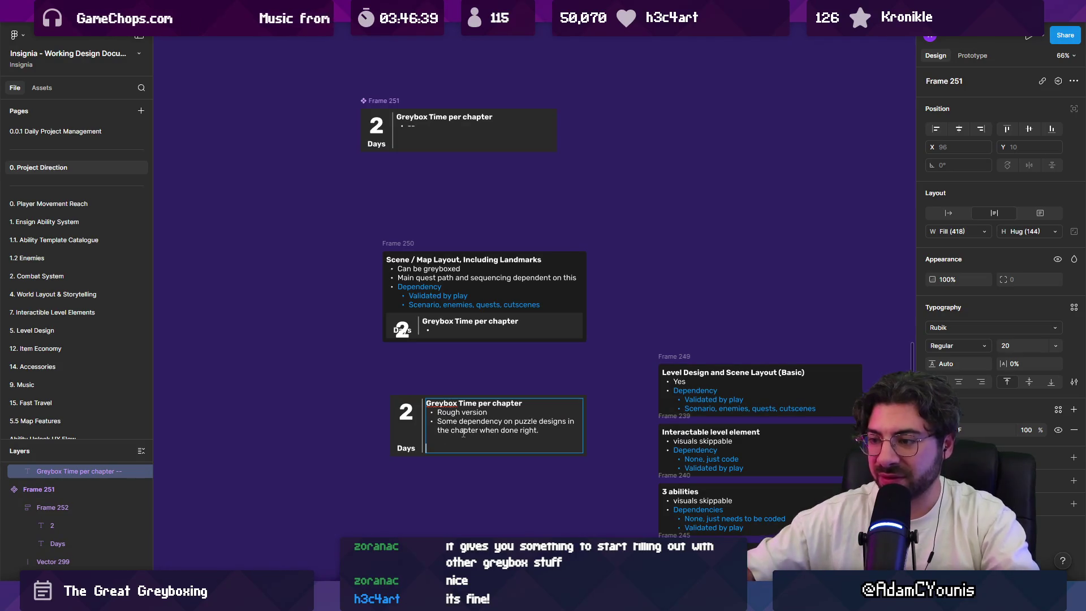
pyautogui.press('Escape')
# Step: Replace the old estimate in the Scene / Map Layout card with the filled-in instance
pyautogui.click(408, 245)
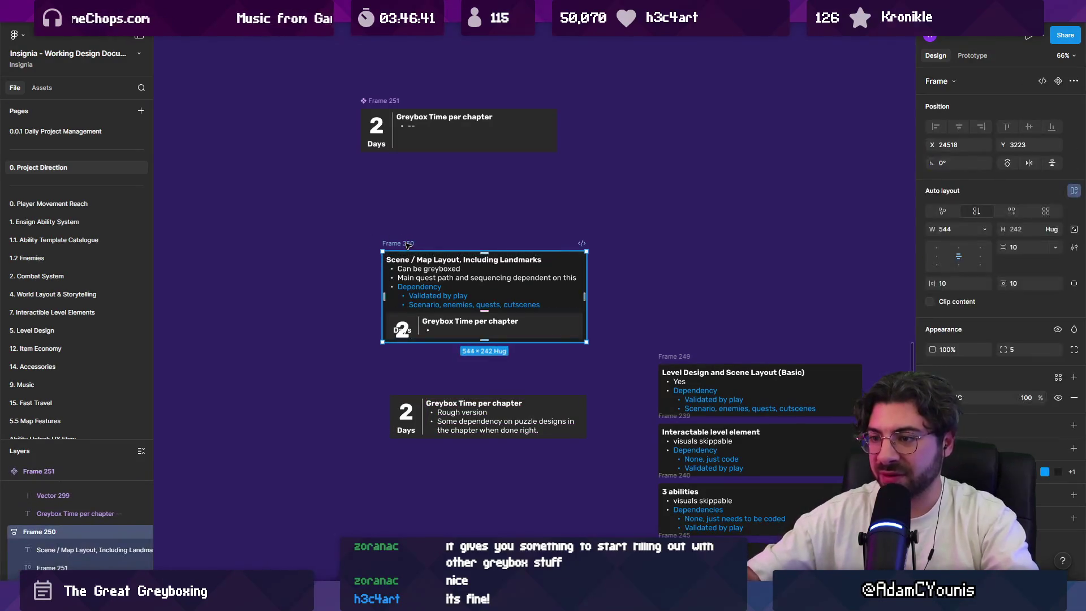
pyautogui.press('Delete')
pyautogui.hotkey('ctrl', 'z')
pyautogui.click(411, 326)
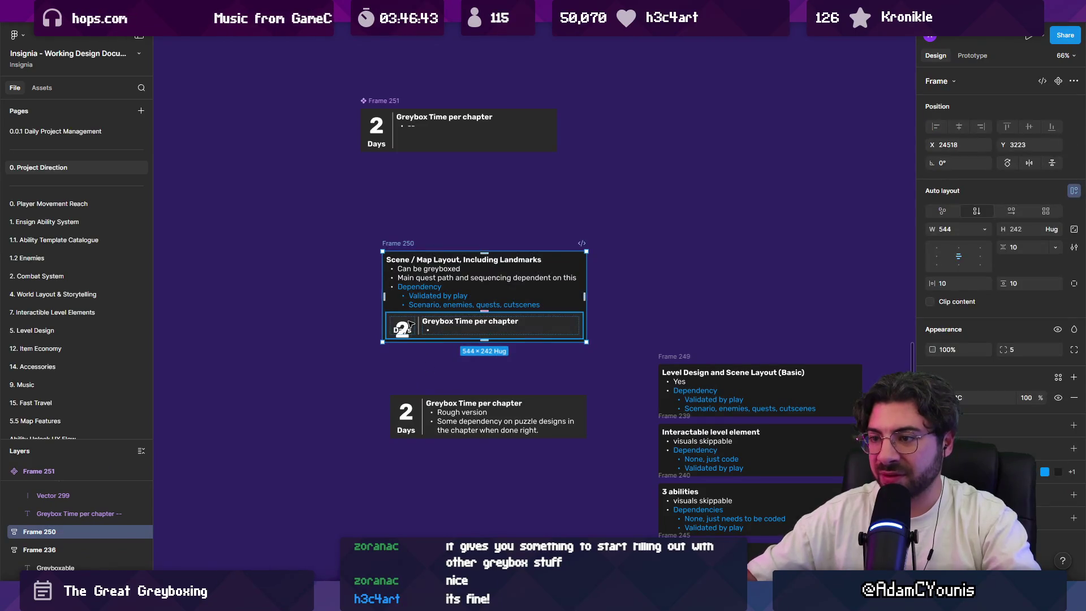
pyautogui.click(447, 408)
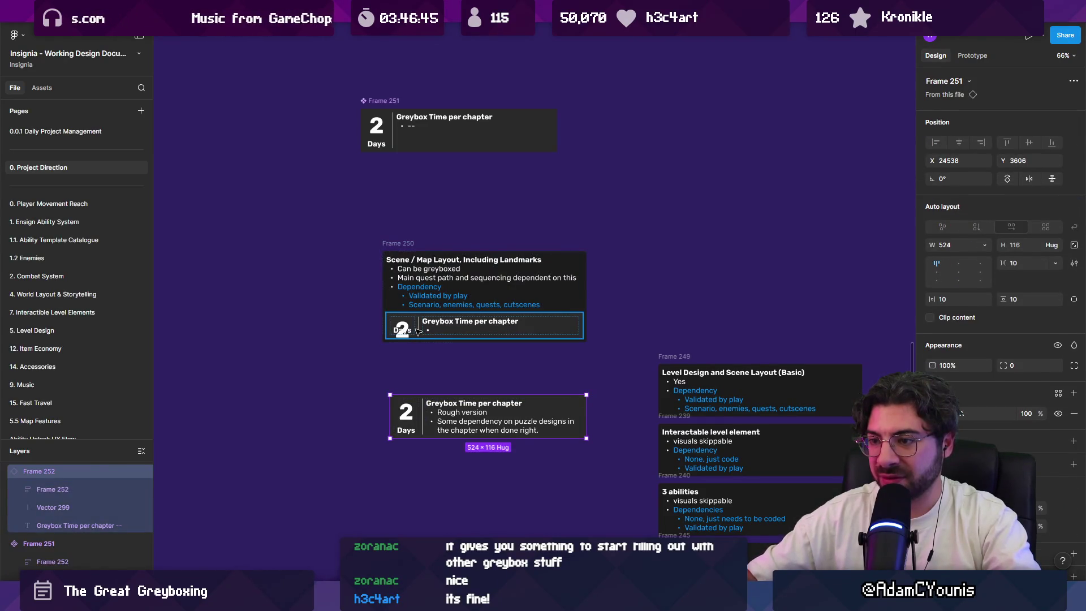
pyautogui.moveTo(447, 409)
pyautogui.mouseDown()
pyautogui.moveTo(438, 321)
pyautogui.moveTo(428, 334)
pyautogui.mouseUp()
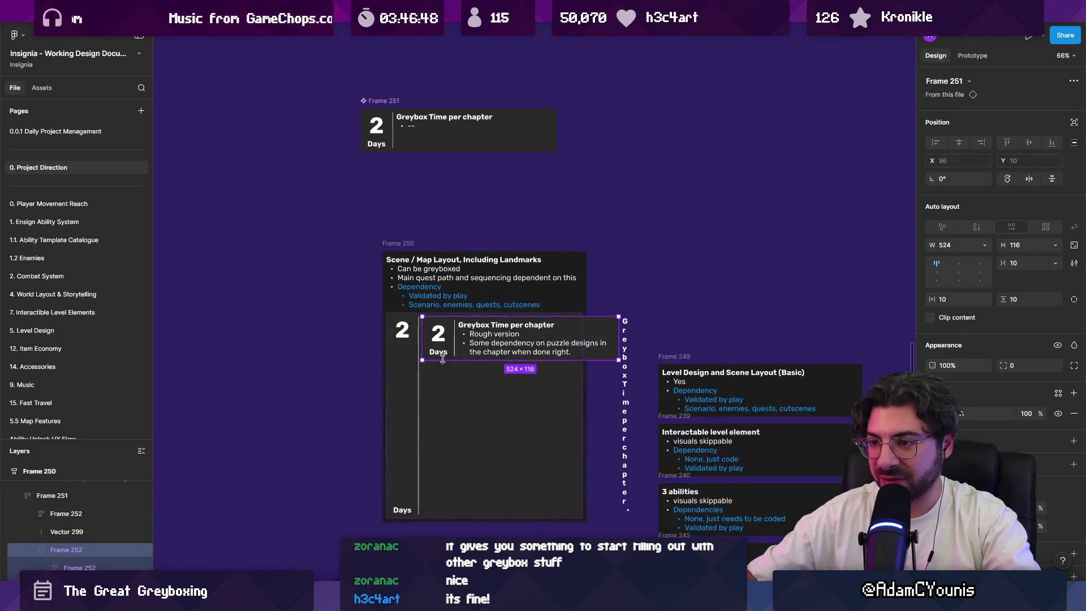
pyautogui.hotkey('ctrl', 'z')
pyautogui.click(428, 334)
pyautogui.press('Delete')
pyautogui.moveTo(444, 407); pyautogui.dragTo(457, 316)
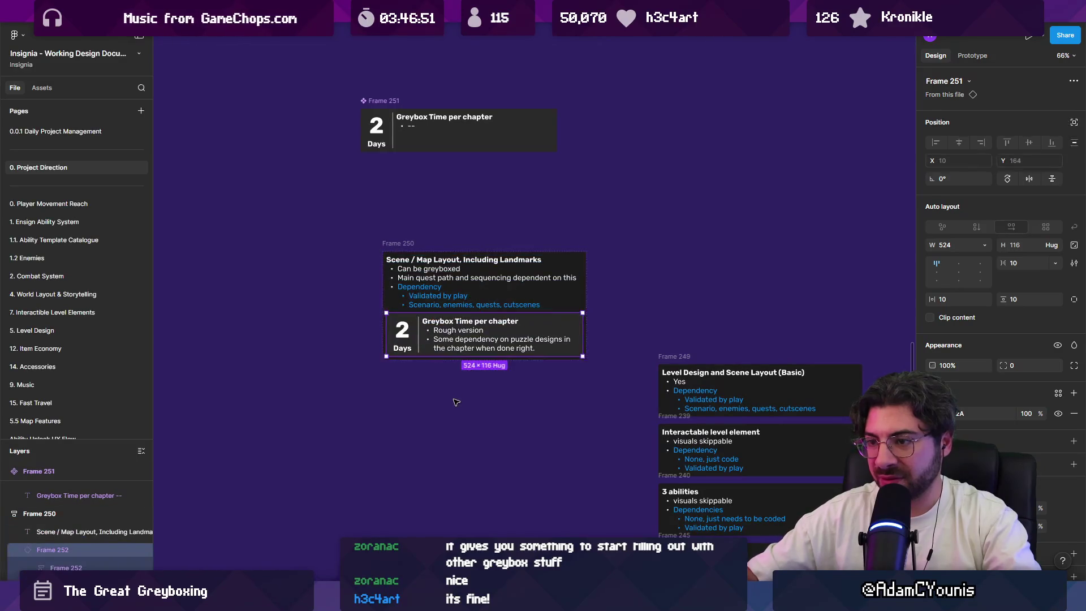
pyautogui.click(464, 410)
# Step: Reposition the Level Design card just below the Scene / Map Layout card
pyautogui.hscroll(2, 413, 409)
pyautogui.moveTo(399, 273); pyautogui.dragTo(394, 270)
pyautogui.scroll(-3, 452, 294)
pyautogui.moveTo(619, 309); pyautogui.dragTo(357, 325)
pyautogui.scroll(3, 385, 298)
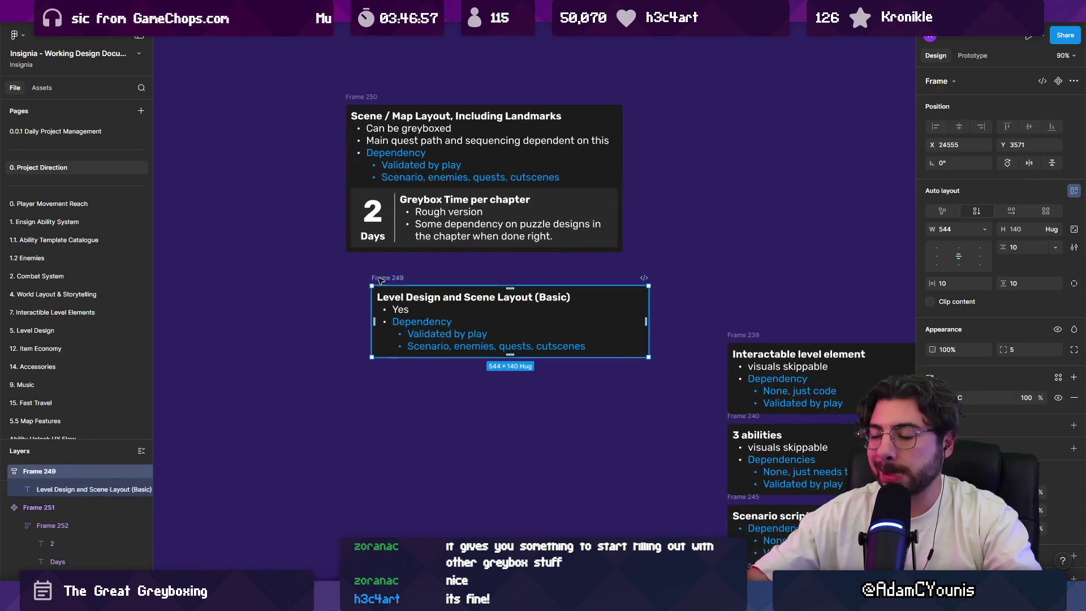
# Step: Alt-drag a copy of the 2 Days estimate instance into Frame 249, beneath the Level Design text
pyautogui.moveTo(374, 228)
pyautogui.mouseDown()
pyautogui.moveTo(486, 325)
pyautogui.moveTo(490, 353)
pyautogui.mouseUp()
pyautogui.press('Escape')
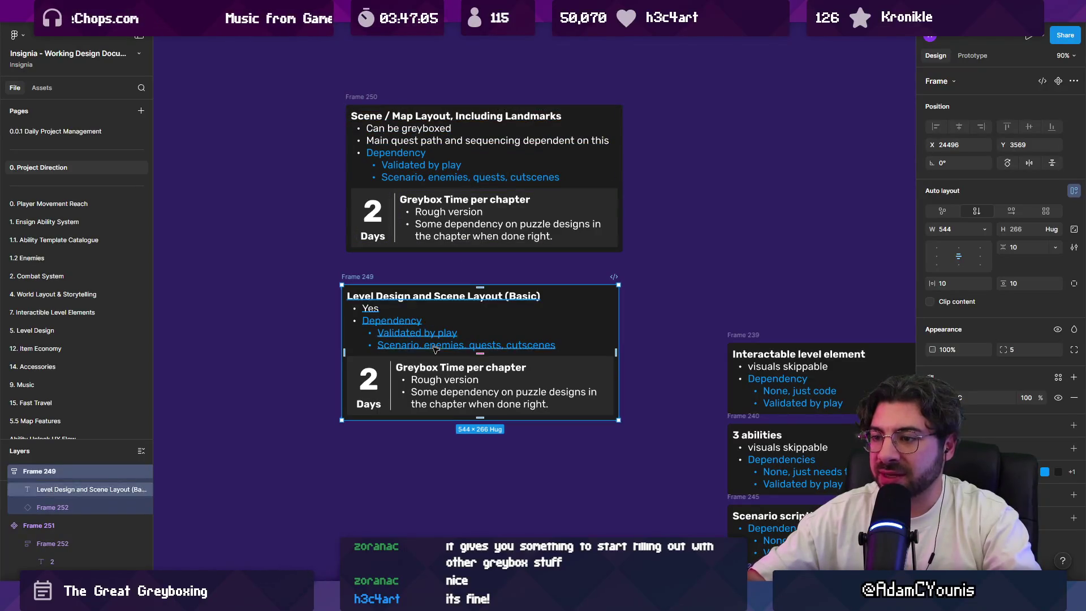
pyautogui.scroll(3, 412, 256)
pyautogui.doubleClick(411, 256)
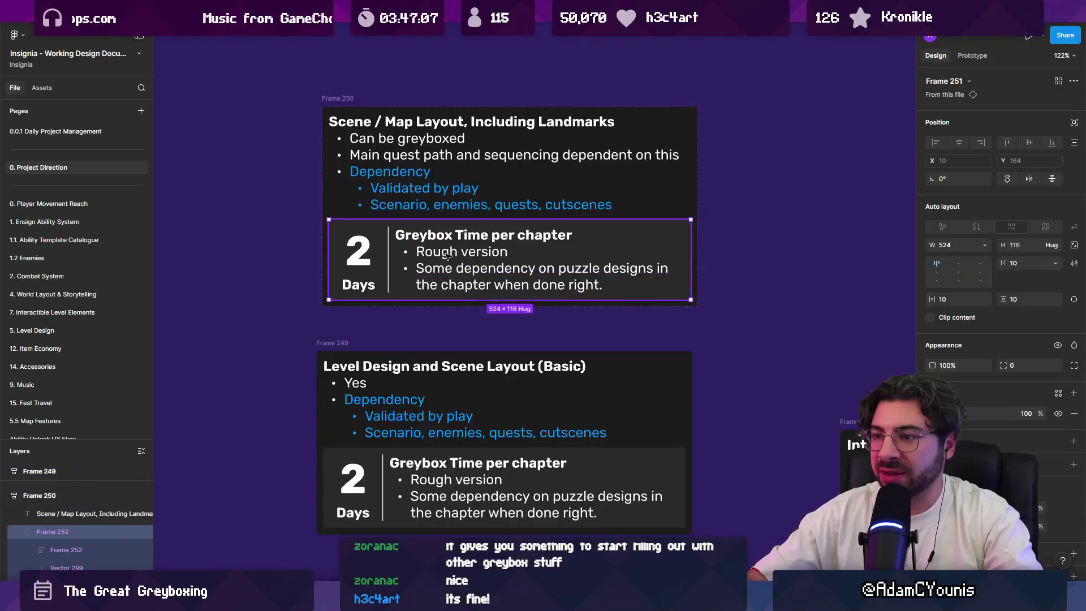
pyautogui.doubleClick(411, 256)
pyautogui.scroll(-4, 421, 311)
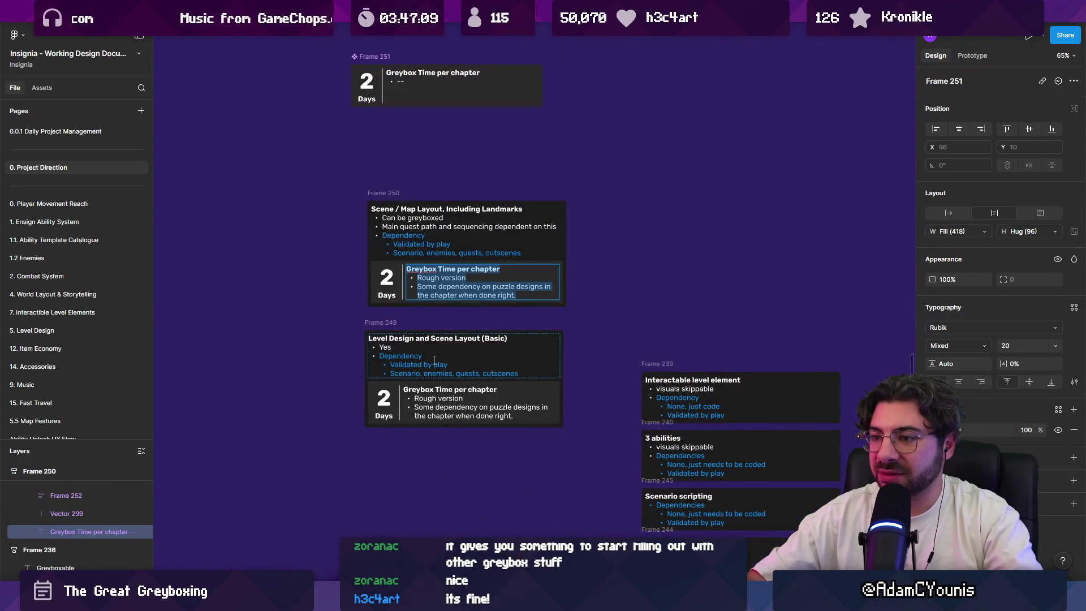
pyautogui.press('Escape')
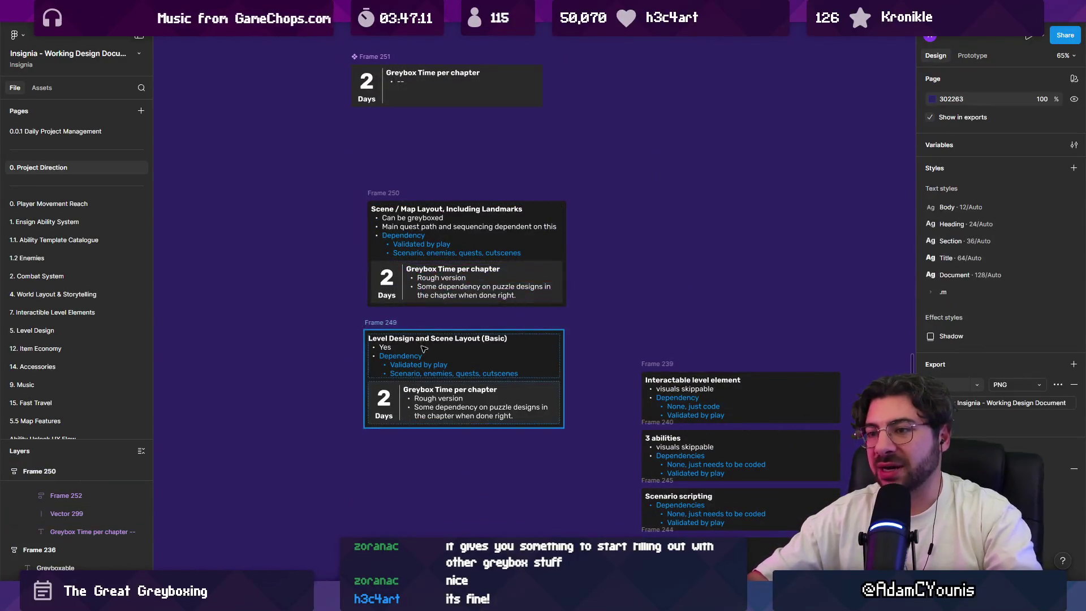
# Step: Compare the big number 2 and estimate text in both cards
pyautogui.keyDown('ctrl'); pyautogui.click(394, 277); pyautogui.keyUp('ctrl')
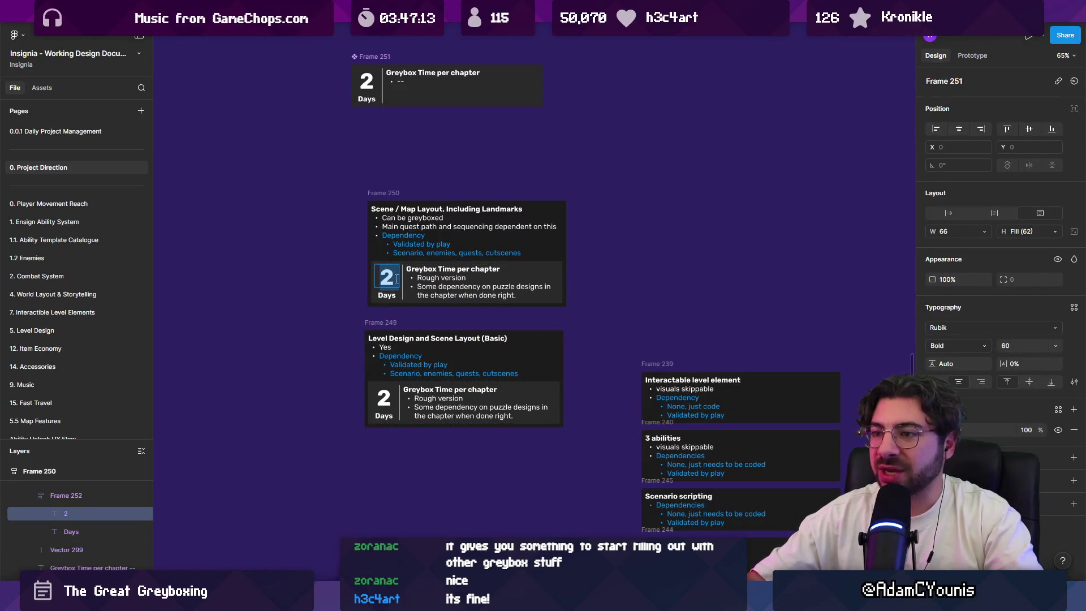
pyautogui.scroll(3, 397, 278)
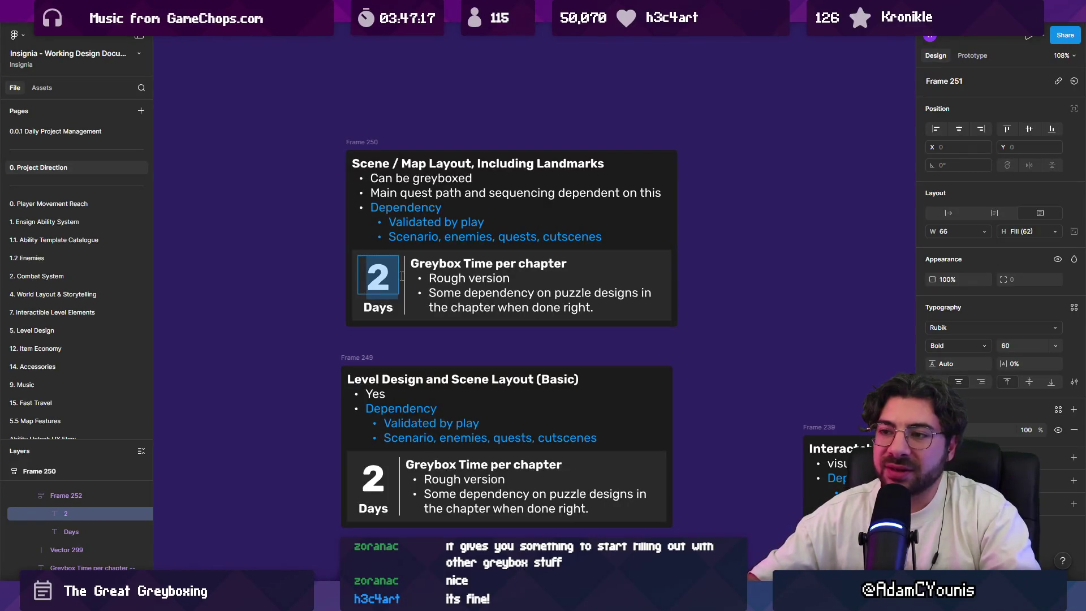
pyautogui.scroll(-2, 351, 340)
pyautogui.click(303, 393)
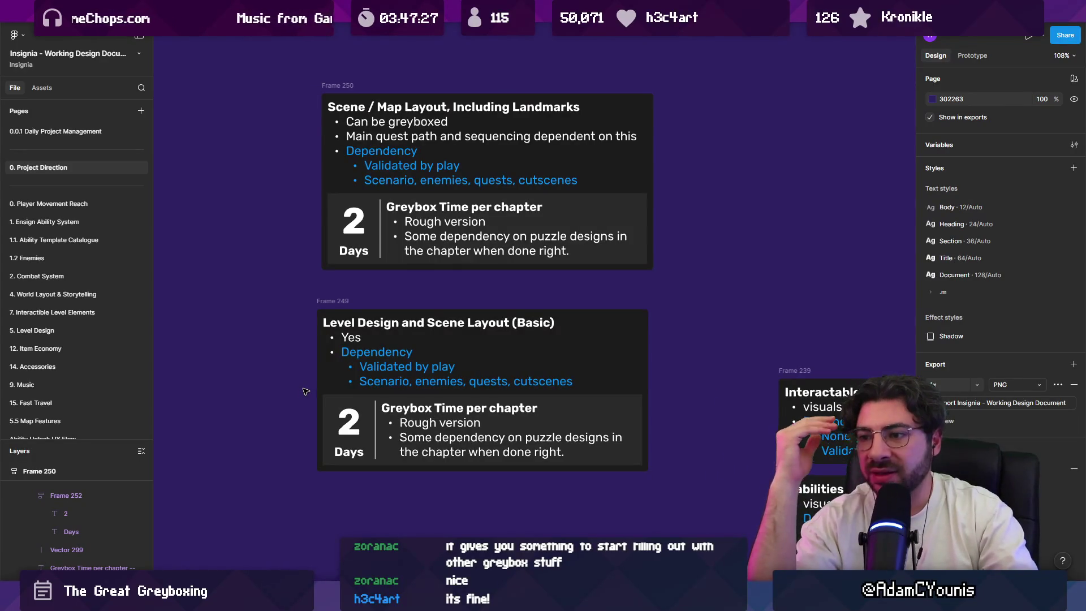
pyautogui.click(471, 244)
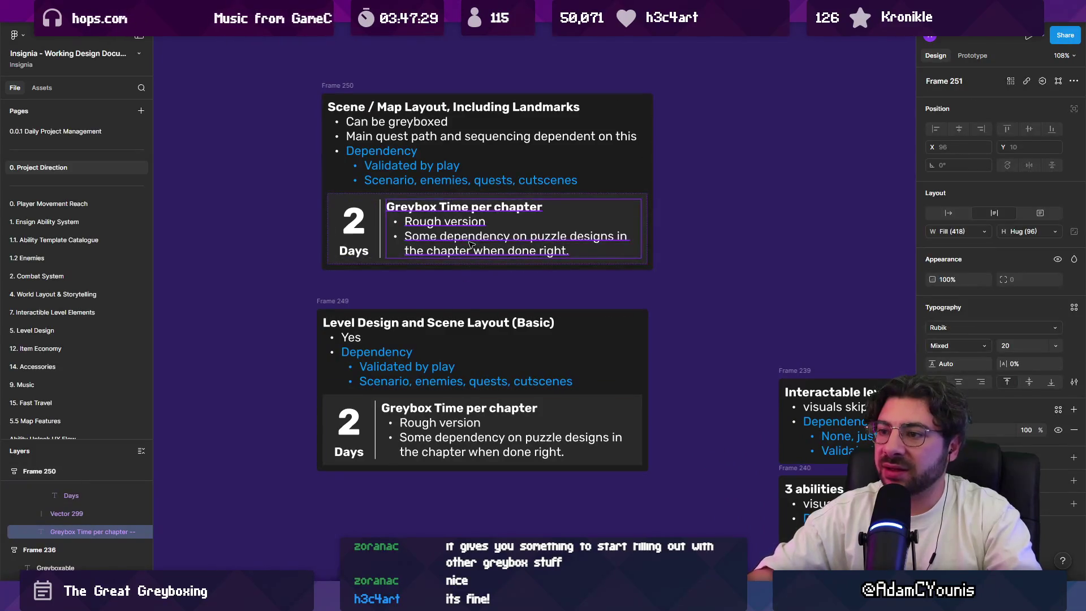
pyautogui.click(390, 300)
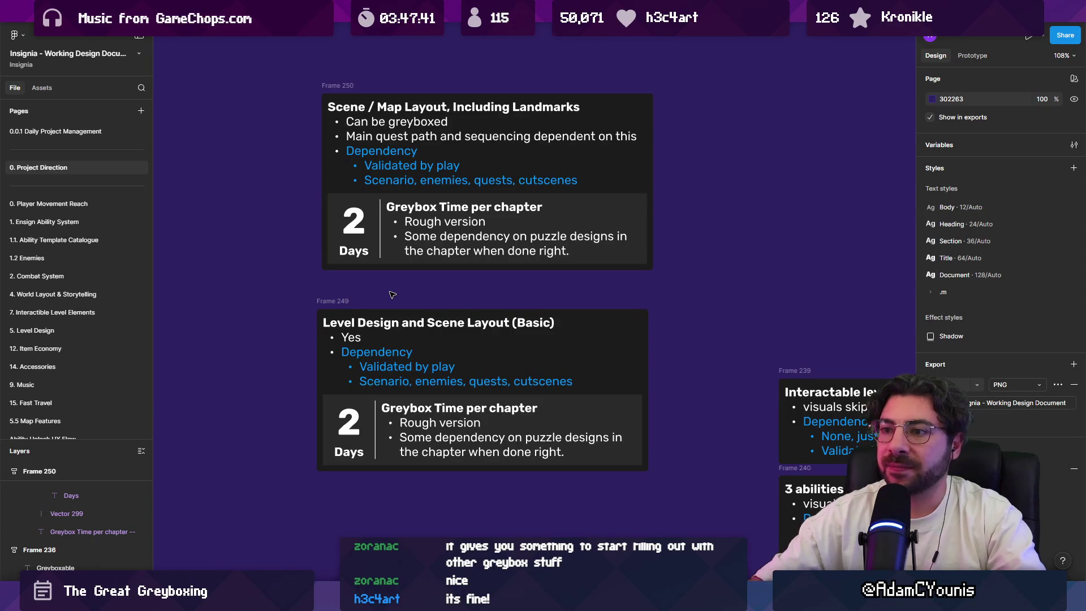
# Step: Select the 'Scenario, enemies, quests, cutscenes' bullet in Frame 249 and change its fill to red
pyautogui.doubleClick(355, 334)
pyautogui.doubleClick(378, 322)
pyautogui.press('Right')
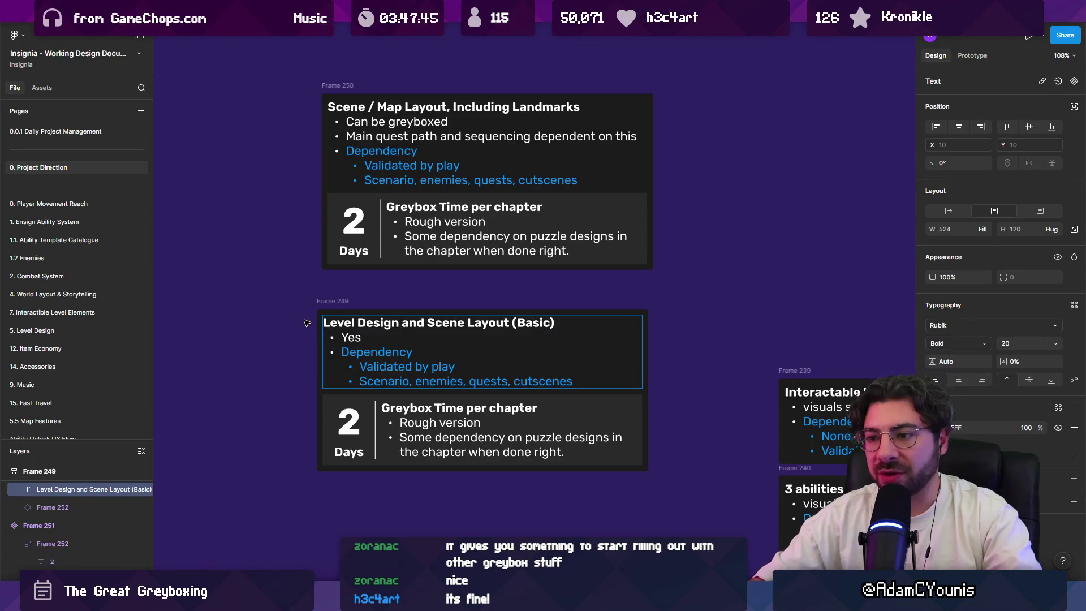
pyautogui.click(476, 366)
pyautogui.moveTo(360, 380); pyautogui.dragTo(593, 377)
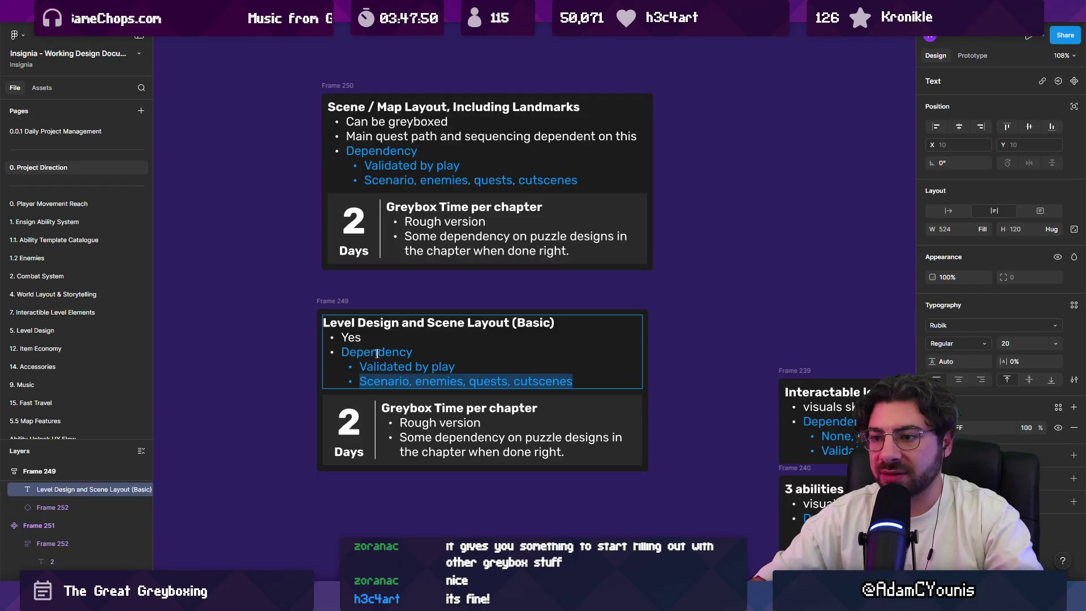
pyautogui.scroll(-5, 377, 356)
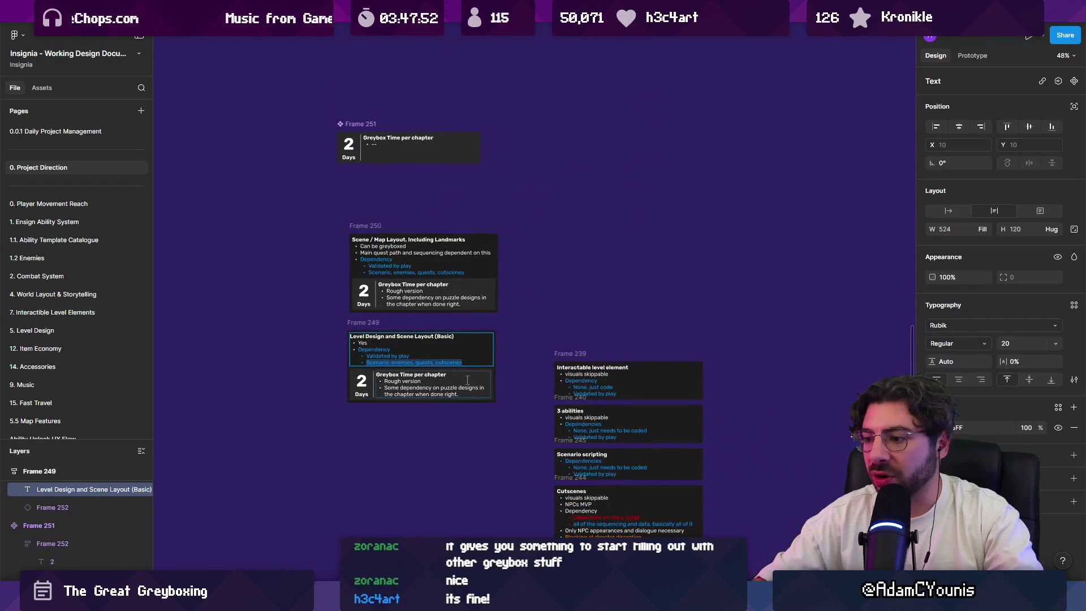
pyautogui.scroll(5, 467, 380)
pyautogui.click(933, 427)
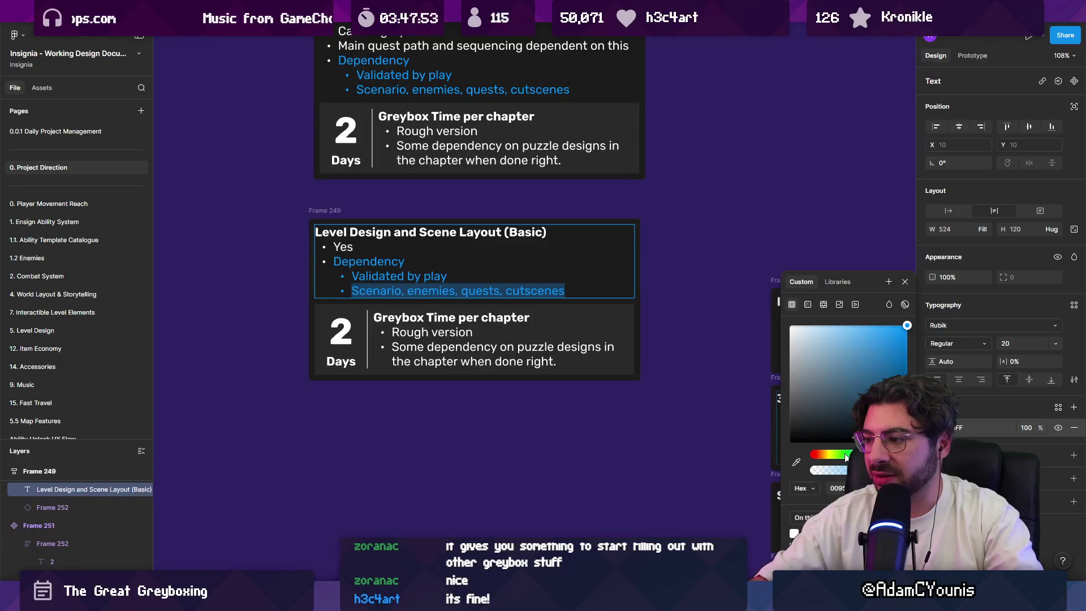
pyautogui.moveTo(847, 459); pyautogui.dragTo(718, 460)
pyautogui.doubleClick(369, 261)
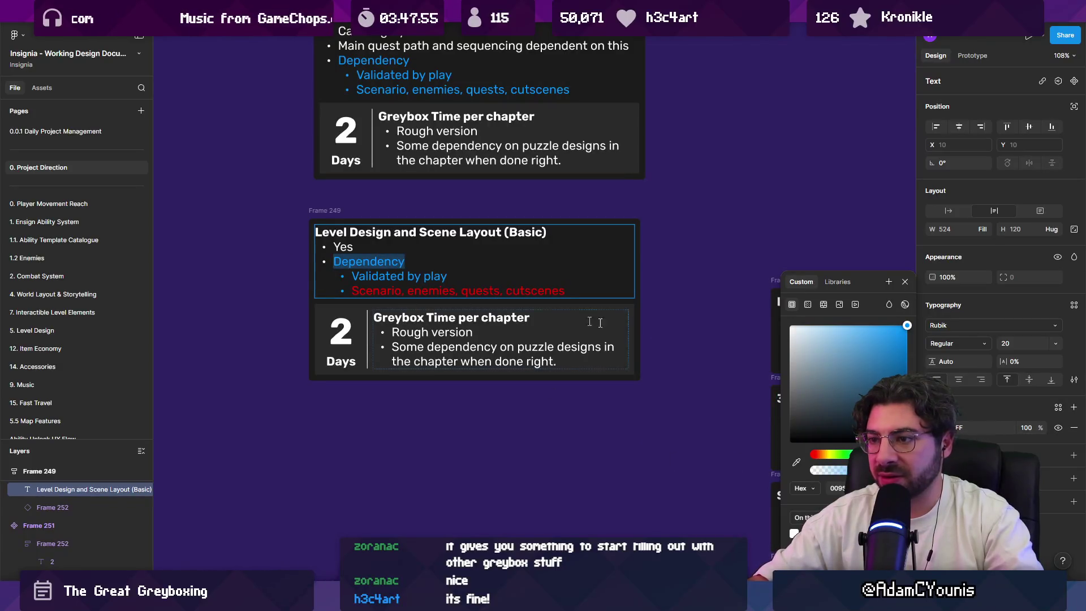